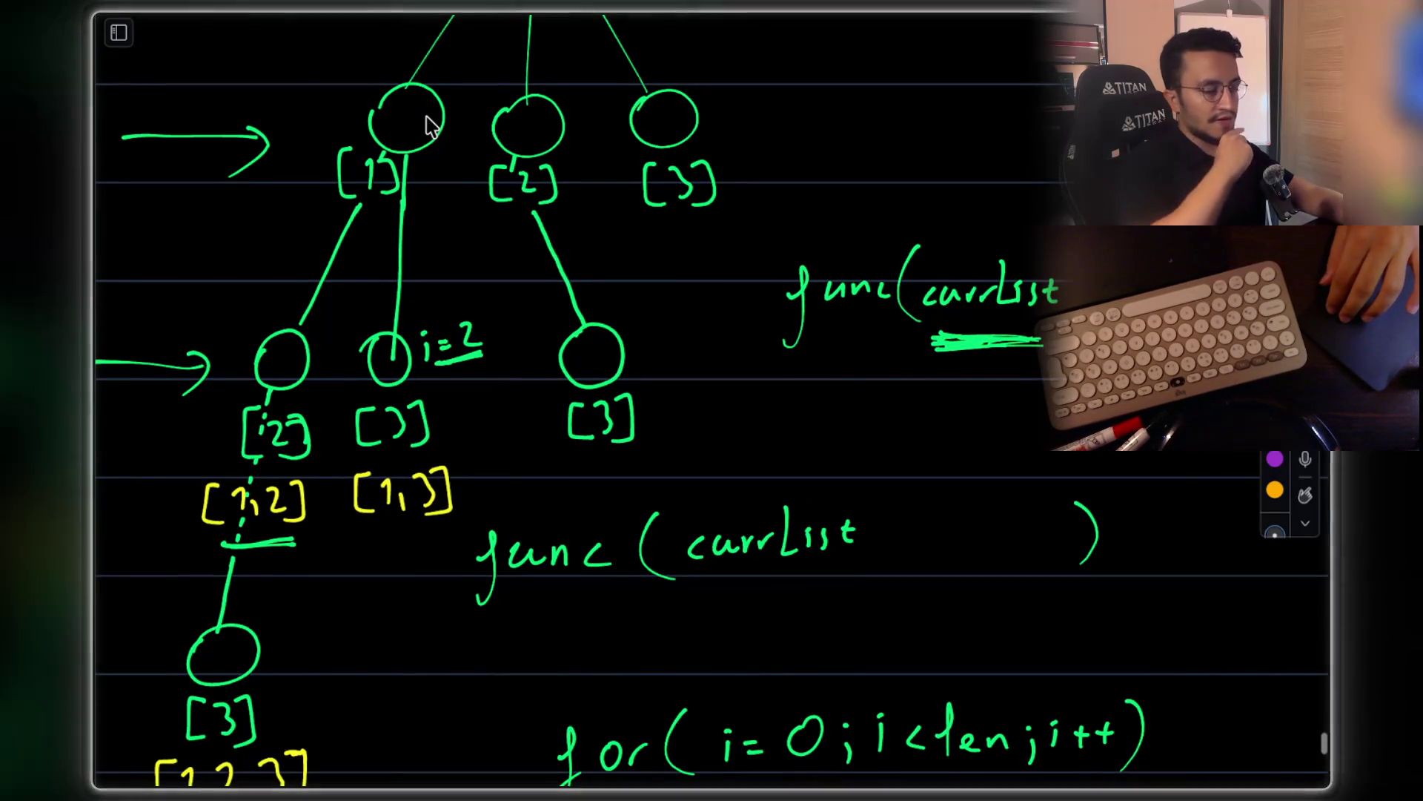
Handwrite 'currList.add(' as the first loop-body line under the for-loop header
scroll(430, 126, down, 2)
scroll(430, 126, up, 2)
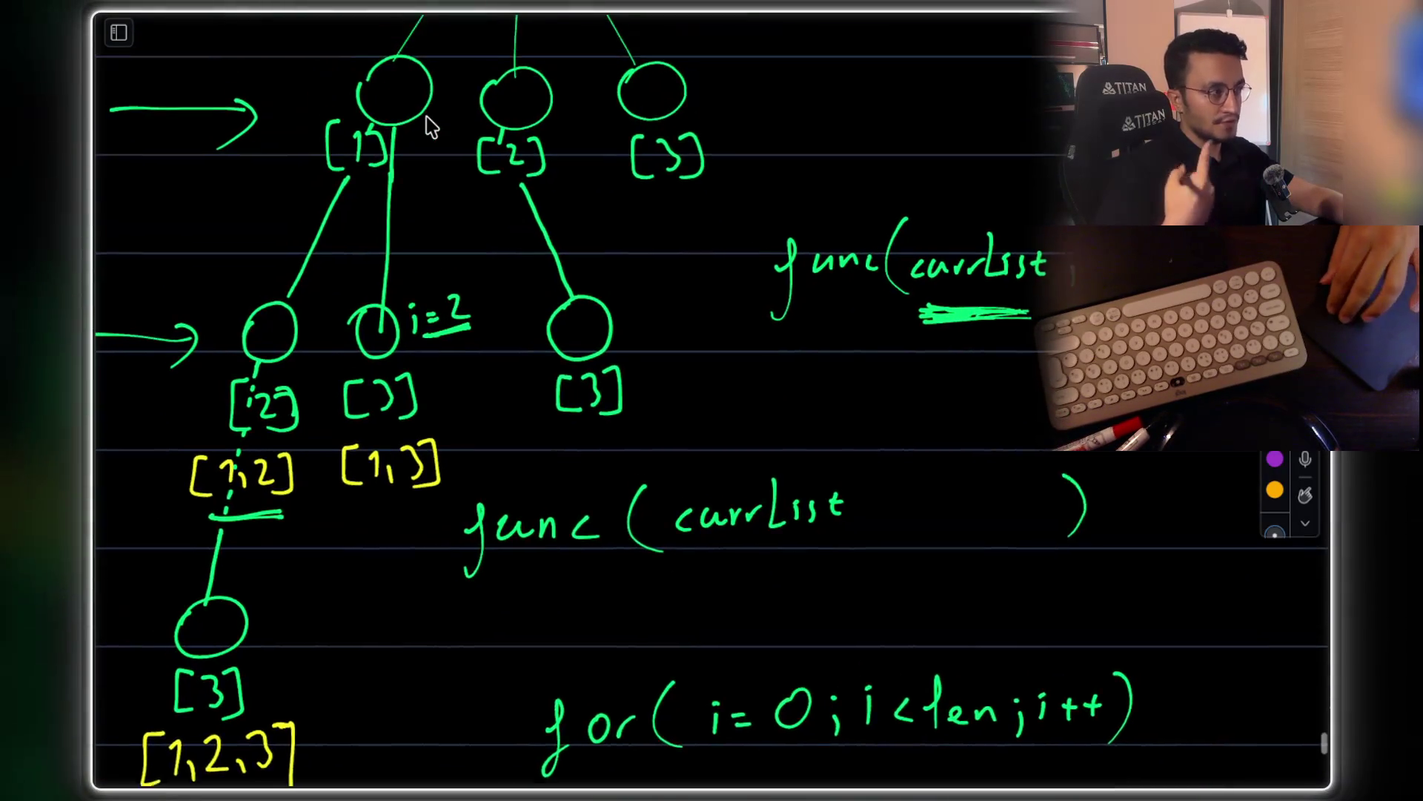
scroll(728, 537, down, 5)
scroll(775, 455, up, 3)
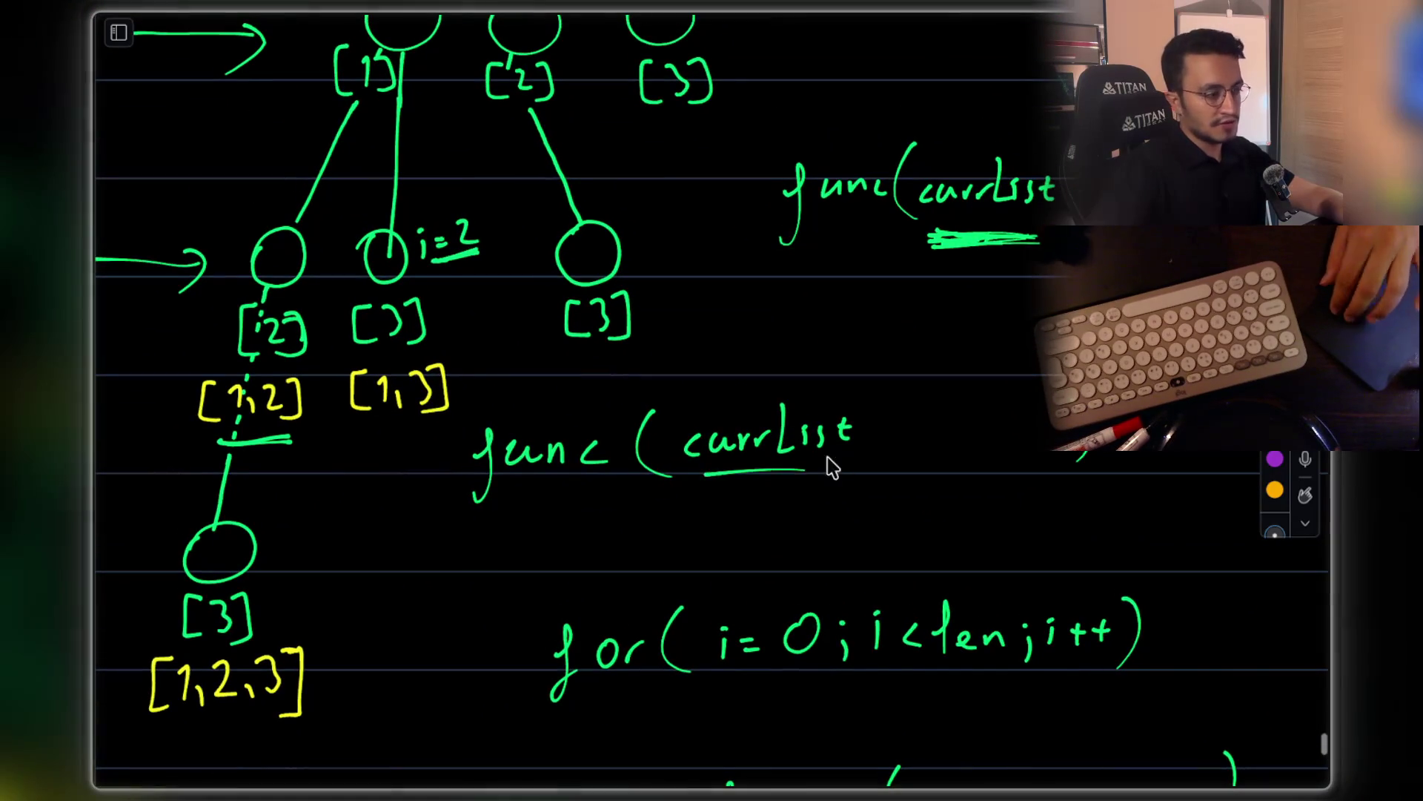
scroll(845, 511, down, 2)
scroll(853, 491, down, 2)
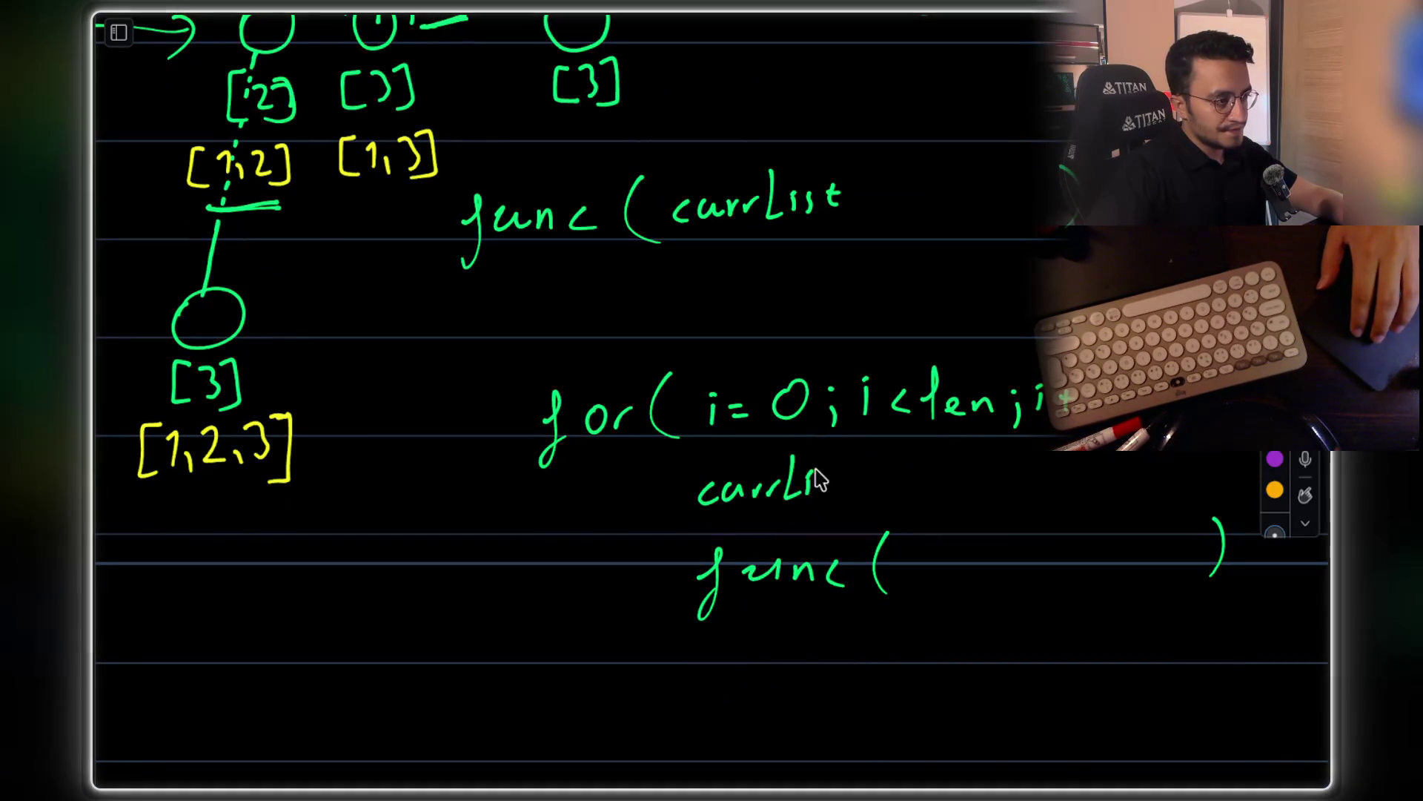
mouse_move(844, 475)
mouse_down()
mouse_move(854, 503)
mouse_move(908, 490)
mouse_move(964, 444)
mouse_move(965, 507)
mouse_up()
click(872, 496)
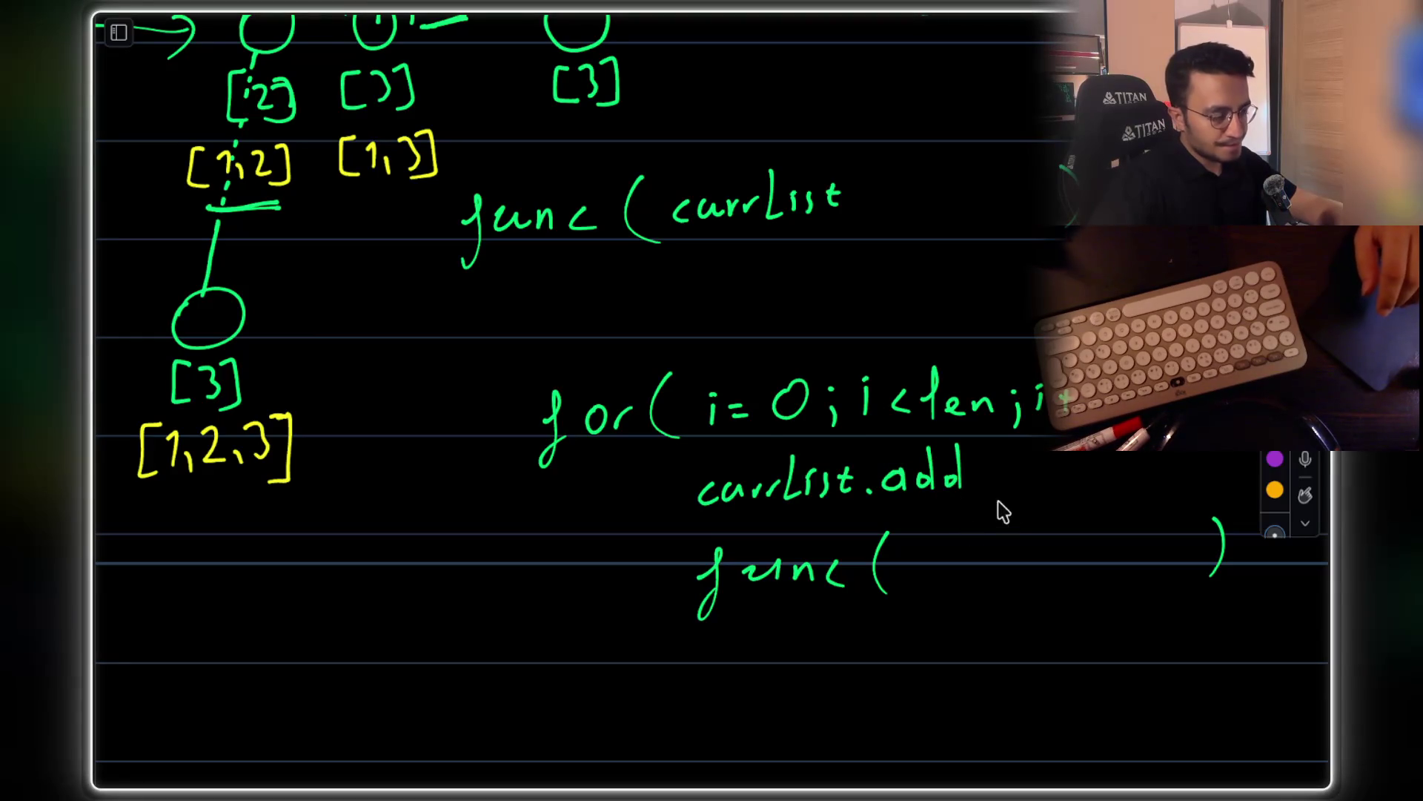
drag(1001, 445, 999, 501)
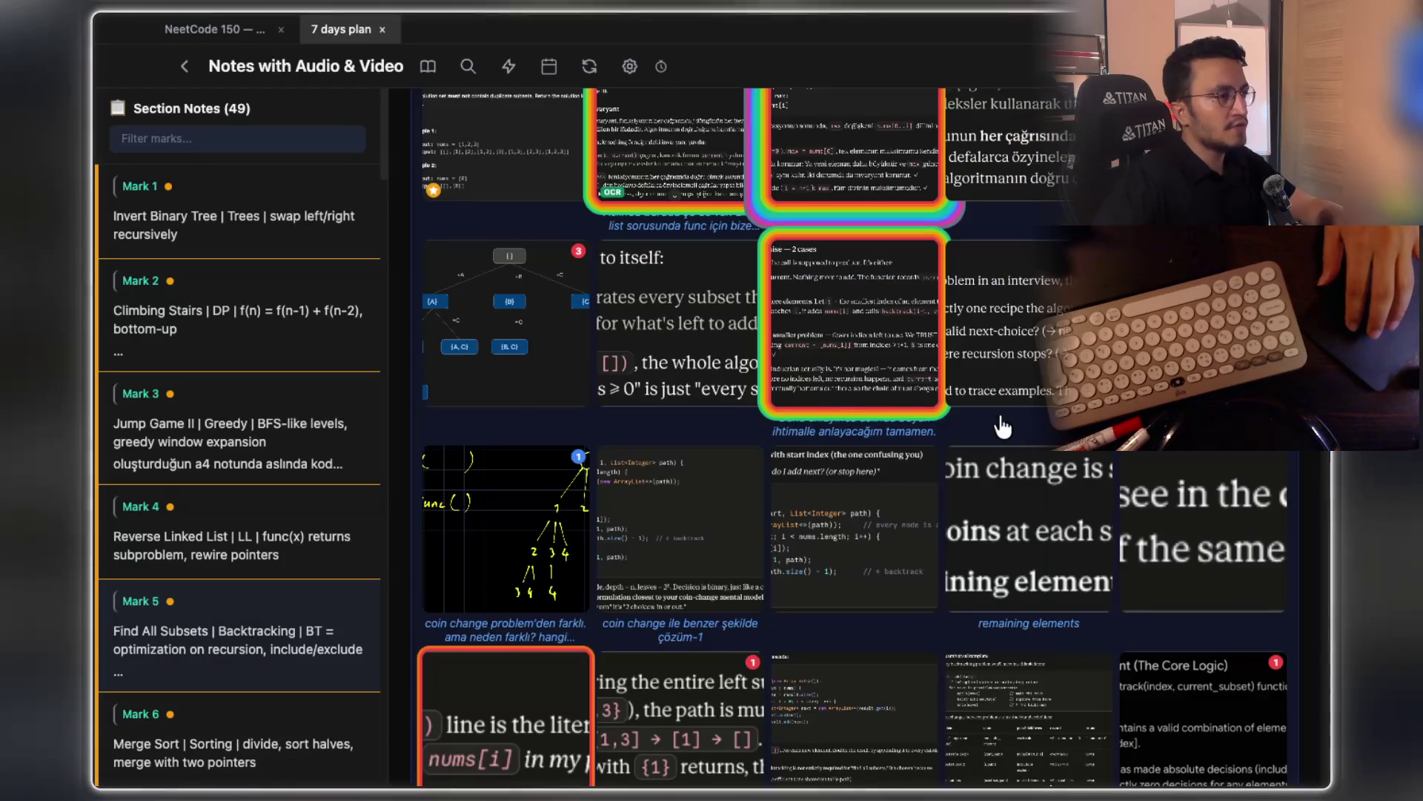
scroll(1032, 420, up, 15)
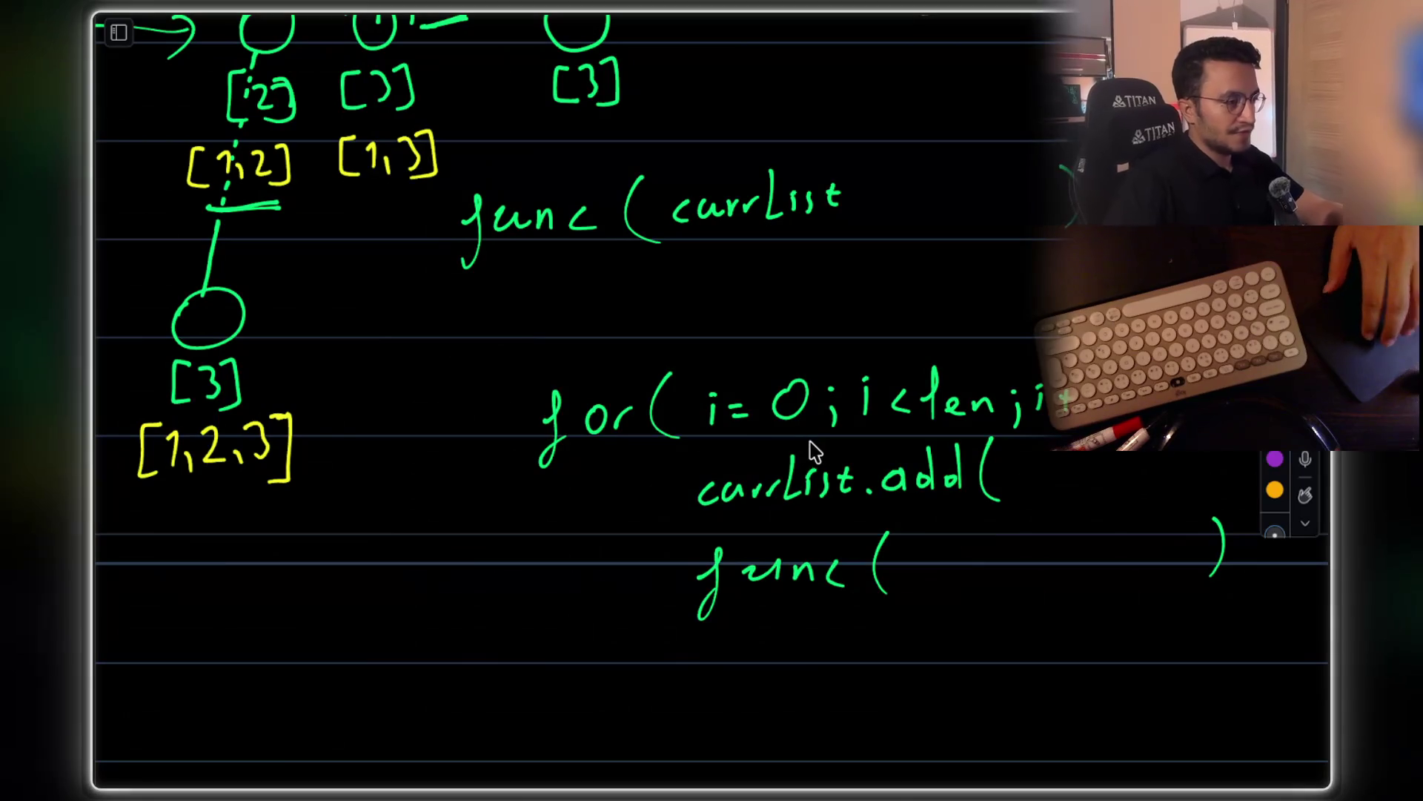
scroll(816, 453, up, 3)
Complete the add call so it reads currList.add(nums[i]);
scroll(859, 391, down, 5)
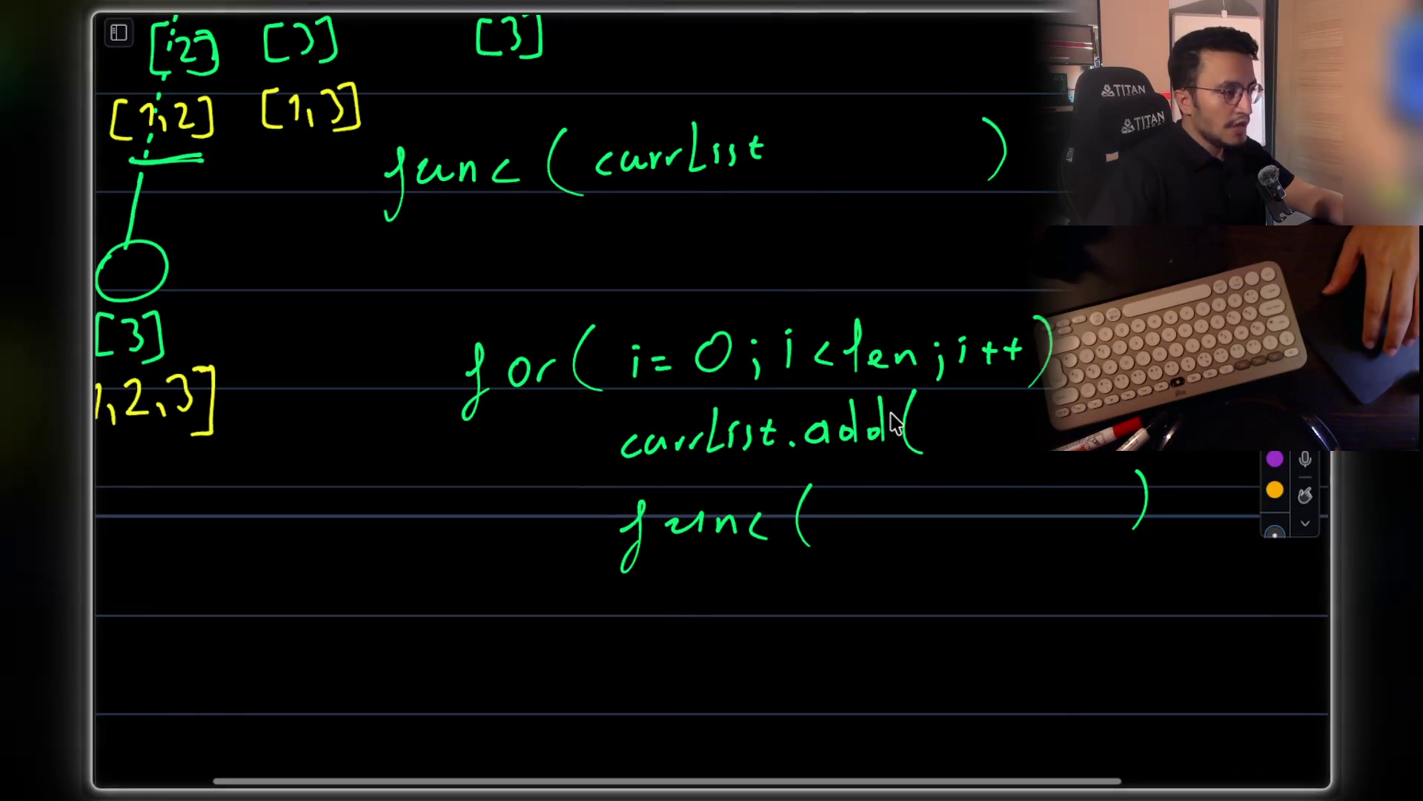
scroll(882, 415, up, 3)
scroll(882, 415, left, 3)
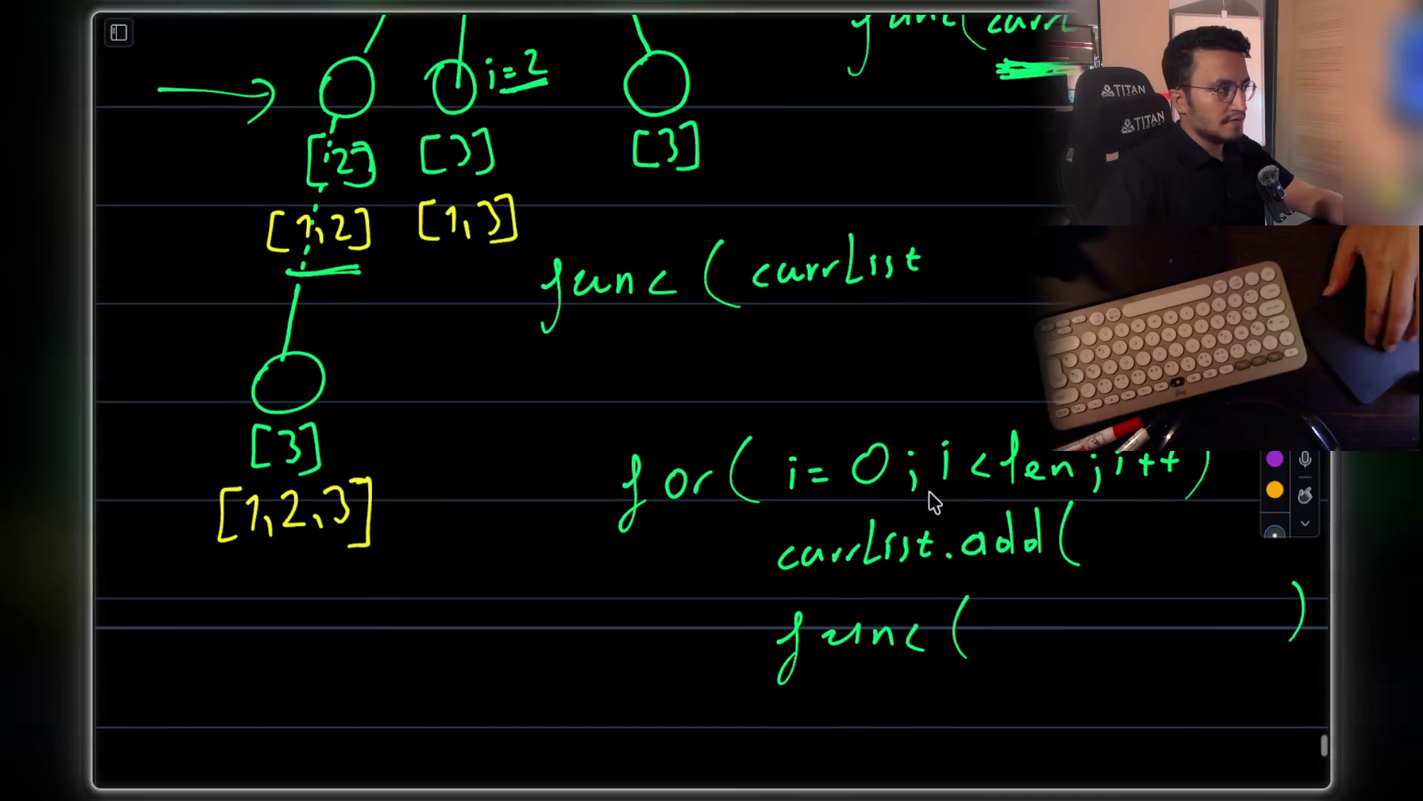
scroll(934, 504, up, 1)
scroll(927, 475, down, 3)
scroll(911, 370, right, 3)
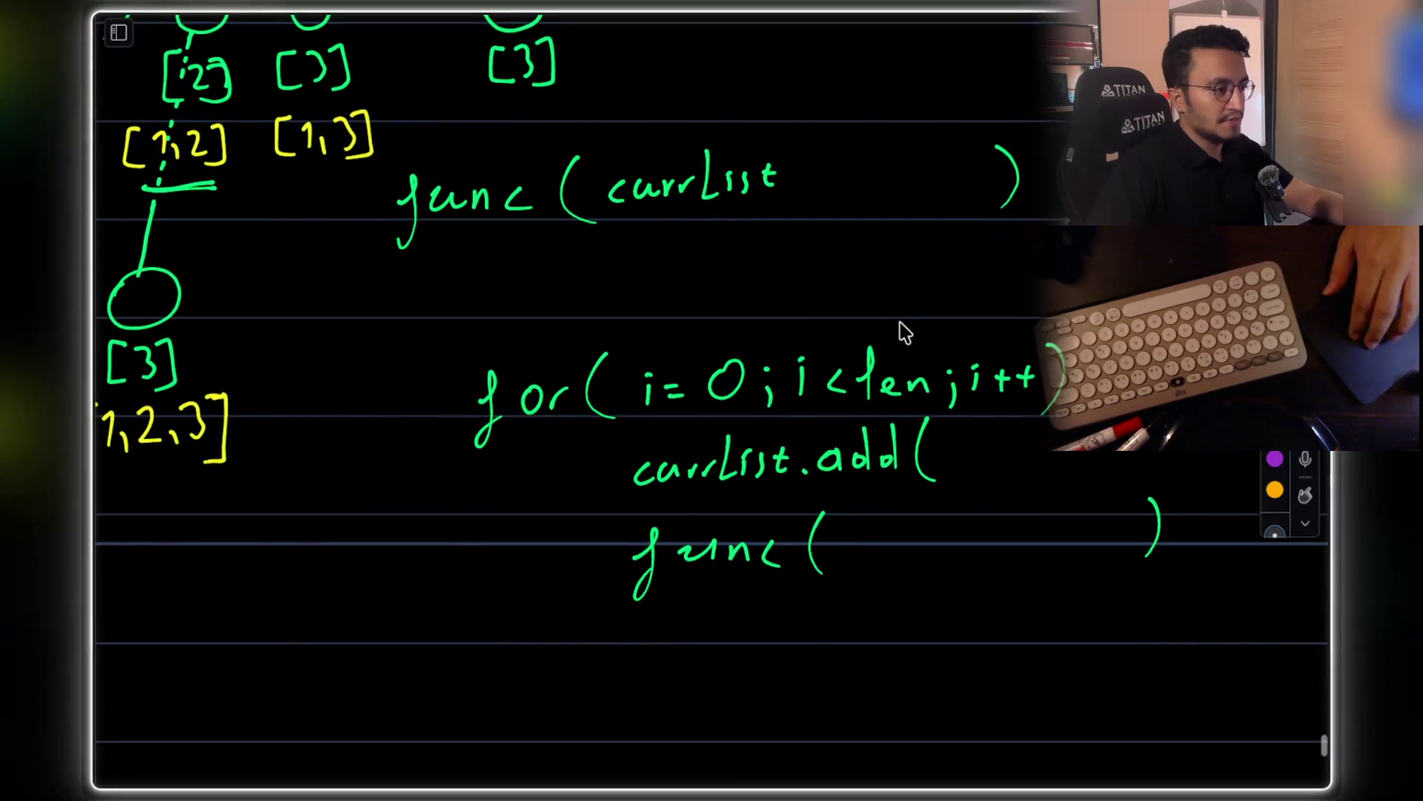
scroll(906, 330, down, 2)
scroll(905, 330, right, 3)
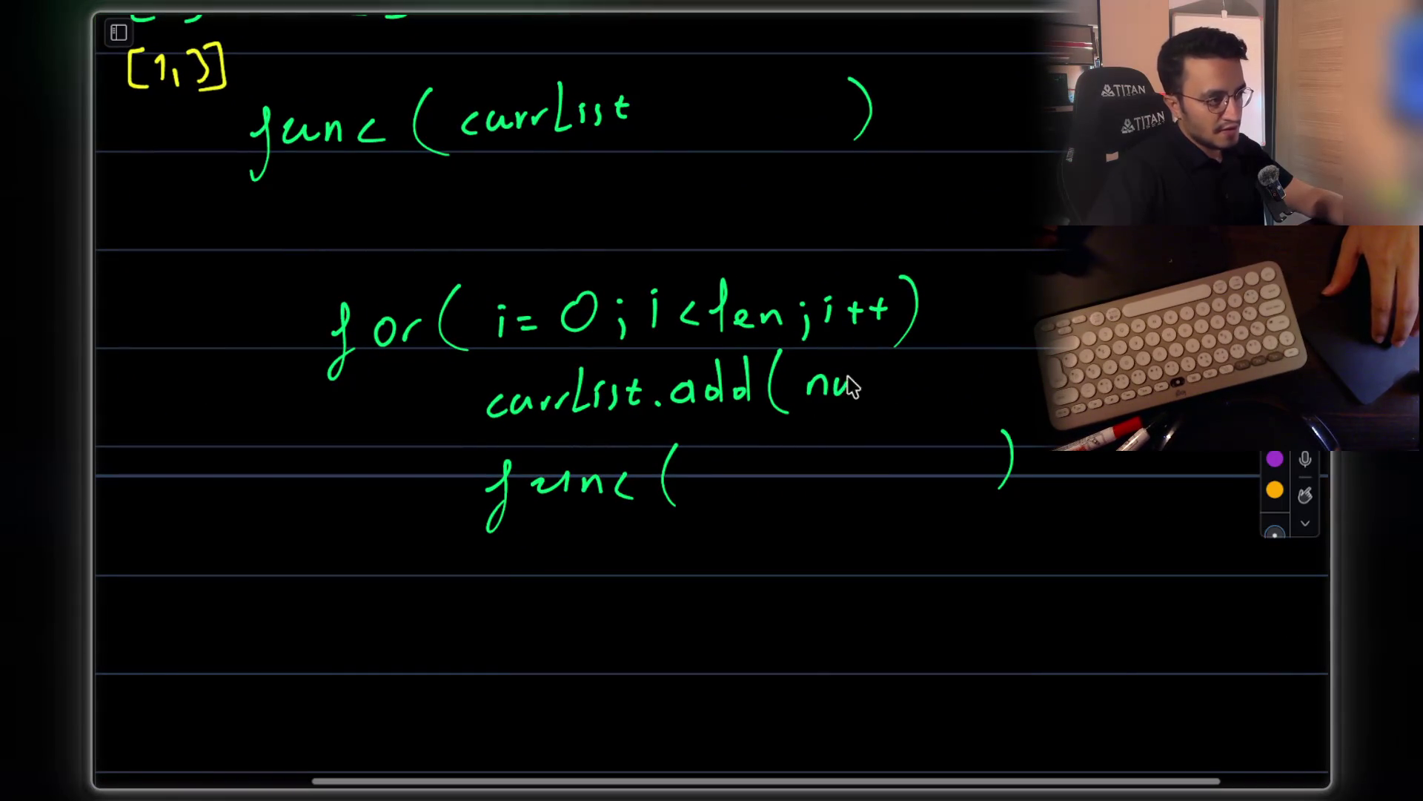
drag(919, 357, 931, 391)
drag(939, 375, 938, 381)
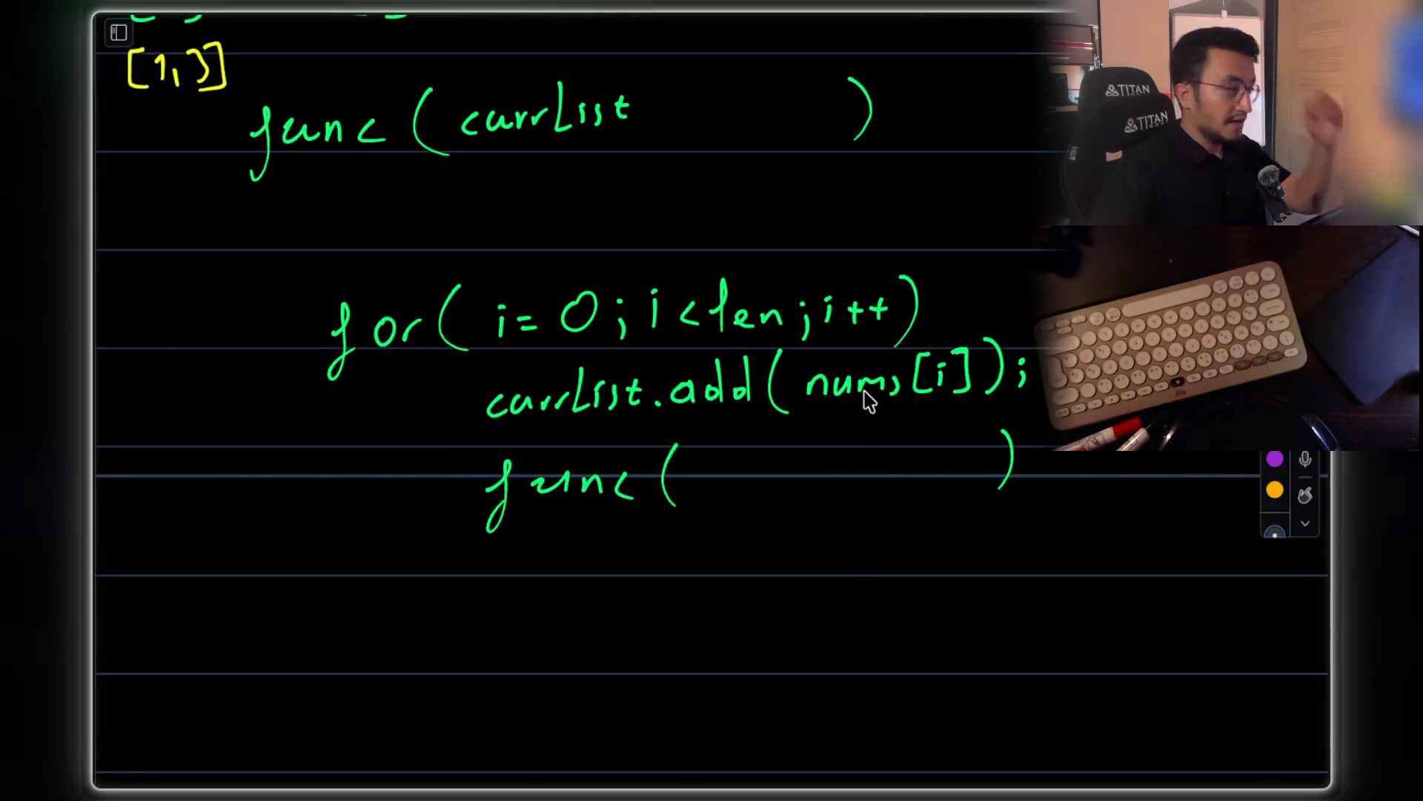
Write 'currList, i' as the arguments of the recursive func( ) call
drag(712, 472, 732, 489)
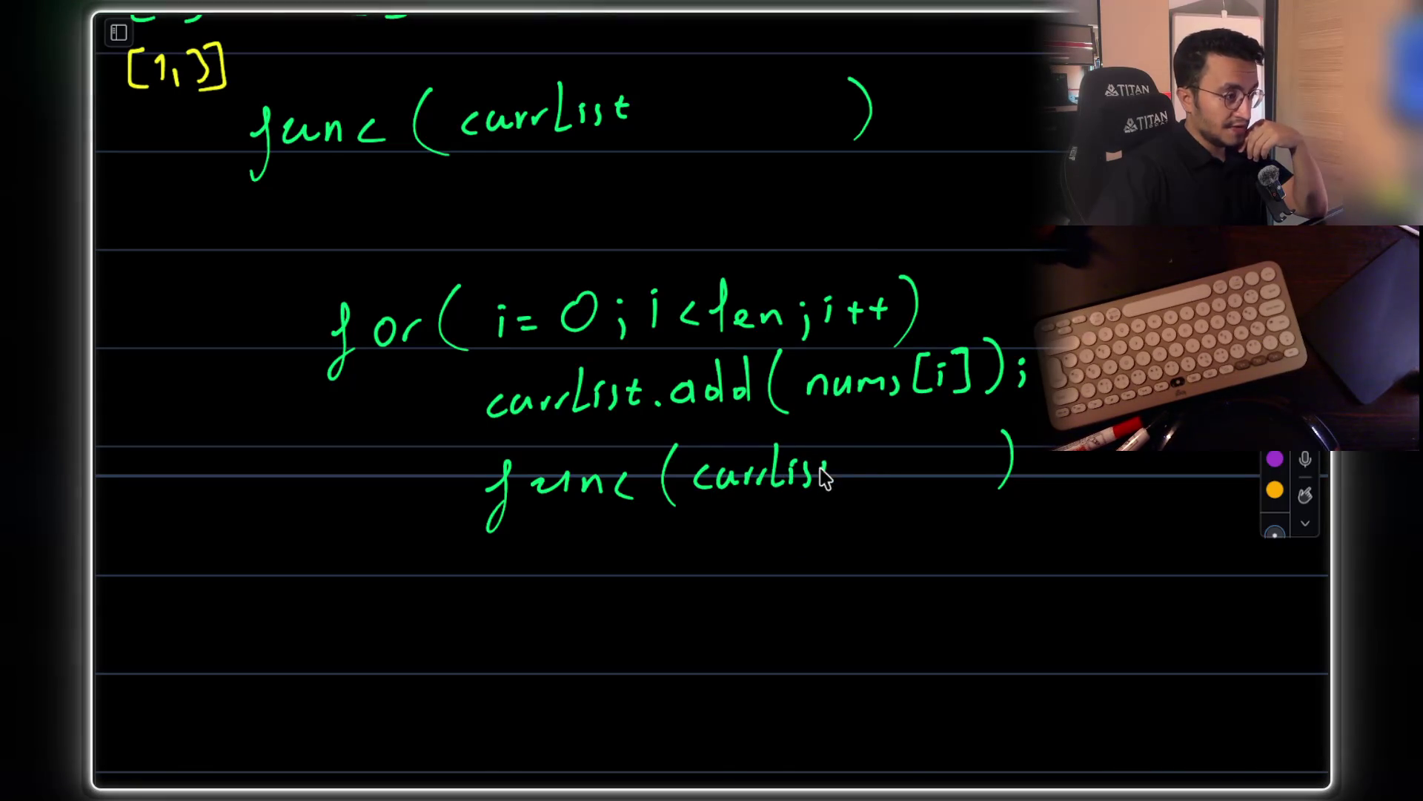
scroll(630, 312, up, 5)
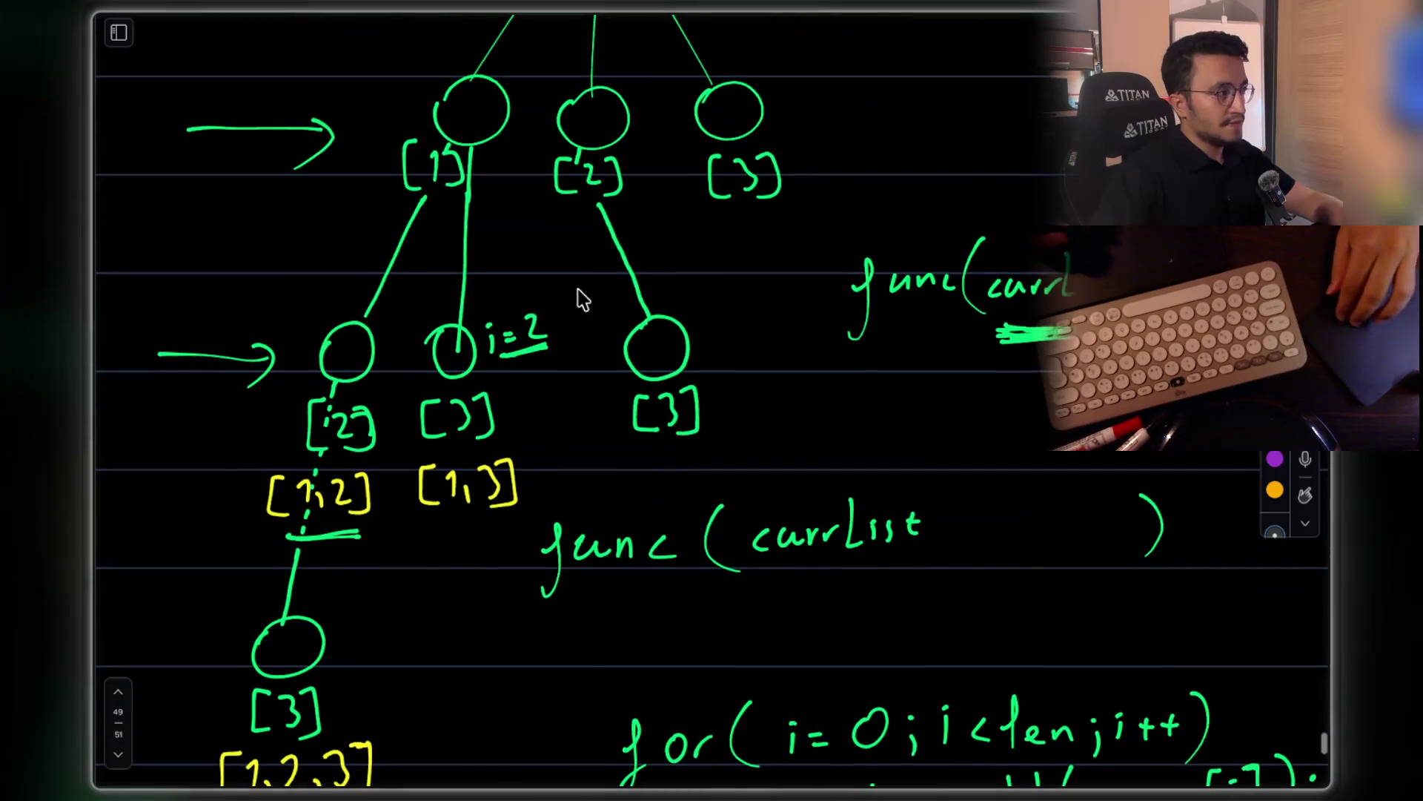
scroll(689, 297, down, 4)
scroll(689, 296, right, 2)
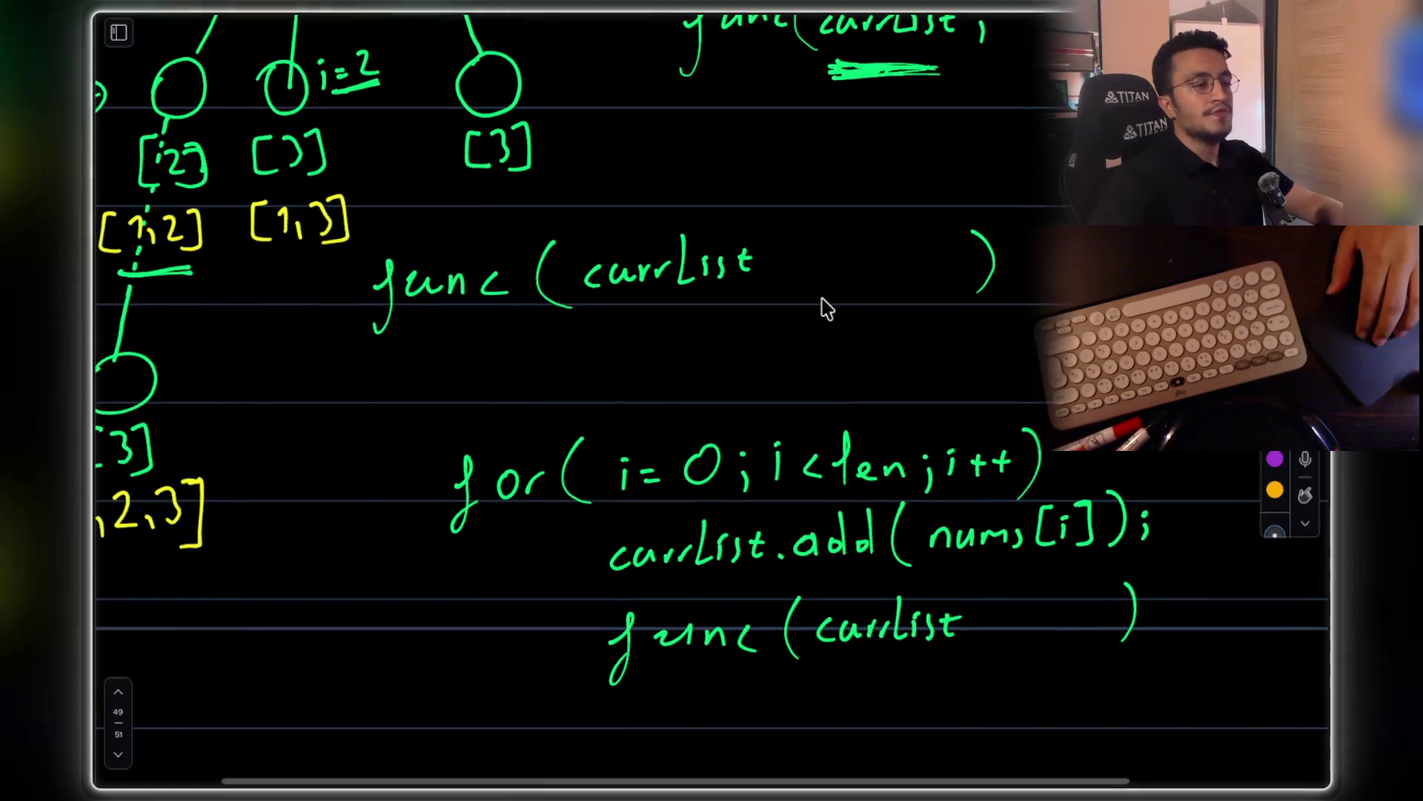
scroll(827, 308, down, 1)
scroll(826, 308, right, 1)
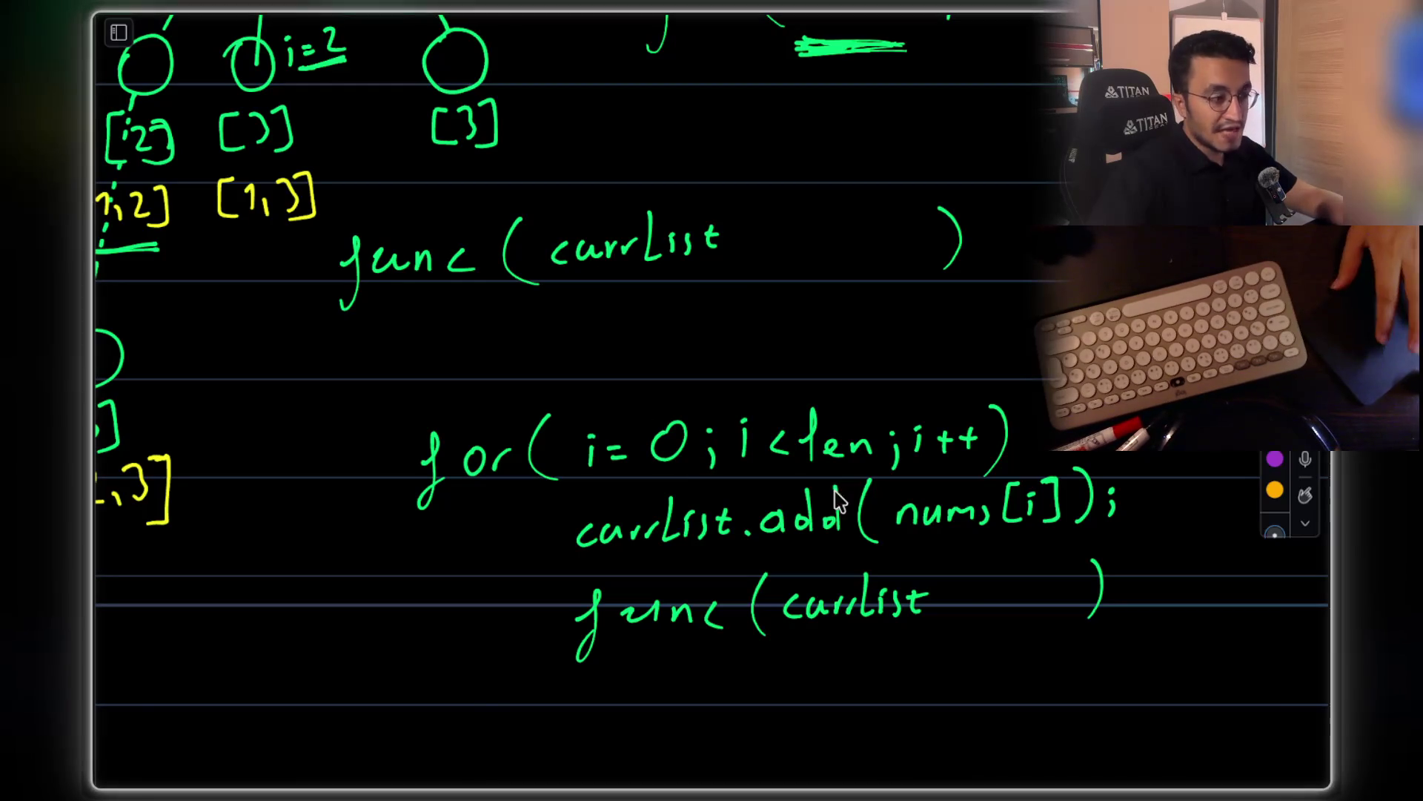
drag(953, 599, 955, 610)
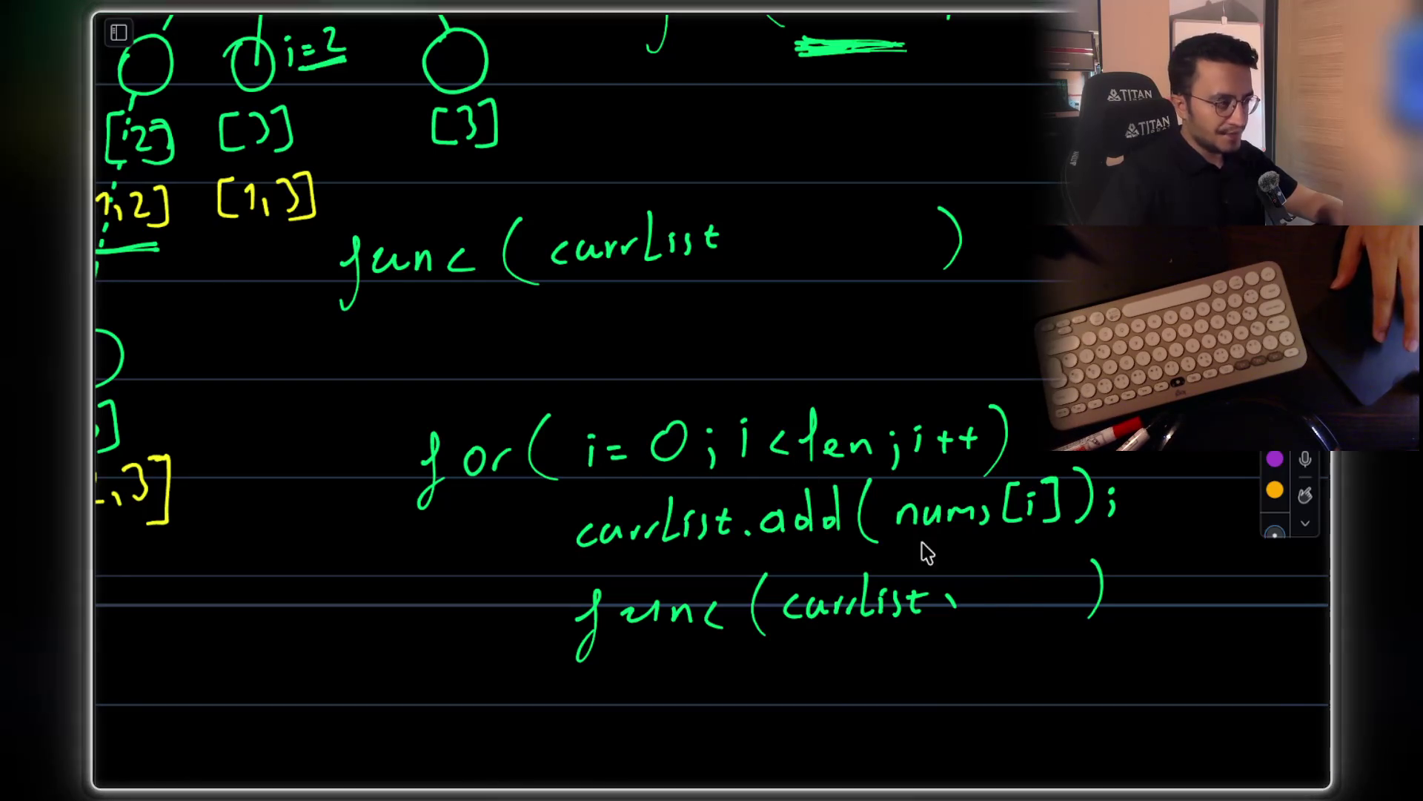
drag(994, 592, 996, 608)
click(992, 573)
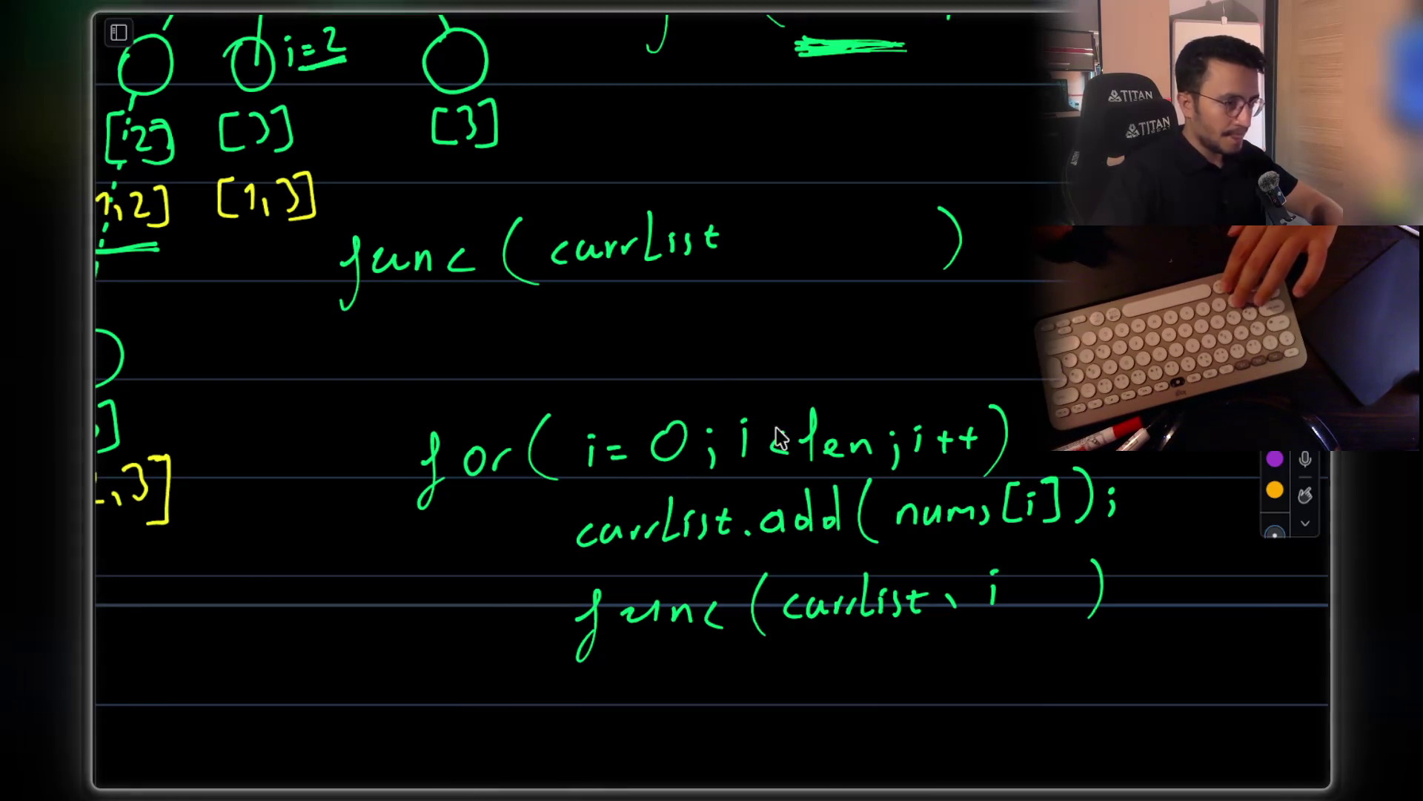
Erase '0;' in the for loop and write 'a,' so it starts at i=a
key(e)
mouse_move(653, 449)
mouse_down()
mouse_move(715, 434)
mouse_move(664, 436)
mouse_move(675, 466)
mouse_move(709, 442)
mouse_up()
key(p)
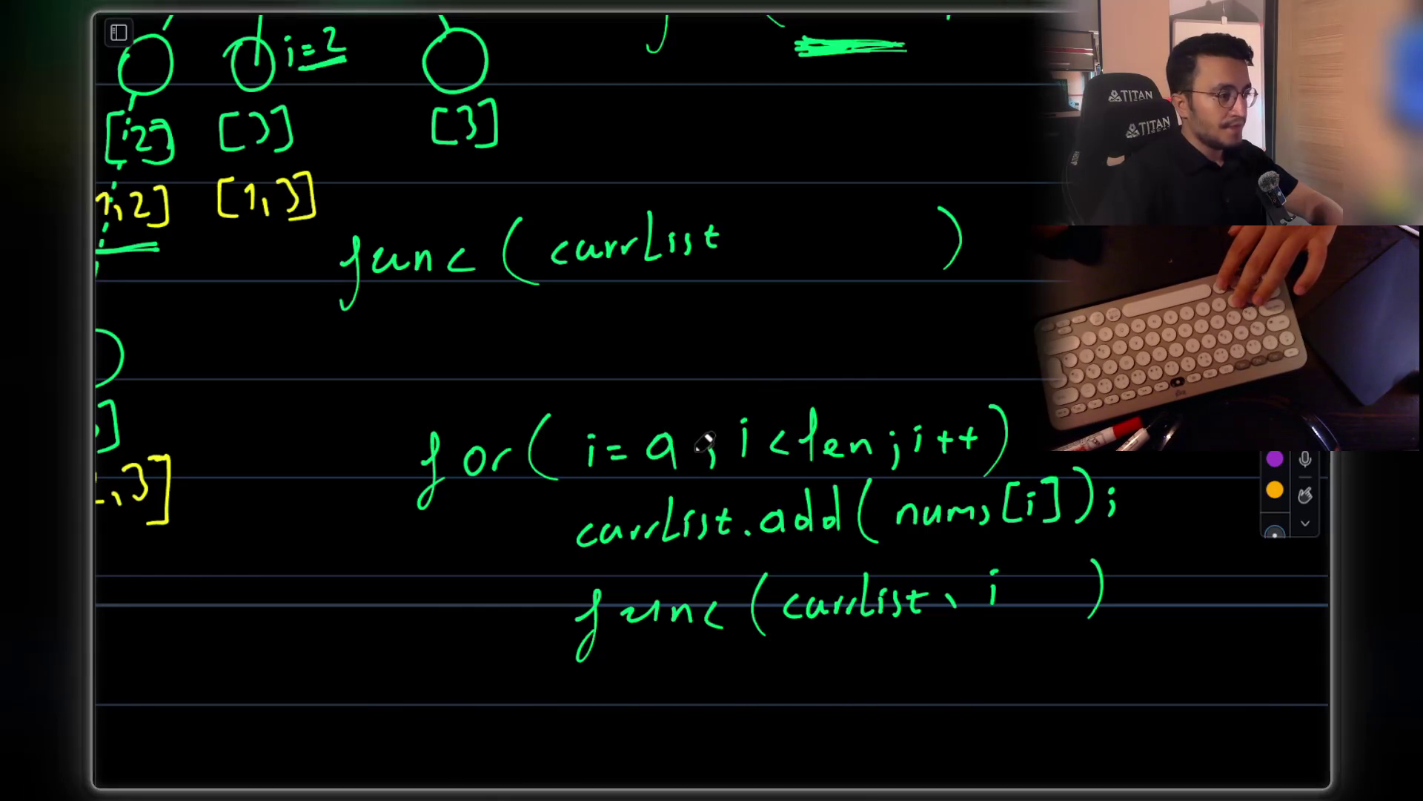
key(ctrl+z)
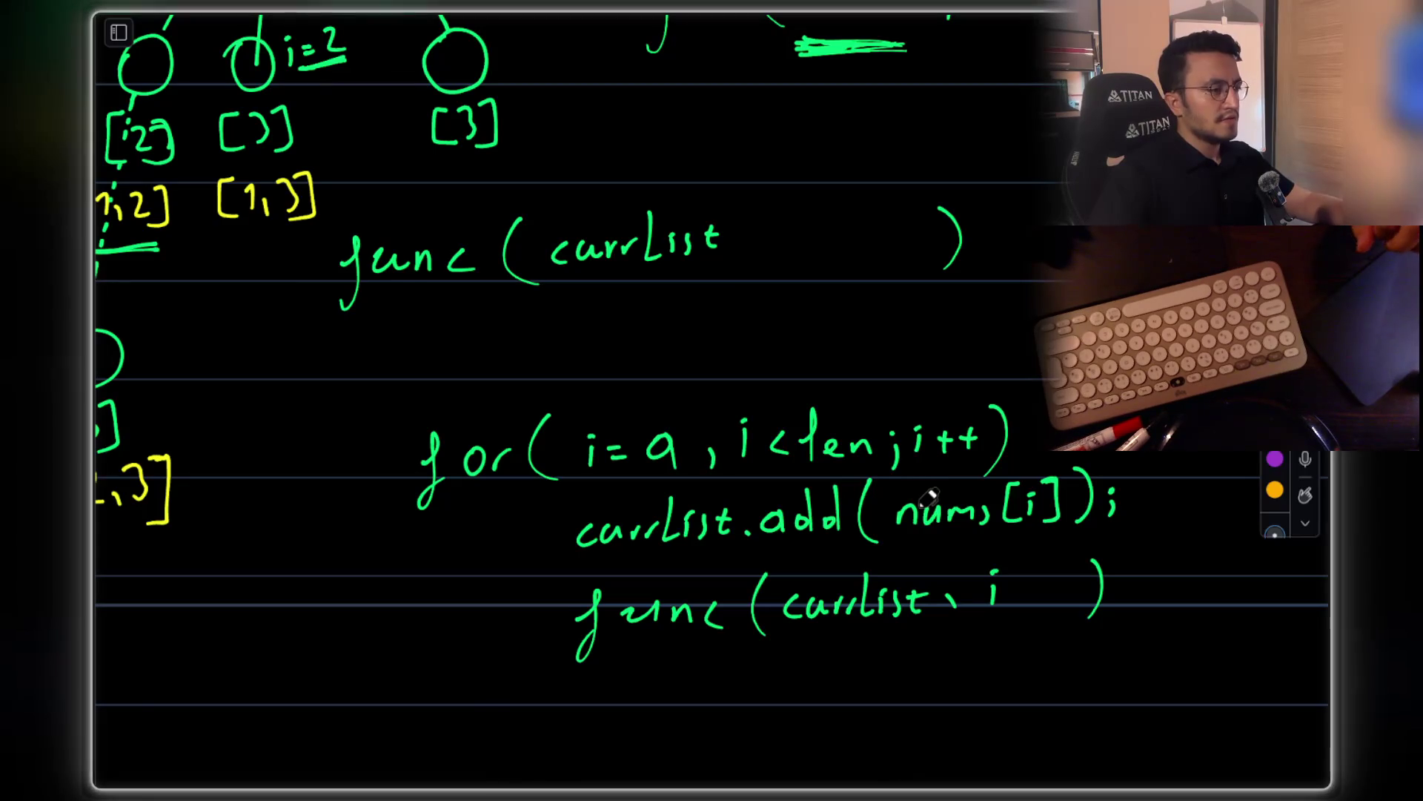
Add 'a' as a second parameter in the func(currList, a) signature
mouse_move(760, 244)
mouse_down()
mouse_move(766, 257)
mouse_move(822, 252)
mouse_up()
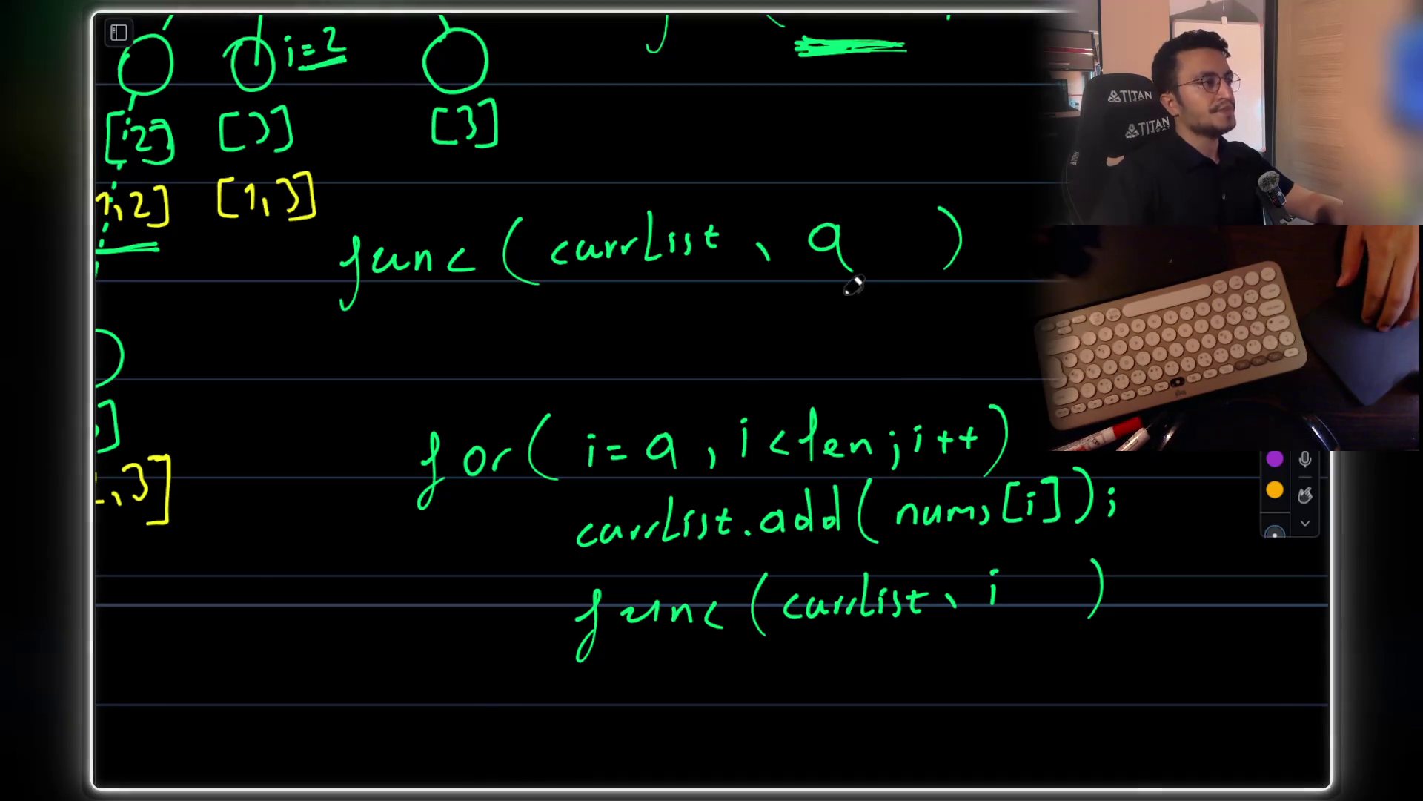
scroll(628, 289, up, 1)
scroll(629, 289, left, 2)
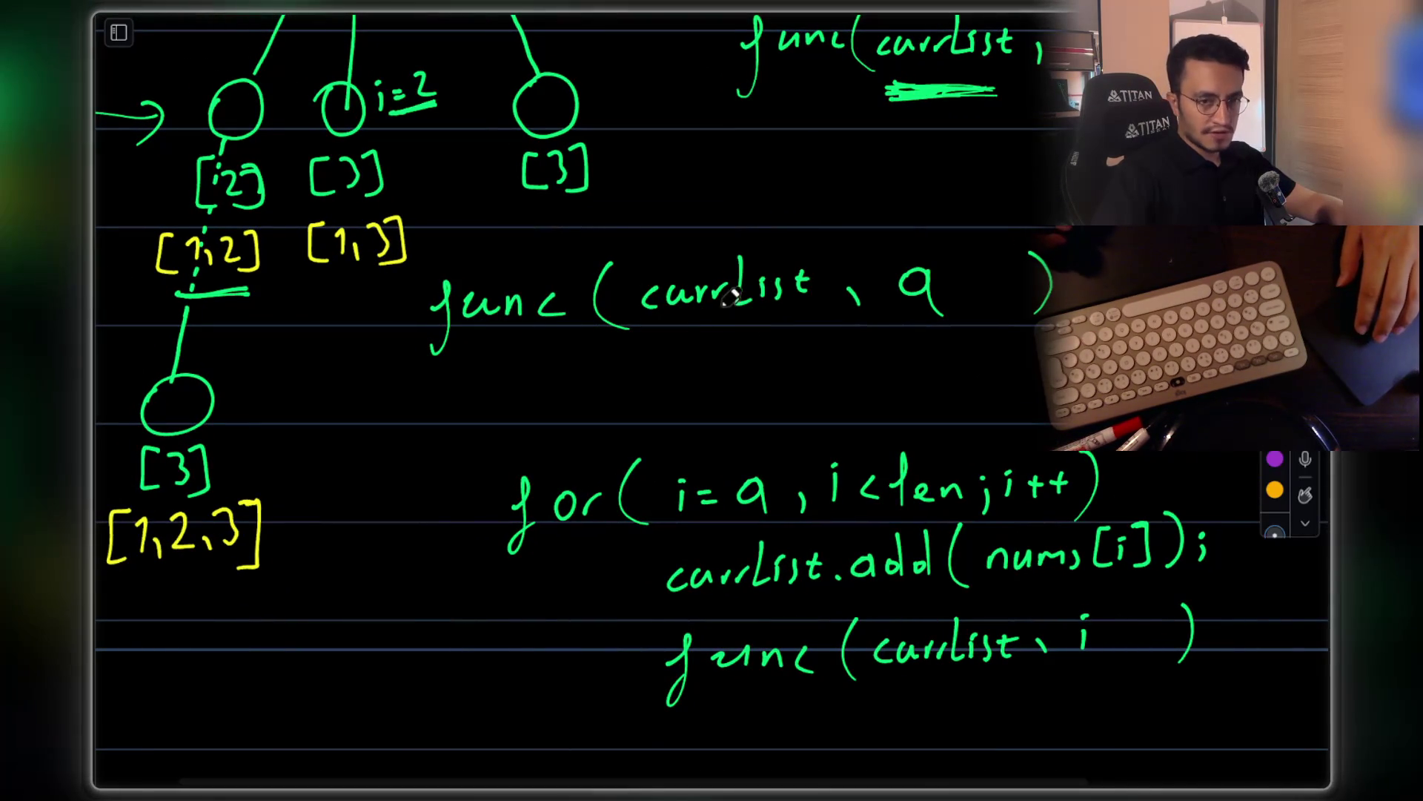
scroll(734, 289, down, 3)
scroll(492, 202, up, 5)
scroll(491, 202, left, 3)
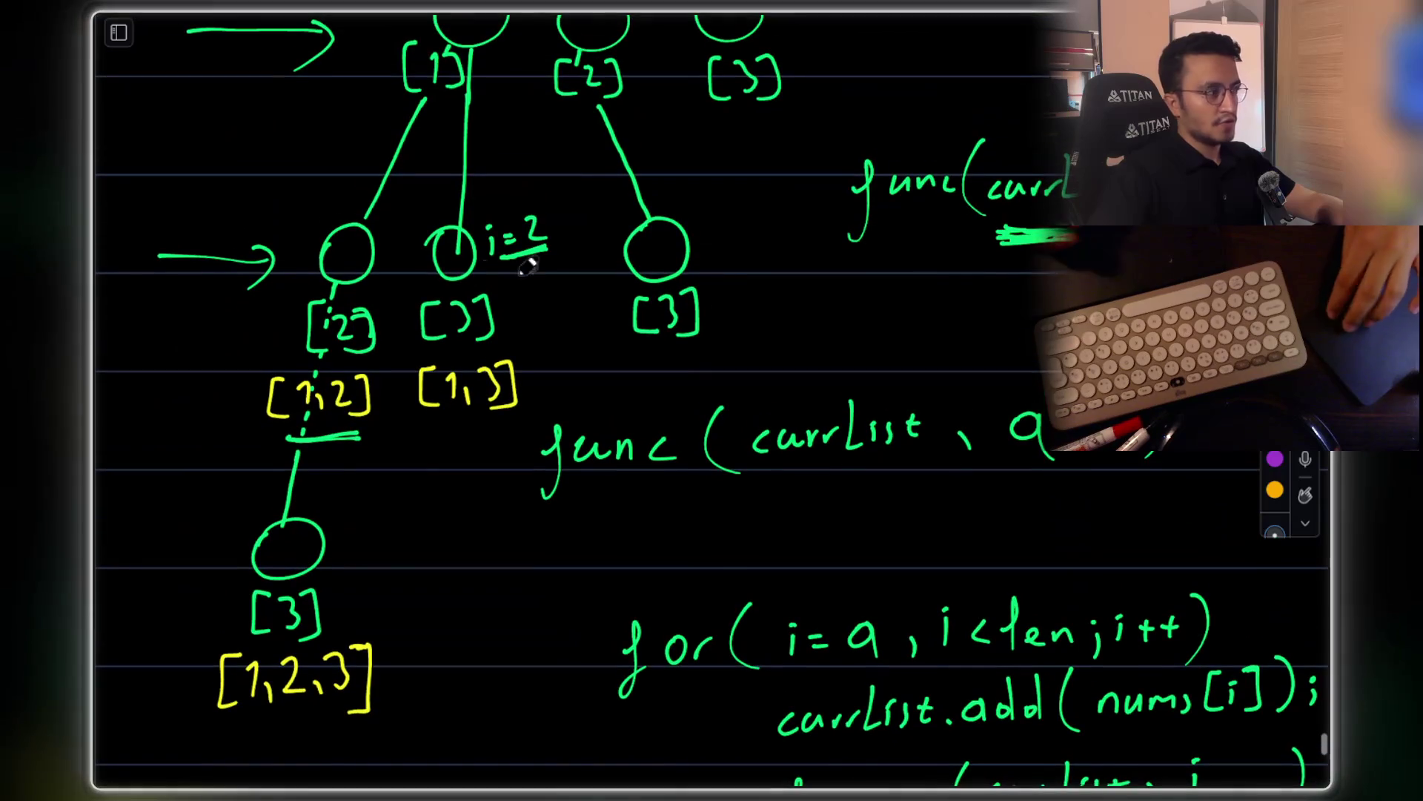
scroll(491, 202, up, 3)
scroll(474, 222, down, 6)
scroll(474, 222, right, 3)
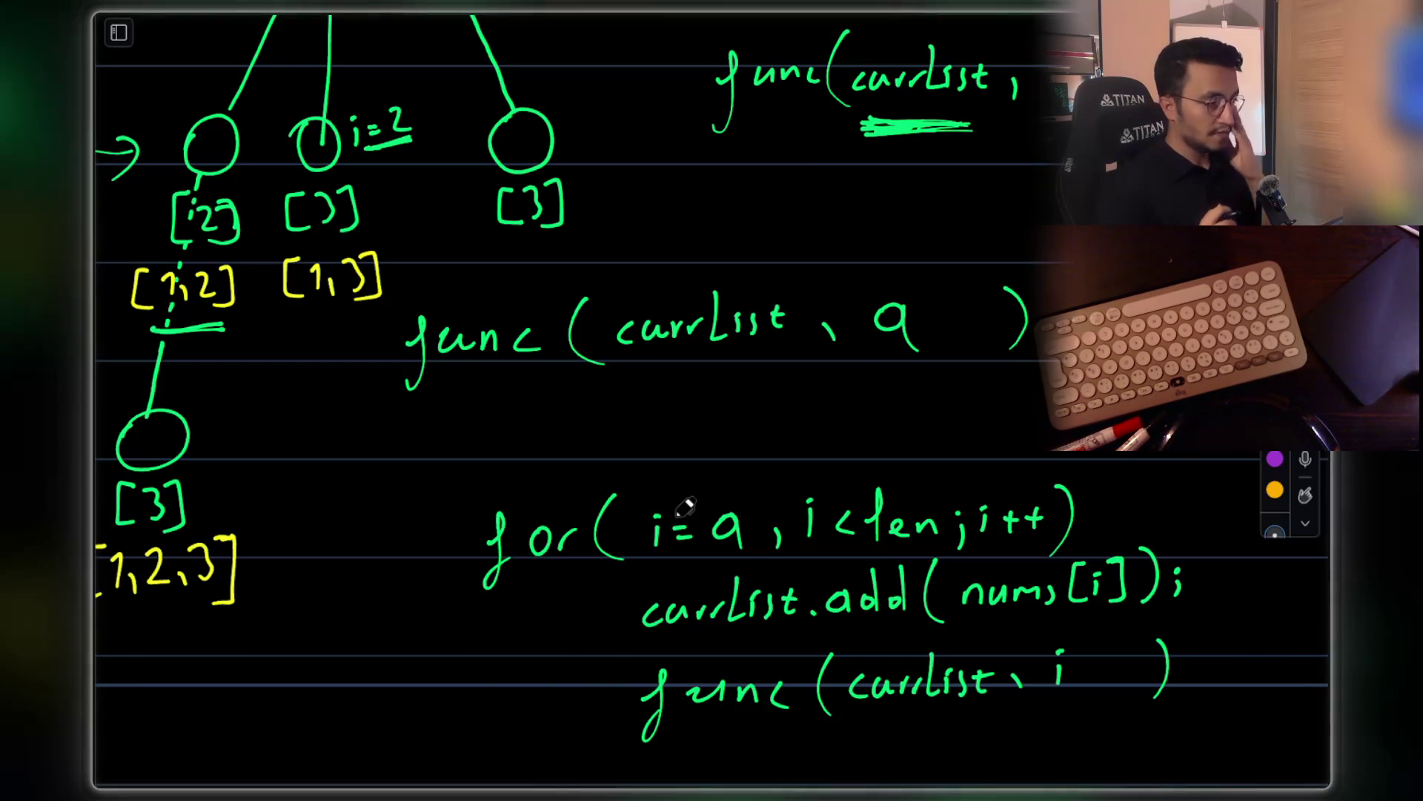
scroll(931, 398, up, 2)
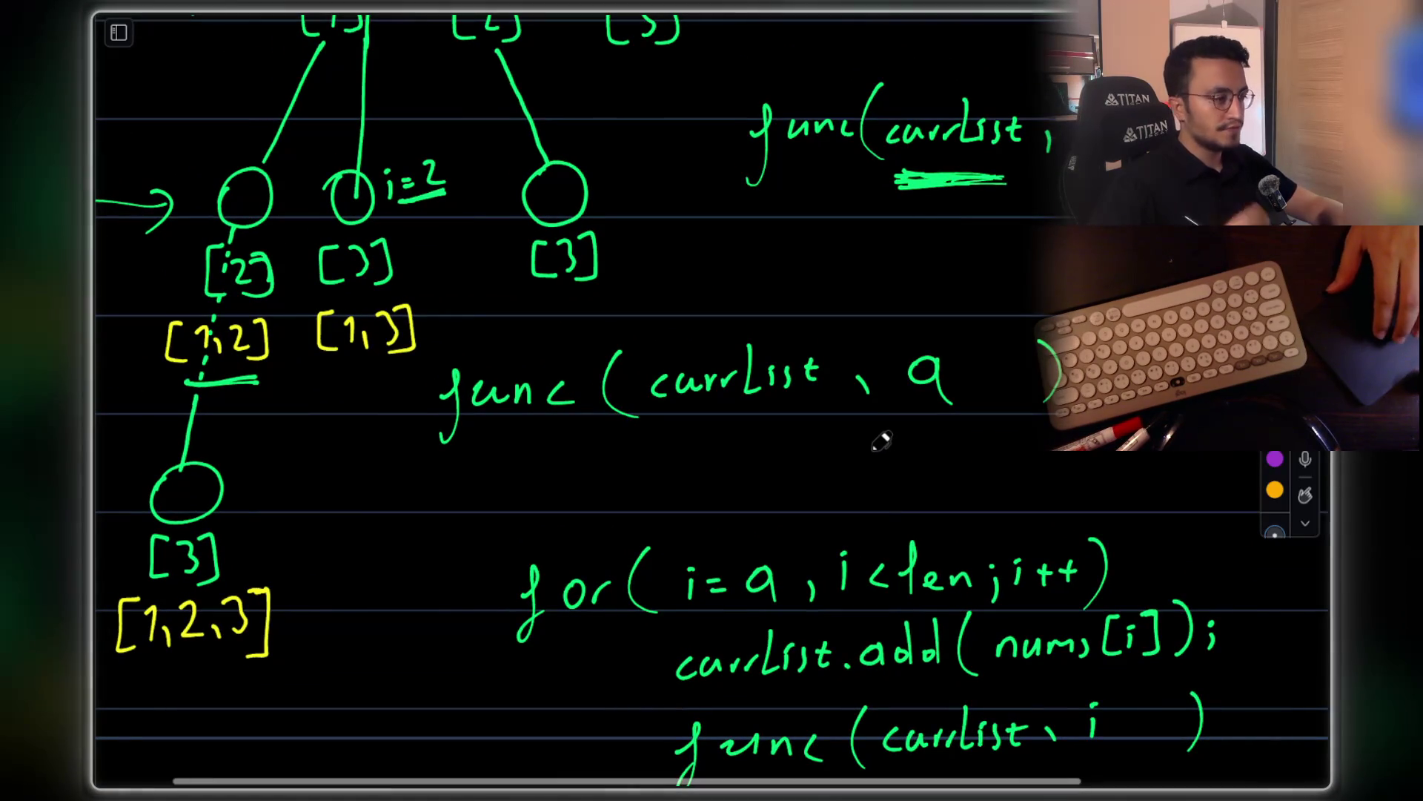
scroll(881, 441, up, 5)
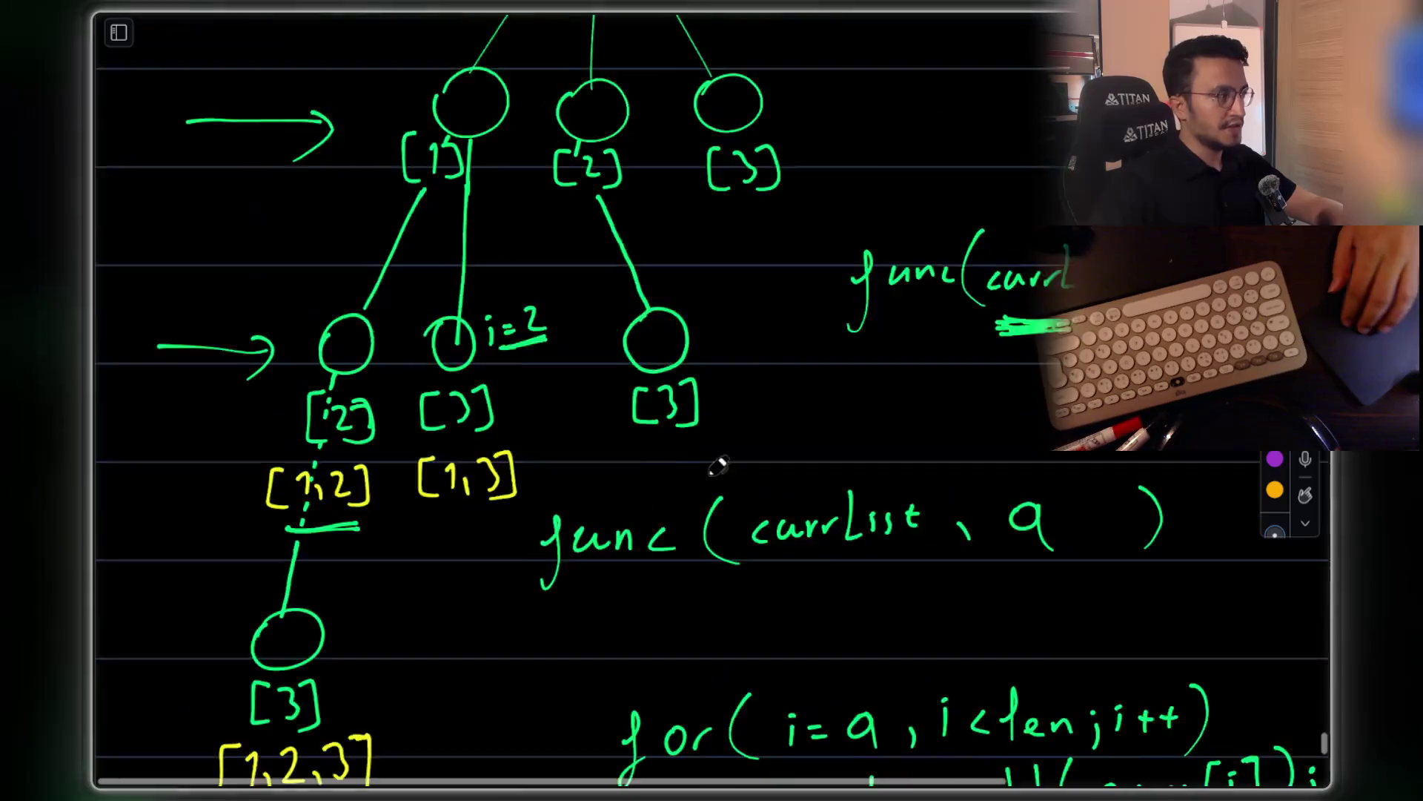
scroll(508, 279, down, 1)
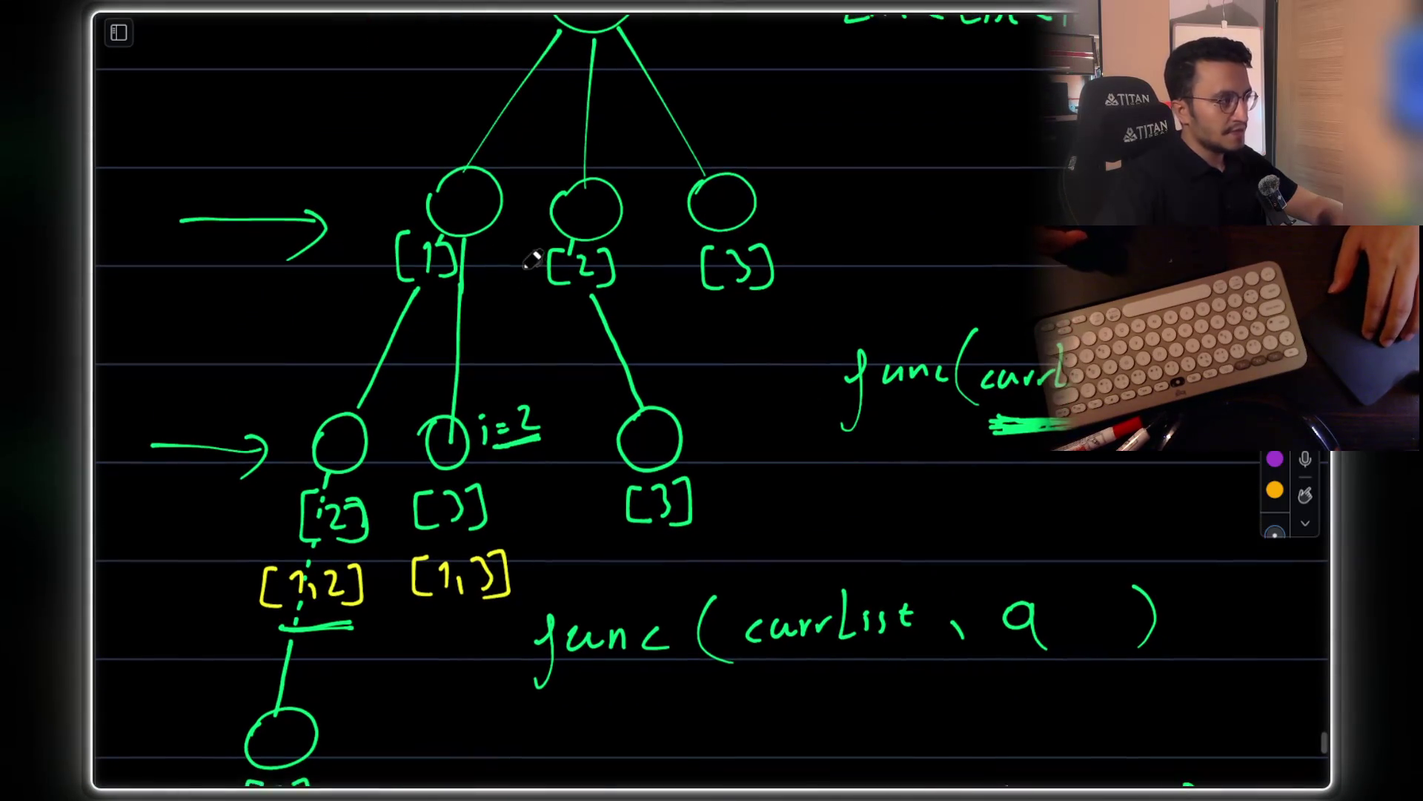
scroll(448, 184, down, 6)
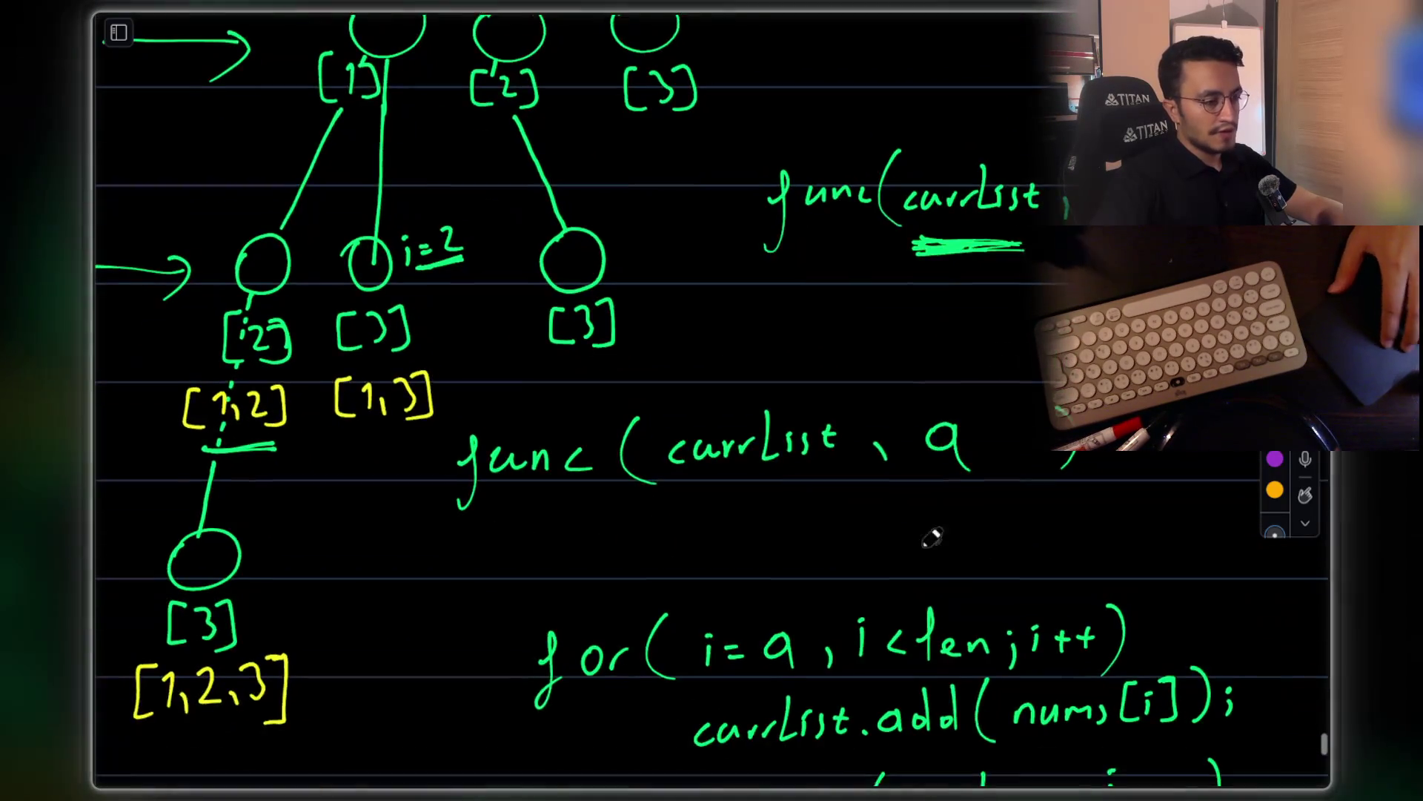
scroll(753, 321, down, 6)
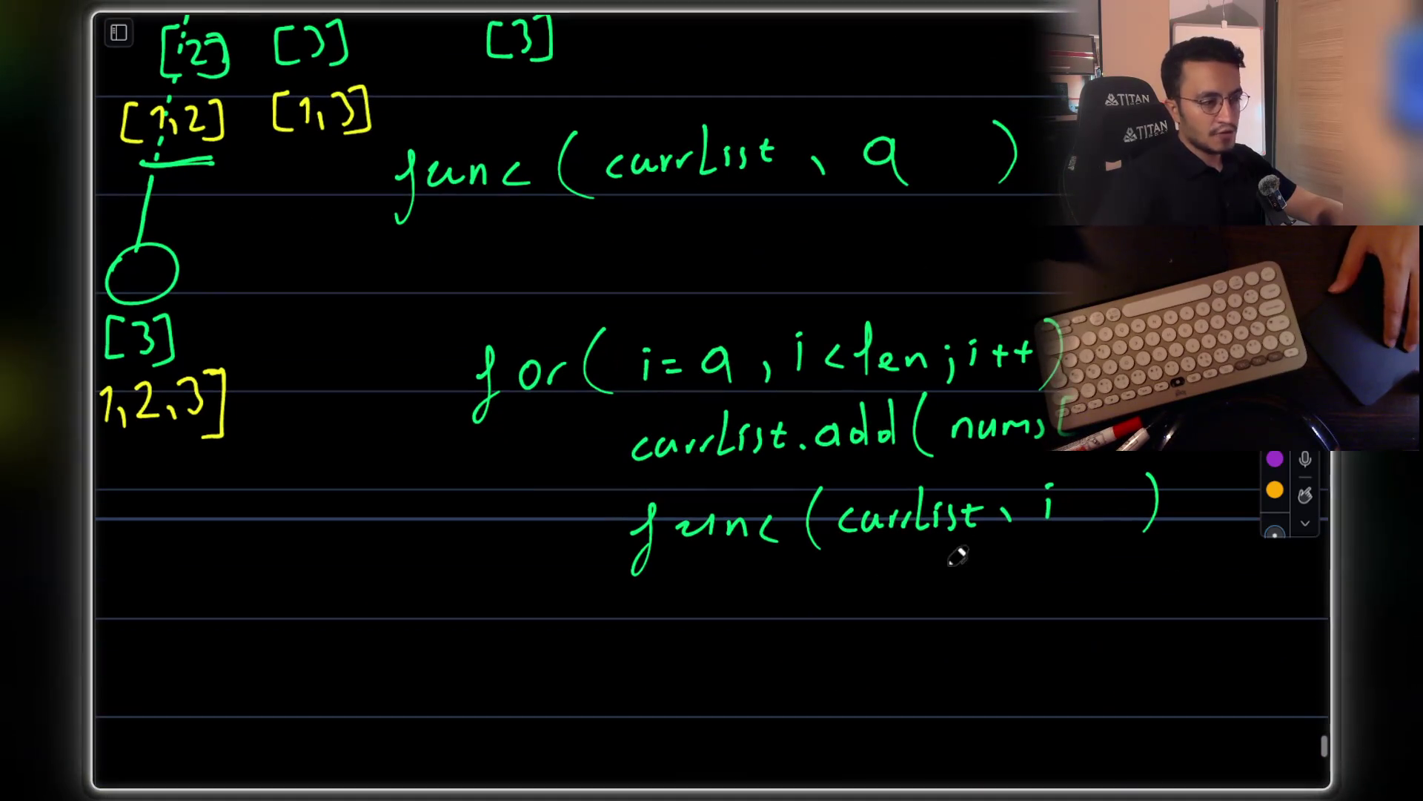
scroll(975, 479, up, 10)
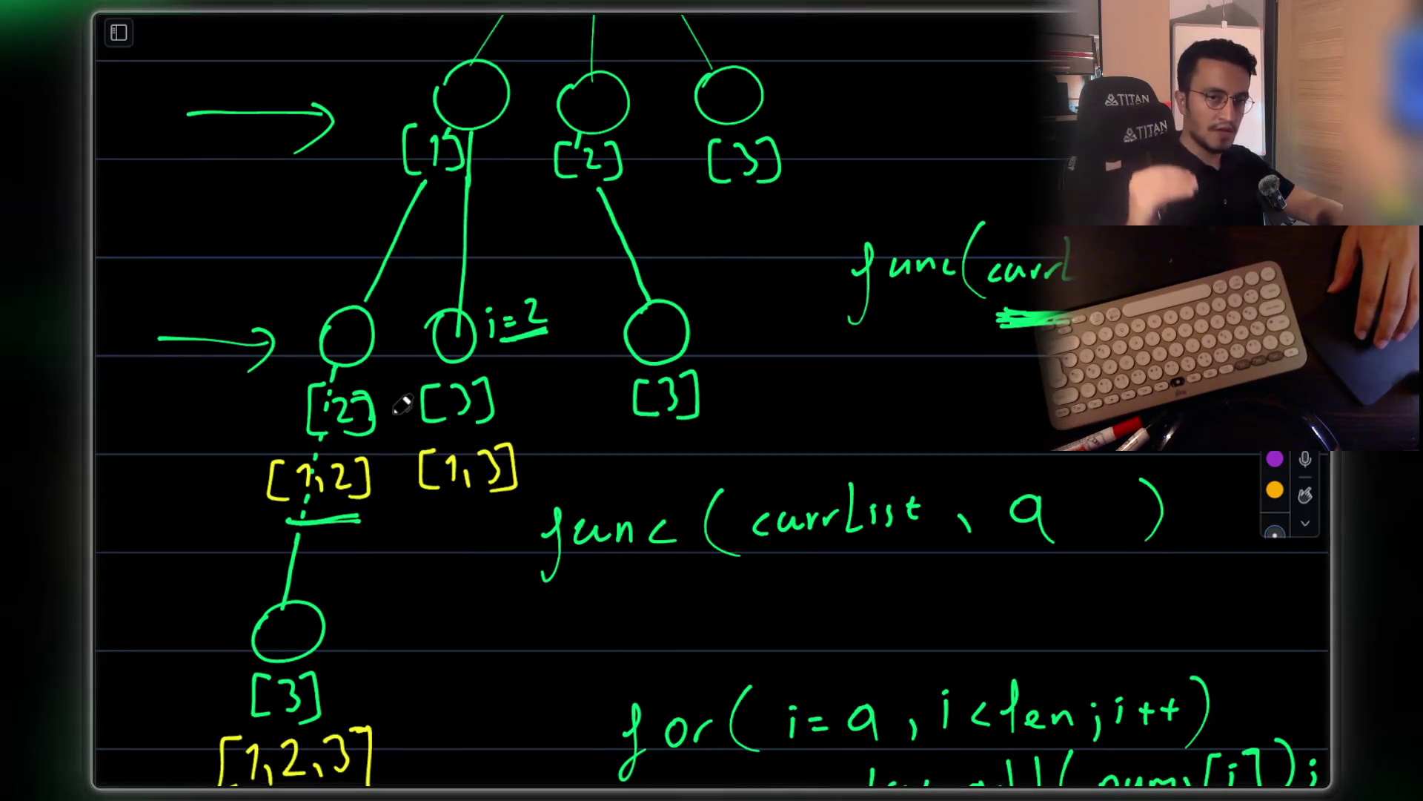
scroll(545, 261, up, 1)
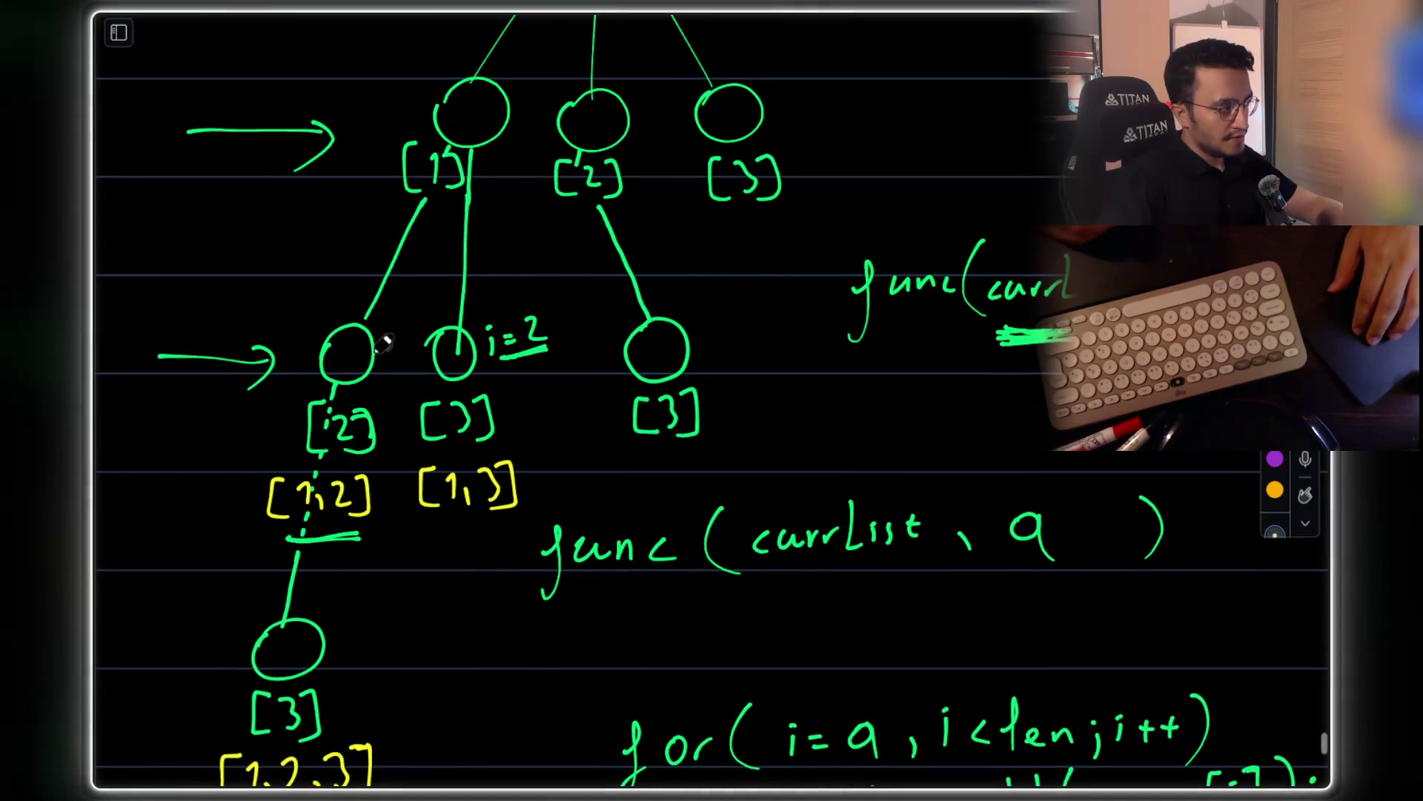
Write 'level 1' by the upper arrow and 'level 2' by the lower arrow in green ink
scroll(348, 361, up, 7)
mouse_move(215, 298)
mouse_down()
mouse_move(211, 347)
mouse_move(248, 336)
mouse_move(308, 347)
mouse_up()
drag(334, 302, 336, 316)
mouse_move(175, 519)
mouse_down()
mouse_move(198, 546)
mouse_move(280, 546)
mouse_move(320, 569)
mouse_up()
scroll(356, 517, down, 5)
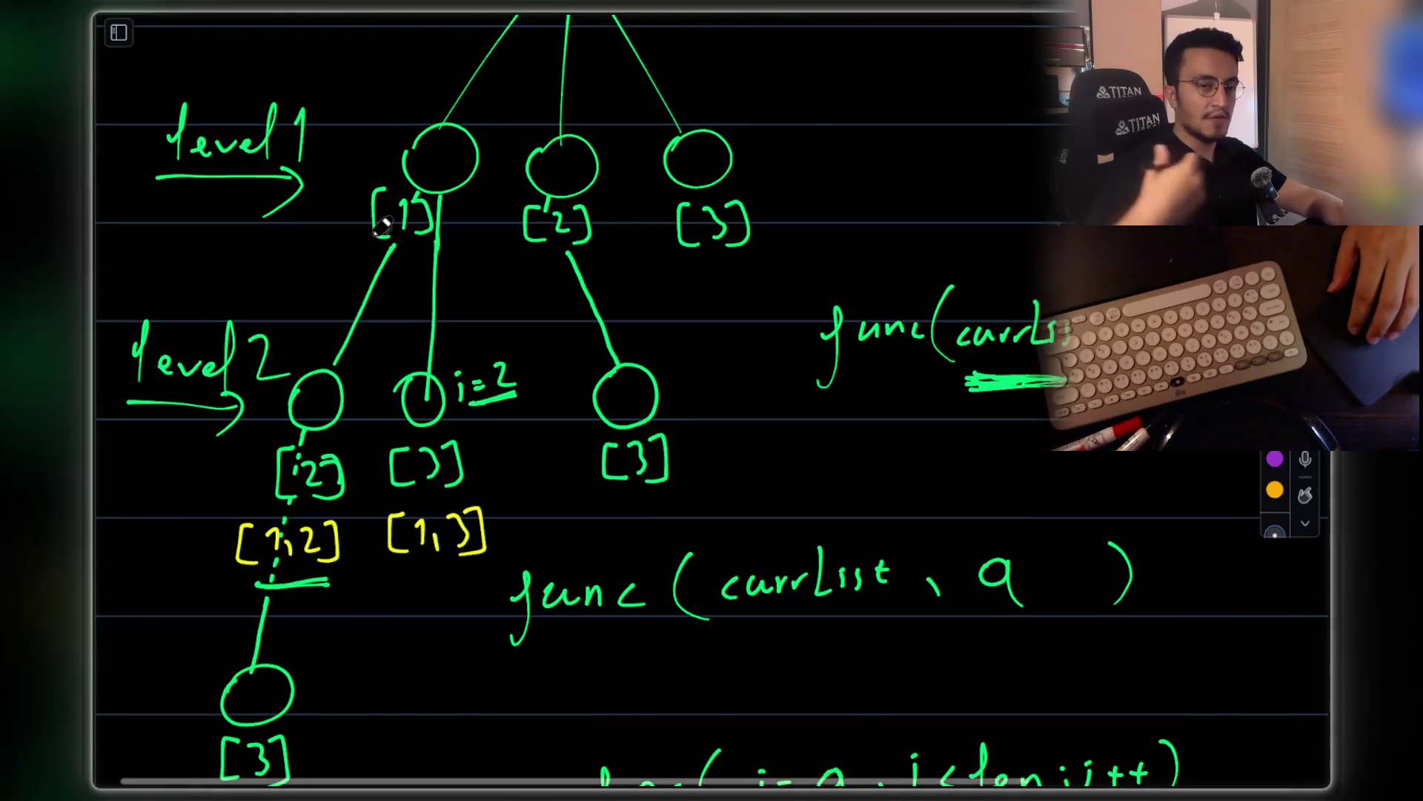
scroll(462, 447, down, 2)
scroll(480, 332, down, 1)
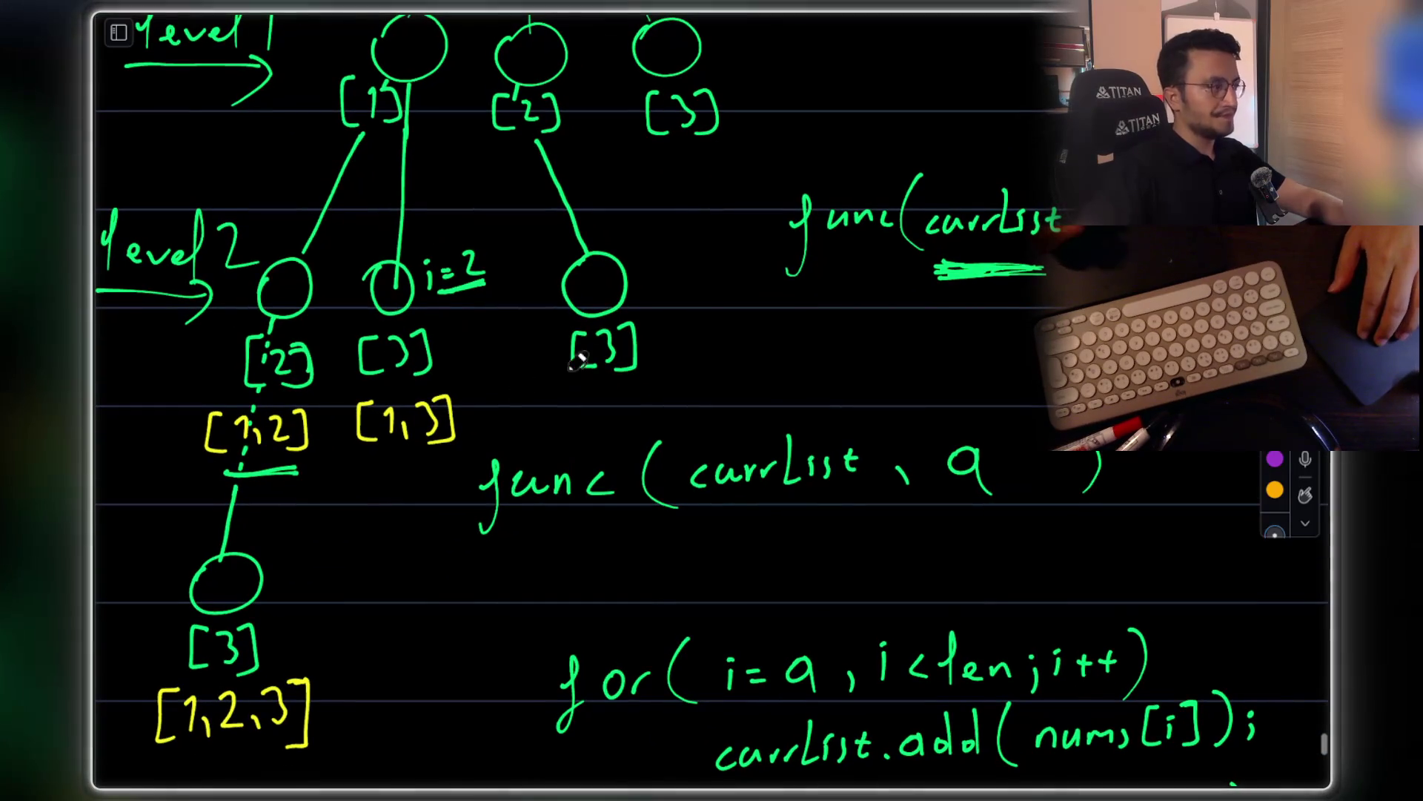
scroll(415, 322, left, 1)
scroll(395, 317, up, 1)
scroll(395, 316, left, 1)
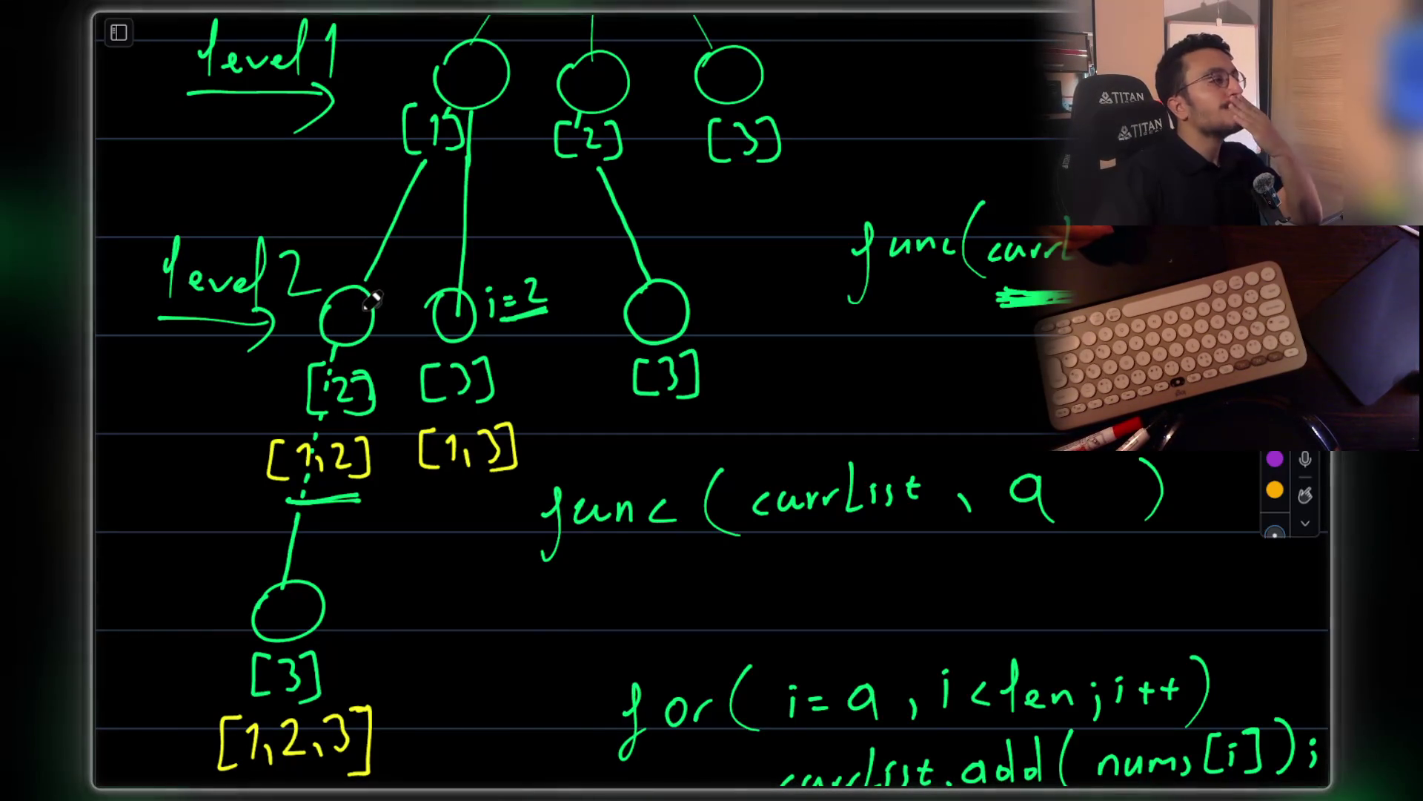
scroll(408, 282, up, 3)
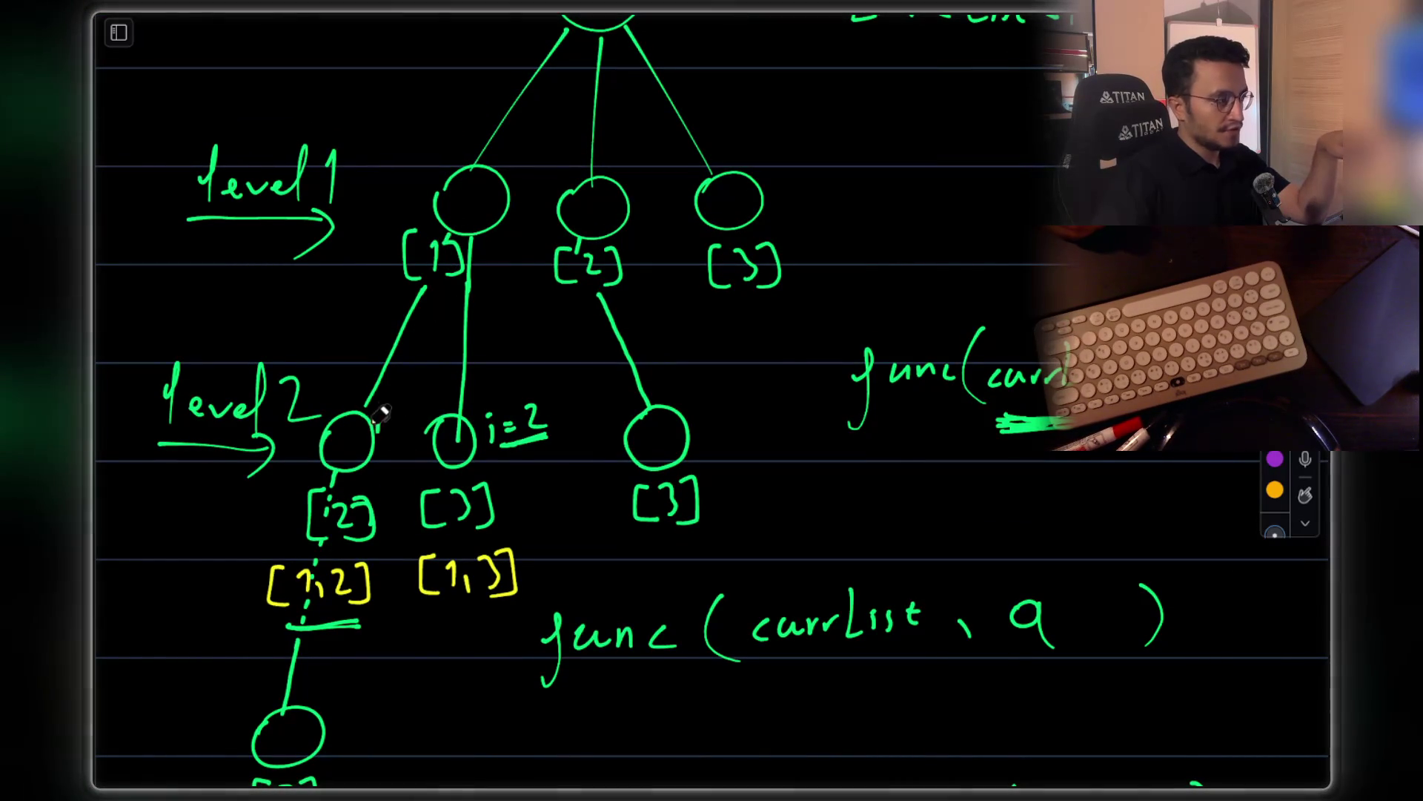
Write 'i=1' beside the left level-2 node and mark both level-2 nodes with temporary highlighter
drag(402, 415, 404, 431)
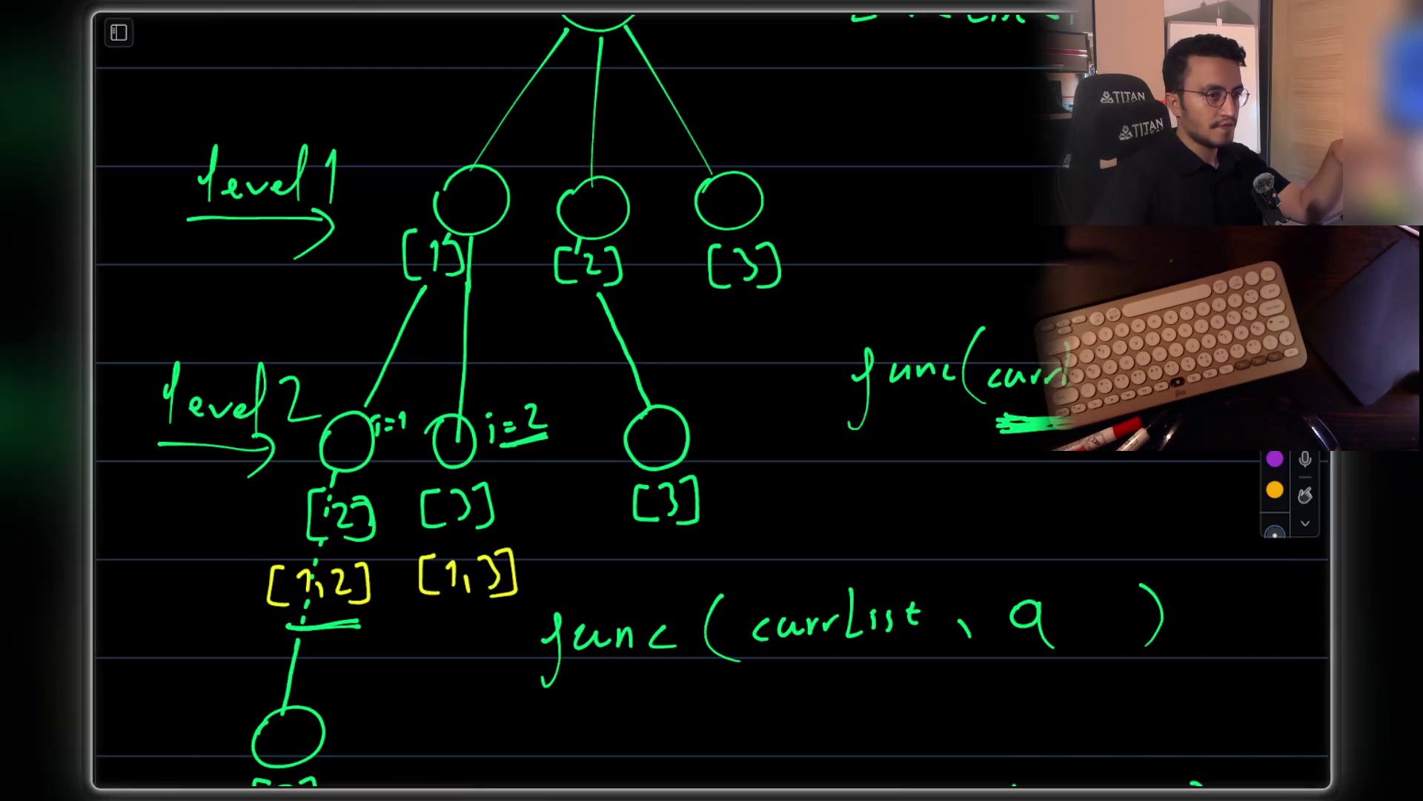
drag(338, 443, 352, 415)
mouse_move(458, 444)
mouse_down()
mouse_move(448, 433)
mouse_move(461, 448)
mouse_up()
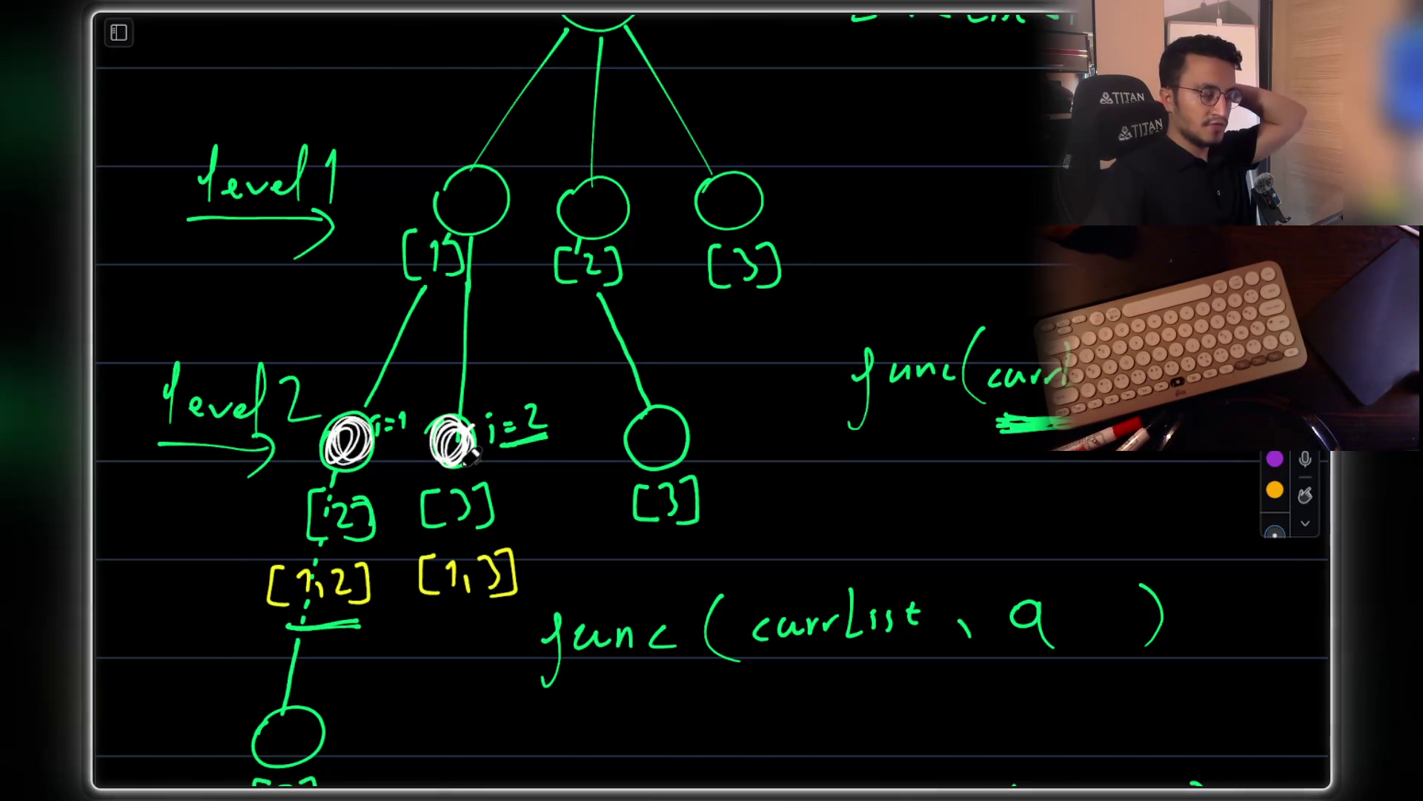
drag(373, 450, 407, 445)
mouse_move(548, 441)
mouse_down()
mouse_move(511, 444)
mouse_move(545, 447)
mouse_move(527, 449)
mouse_up()
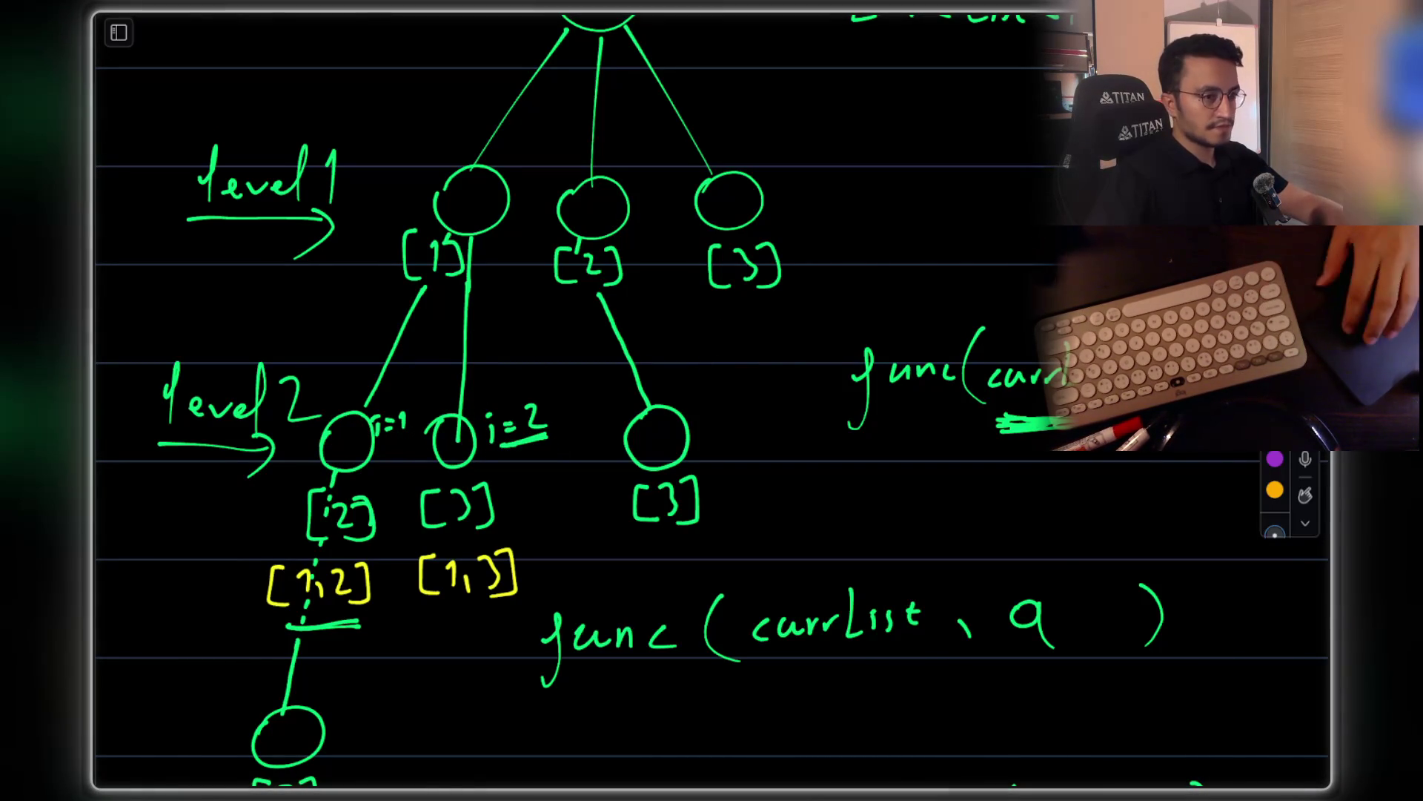
scroll(999, 413, down, 10)
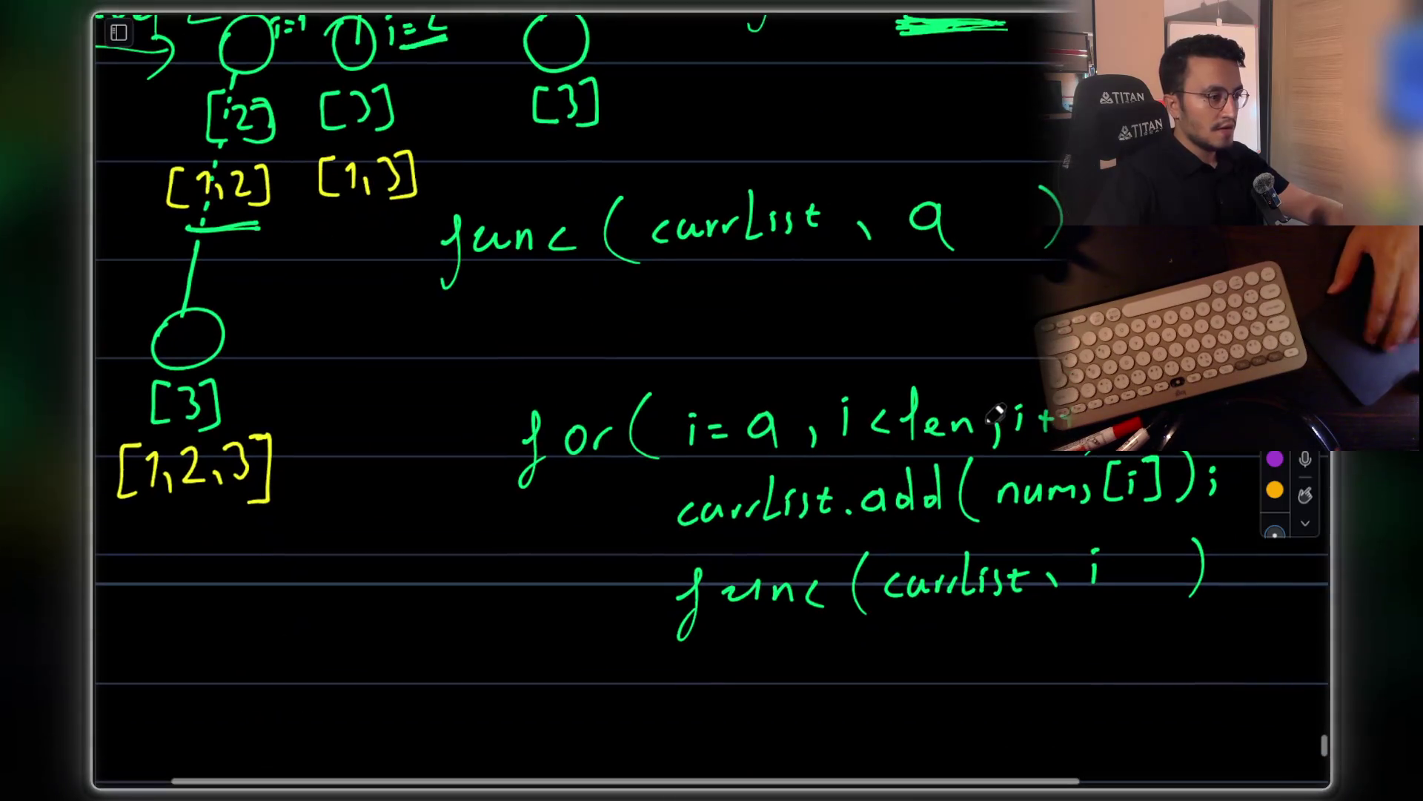
scroll(999, 414, up, 1)
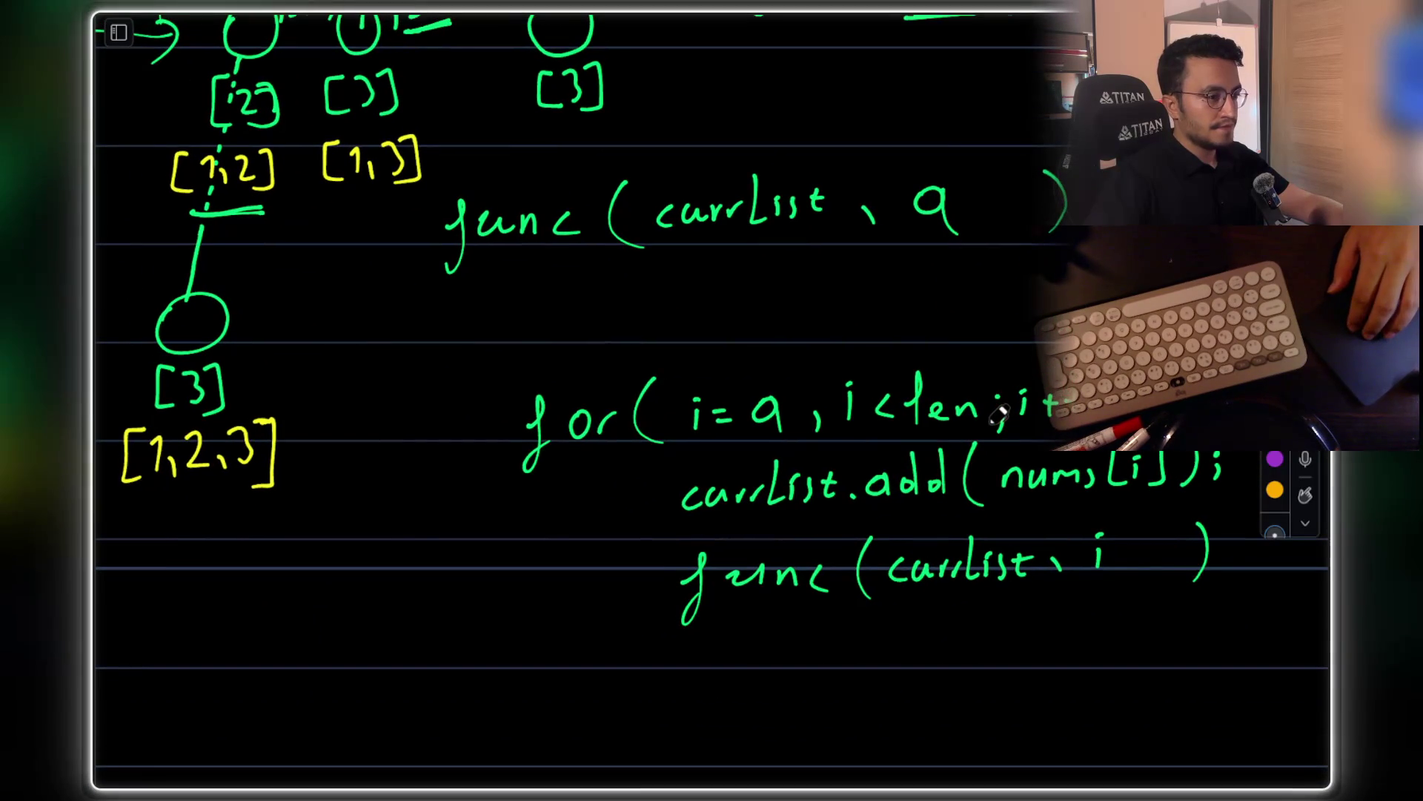
scroll(999, 414, down, 2)
scroll(999, 414, right, 2)
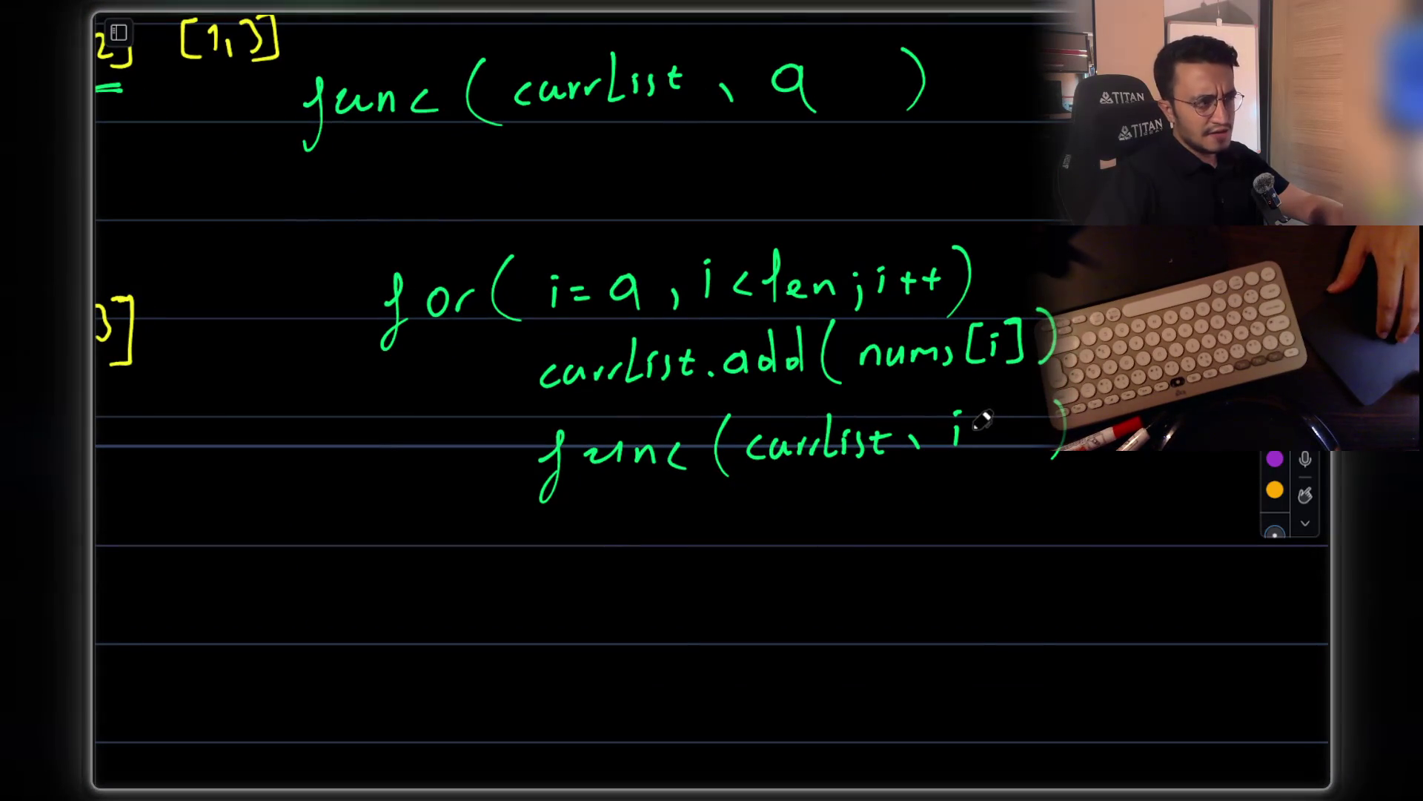
Finish the recursive call as func(currList, i+1)
drag(1017, 412, 1020, 449)
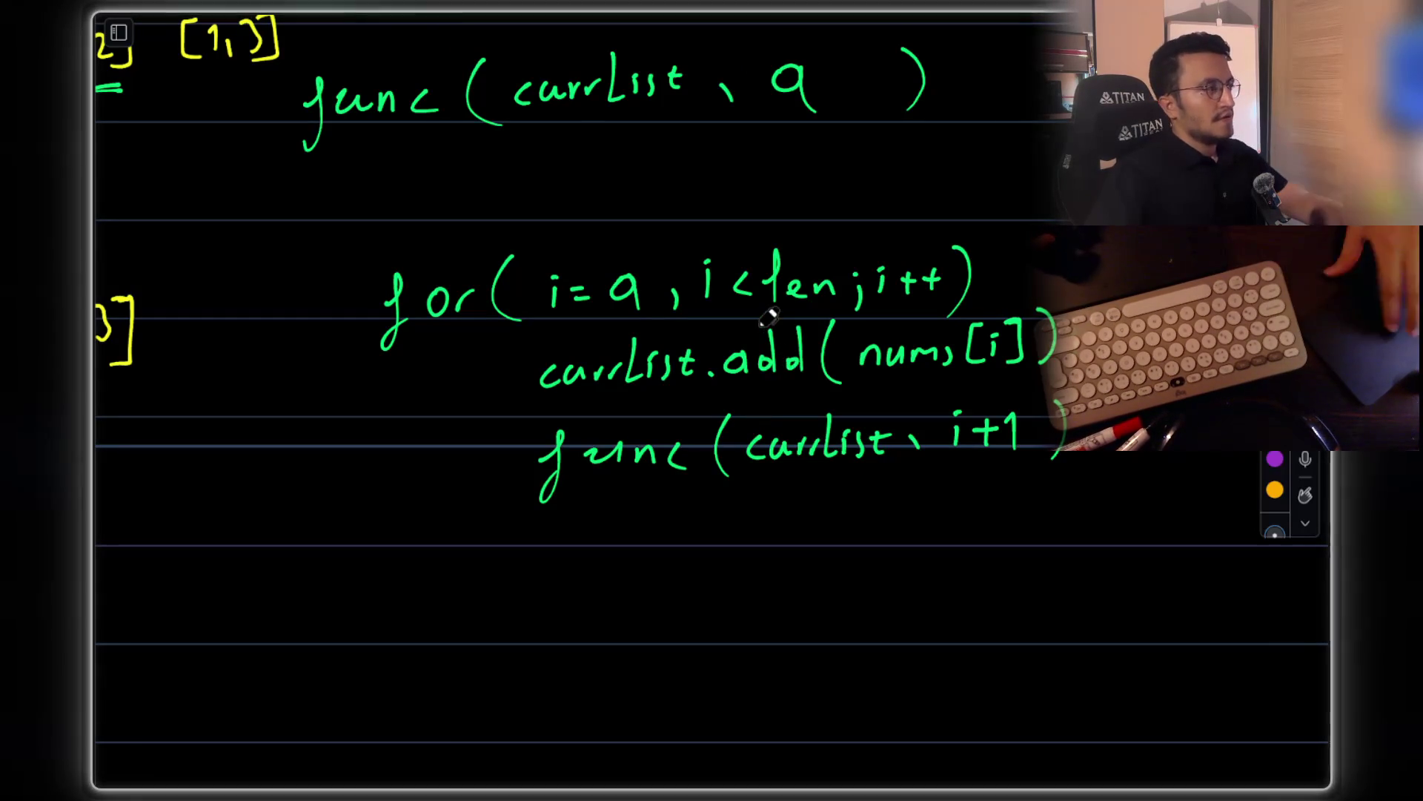
scroll(786, 374, up, 5)
scroll(730, 289, up, 1)
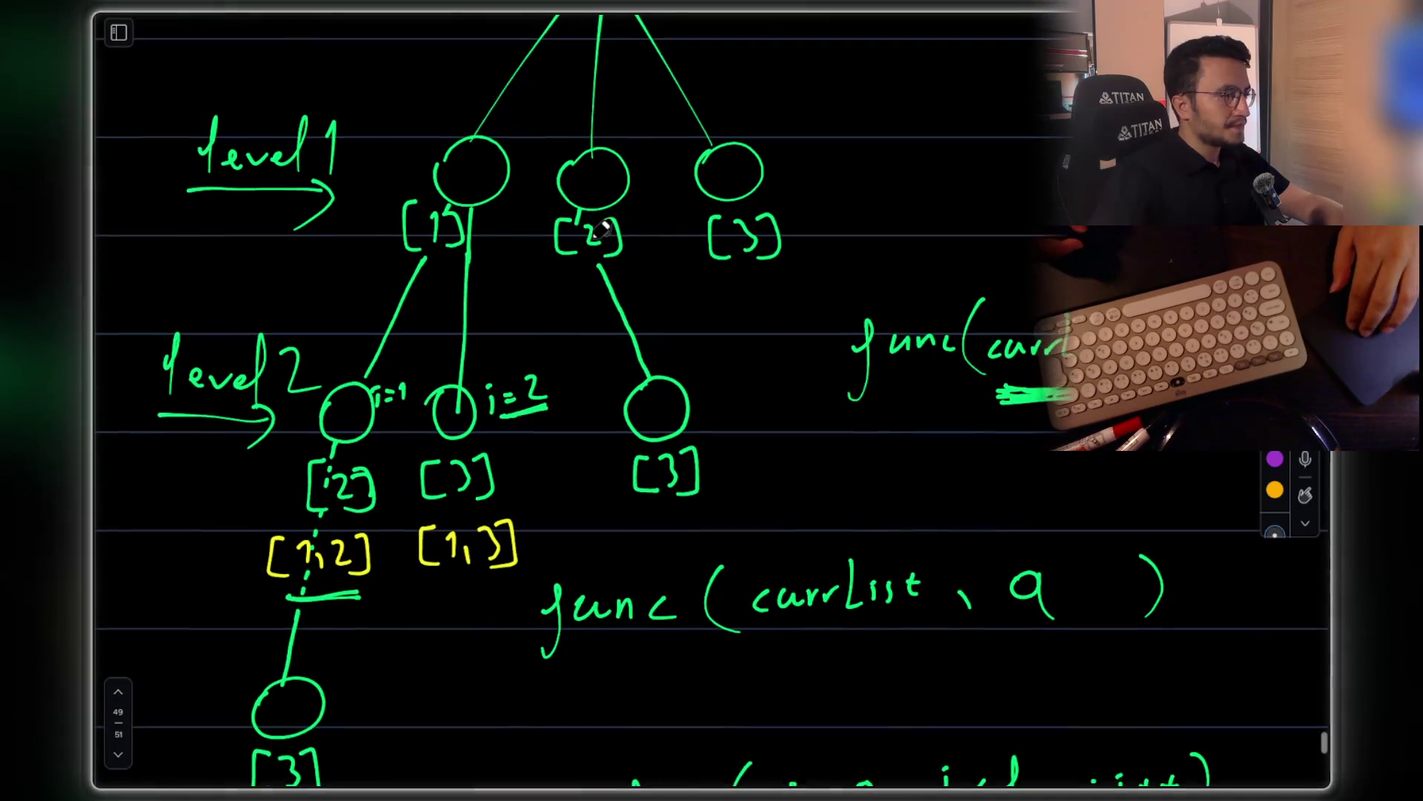
scroll(586, 223, up, 1)
scroll(550, 208, up, 1)
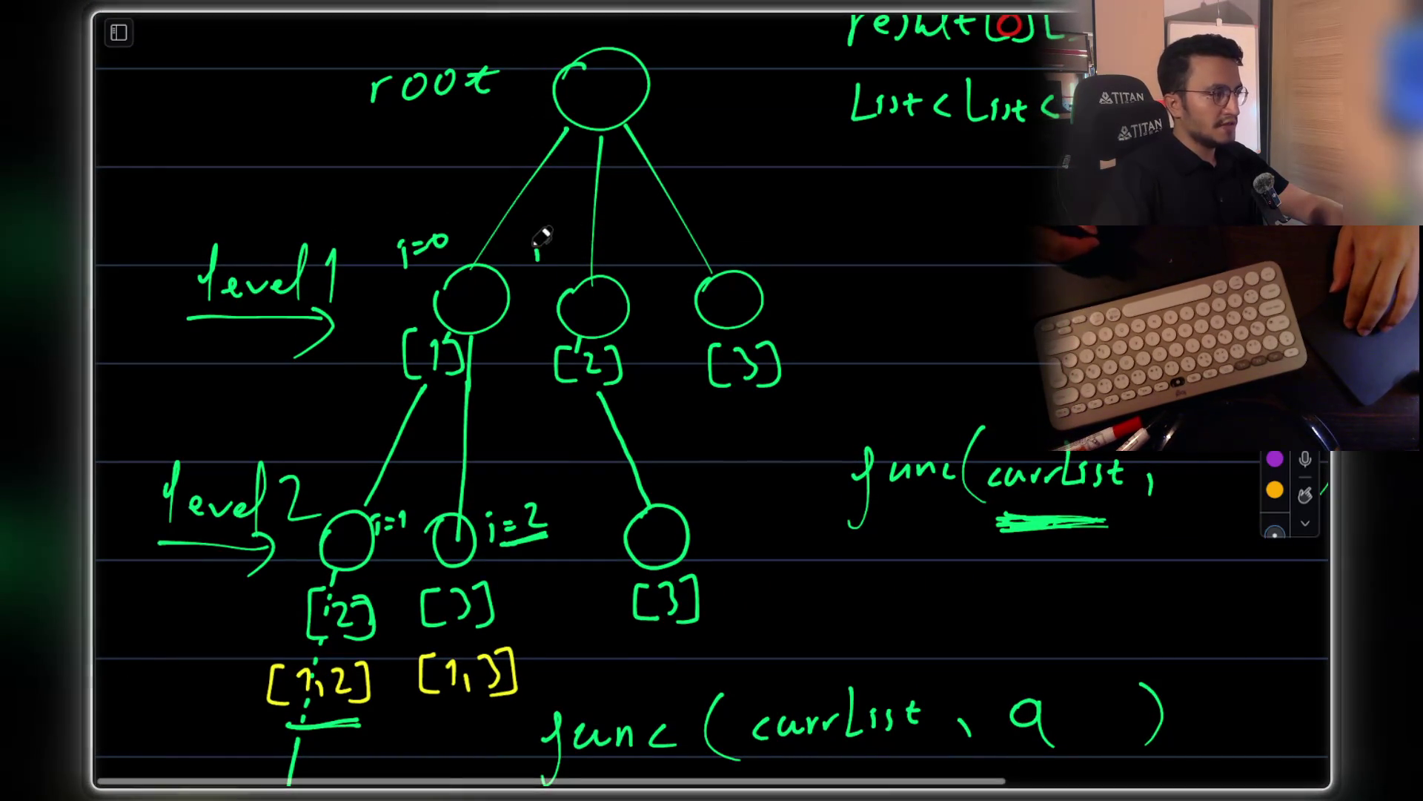
scroll(898, 501, down, 6)
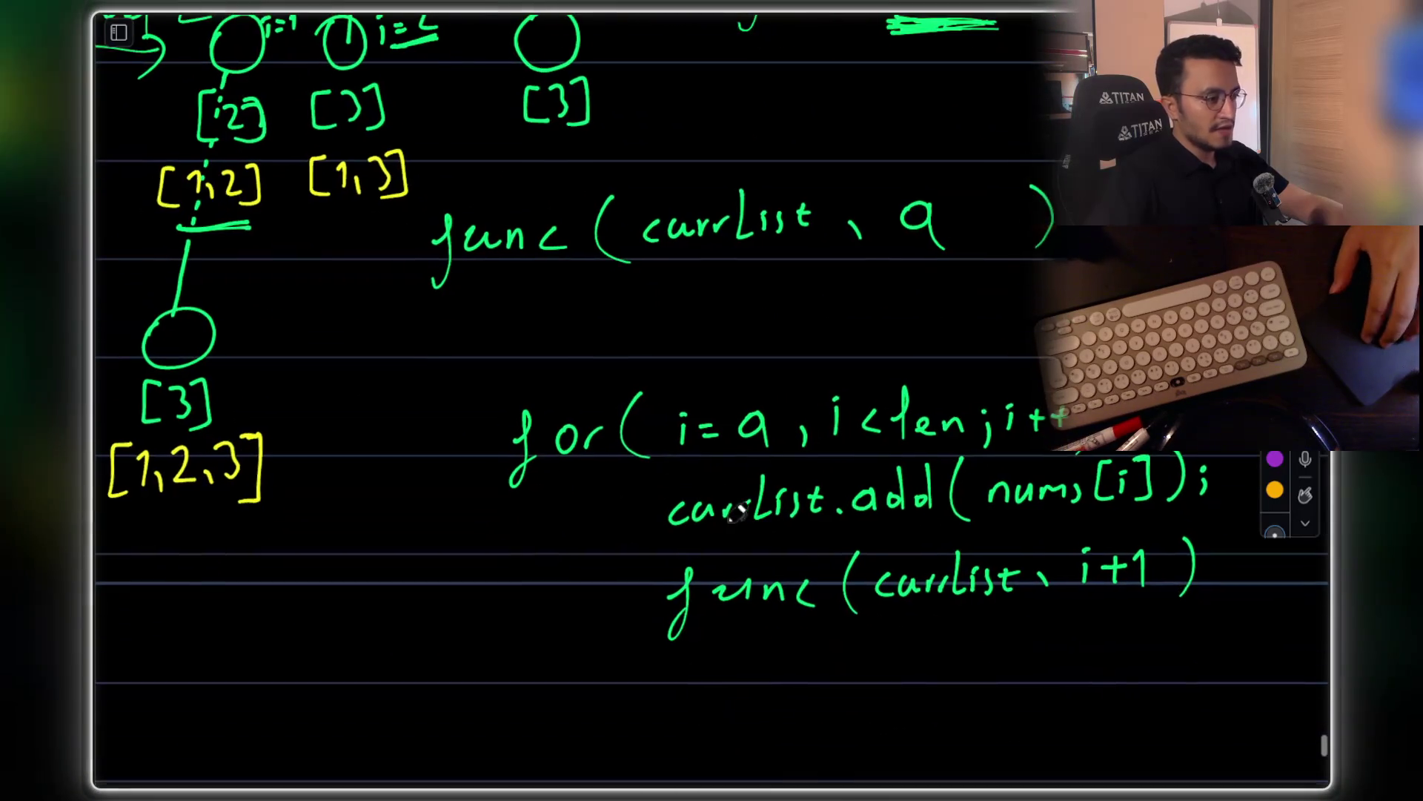
scroll(635, 181, up, 6)
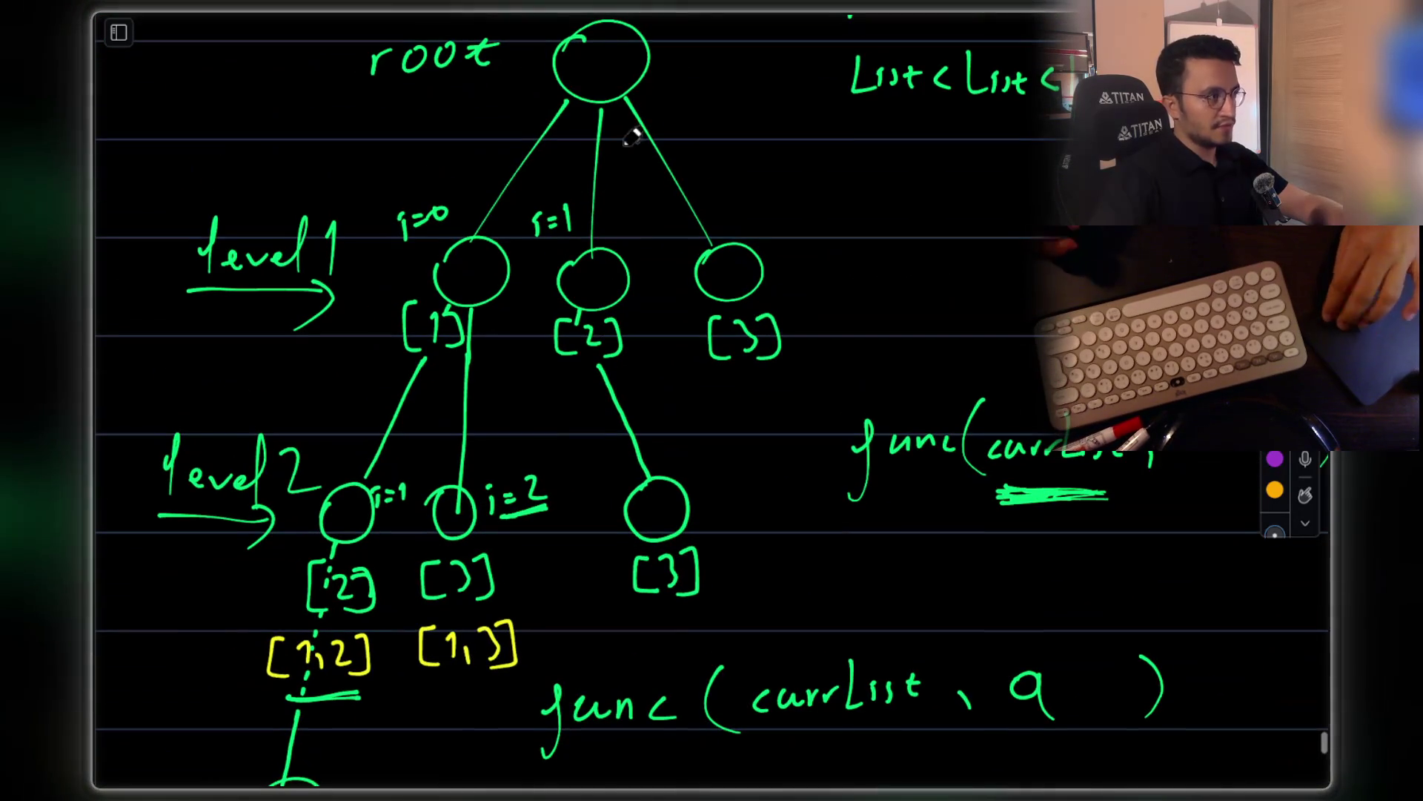
scroll(636, 50, down, 6)
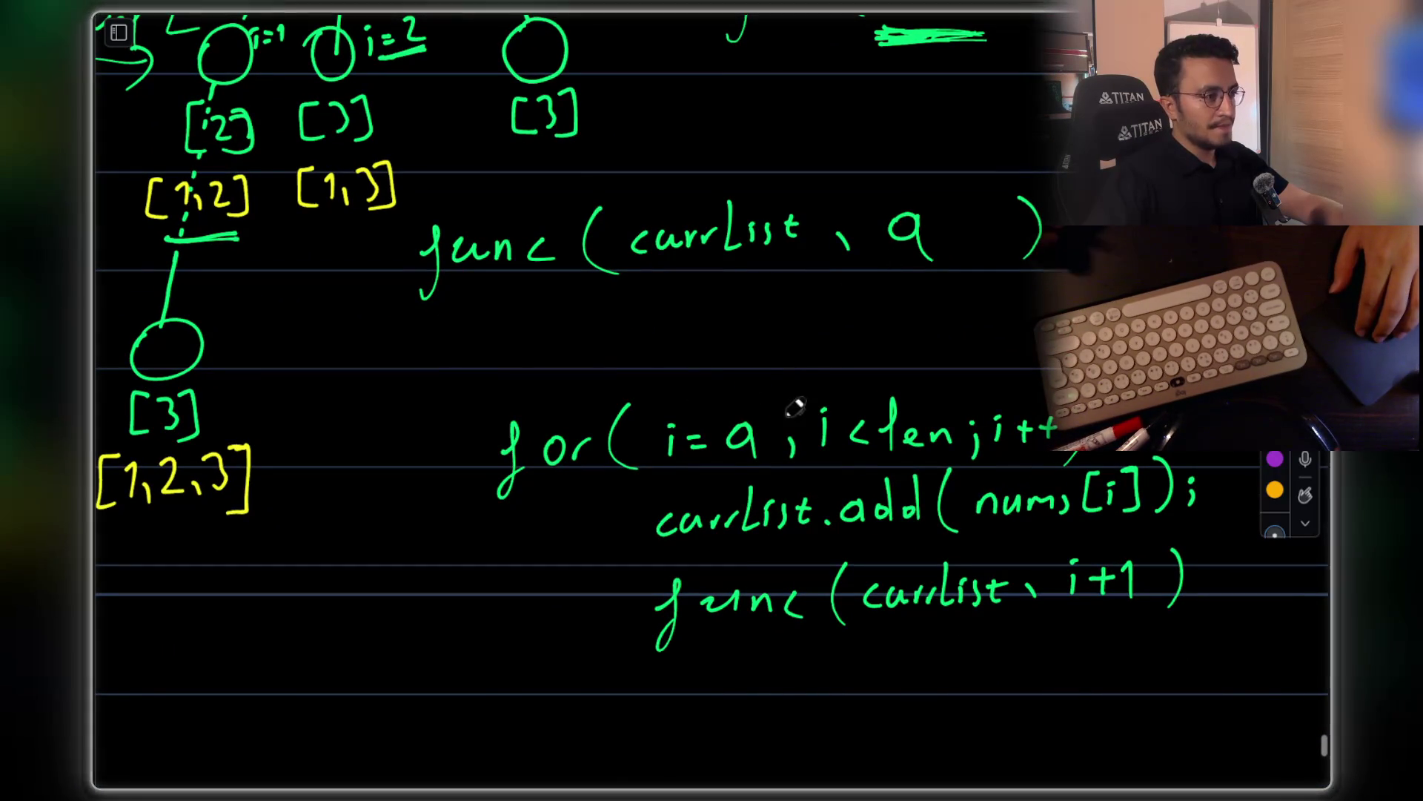
scroll(750, 383, down, 2)
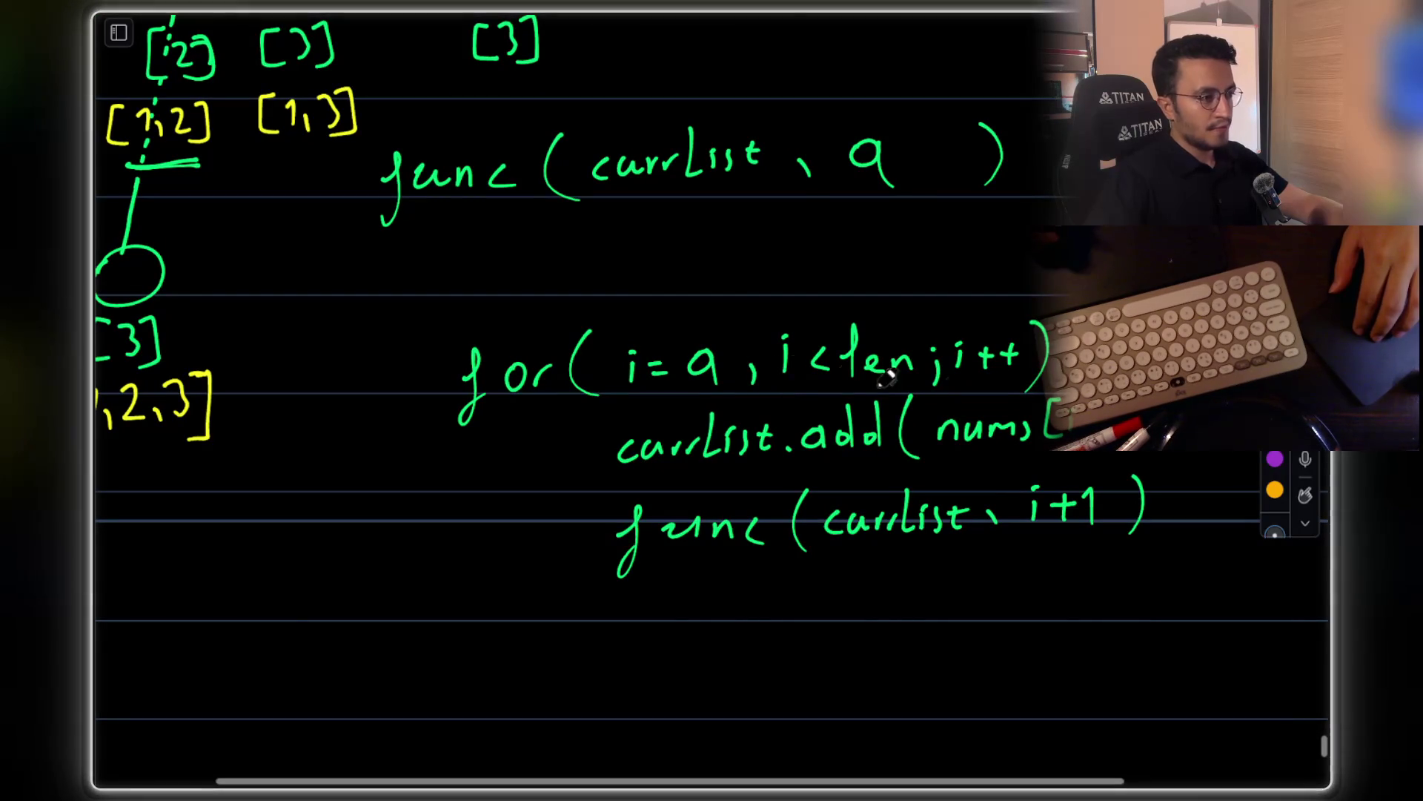
scroll(845, 371, up, 6)
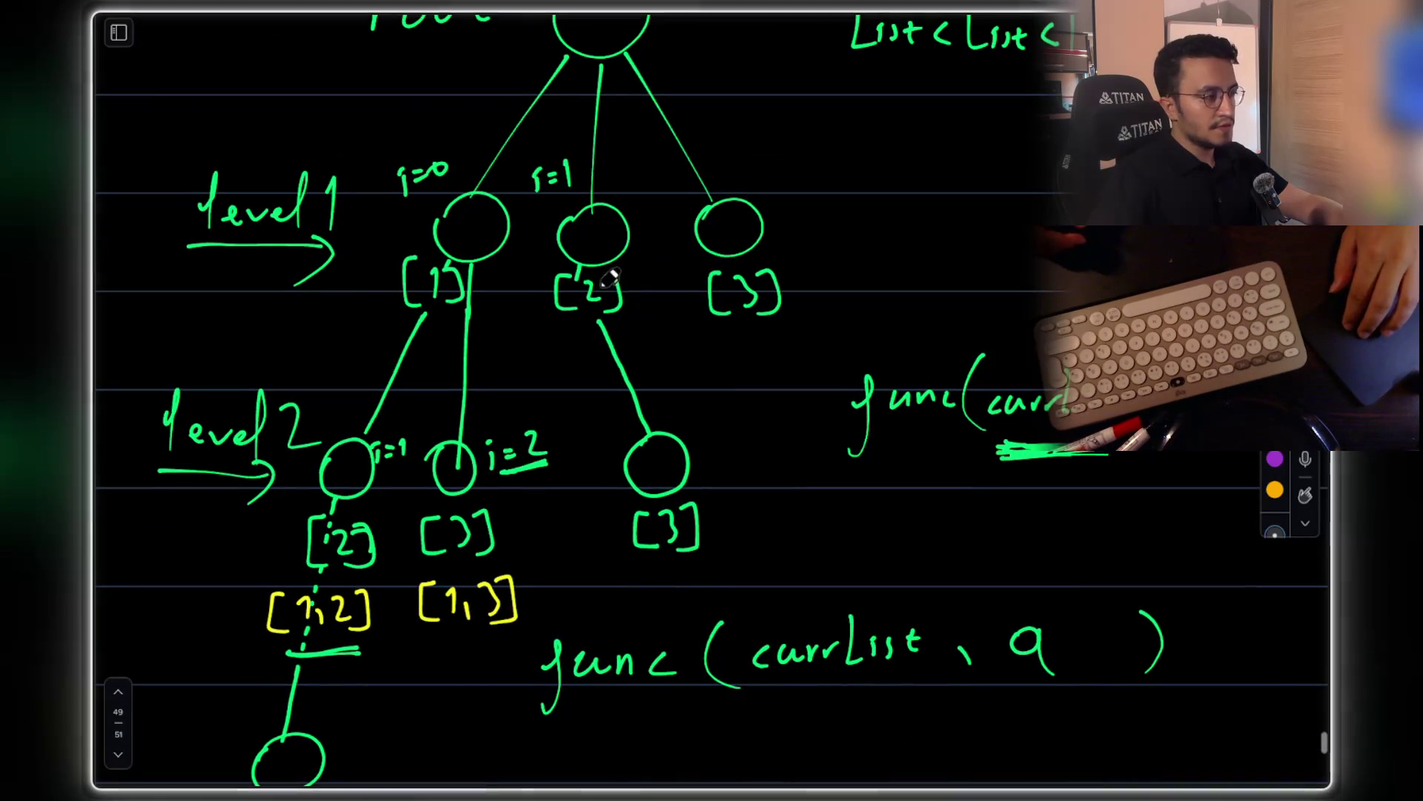
scroll(608, 277, down, 1)
scroll(623, 282, up, 2)
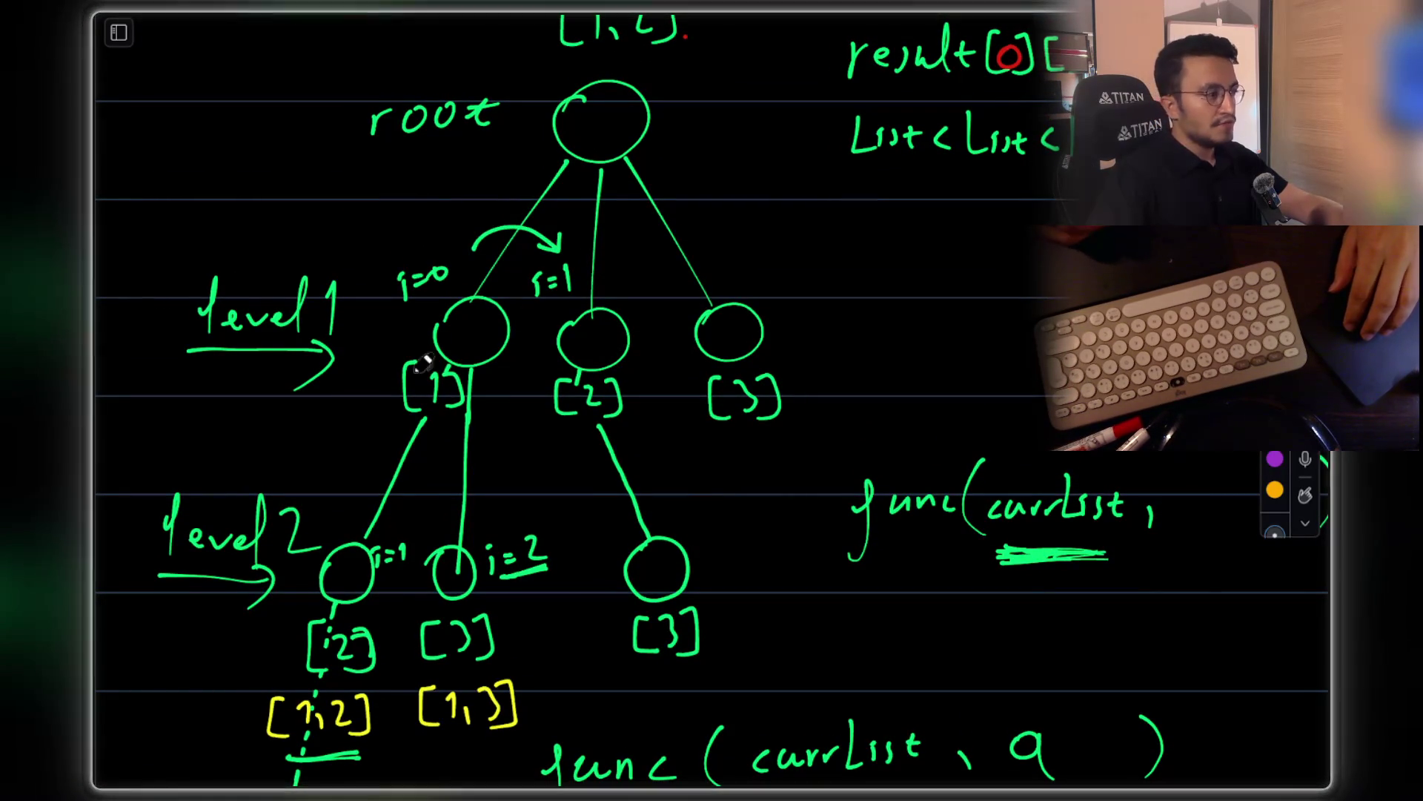
Label the level-1 branches i=0 and i=1, circle [1], and start a currList. line
mouse_move(441, 441)
mouse_down()
mouse_move(397, 342)
mouse_move(378, 401)
mouse_up()
scroll(378, 401, down, 3)
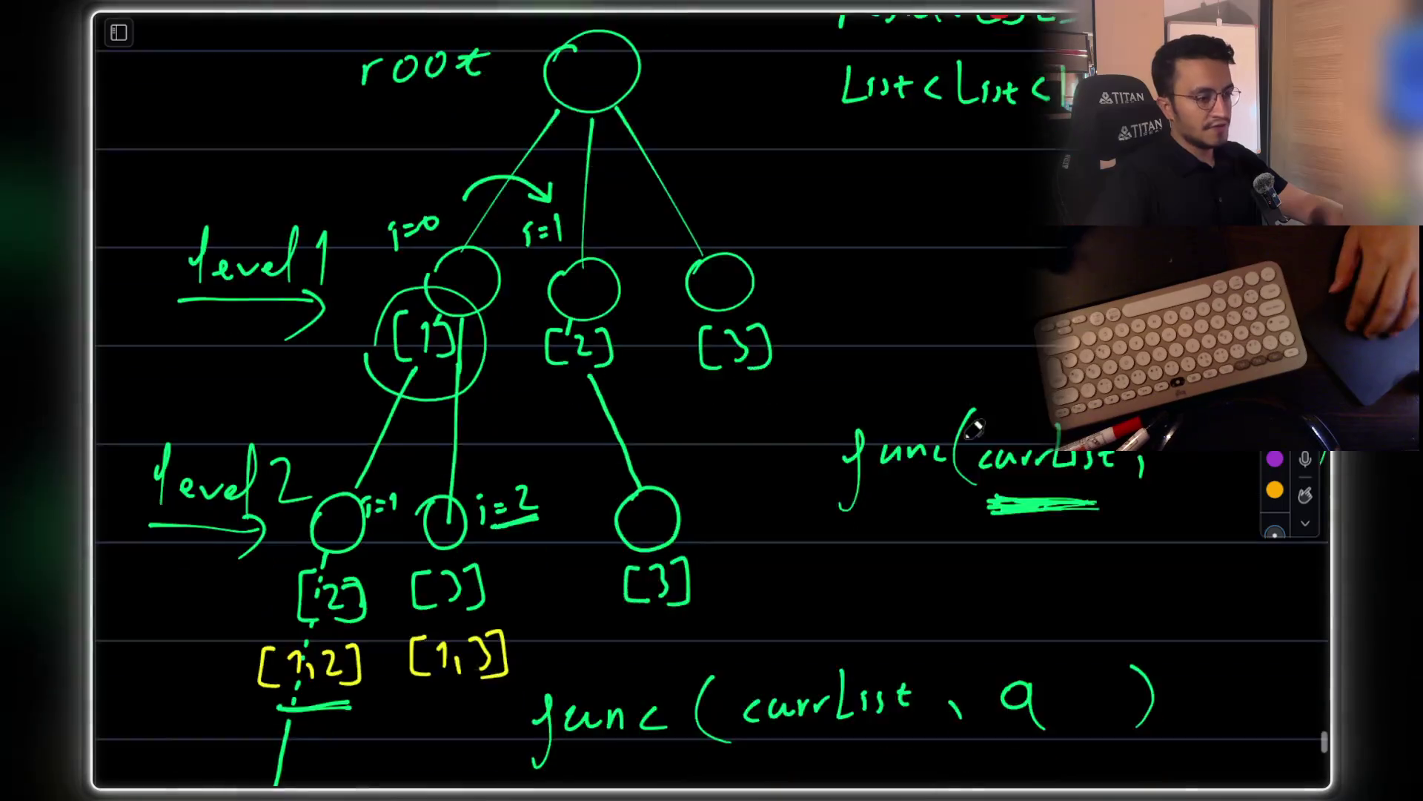
mouse_move(734, 554)
mouse_down()
mouse_move(857, 562)
mouse_move(712, 567)
mouse_move(808, 561)
mouse_up()
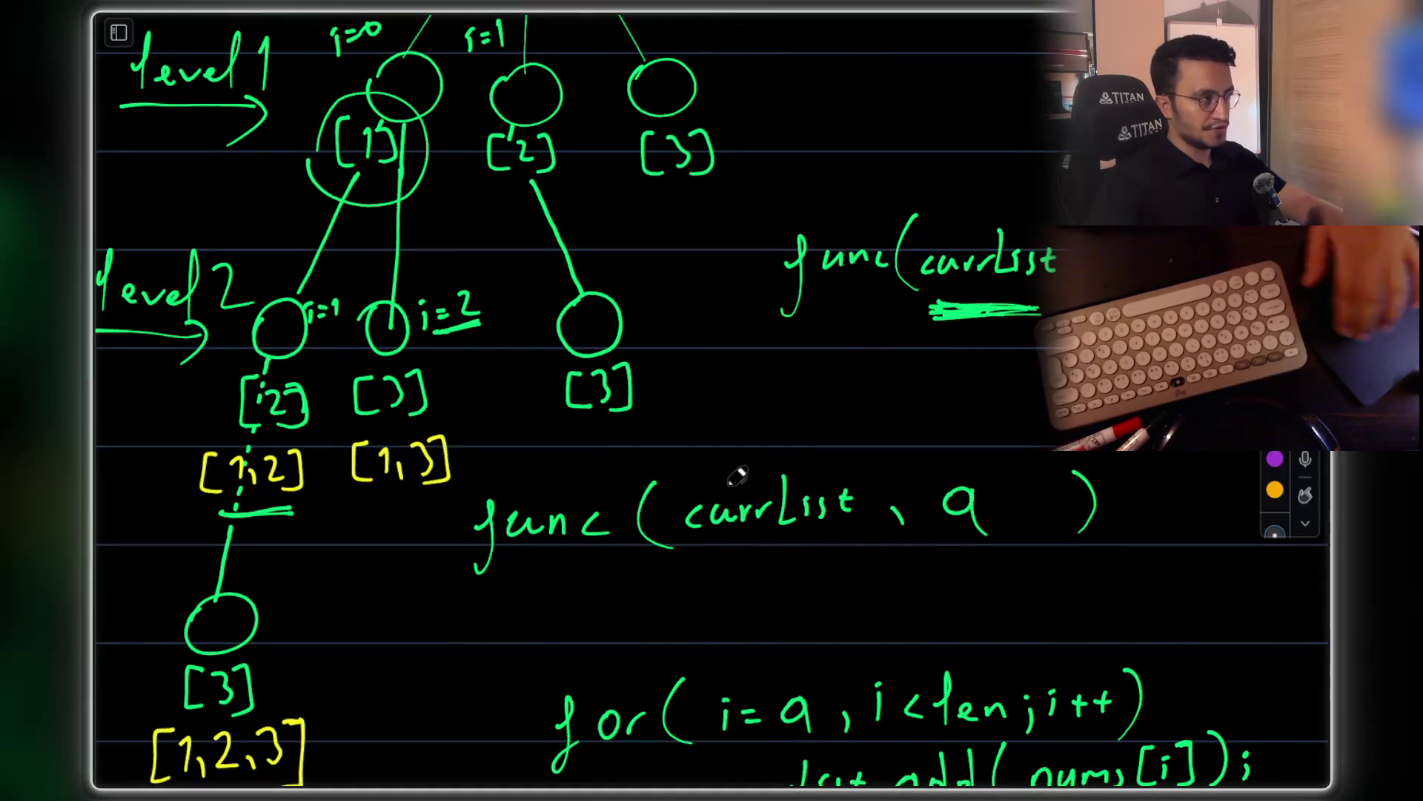
scroll(738, 476, up, 1)
scroll(738, 476, up, 3)
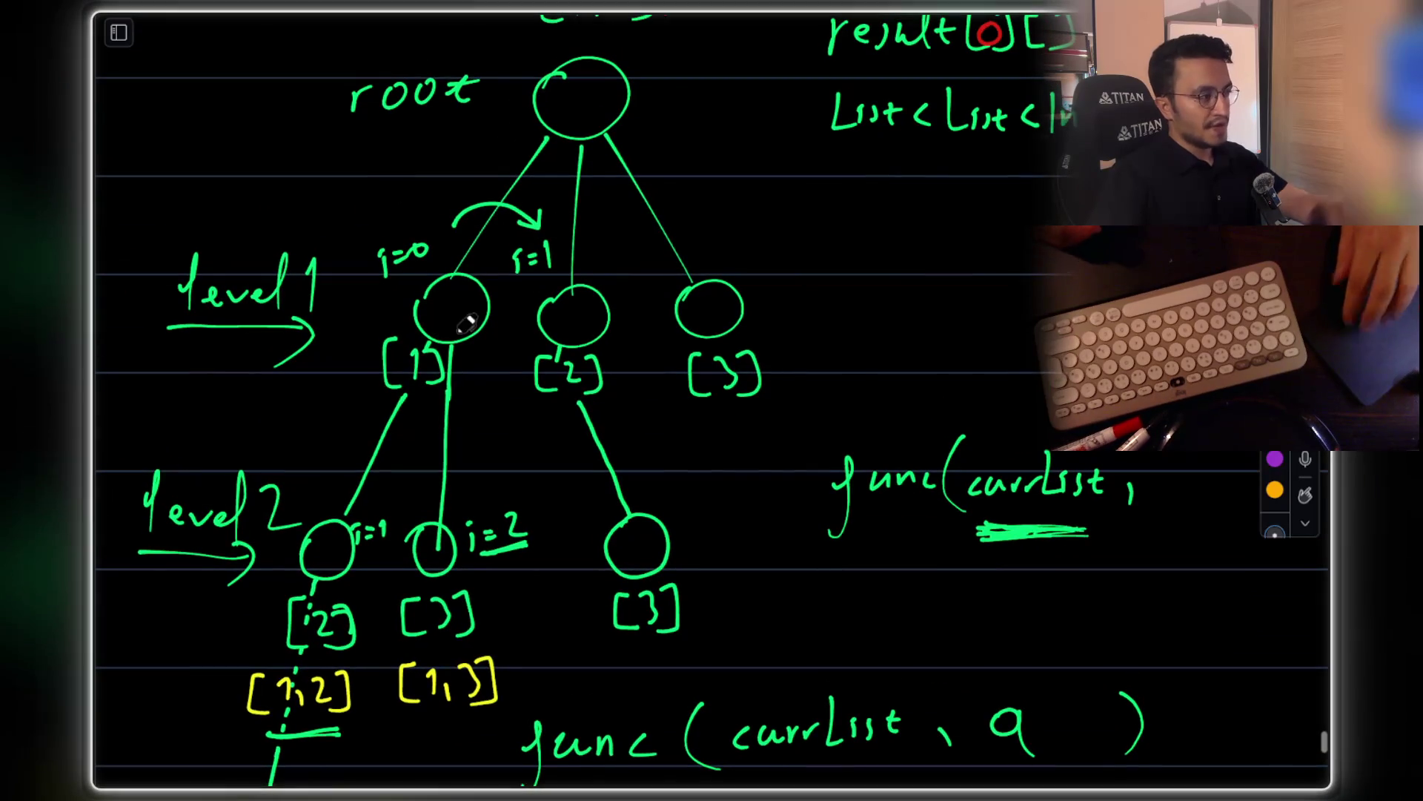
mouse_move(404, 330)
mouse_down()
mouse_move(419, 423)
mouse_move(441, 306)
mouse_move(382, 326)
mouse_up()
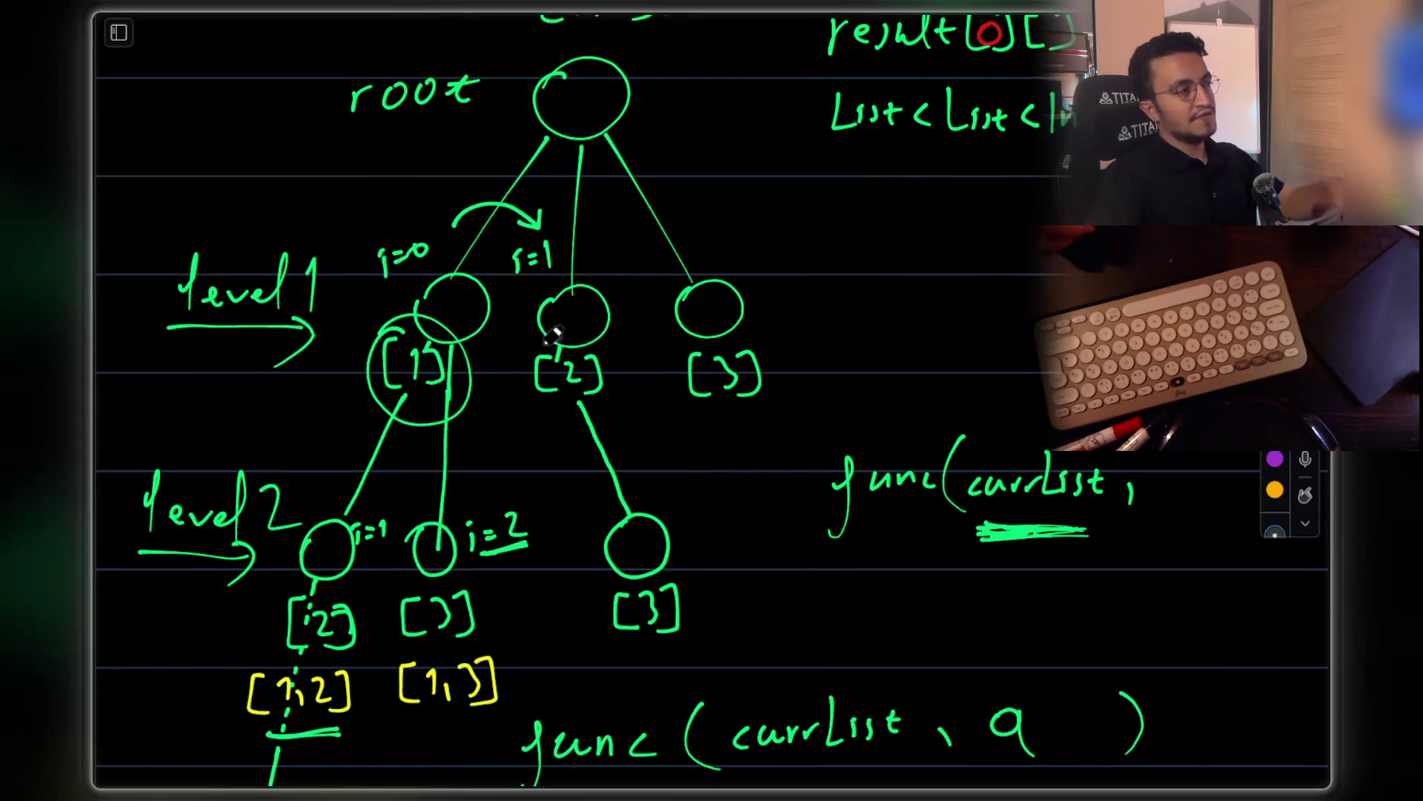
scroll(548, 273, down, 1)
scroll(548, 273, down, 8)
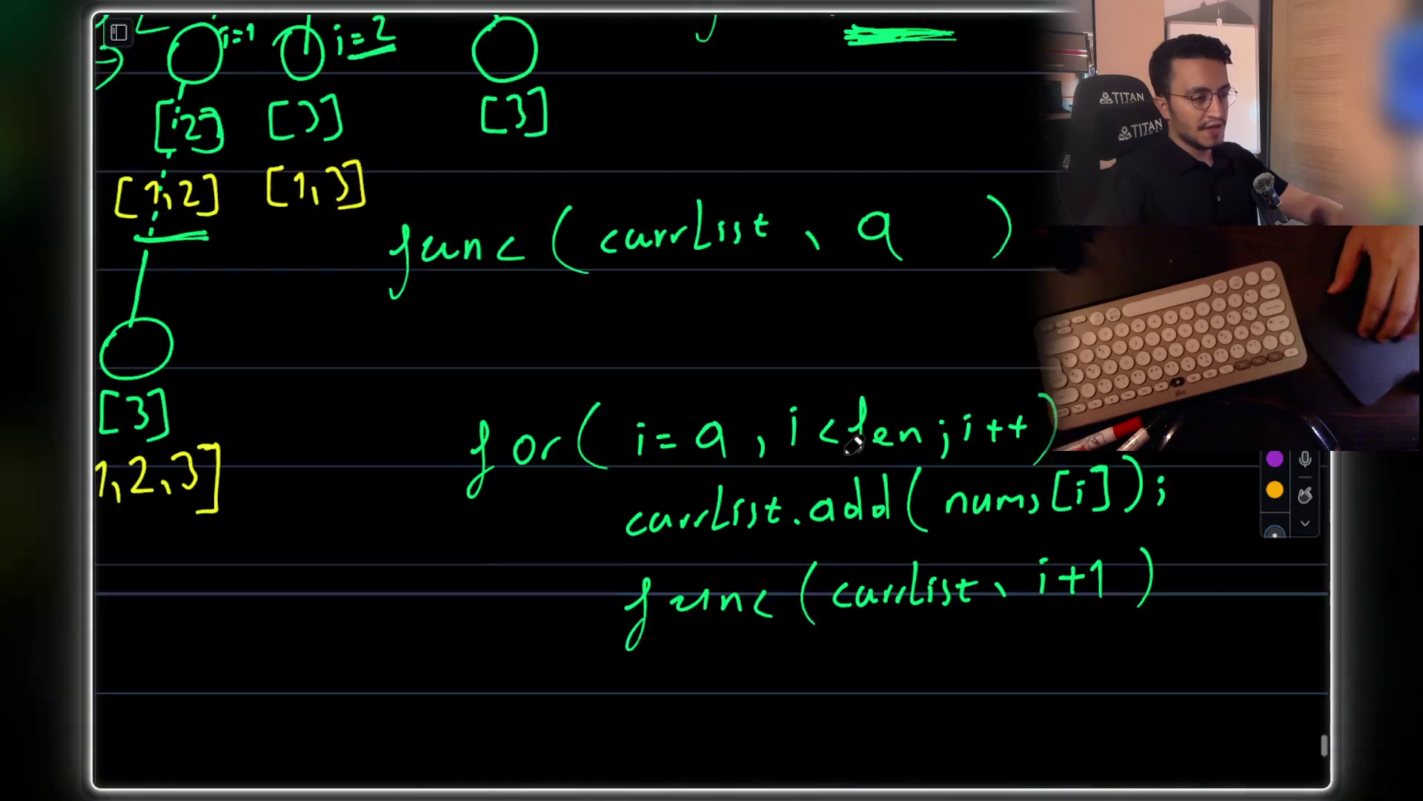
scroll(977, 412, up, 8)
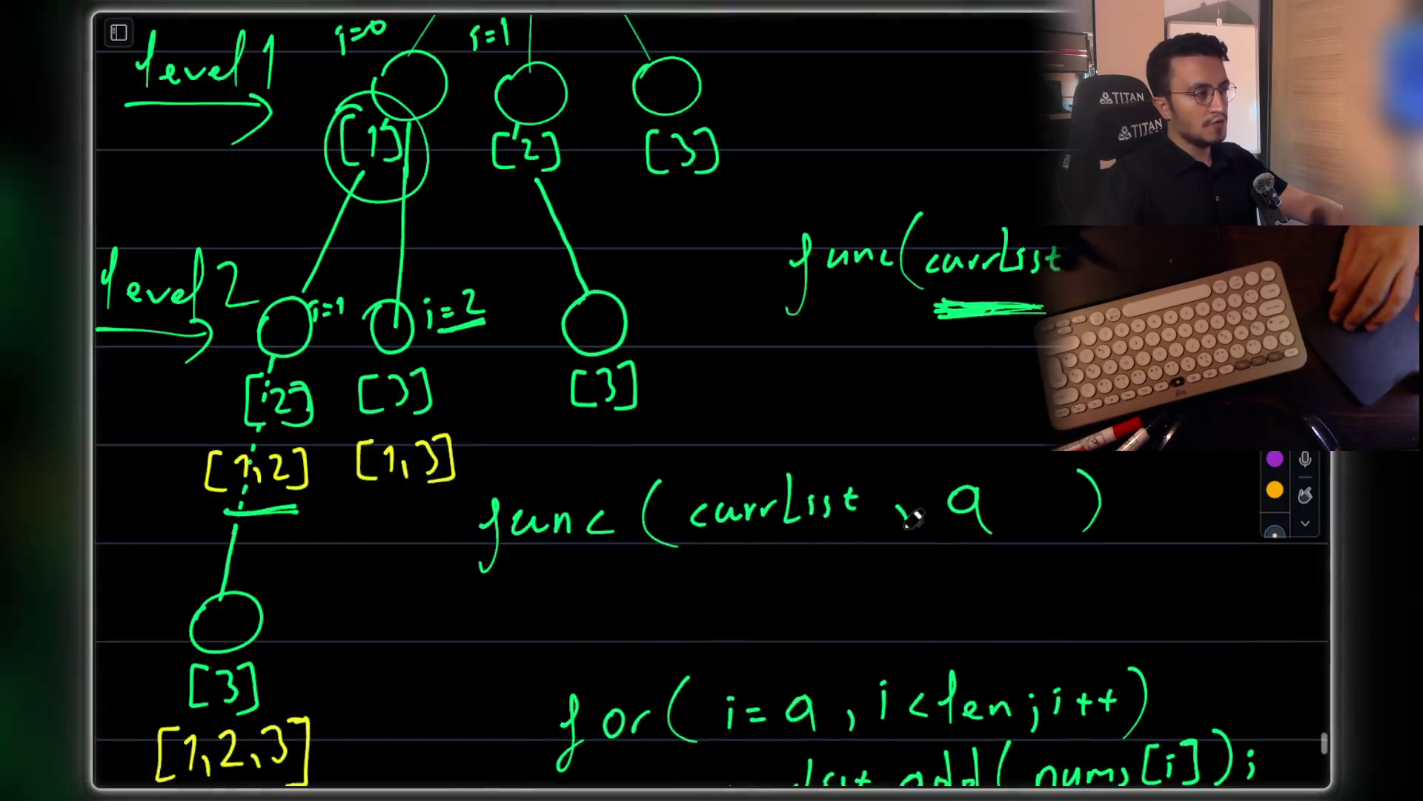
scroll(626, 238, down, 9)
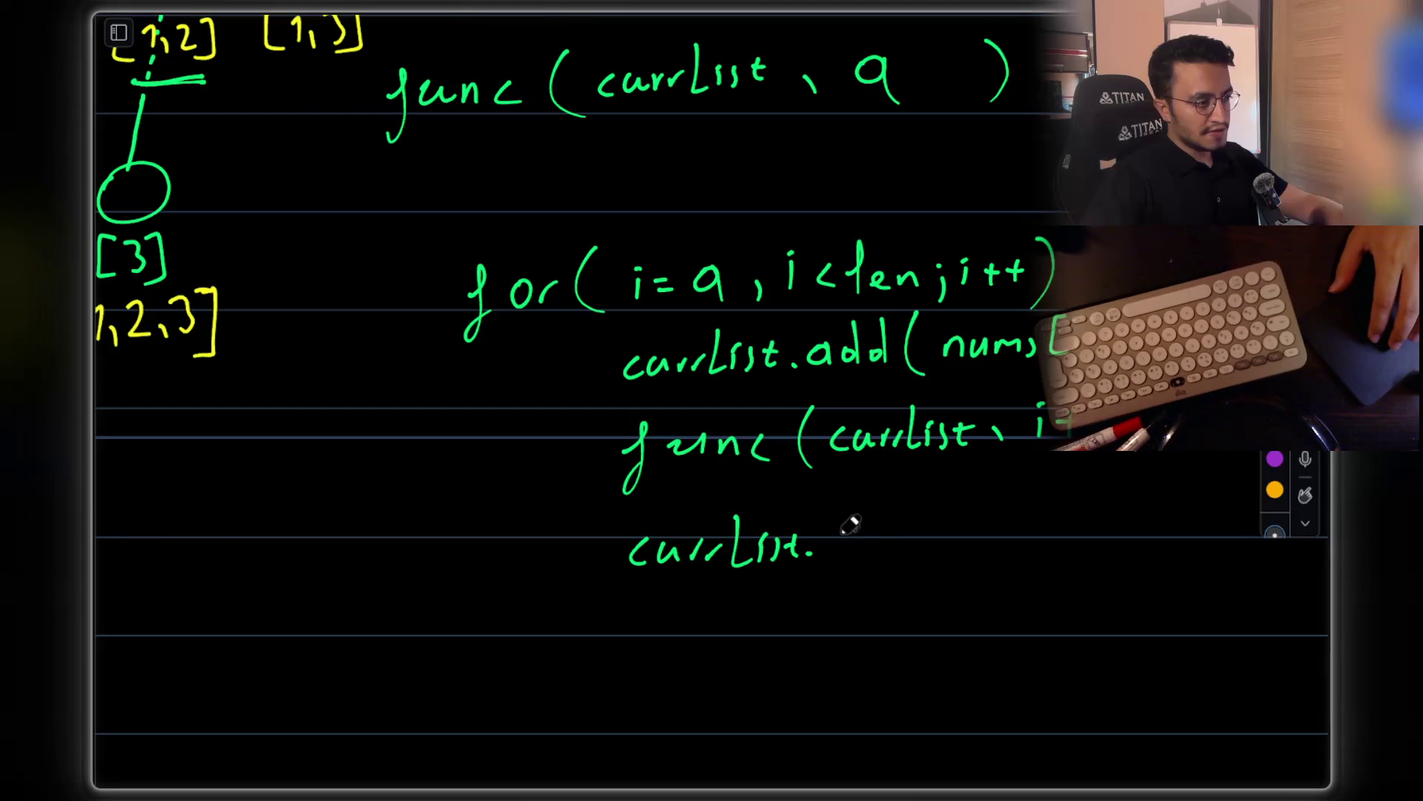
Try an arrow and a [1,2] note beside the [2] node, then undo them
drag(893, 541, 900, 547)
scroll(899, 546, up, 10)
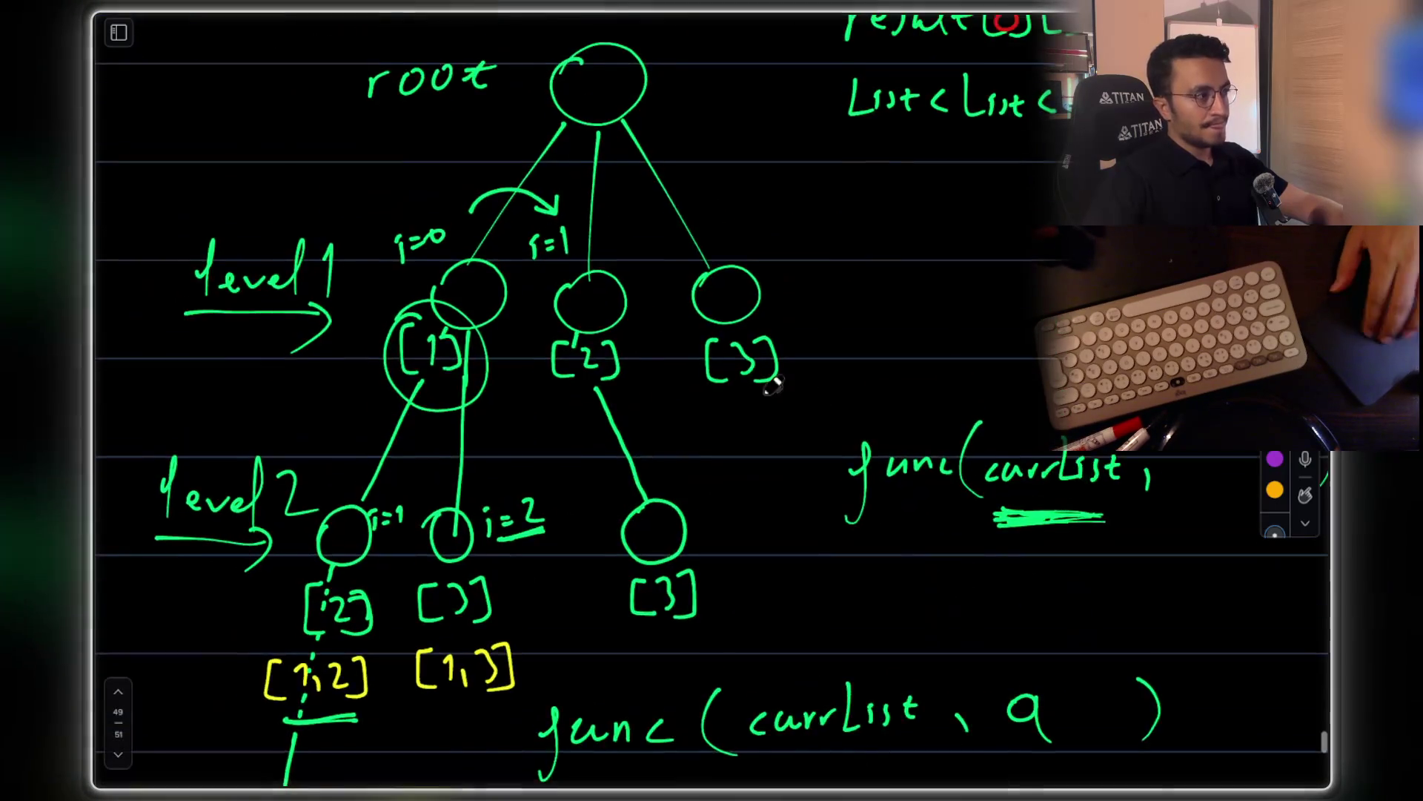
drag(624, 353, 728, 300)
mouse_move(735, 288)
mouse_down()
mouse_move(734, 315)
mouse_move(778, 326)
mouse_up()
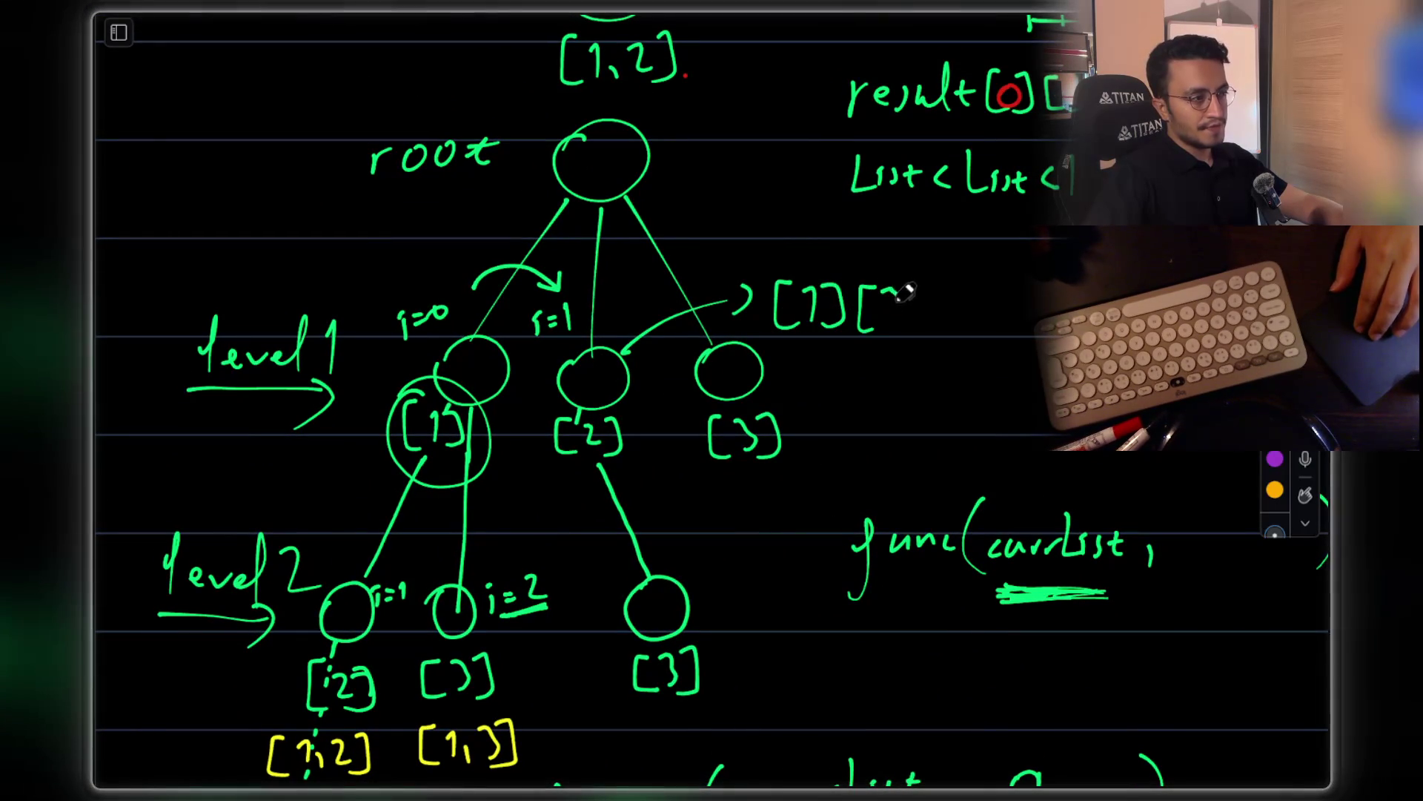
key(ctrl+z)
key(ctrl+z)
key(ctrl+z)
drag(838, 311, 840, 327)
drag(854, 293, 881, 316)
key(ctrl+z)
key(ctrl+z)
key(ctrl+z)
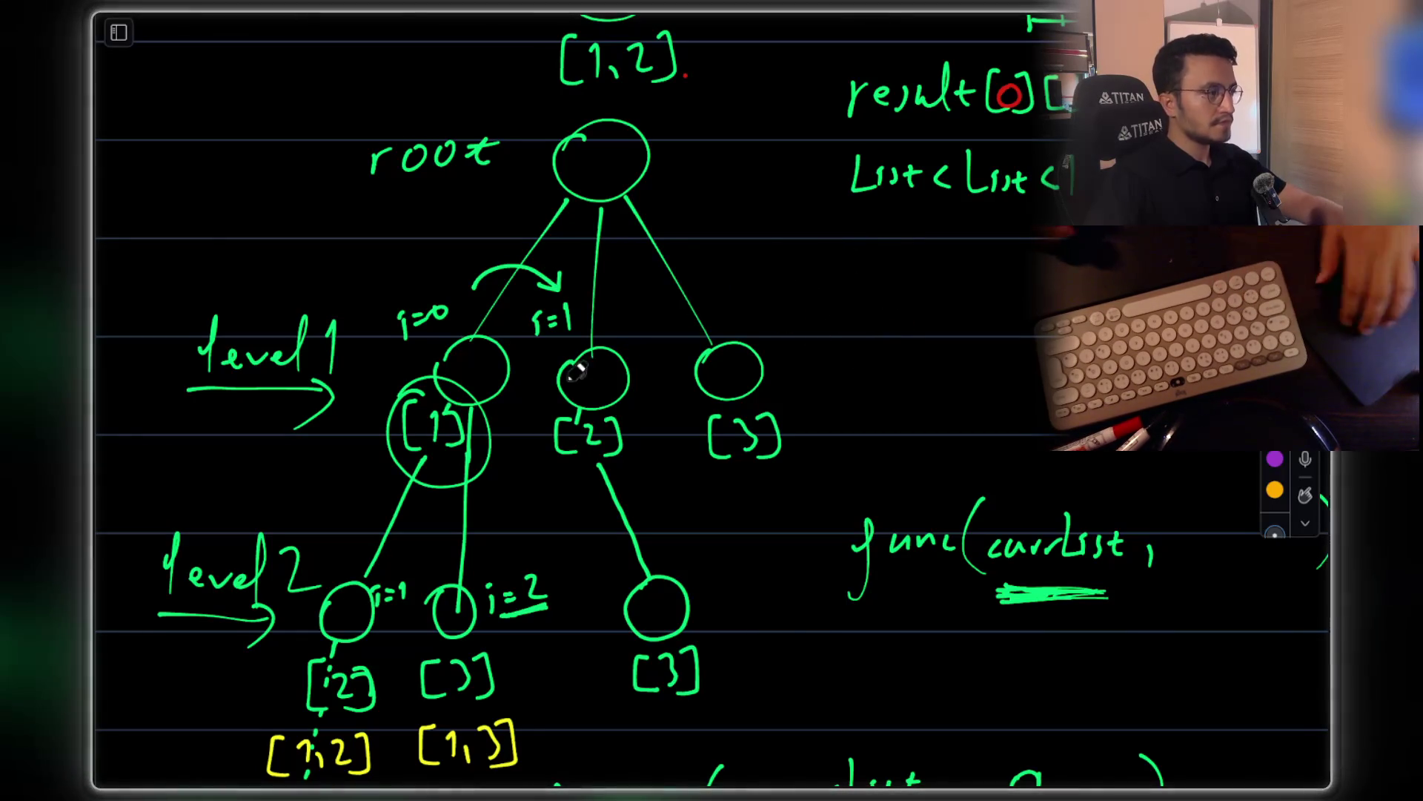
Replace the stray 'add' with 'remove(currList.length()-1);' on the new currList. line
scroll(586, 368, down, 10)
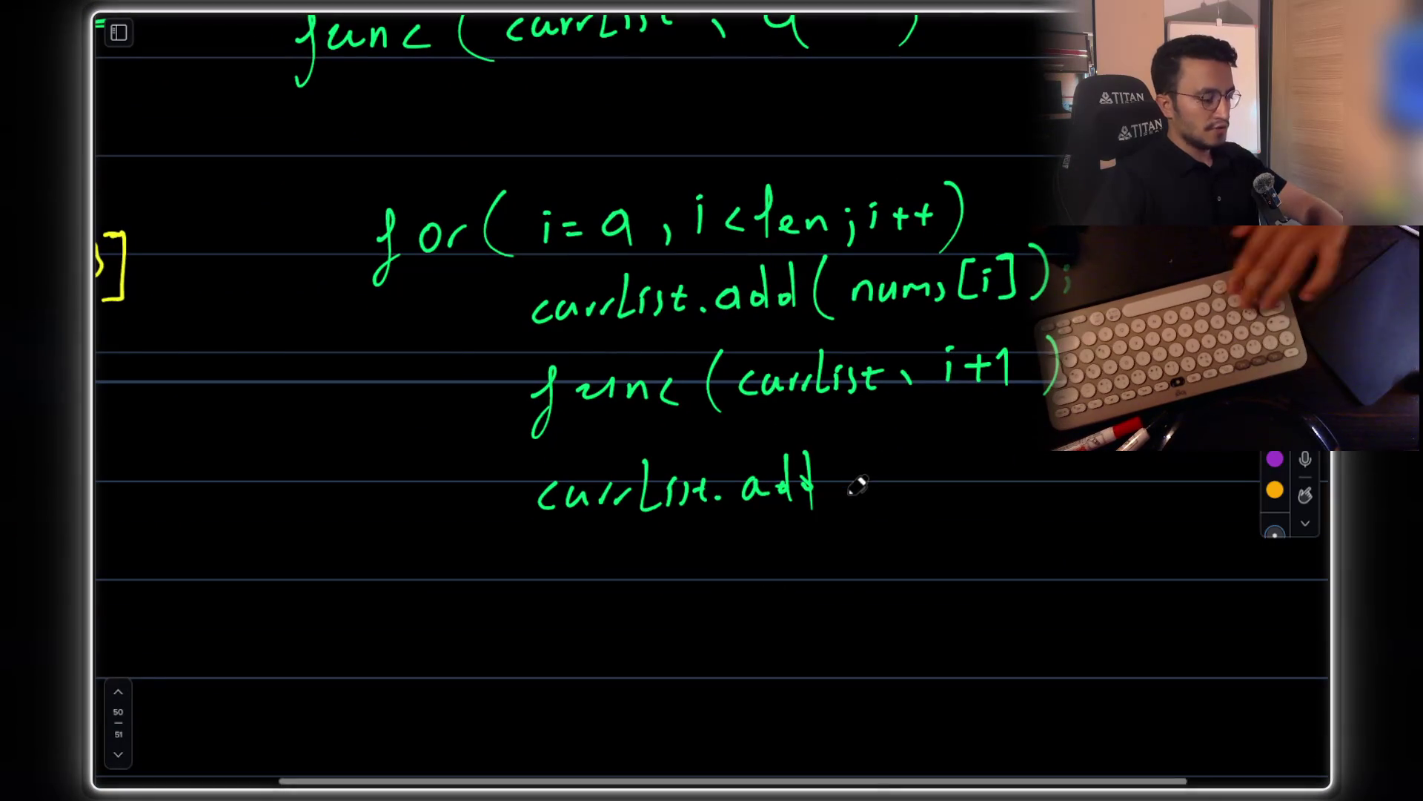
key(ctrl+z)
key(ctrl+z)
key(ctrl+z)
drag(757, 480, 898, 486)
drag(927, 434, 946, 511)
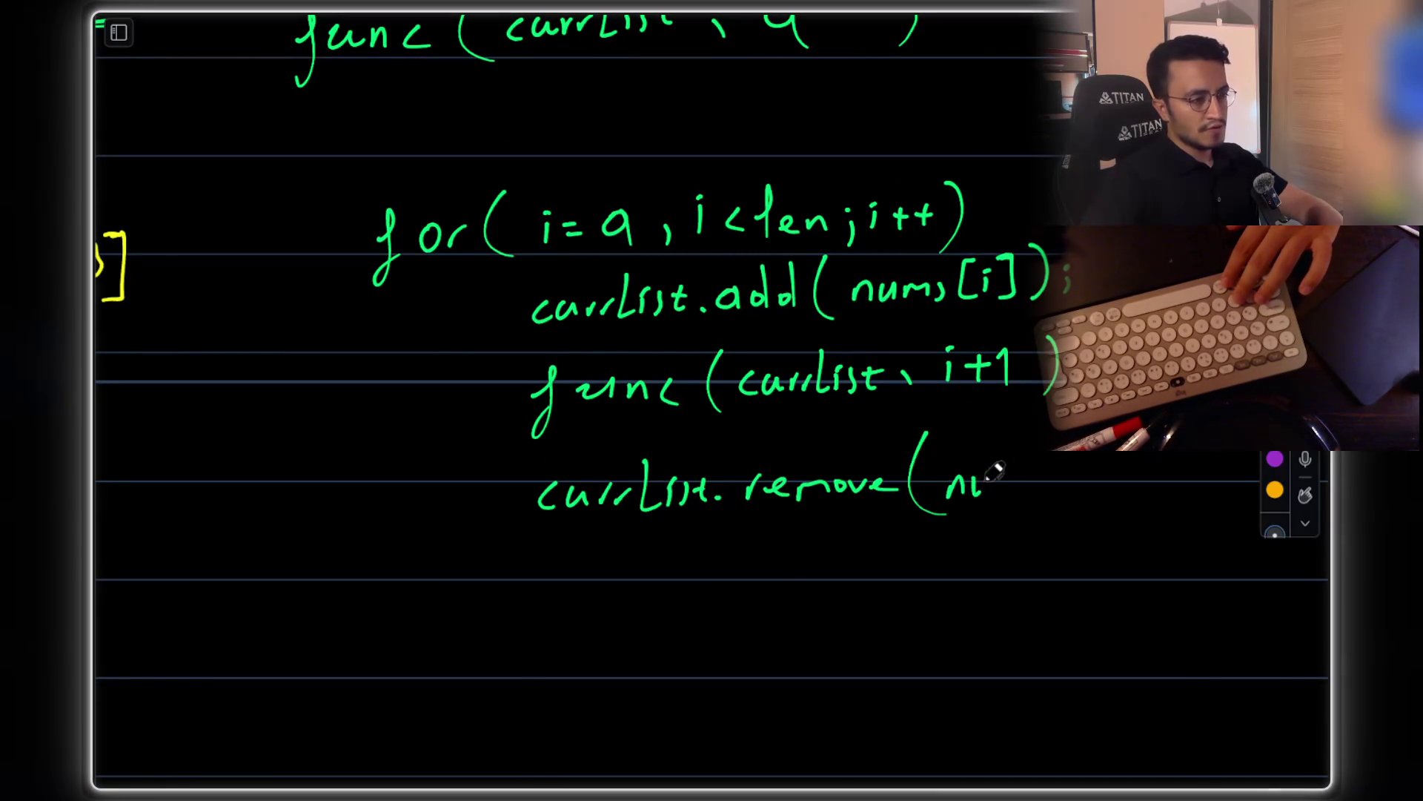
key(ctrl+z)
key(ctrl+z)
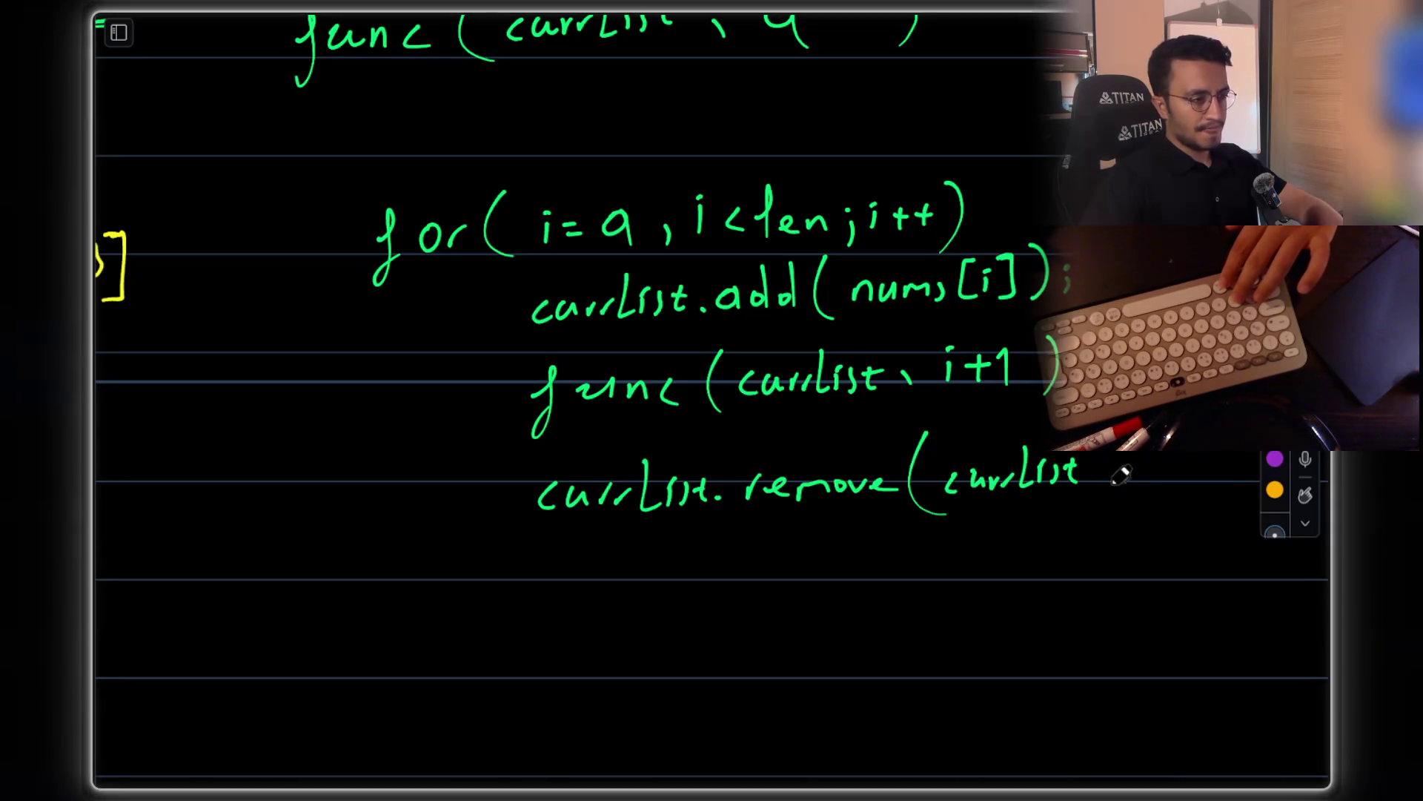
click(1094, 481)
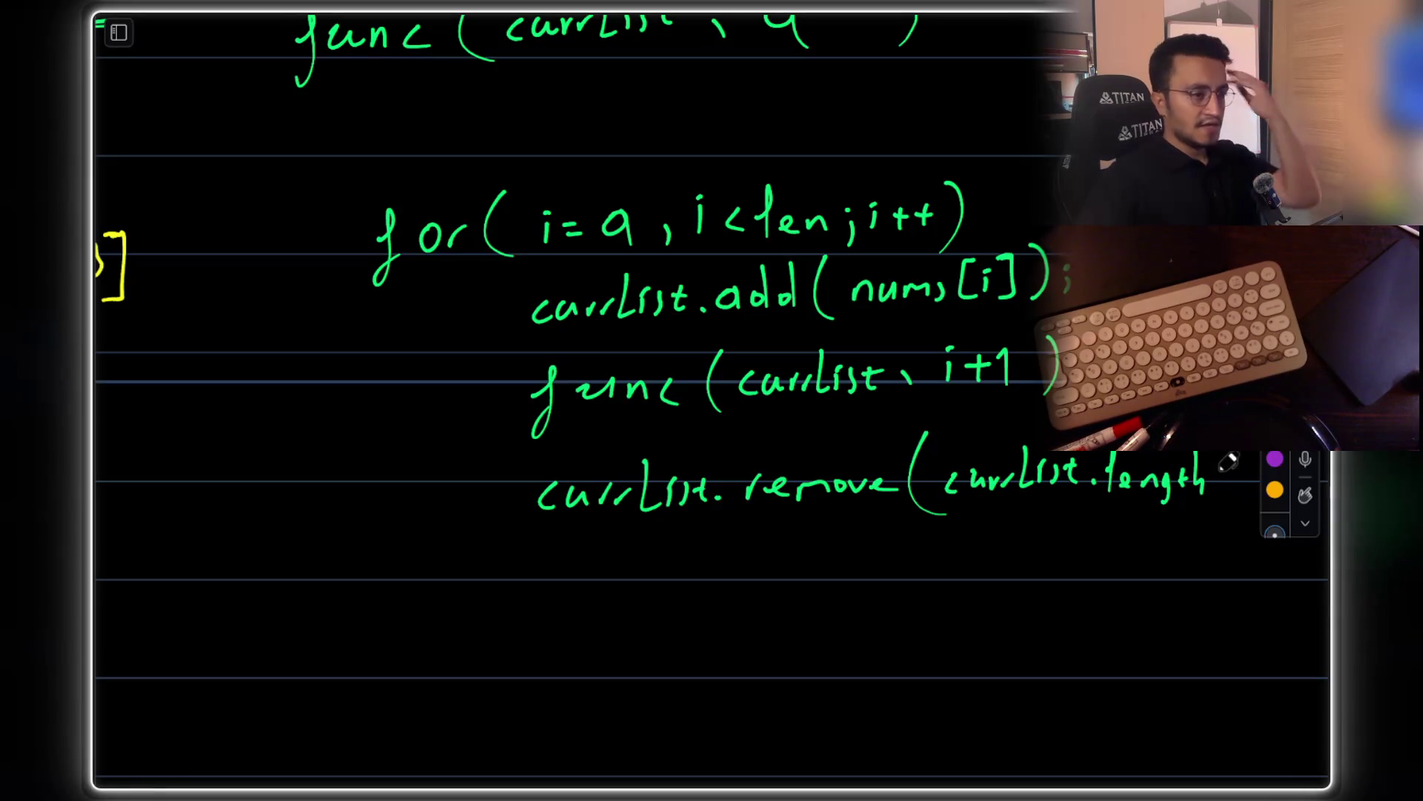
drag(1222, 452, 1216, 493)
drag(1227, 450, 1232, 493)
scroll(741, 370, right, 5)
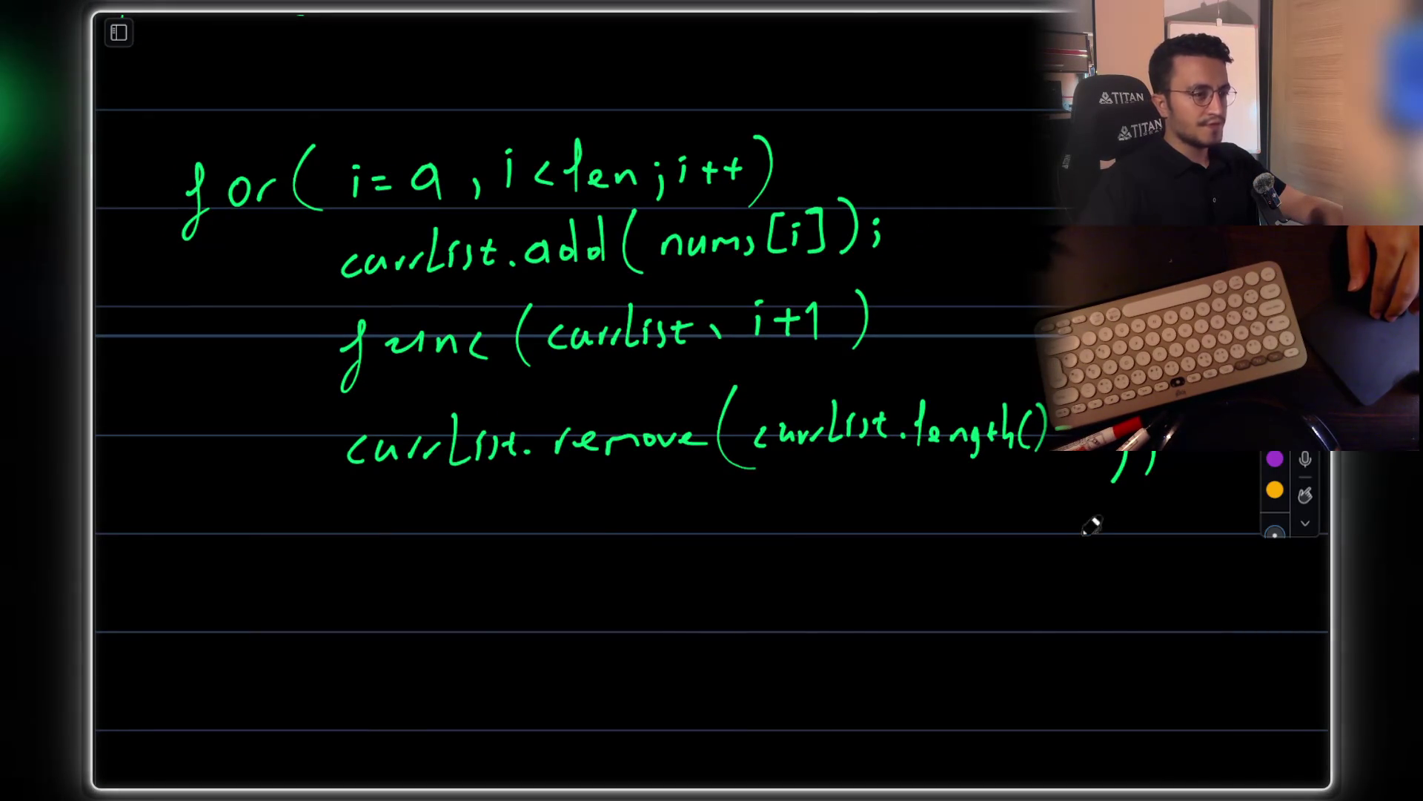
End func(currList, i+1) with a closing semicolon
click(896, 313)
drag(898, 326, 893, 340)
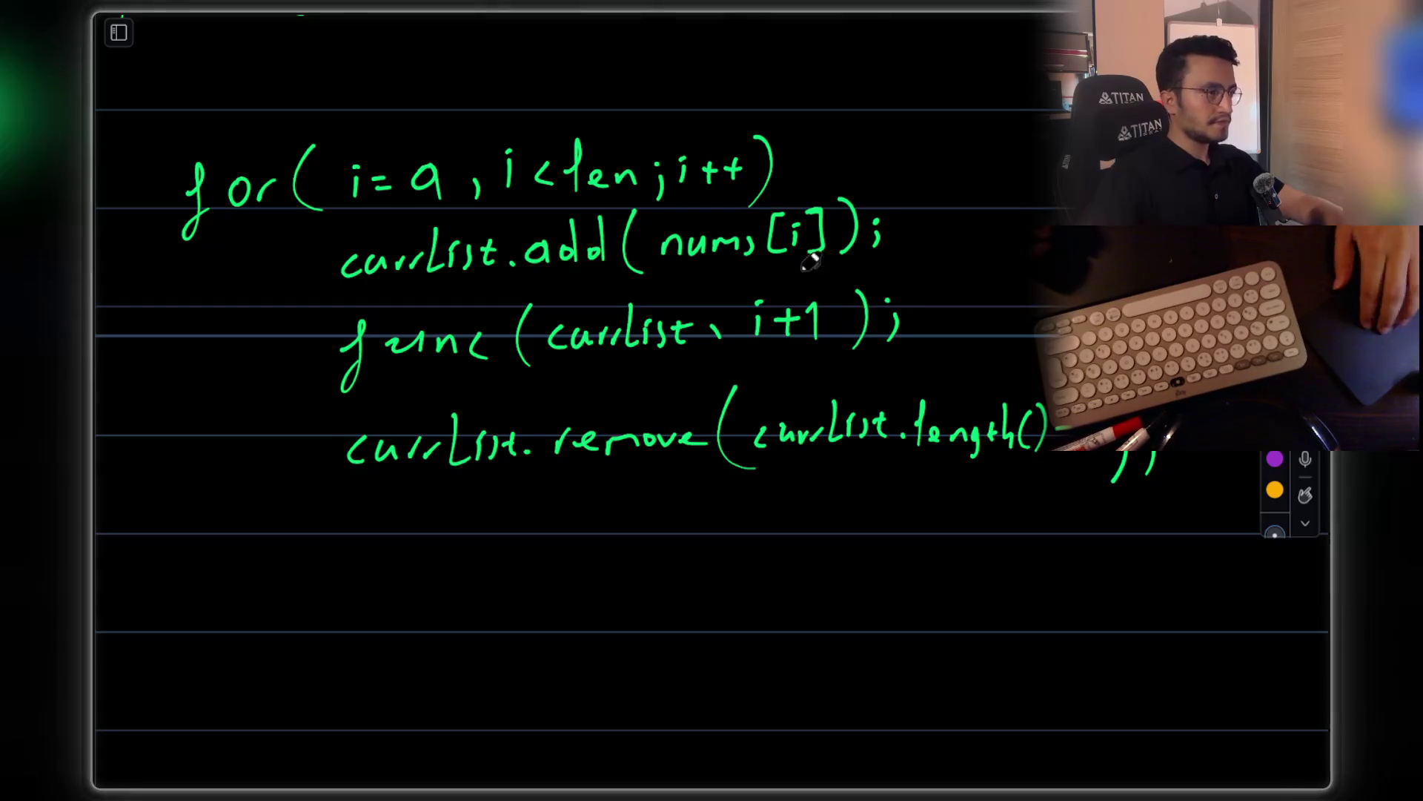
scroll(799, 285, up, 5)
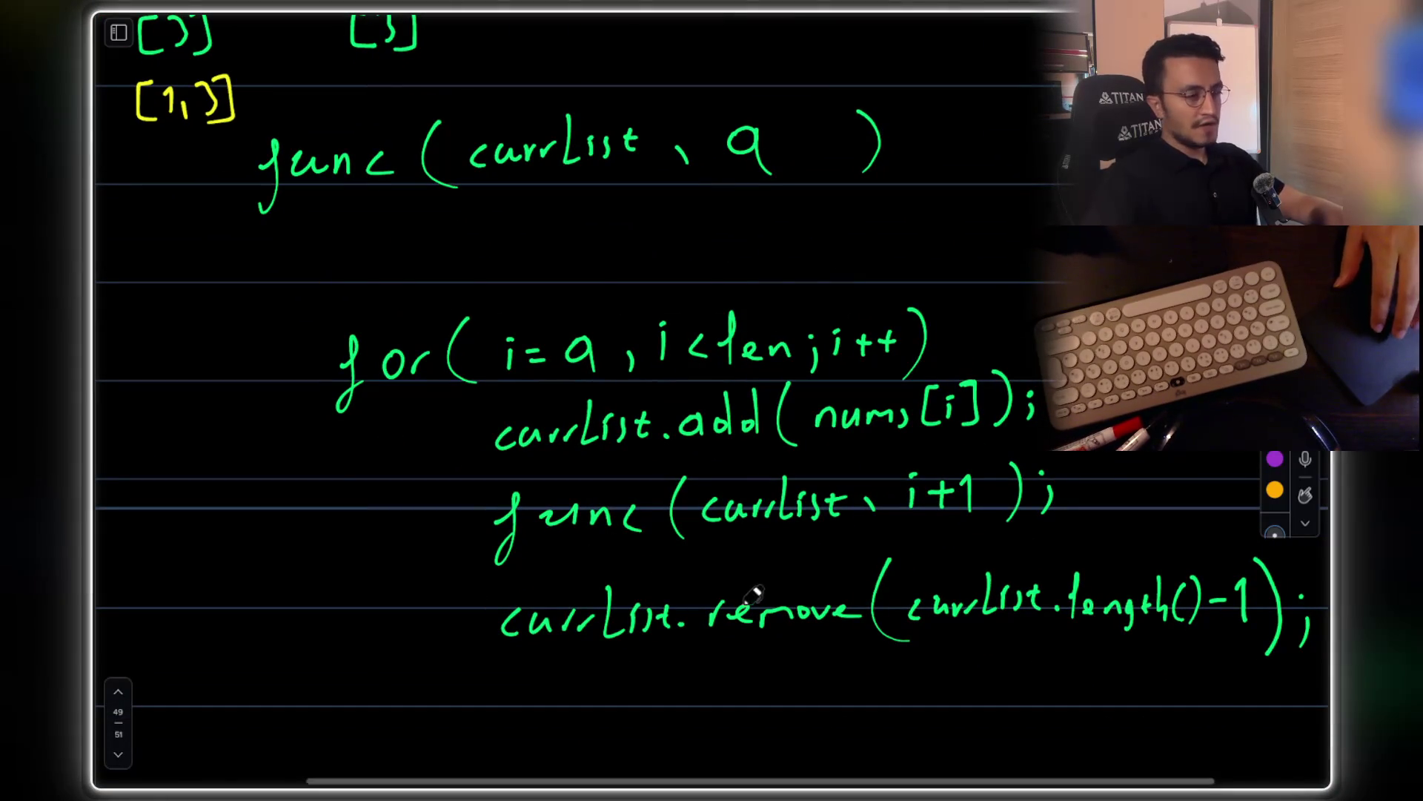
Draw a curved arrow labelled i=2 to the third level-1 node of the tree
scroll(750, 591, up, 15)
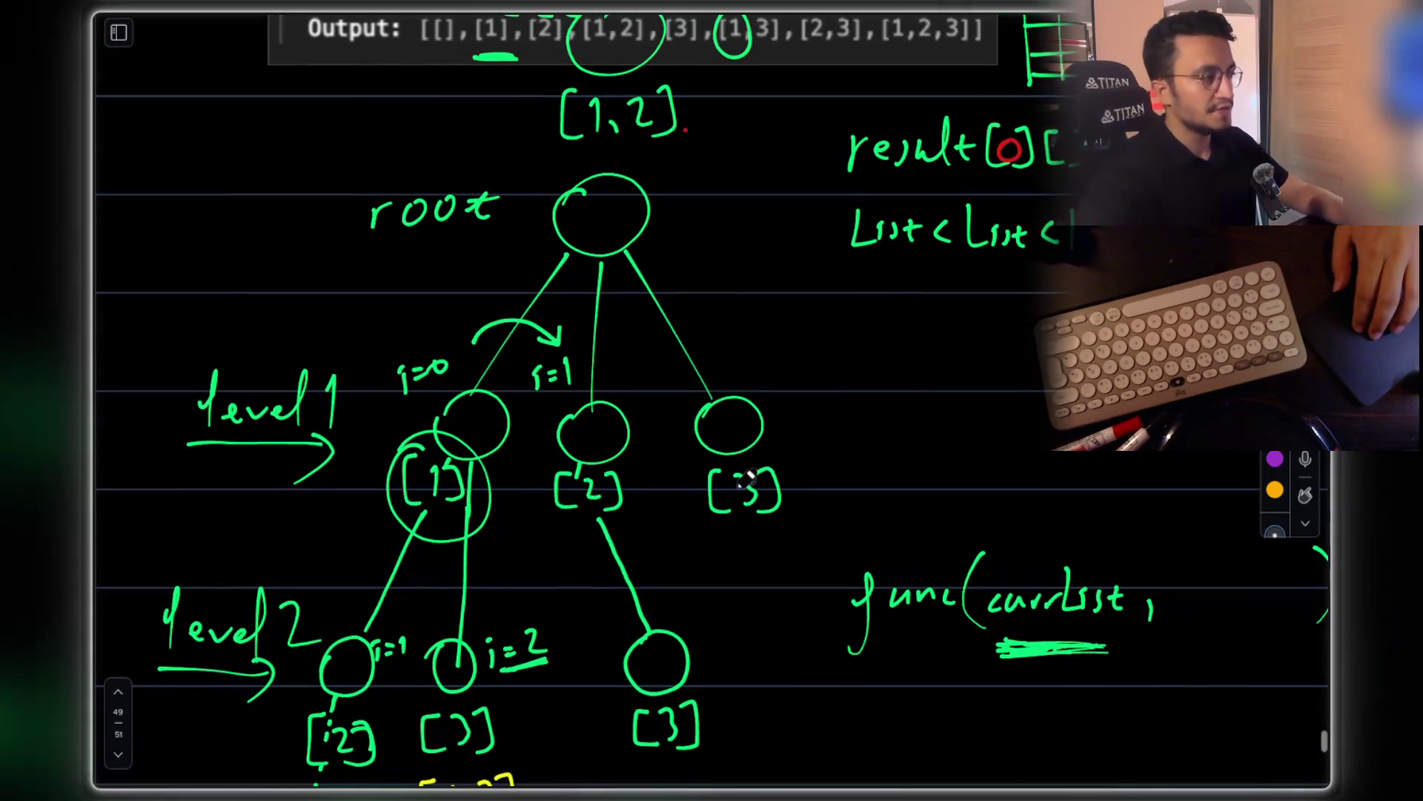
mouse_move(632, 376)
mouse_down()
mouse_move(635, 359)
mouse_move(730, 349)
mouse_up()
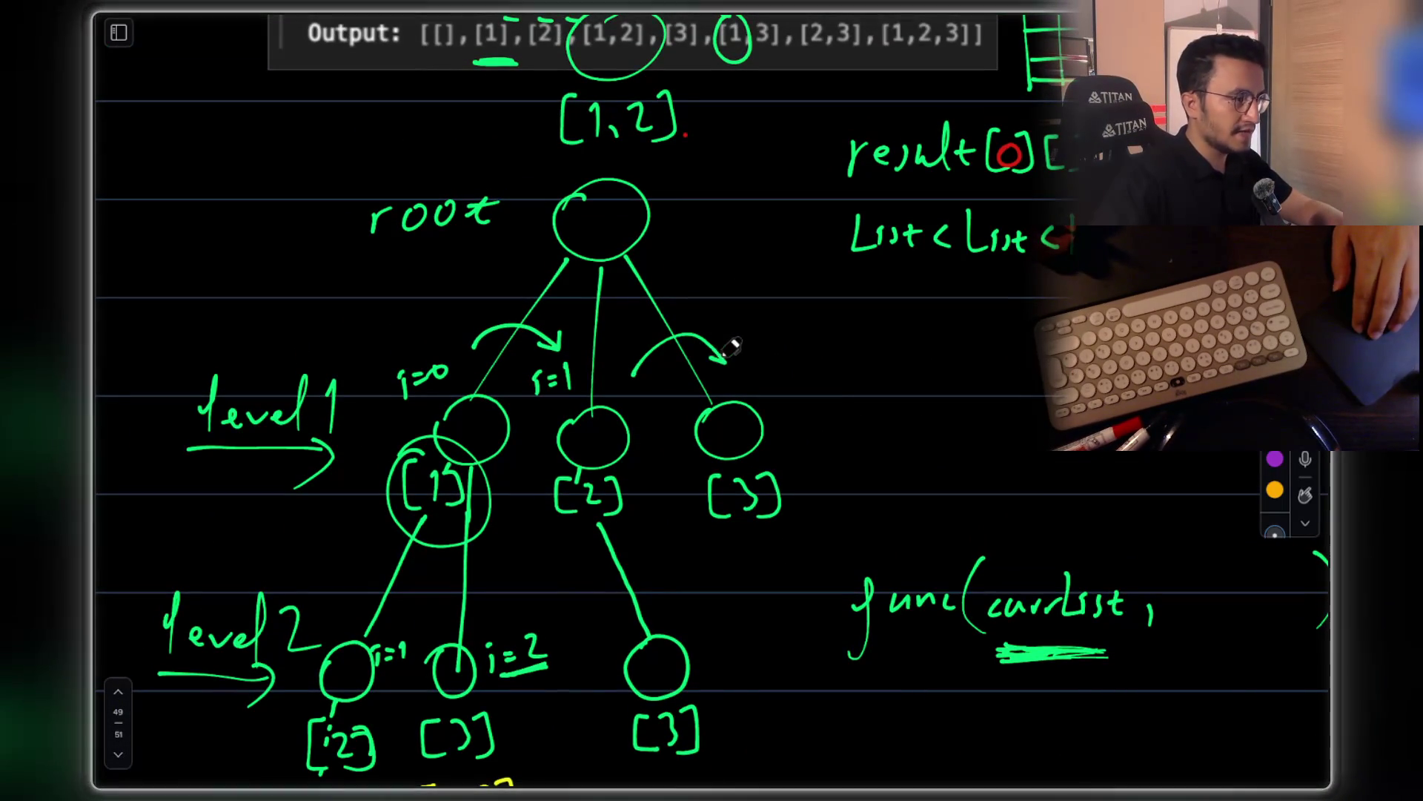
scroll(734, 330, down, 2)
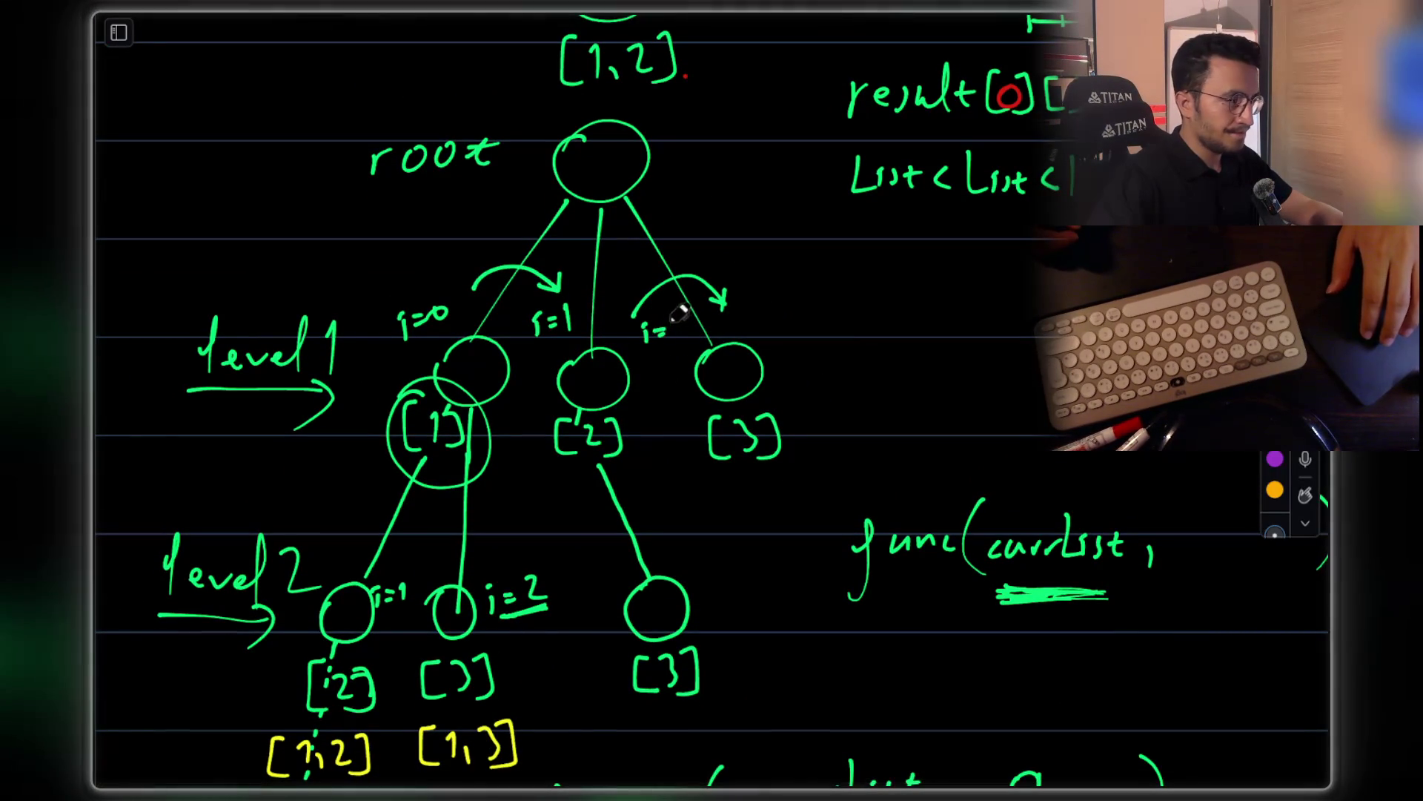
scroll(715, 331, down, 3)
scroll(522, 227, up, 3)
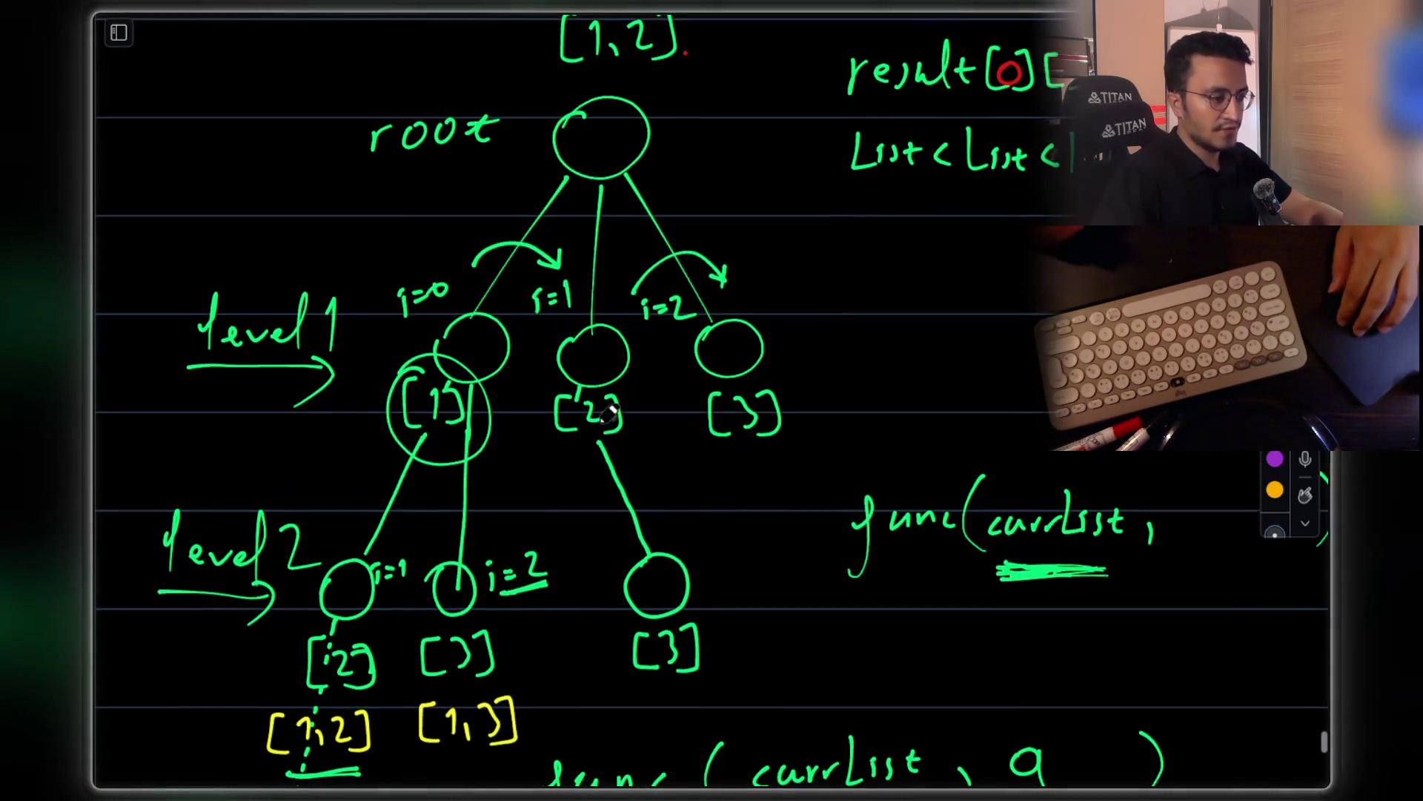
scroll(679, 420, down, 10)
scroll(679, 420, down, 5)
scroll(737, 423, down, 3)
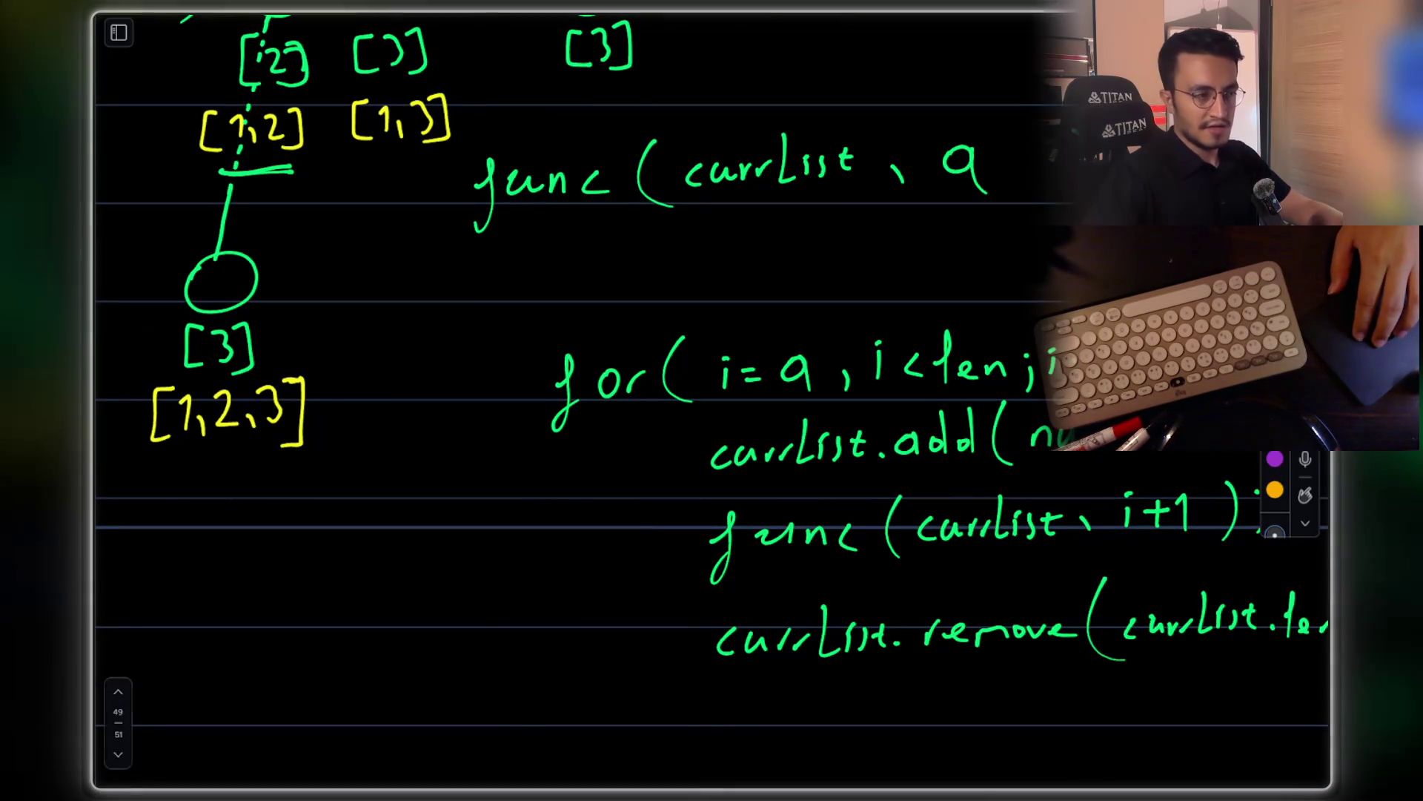
scroll(1106, 539, up, 15)
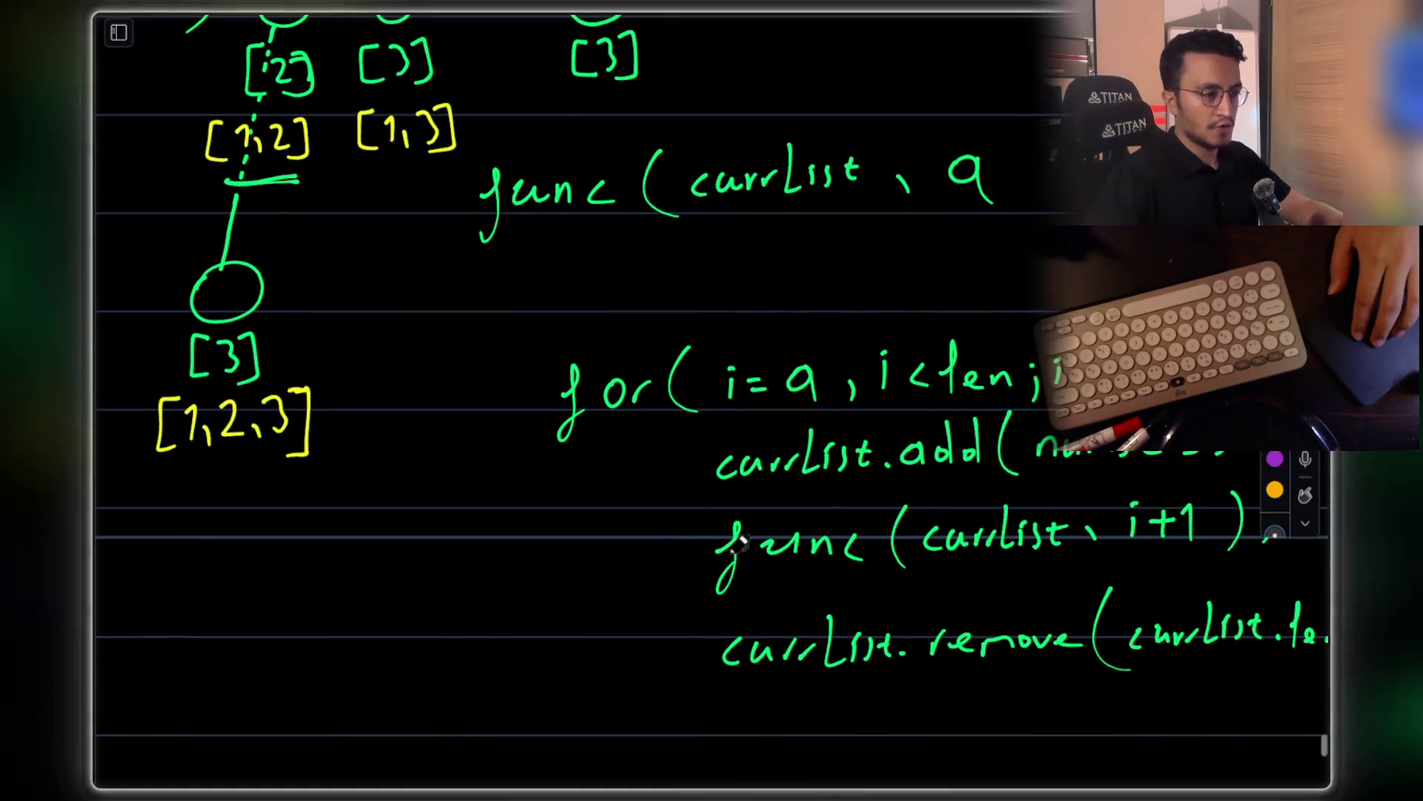
Circle the level-2 nodes, the [1,2] branch and the [2] node for emphasis
mouse_move(381, 374)
mouse_down()
mouse_move(348, 611)
mouse_move(230, 519)
mouse_move(315, 469)
mouse_up()
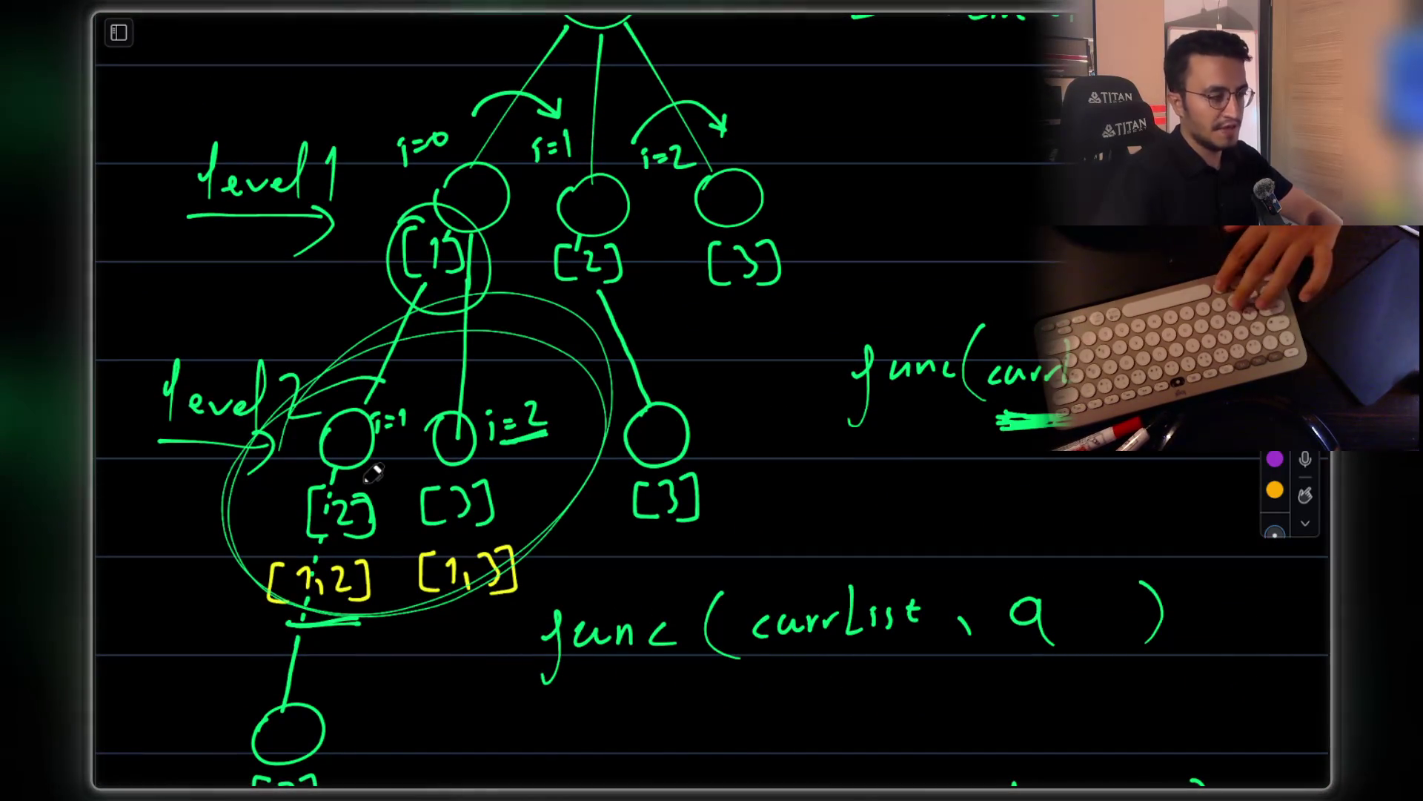
scroll(374, 473, down, 2)
scroll(375, 473, up, 7)
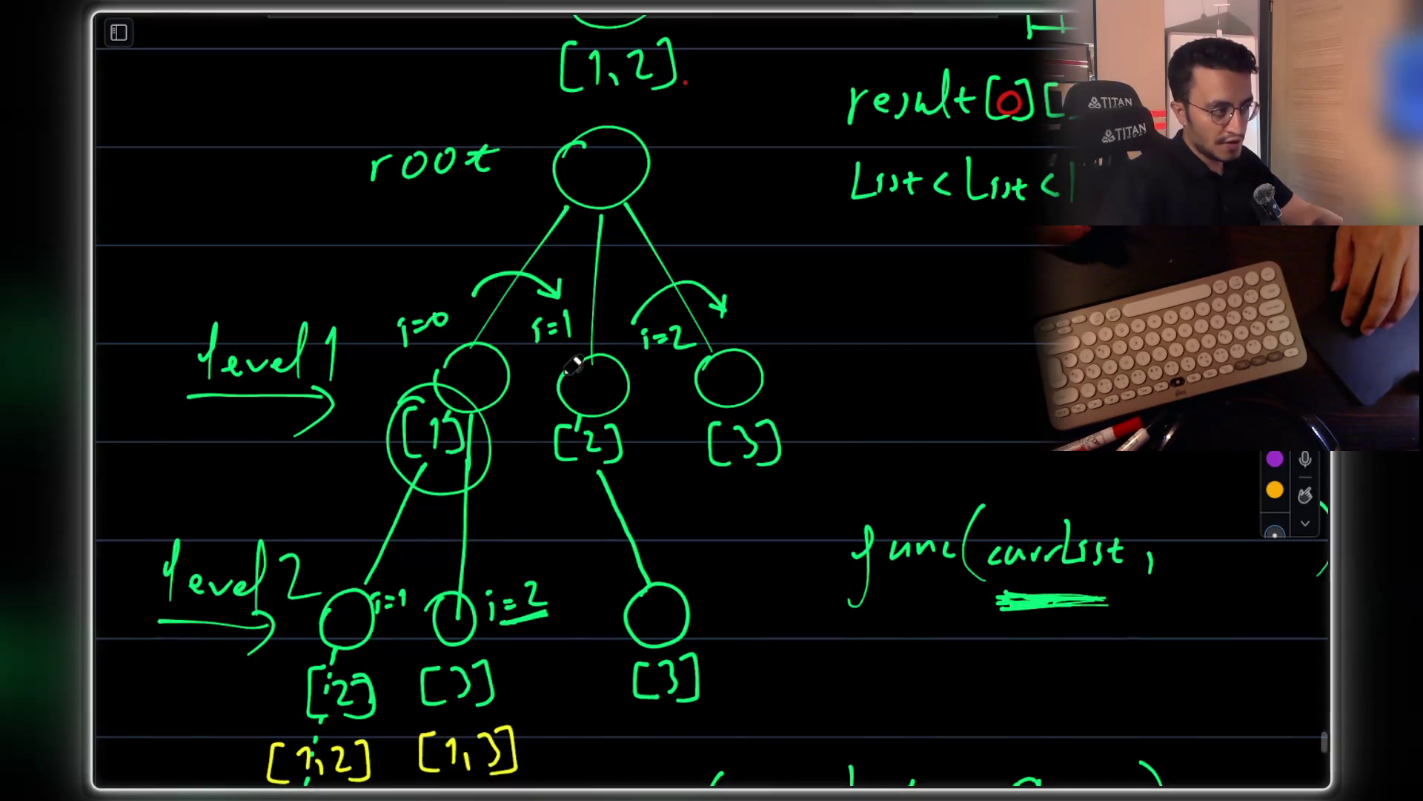
mouse_move(576, 358)
mouse_down()
mouse_move(593, 415)
mouse_move(567, 367)
mouse_up()
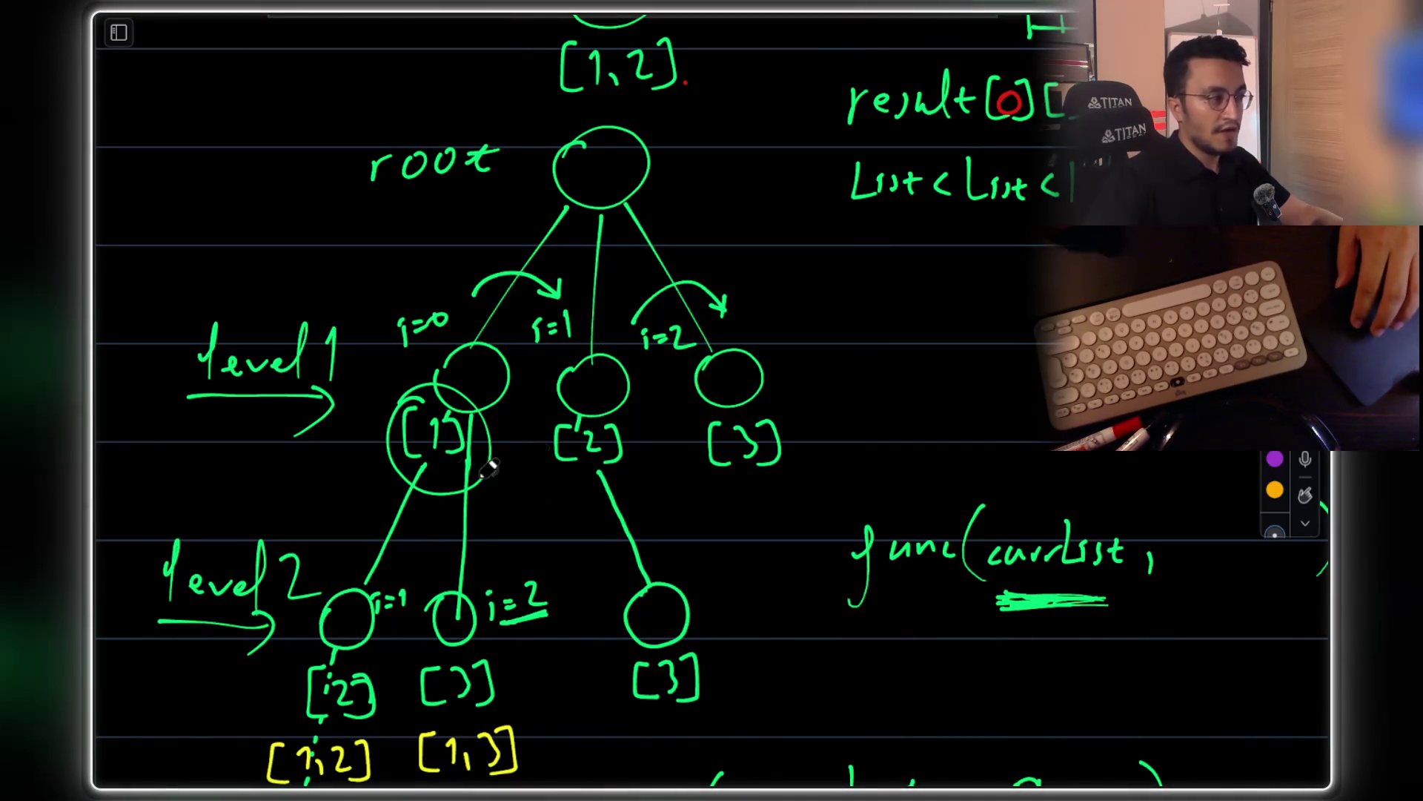
drag(393, 544, 318, 782)
mouse_move(378, 545)
mouse_down()
mouse_move(582, 645)
mouse_move(519, 741)
mouse_up()
scroll(996, 395, down, 8)
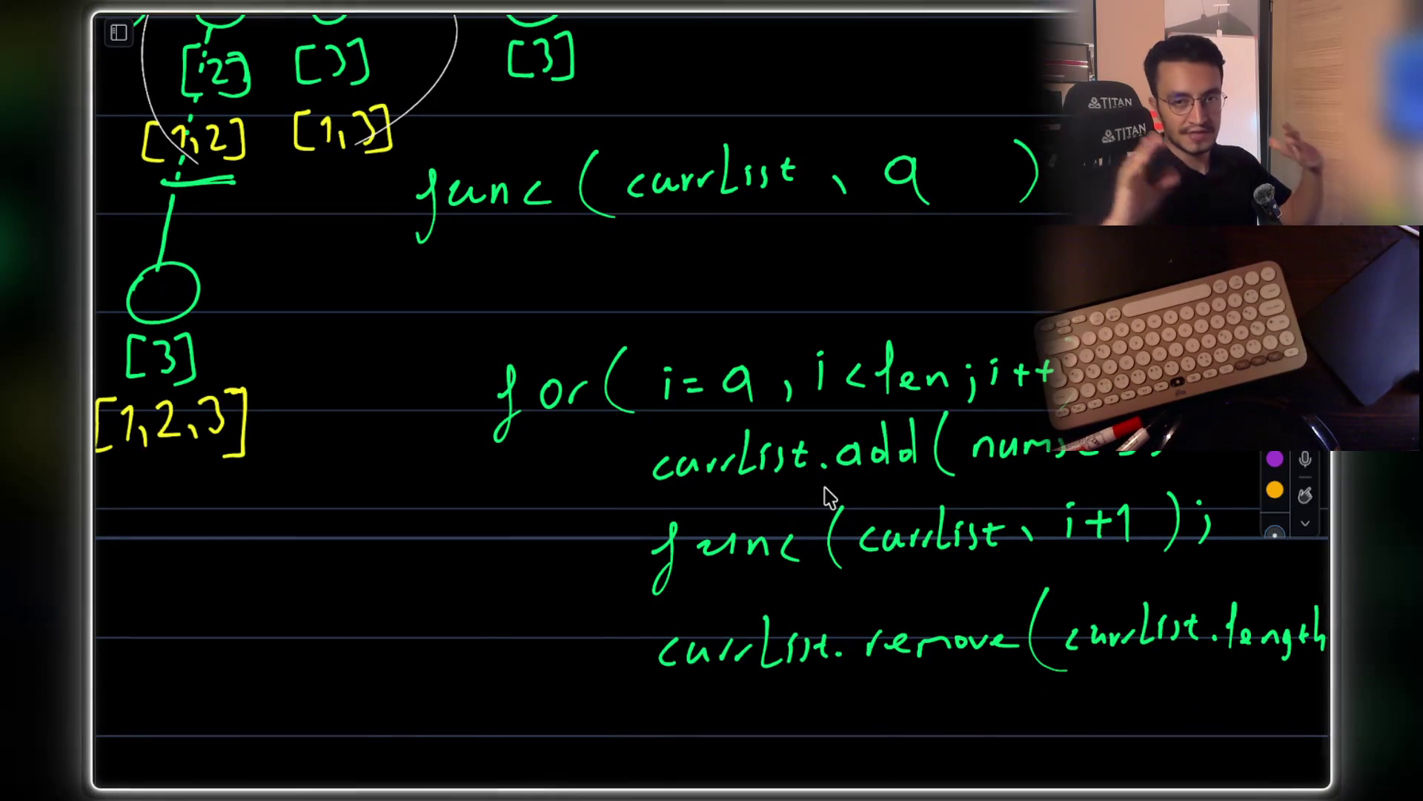
scroll(541, 365, up, 2)
scroll(542, 365, up, 5)
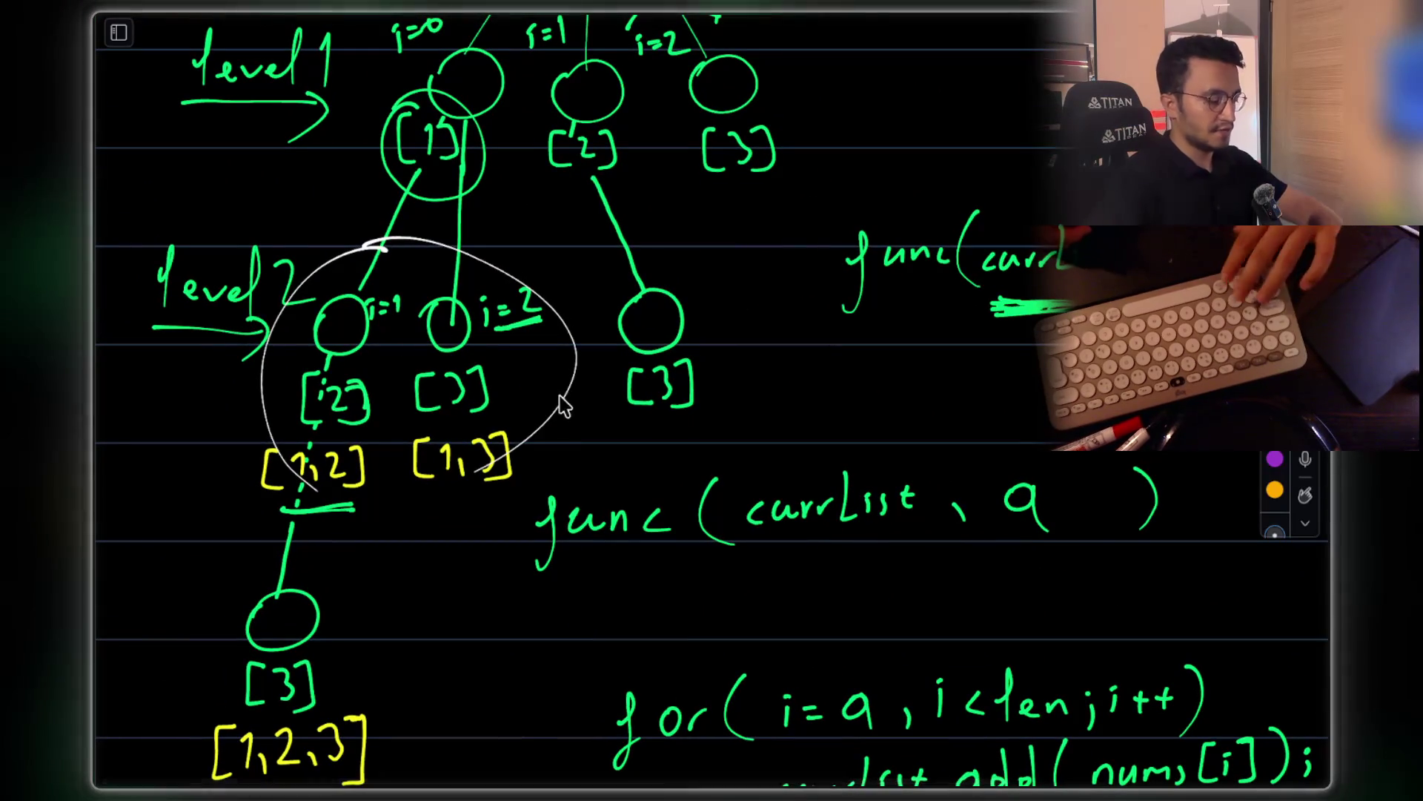
scroll(805, 386, down, 9)
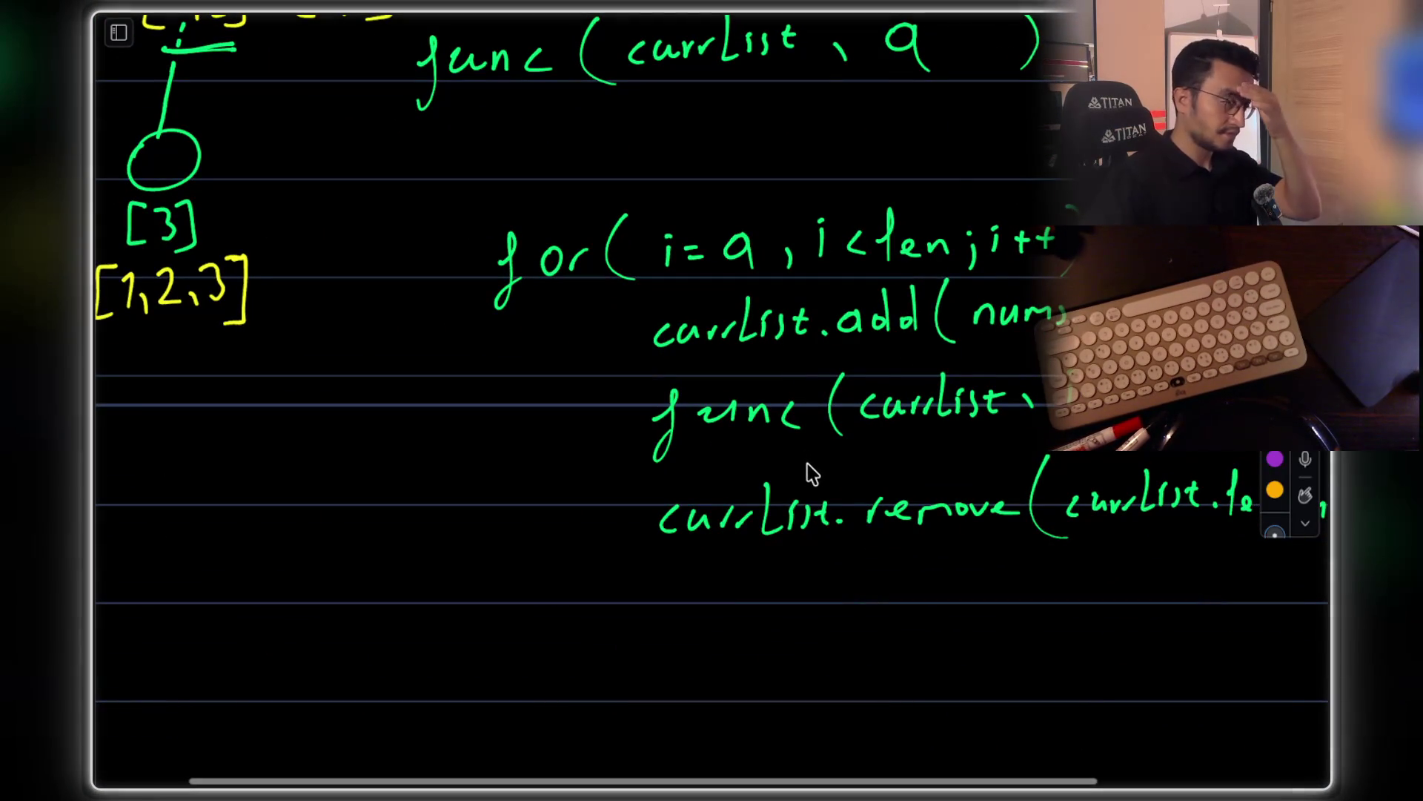
scroll(756, 448, up, 13)
drag(545, 293, 610, 348)
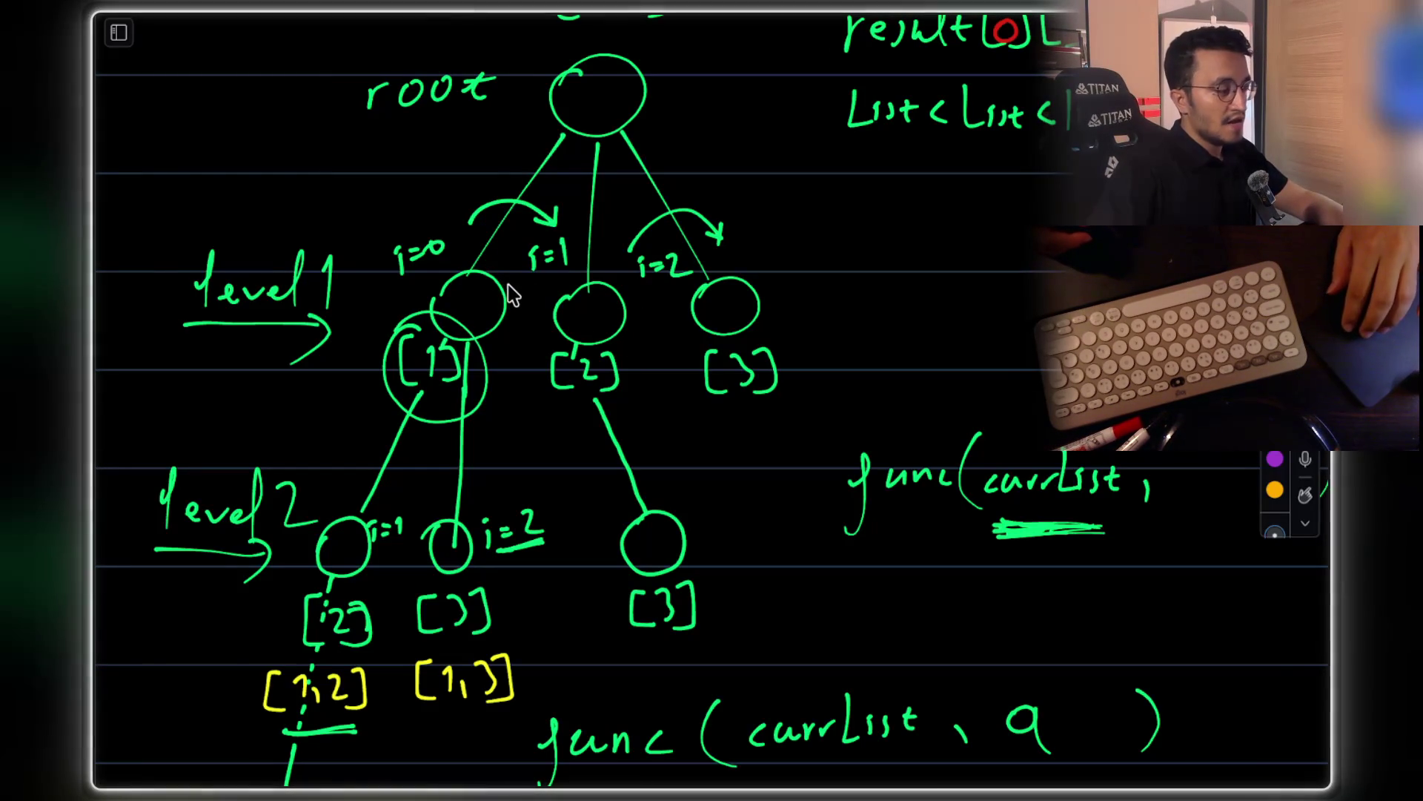
scroll(512, 299, down, 10)
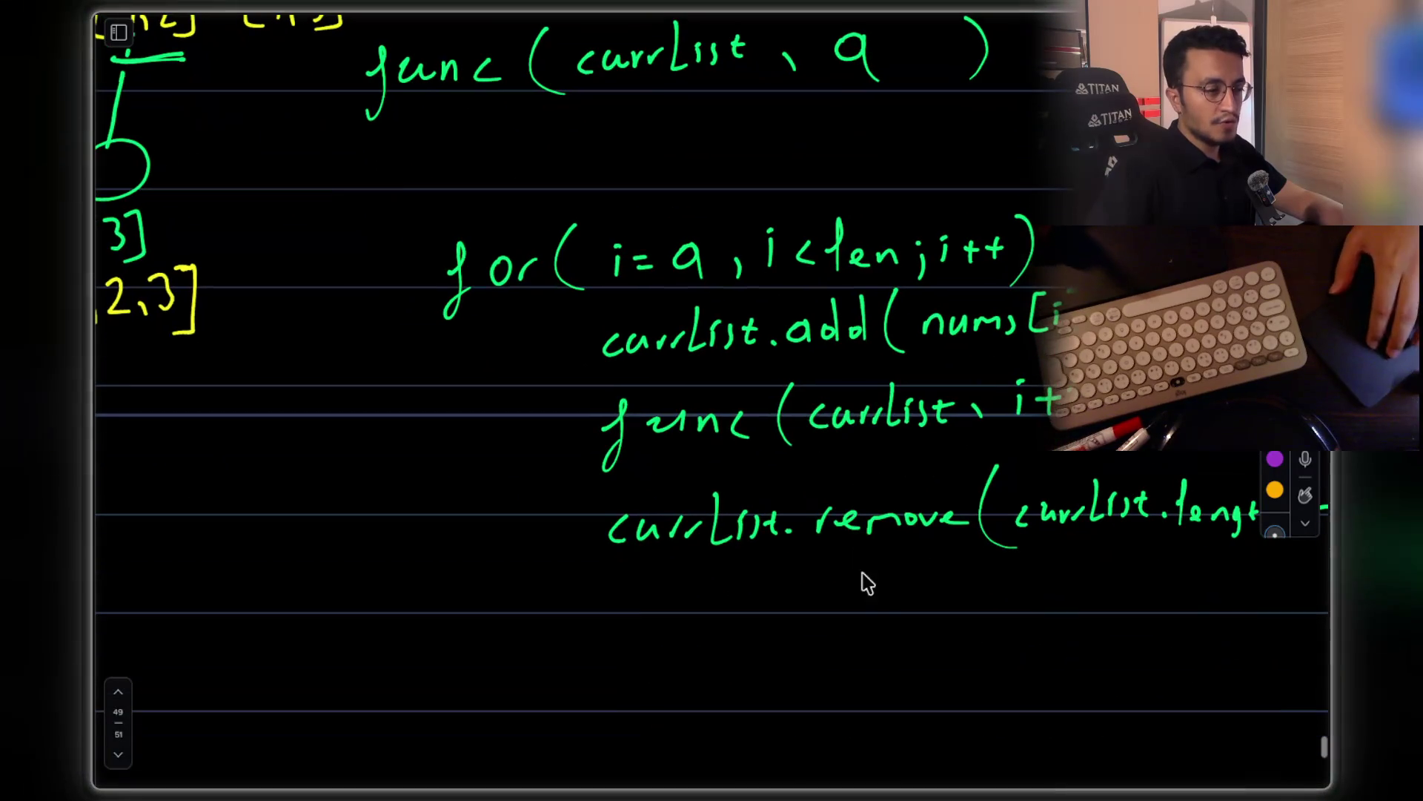
Underline the word remove twice and circle the level-2 subtree under [1]
drag(819, 562, 941, 562)
scroll(868, 610, up, 7)
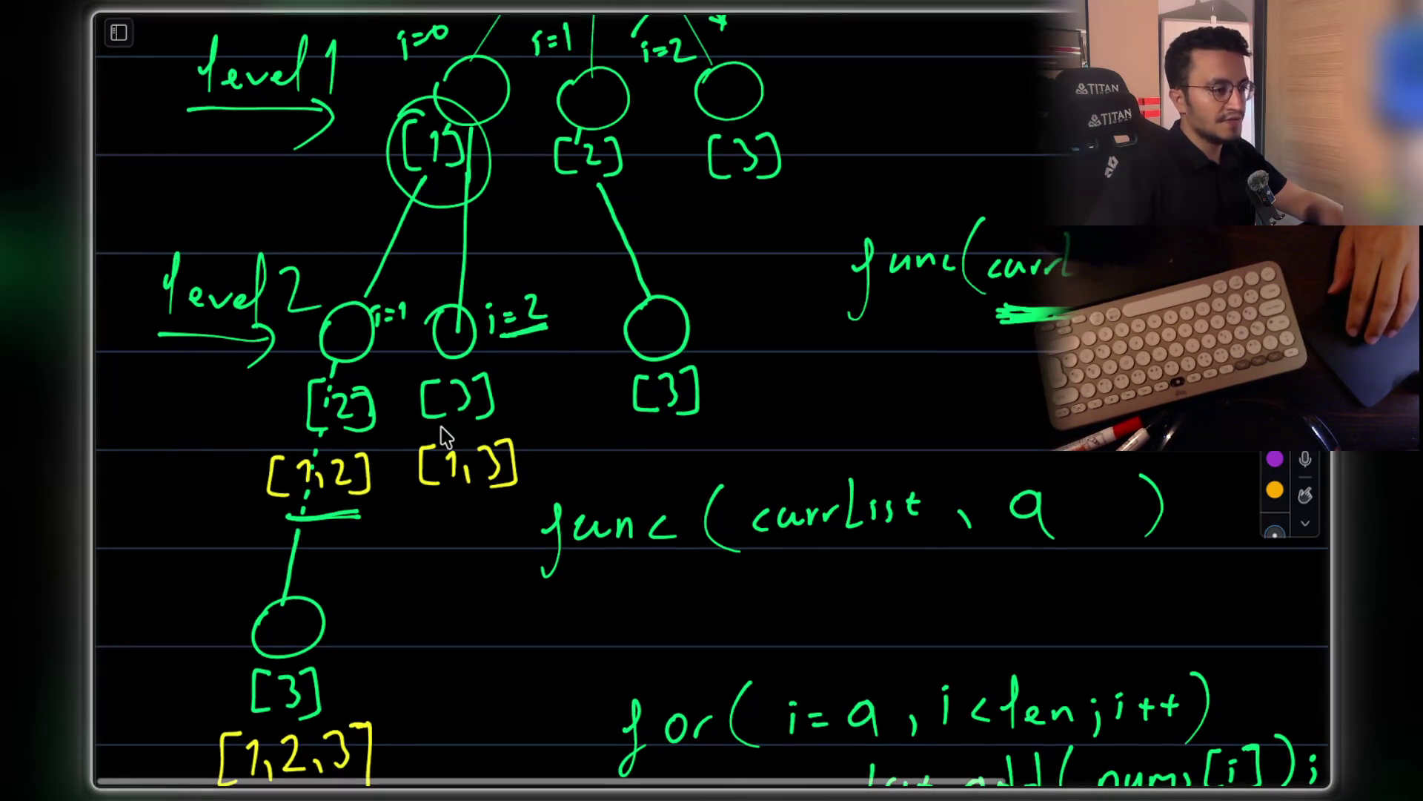
mouse_move(369, 300)
mouse_down()
mouse_move(216, 693)
mouse_move(502, 254)
mouse_move(389, 280)
mouse_up()
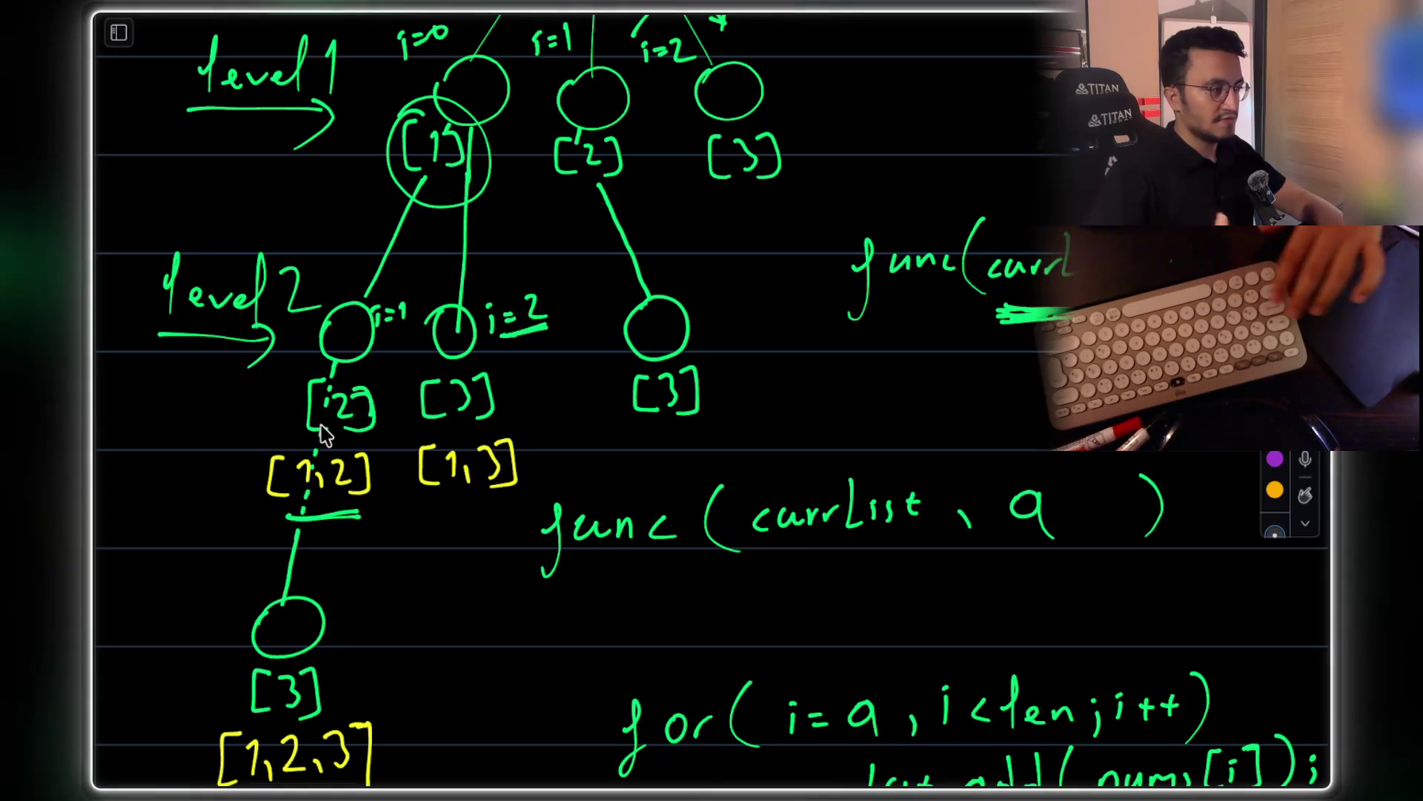
scroll(321, 435, down, 10)
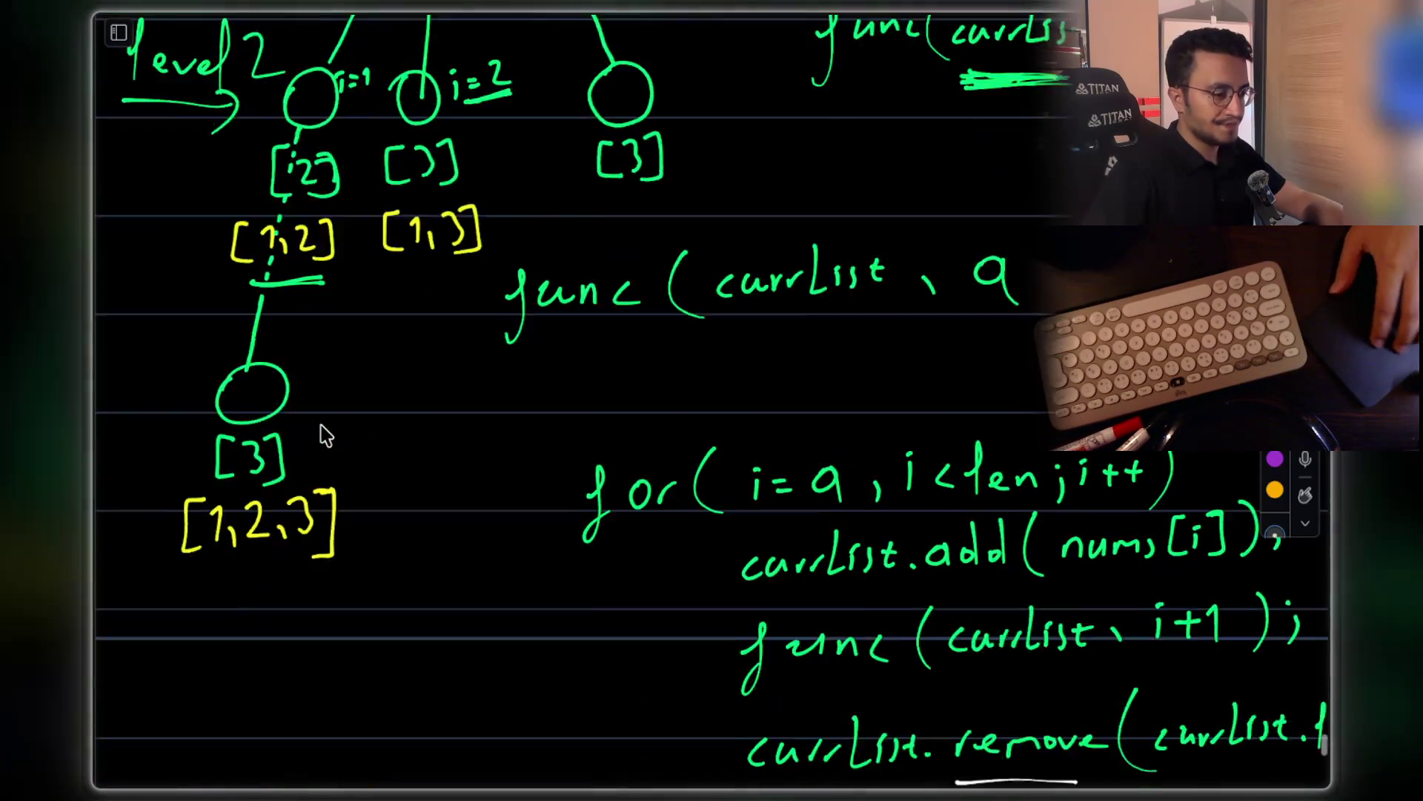
drag(874, 492, 964, 512)
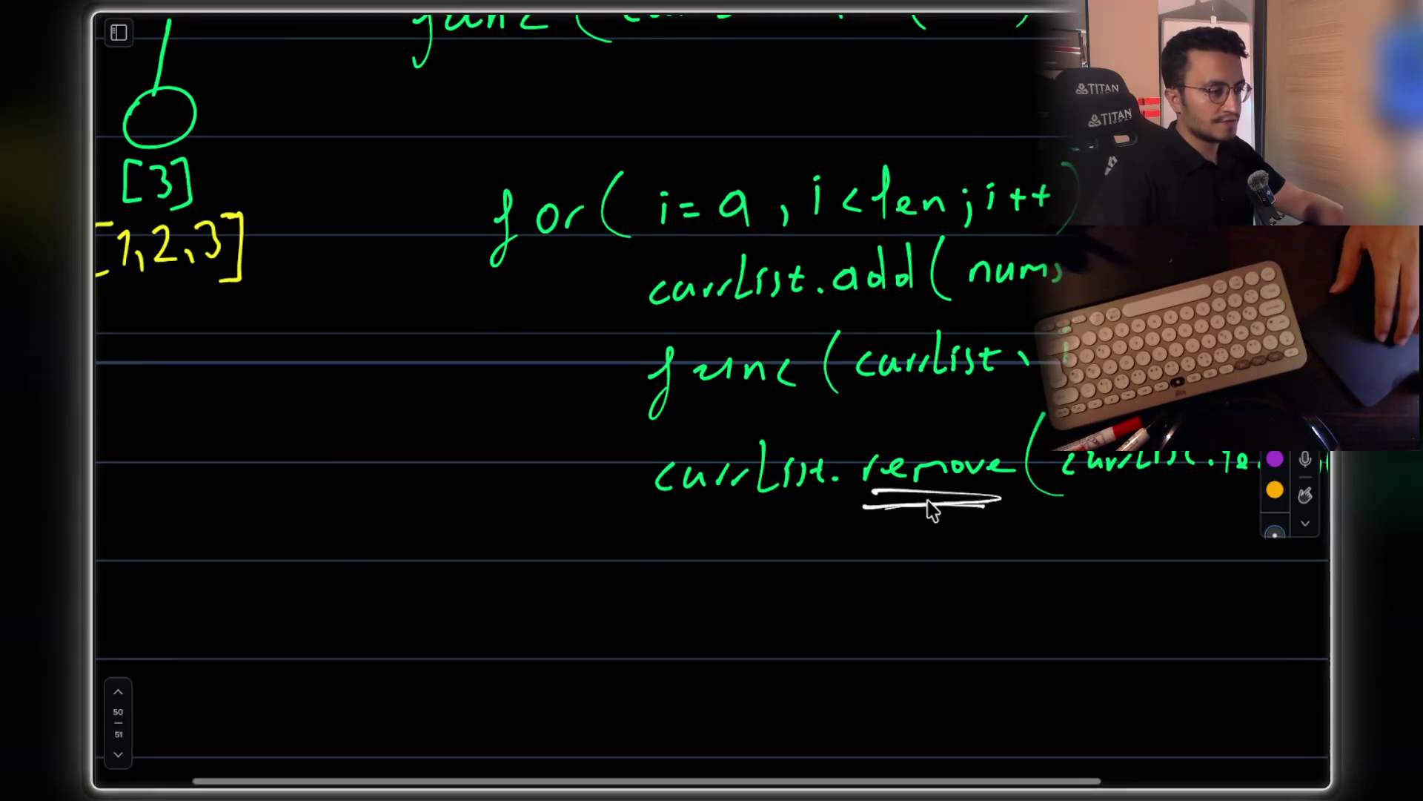
Circle the [2] node and trace a loop around the left-branch subtree
scroll(920, 515, up, 12)
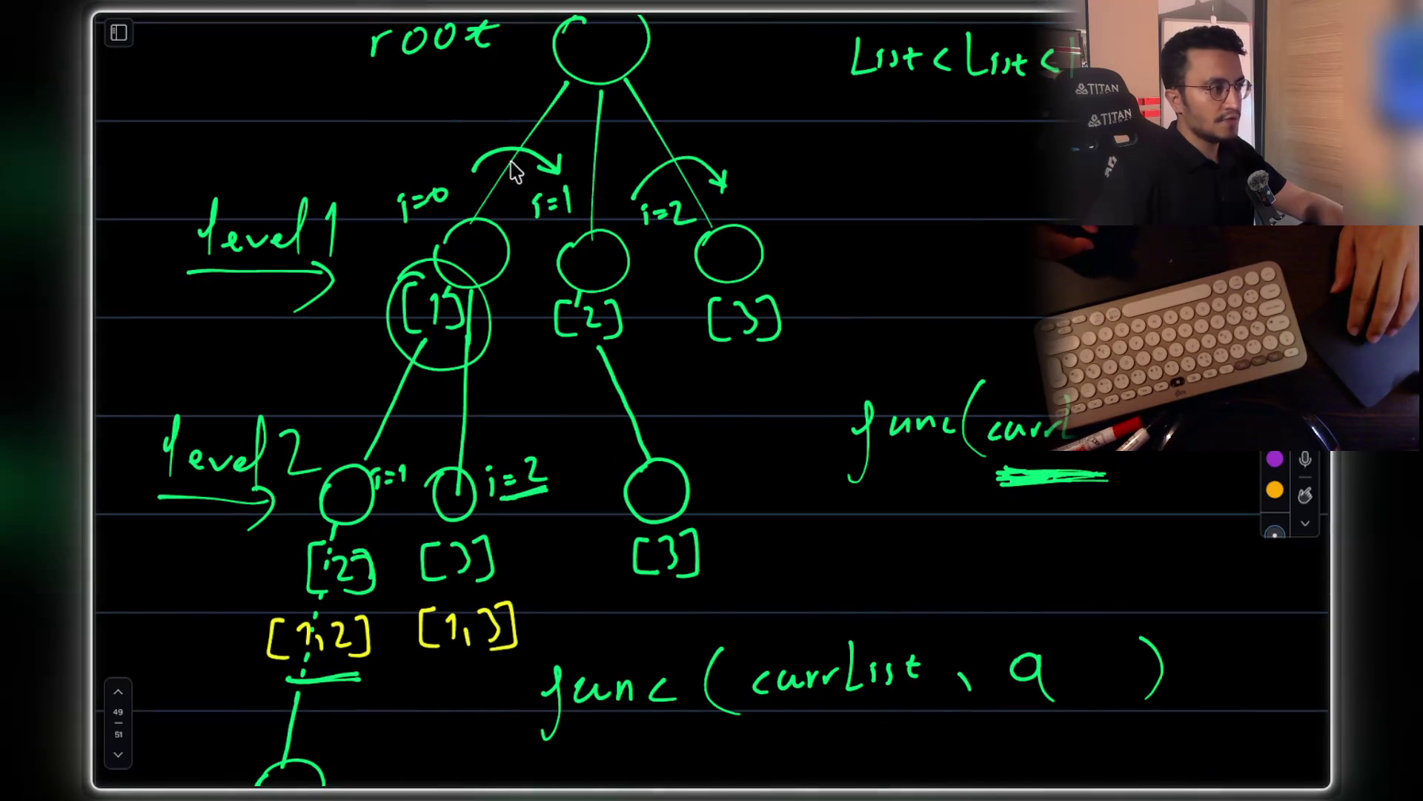
mouse_move(593, 241)
mouse_down()
mouse_move(585, 230)
mouse_move(563, 266)
mouse_move(571, 252)
mouse_up()
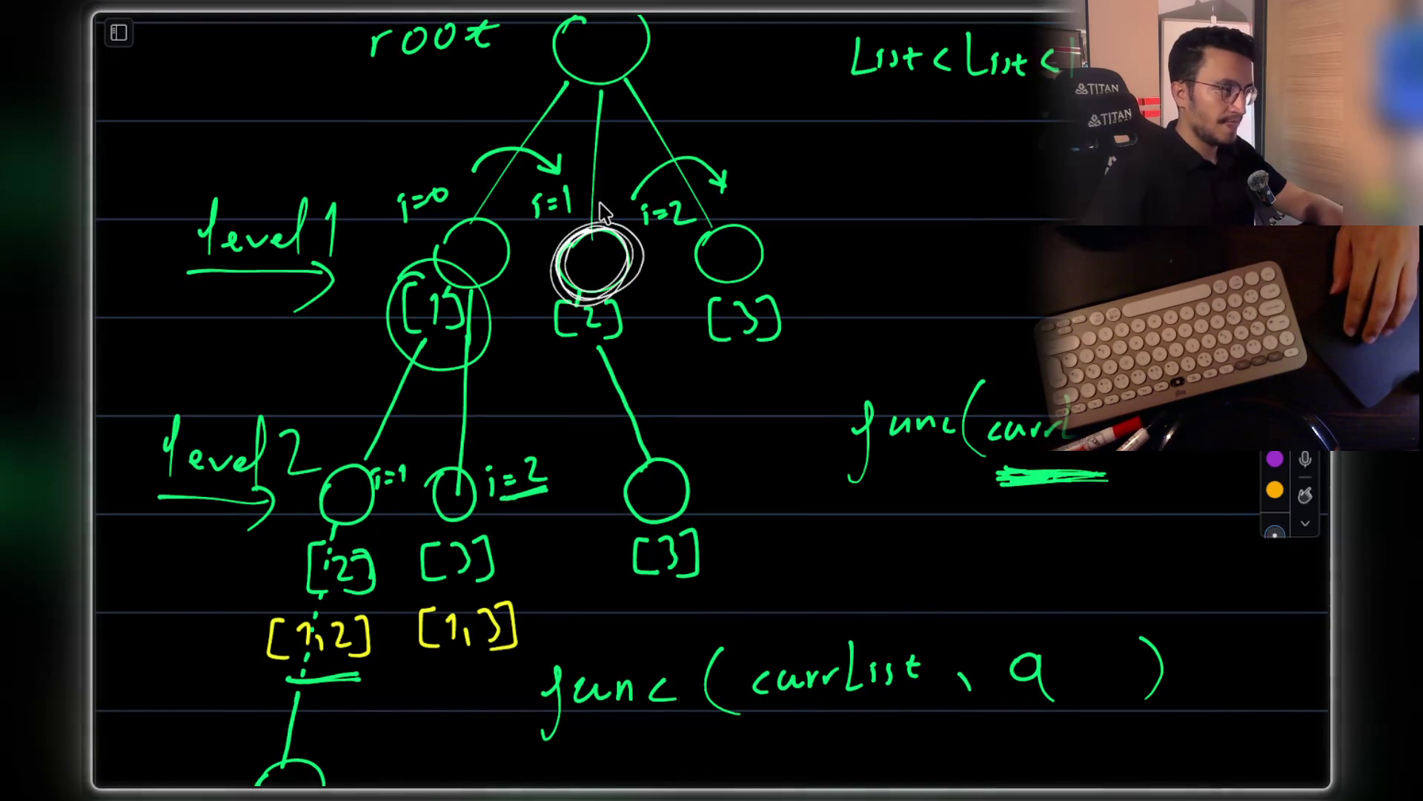
drag(375, 387, 221, 713)
mouse_move(378, 397)
mouse_down()
mouse_move(482, 705)
mouse_move(407, 674)
mouse_up()
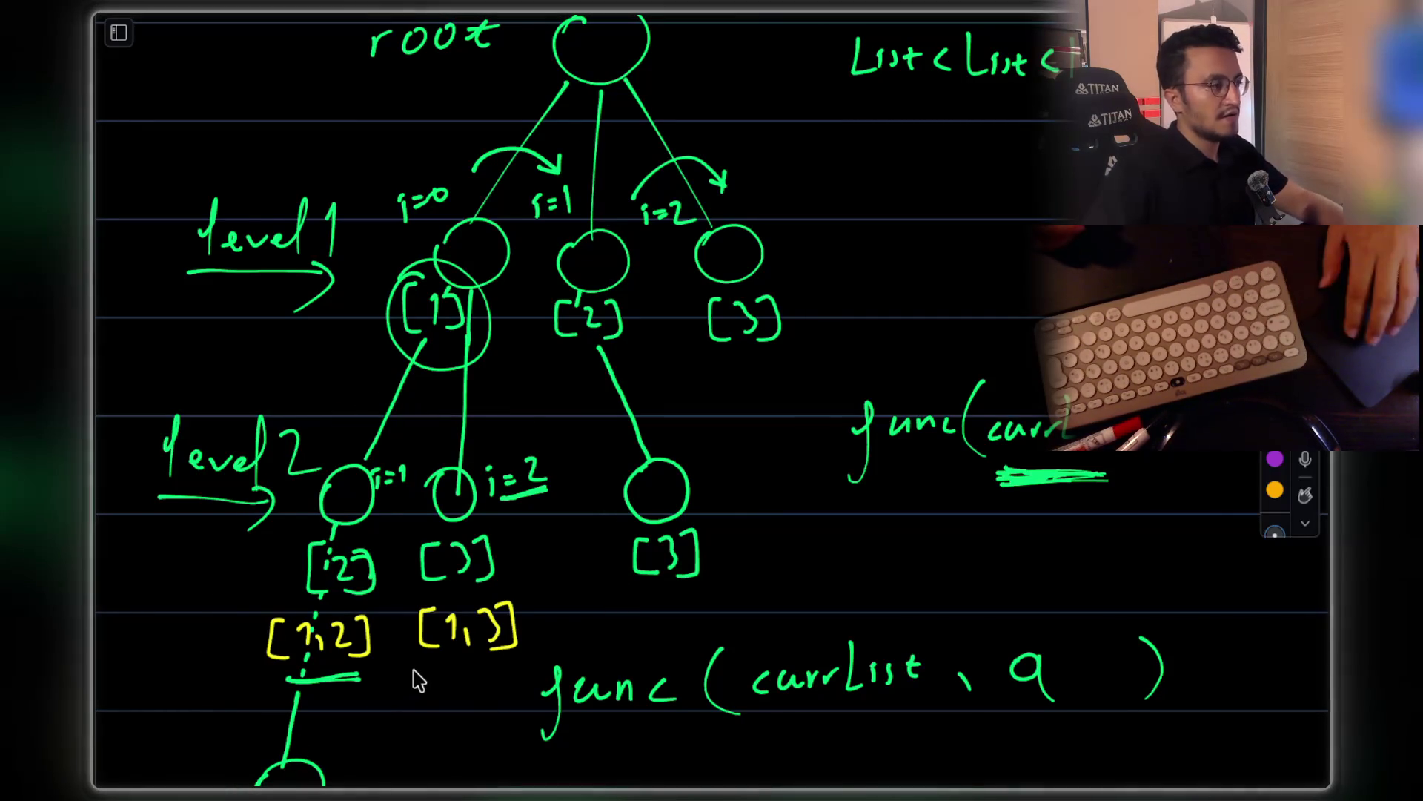
scroll(801, 467, down, 7)
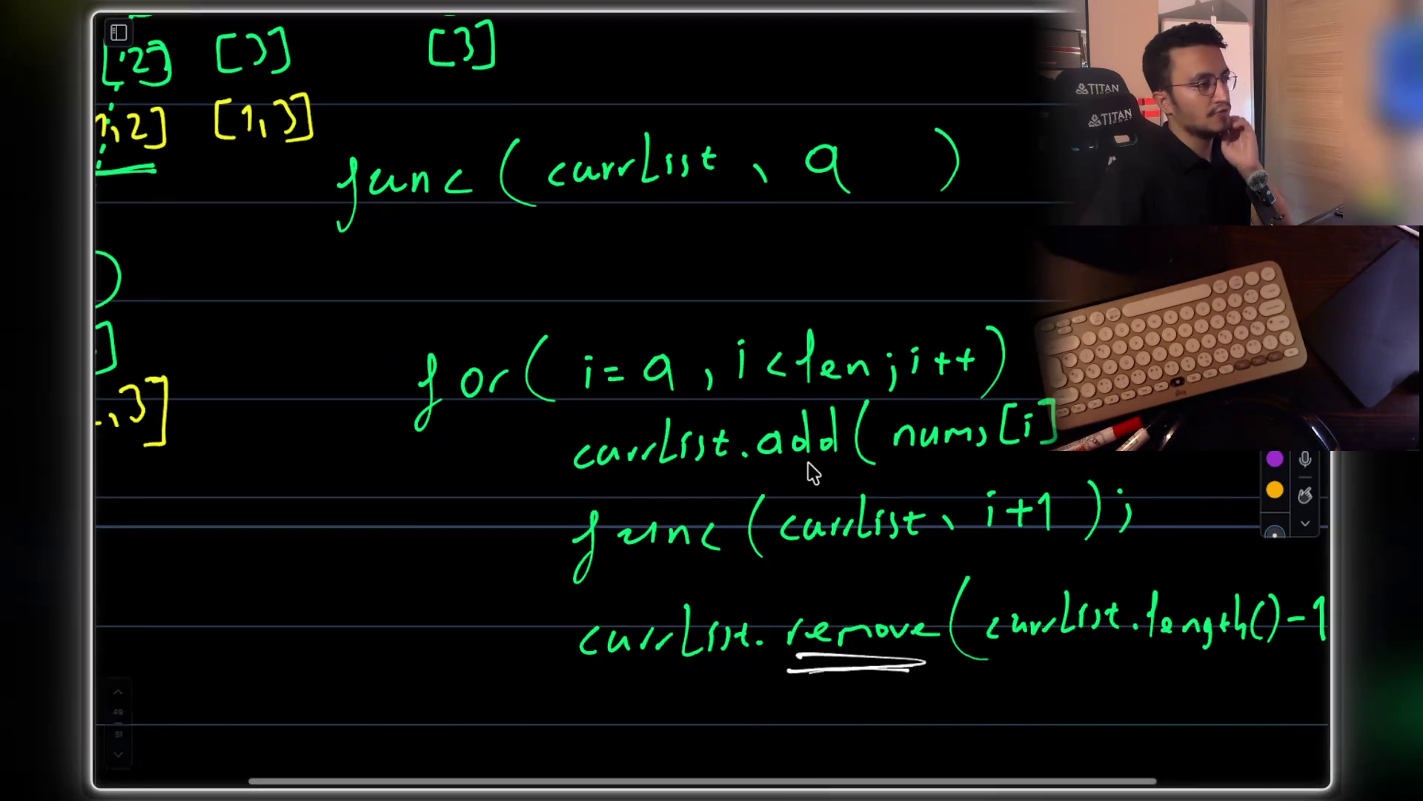
Underline currList in the recursive func call
drag(554, 217, 708, 220)
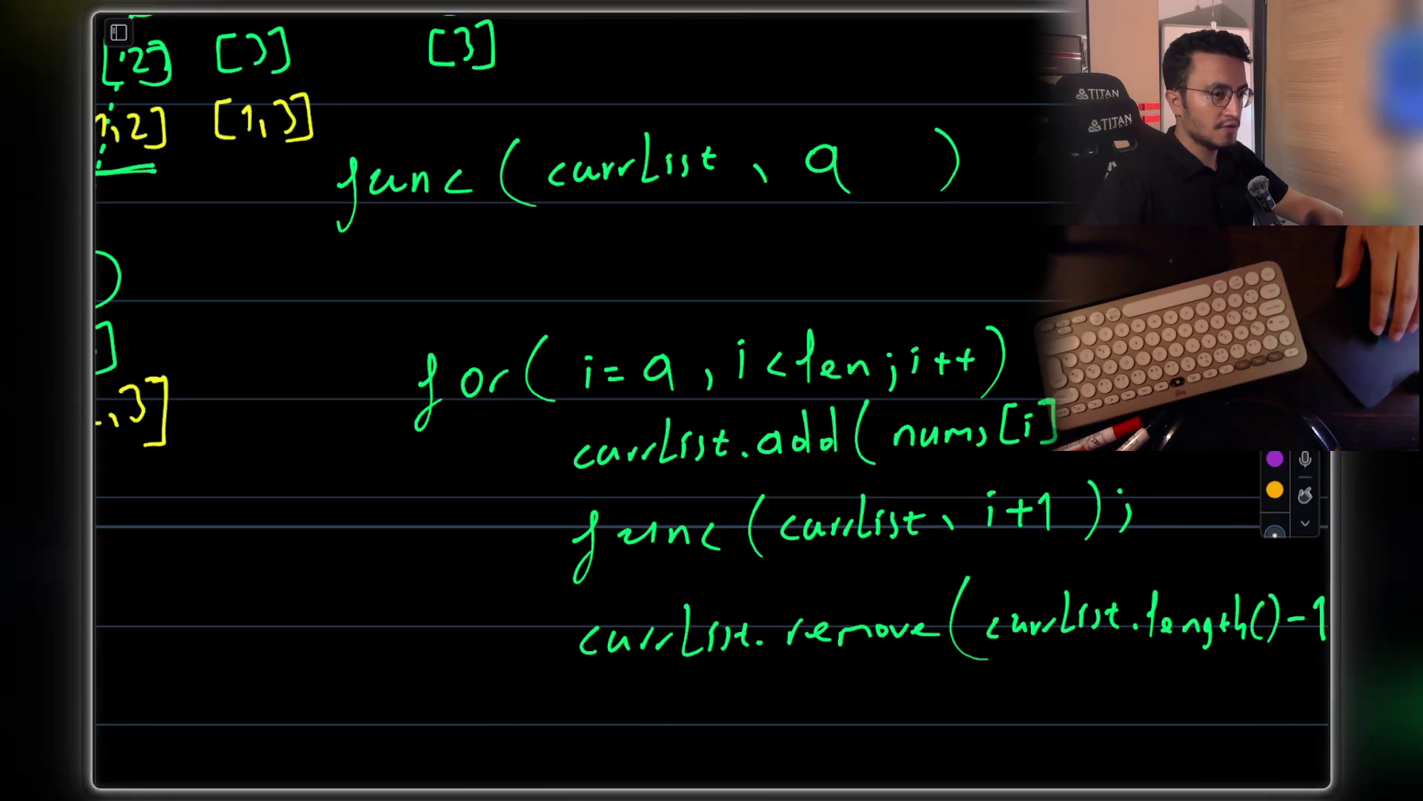
scroll(784, 216, up, 10)
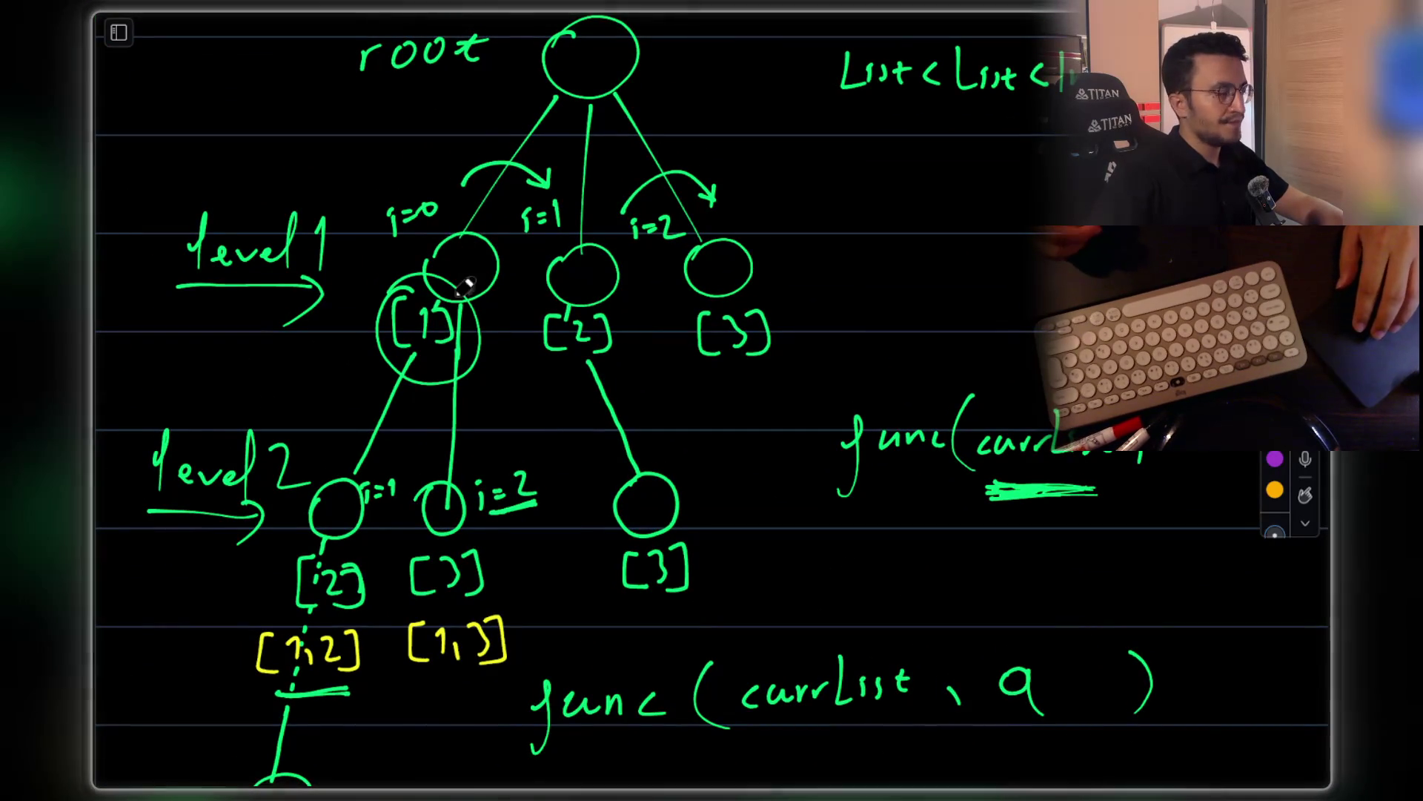
scroll(481, 302, down, 5)
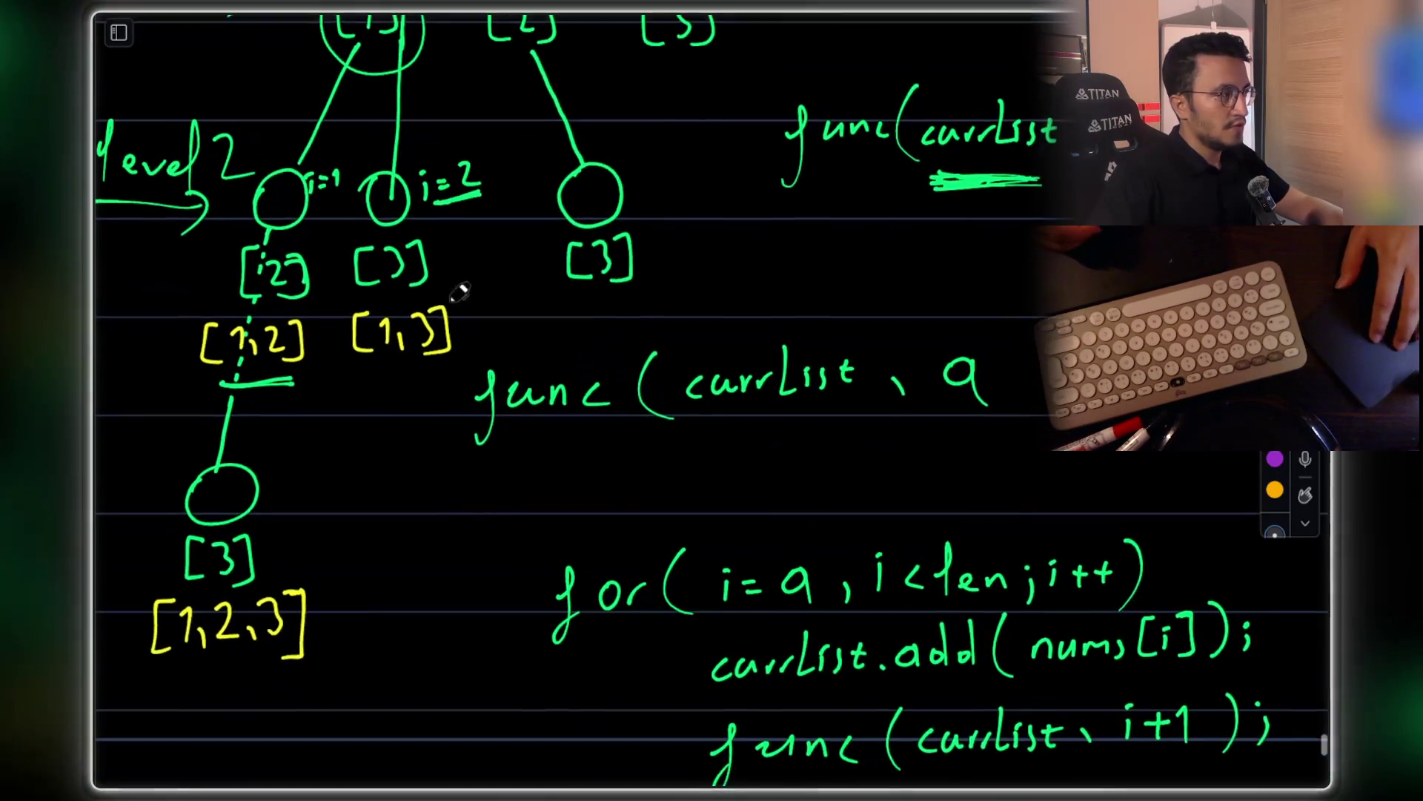
scroll(326, 441, up, 2)
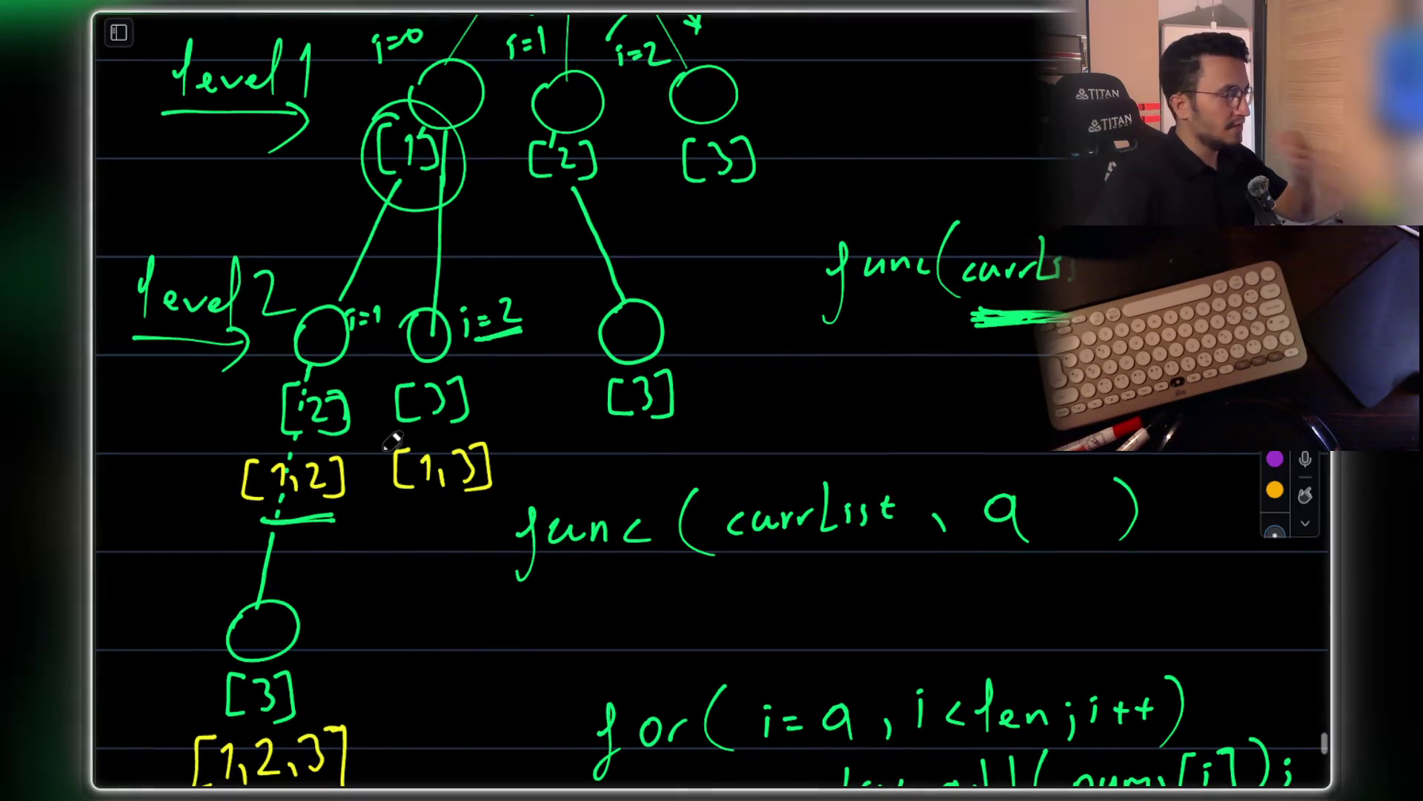
scroll(391, 440, down, 6)
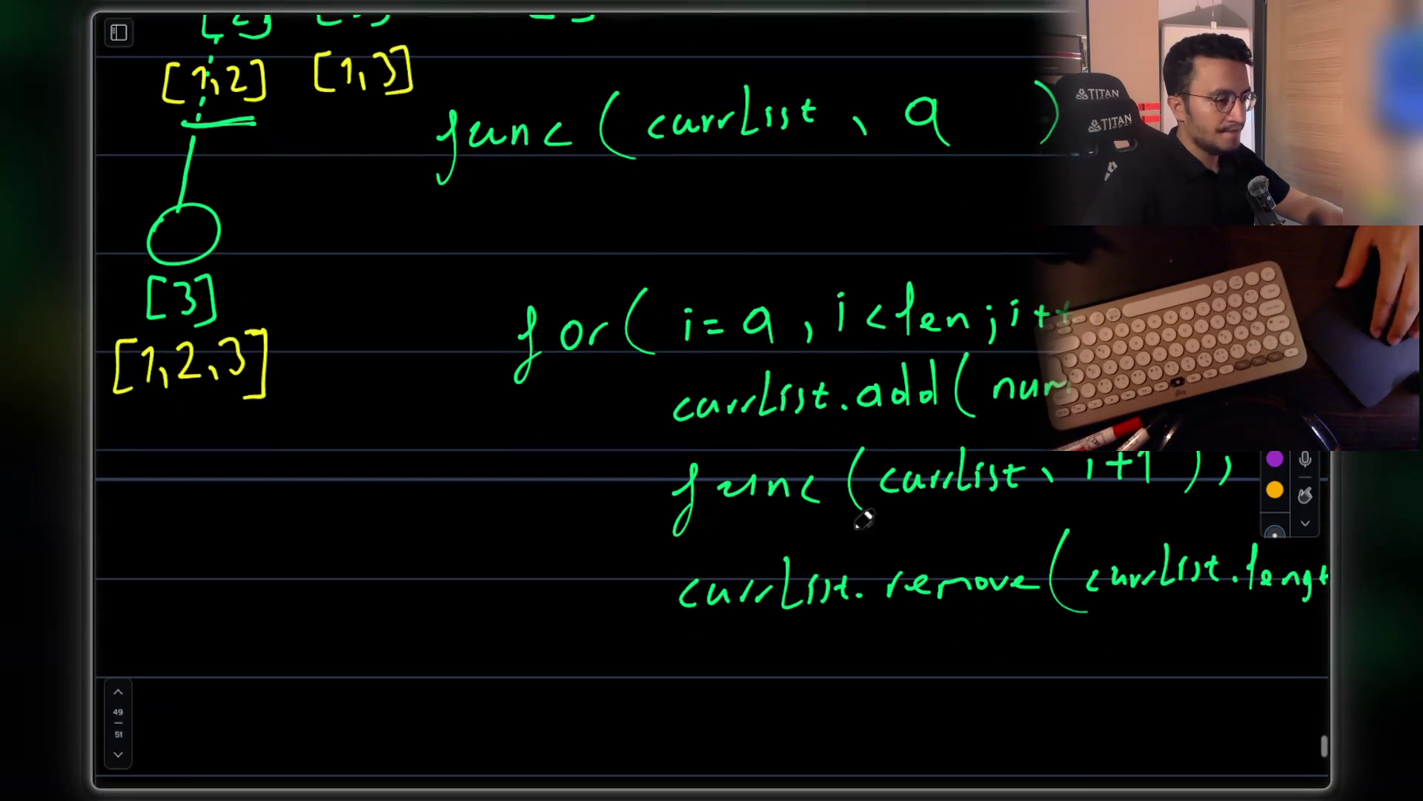
scroll(899, 458, up, 4)
Circle the [3] node under the [2] branch of the recursion tree
scroll(899, 457, up, 3)
scroll(651, 292, down, 4)
scroll(762, 371, up, 6)
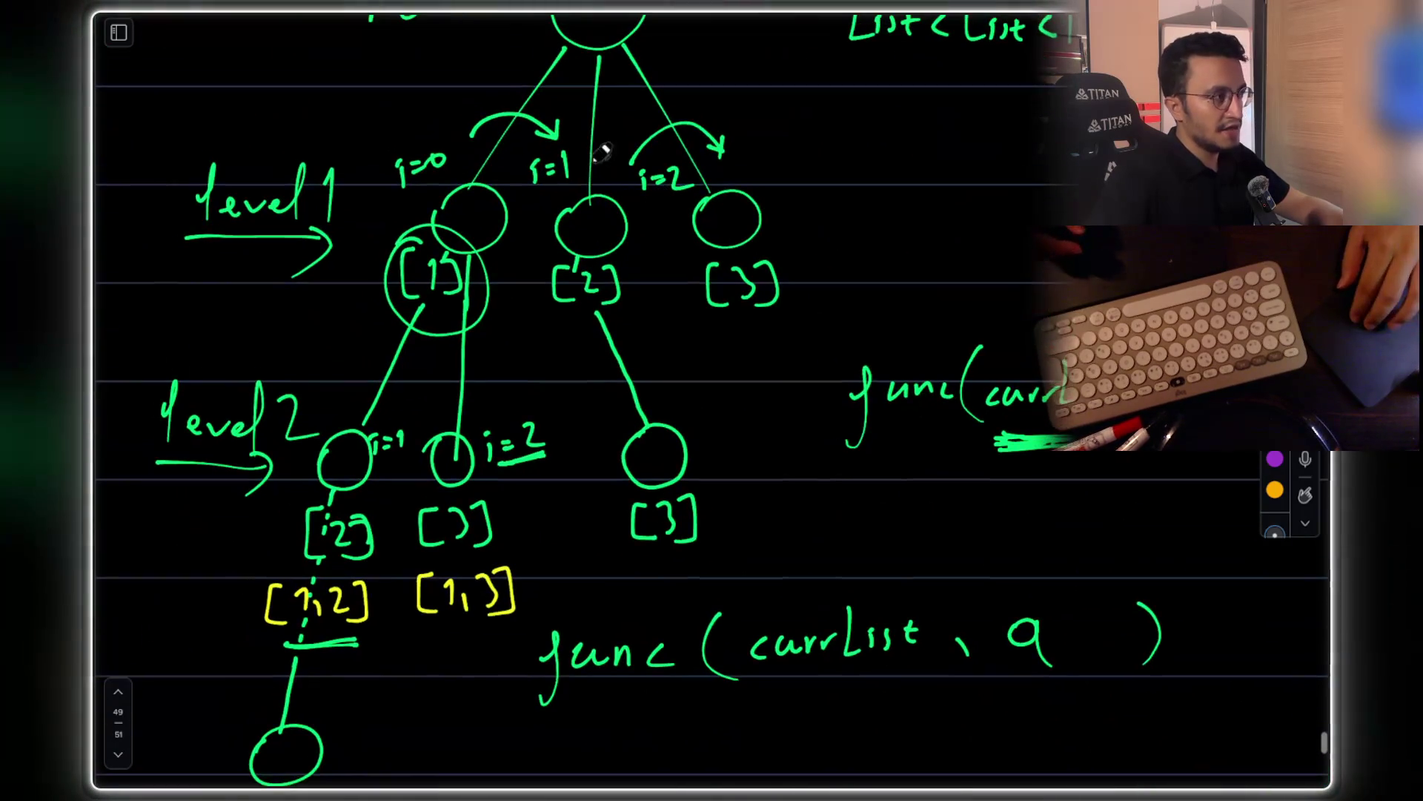
scroll(552, 180, down, 6)
scroll(914, 424, right, 2)
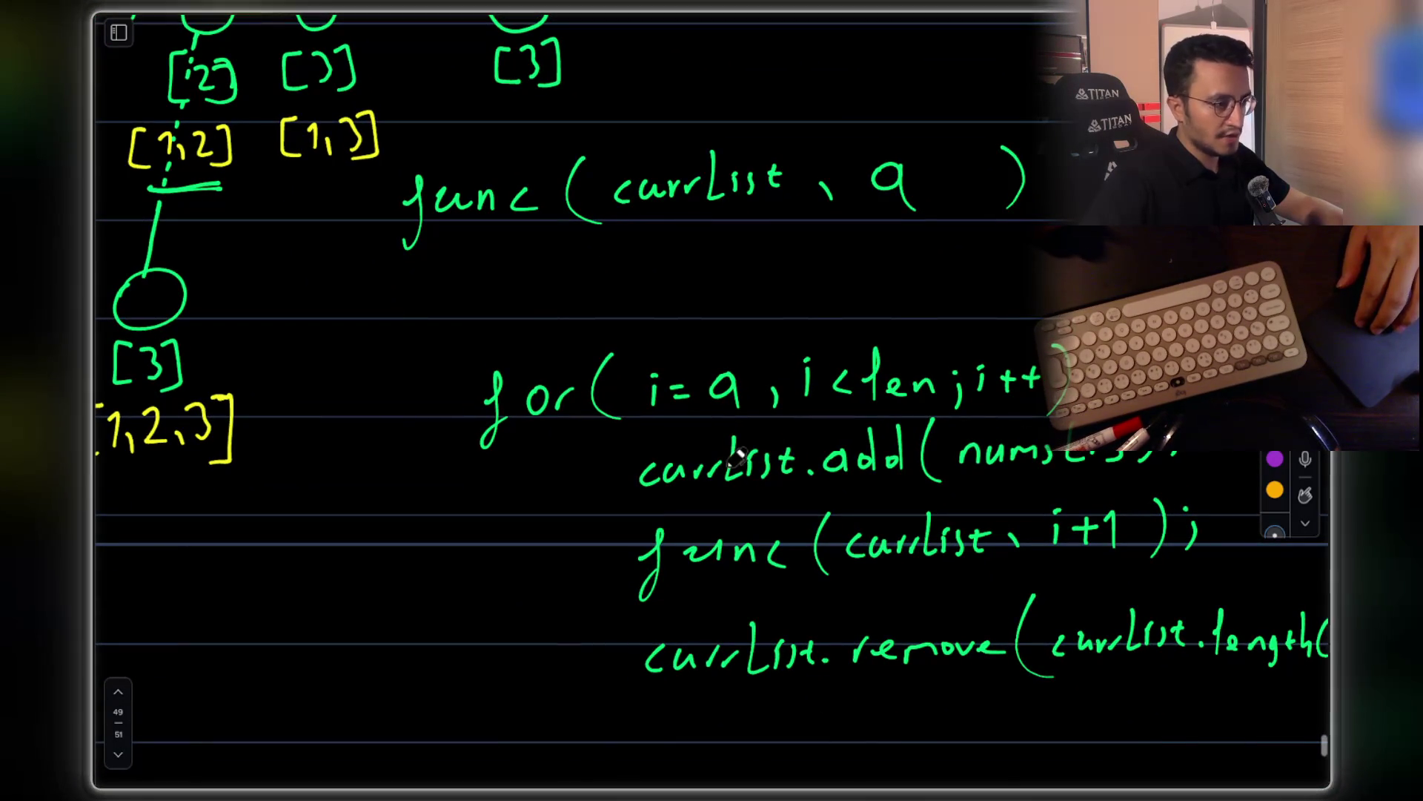
scroll(845, 446, up, 3)
scroll(875, 445, down, 3)
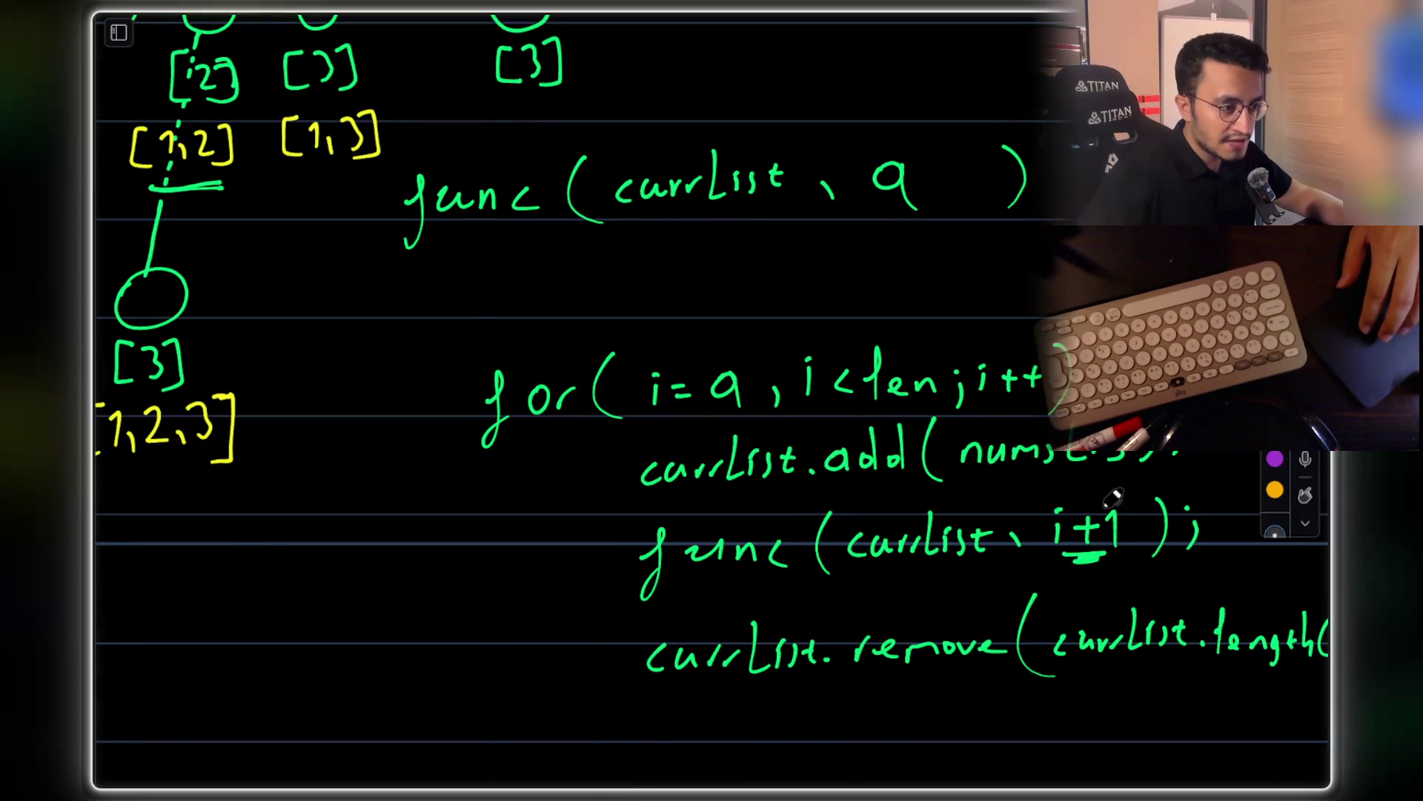
scroll(1098, 499, up, 10)
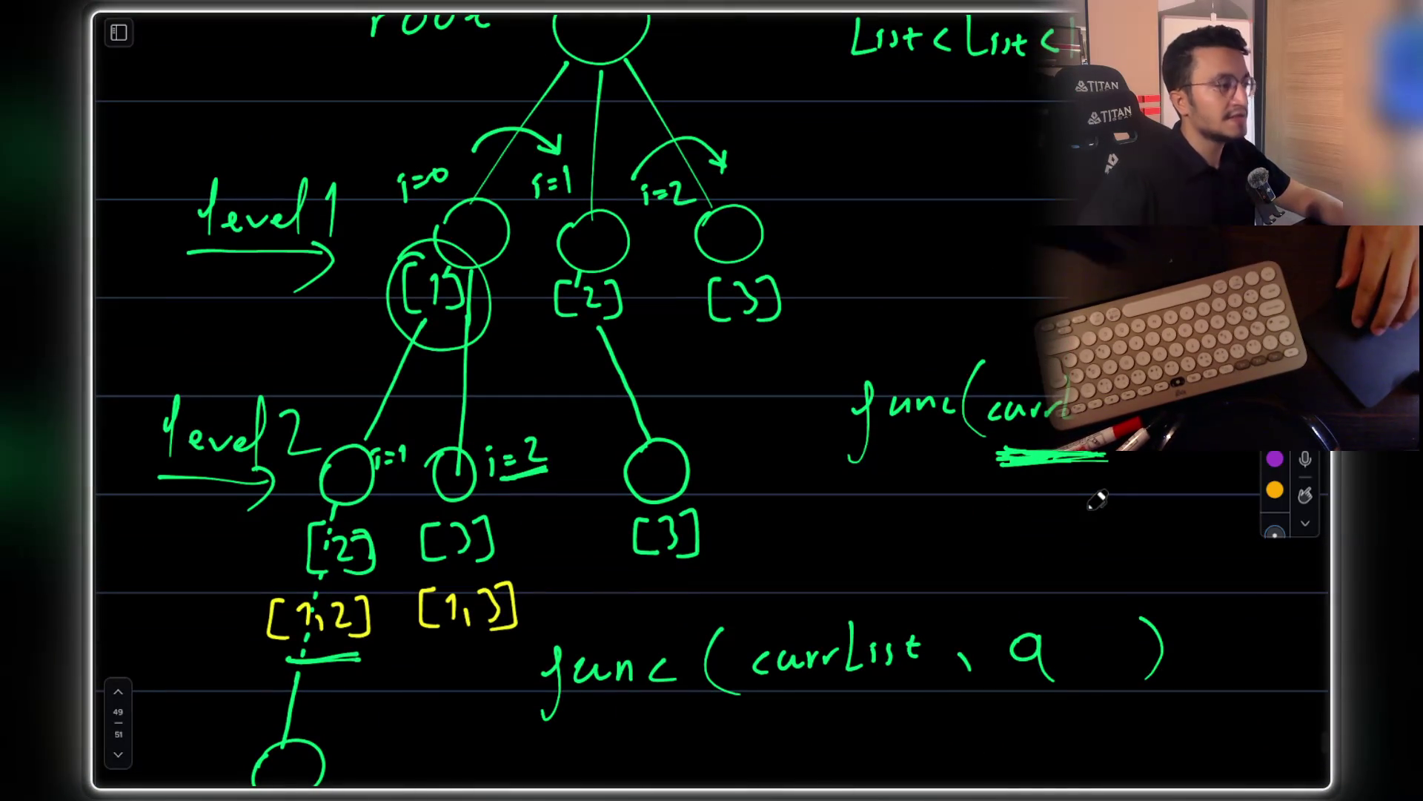
mouse_move(638, 400)
mouse_down()
mouse_move(636, 591)
mouse_move(568, 467)
mouse_up()
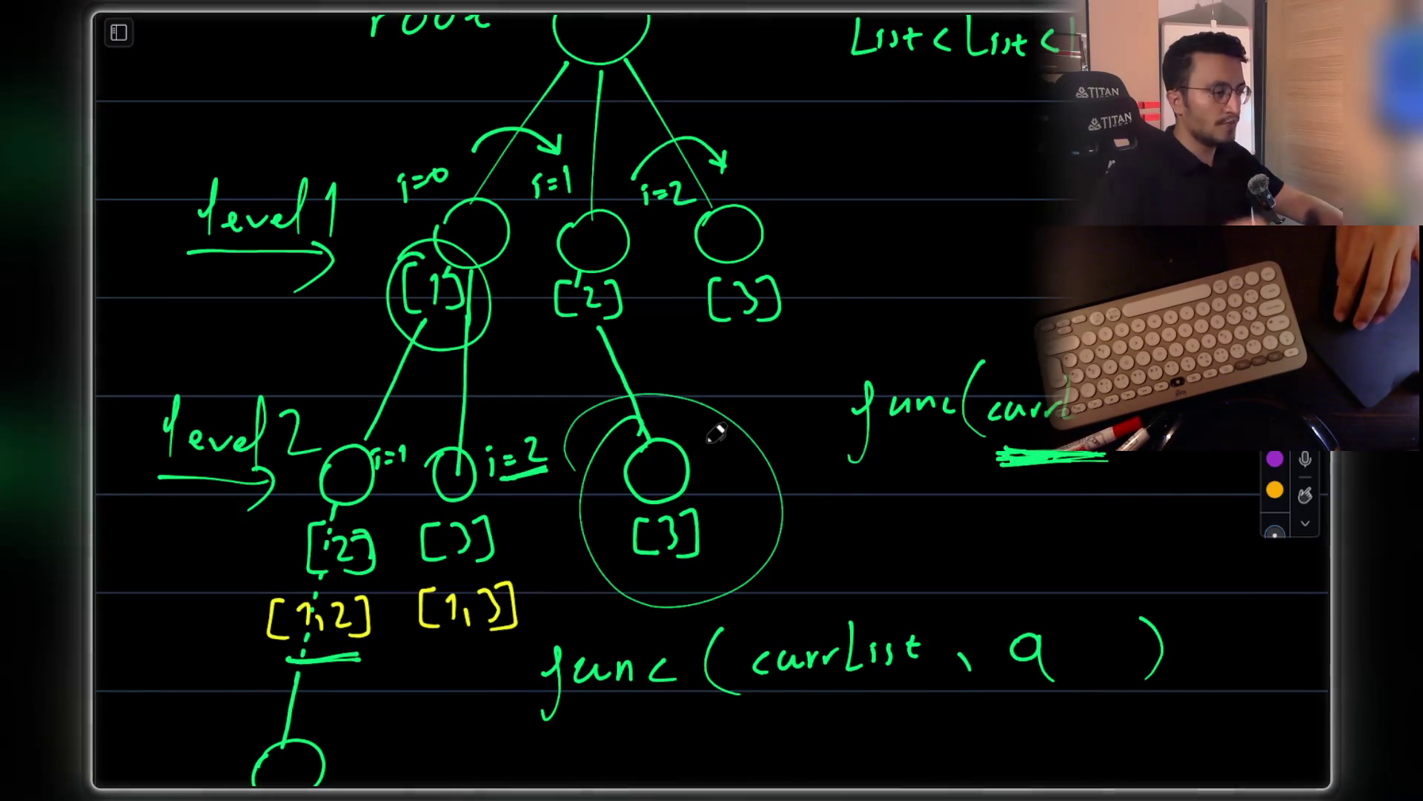
key(ctrl+z)
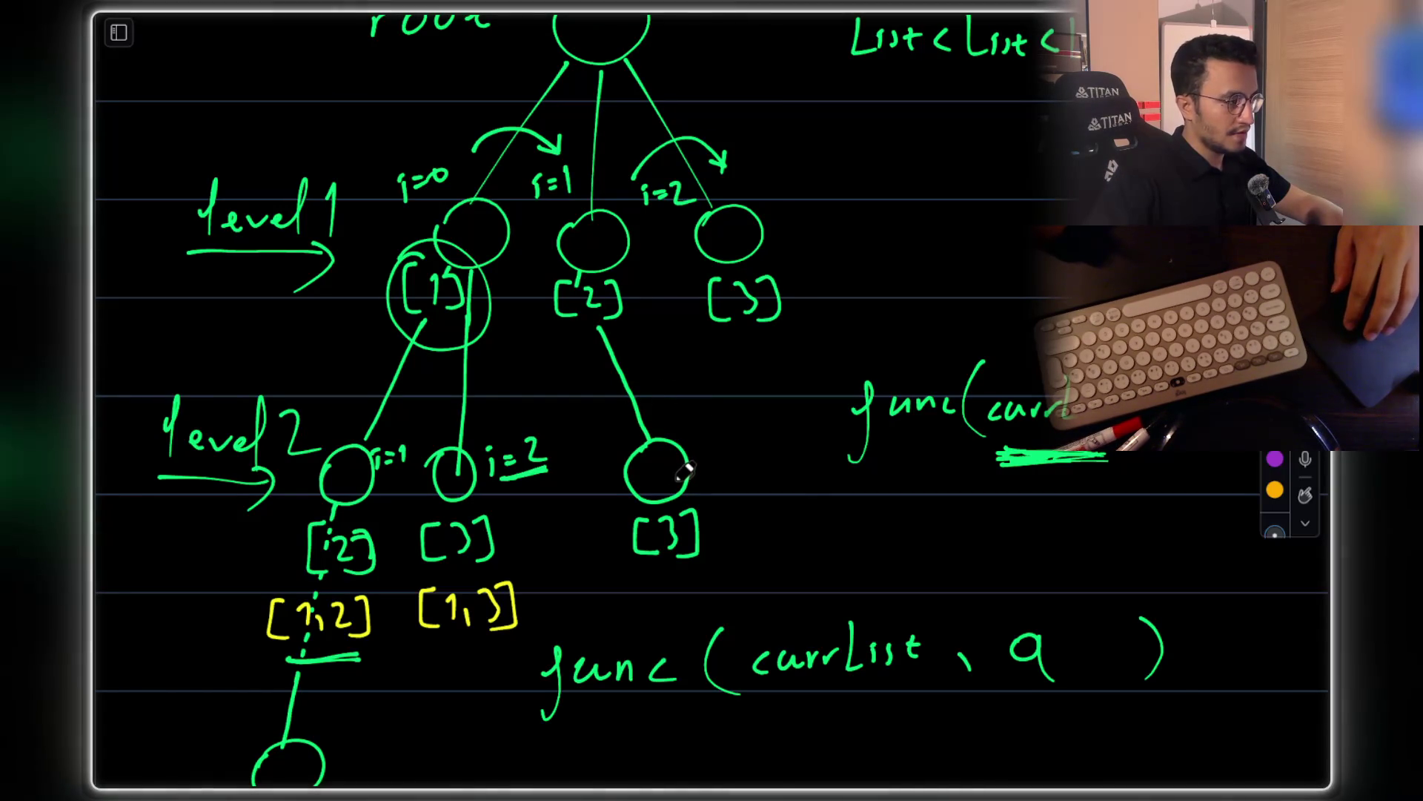
scroll(653, 445, up, 2)
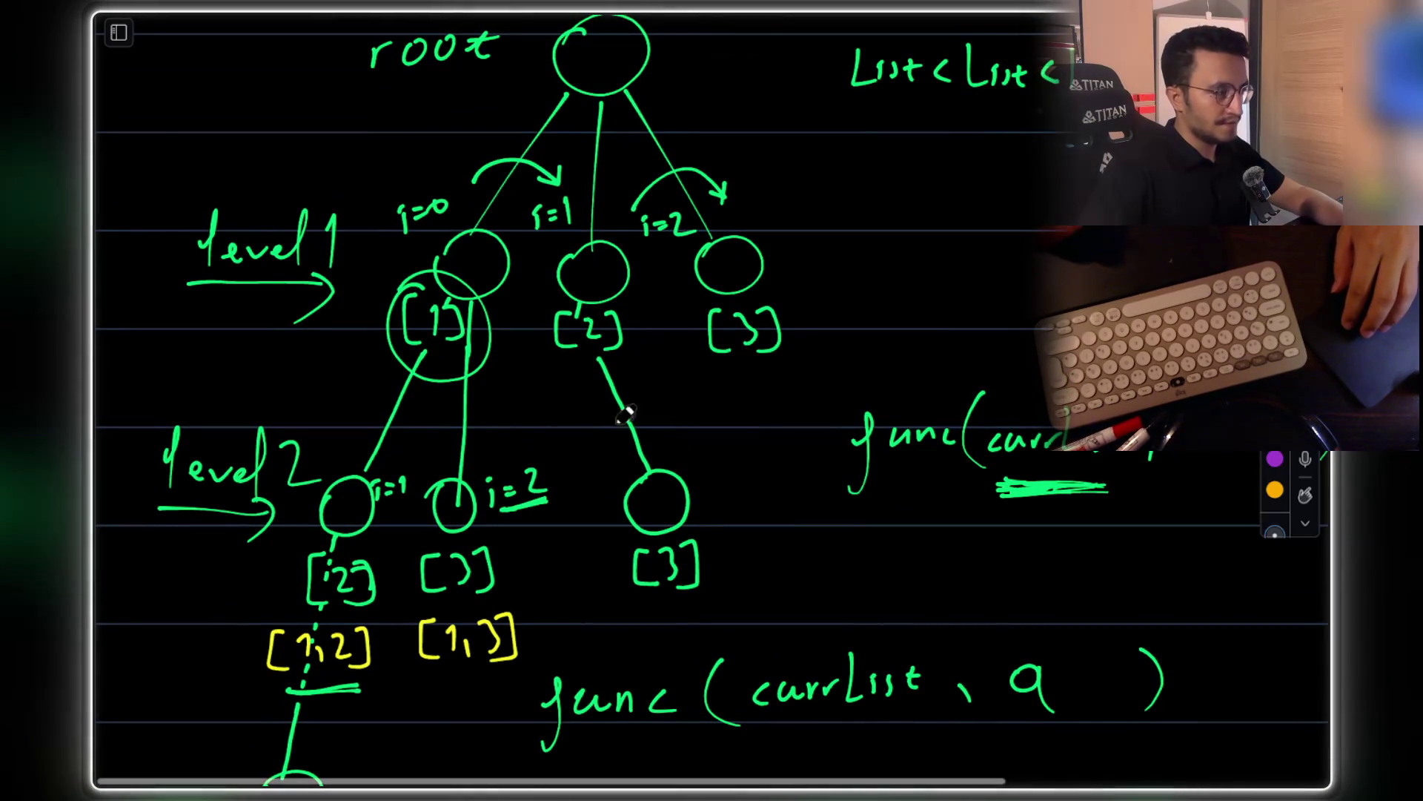
mouse_move(632, 616)
mouse_down()
mouse_move(750, 418)
mouse_move(593, 638)
mouse_up()
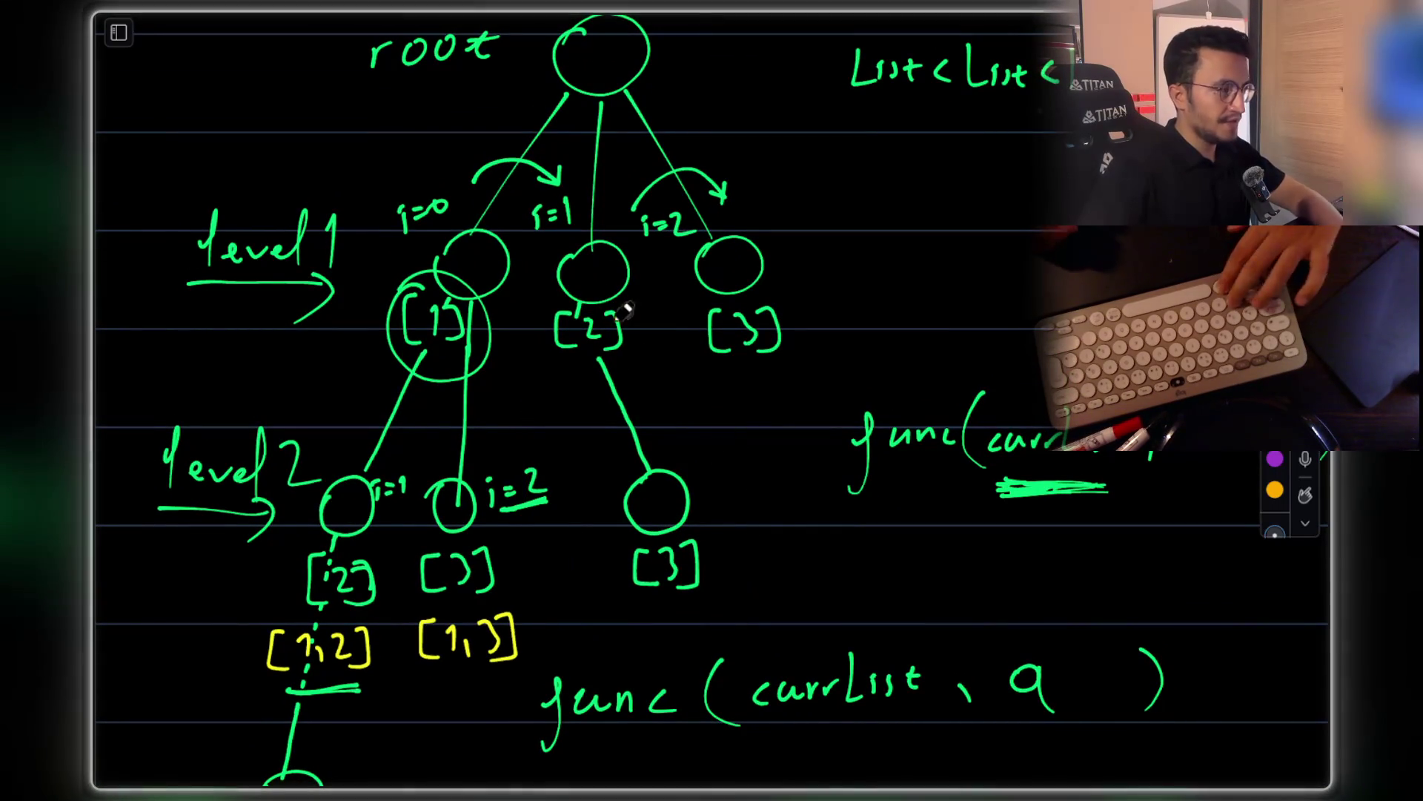
scroll(616, 208, down, 10)
mouse_move(558, 430)
mouse_down()
mouse_move(653, 422)
mouse_move(585, 460)
mouse_up()
mouse_move(971, 356)
mouse_down()
mouse_move(1068, 441)
mouse_move(787, 386)
mouse_up()
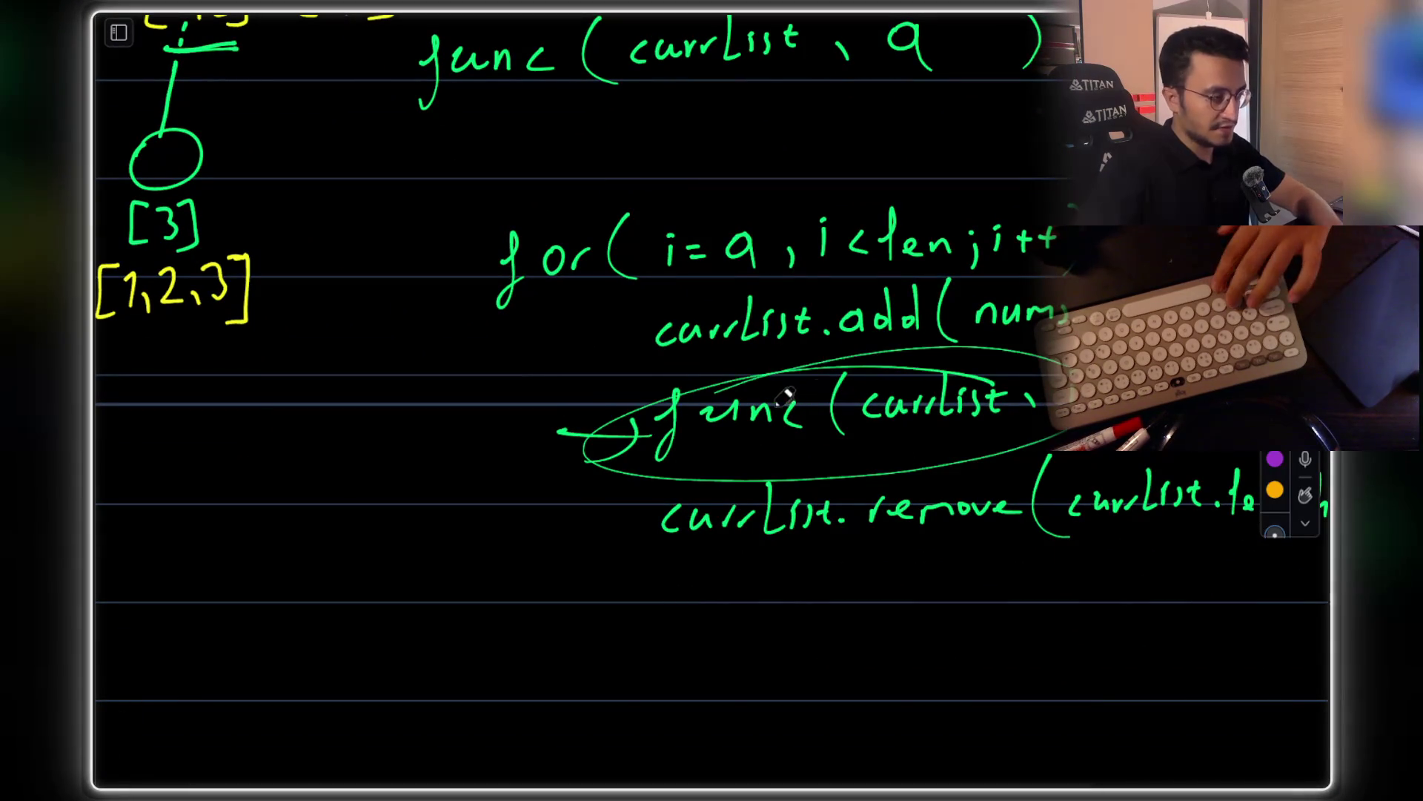
drag(535, 531, 610, 529)
drag(590, 511, 590, 564)
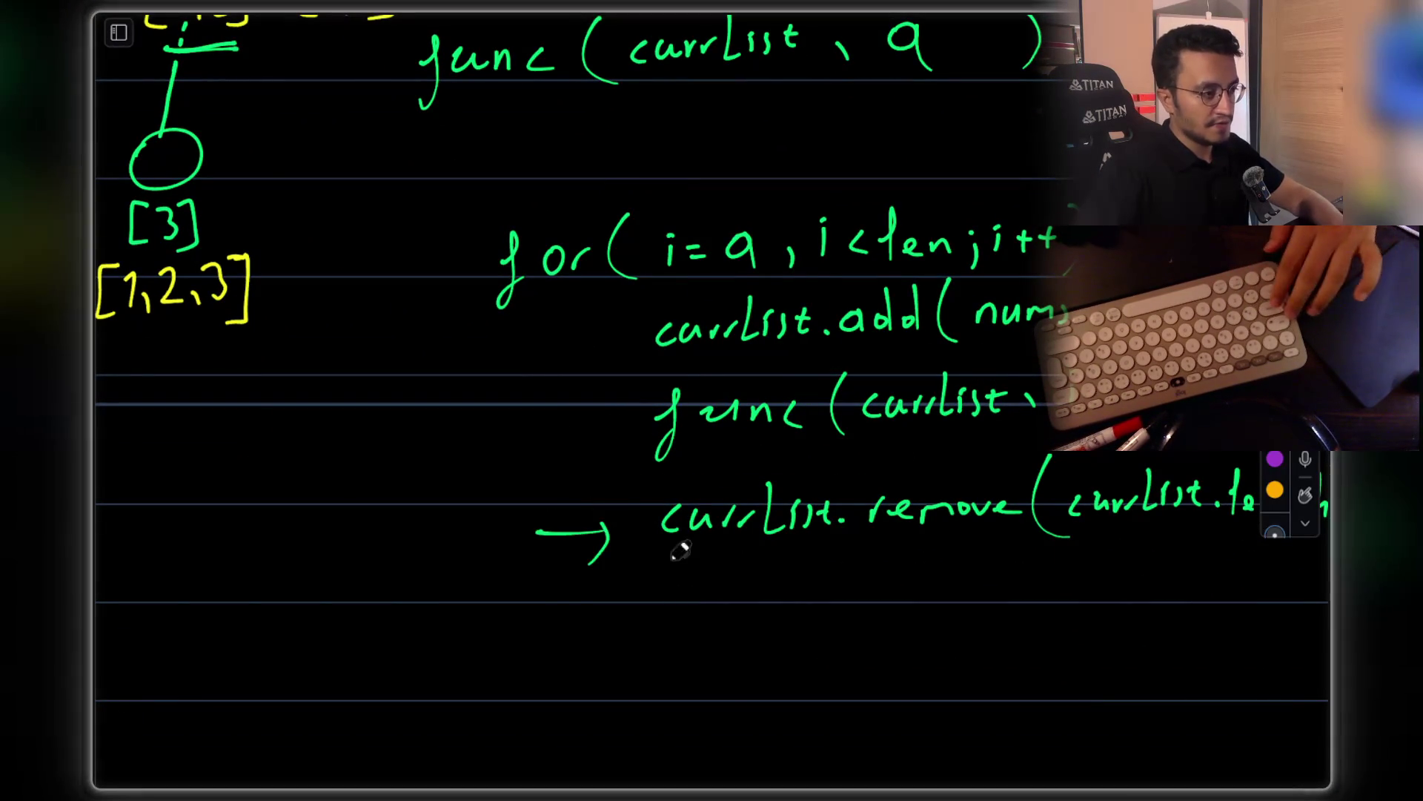
scroll(930, 464, up, 9)
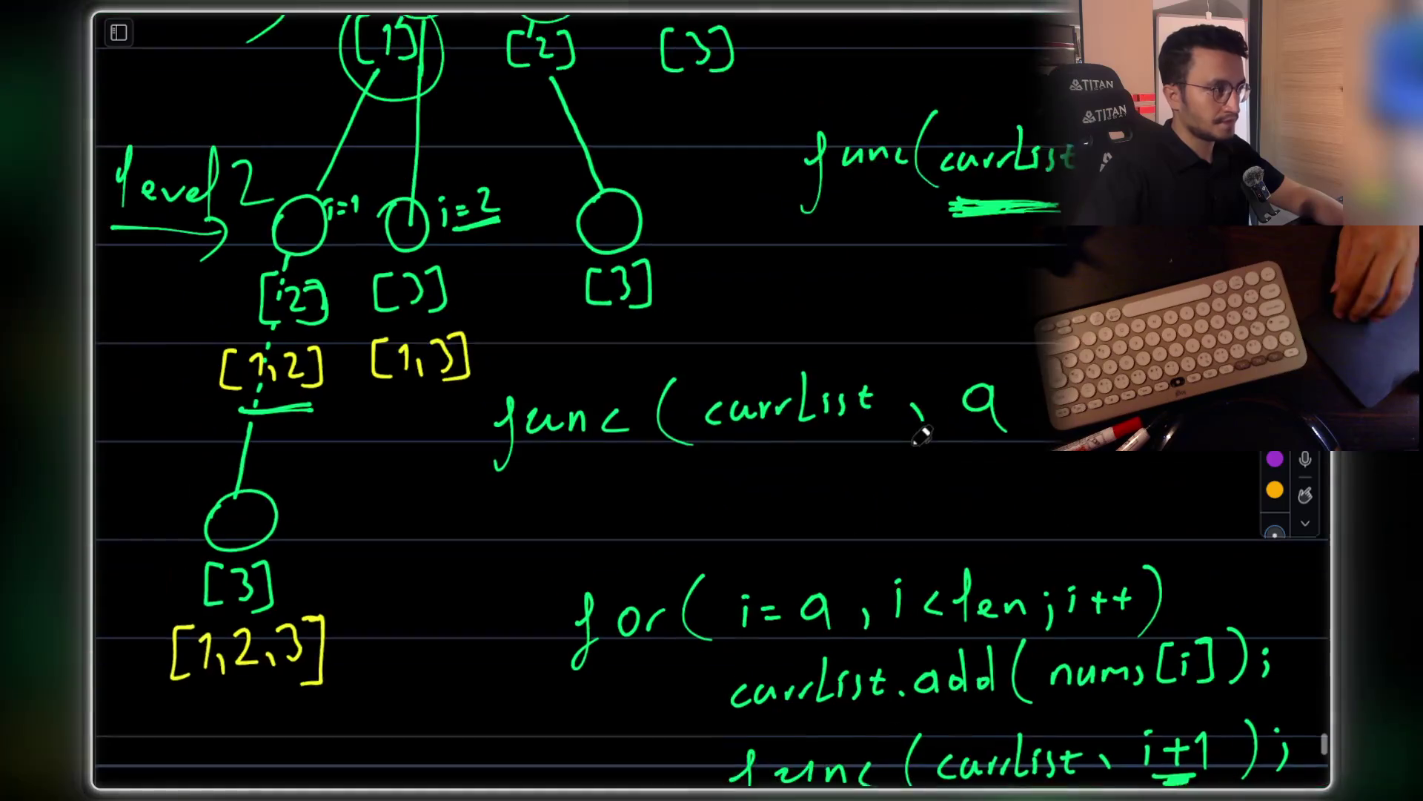
drag(554, 153, 552, 157)
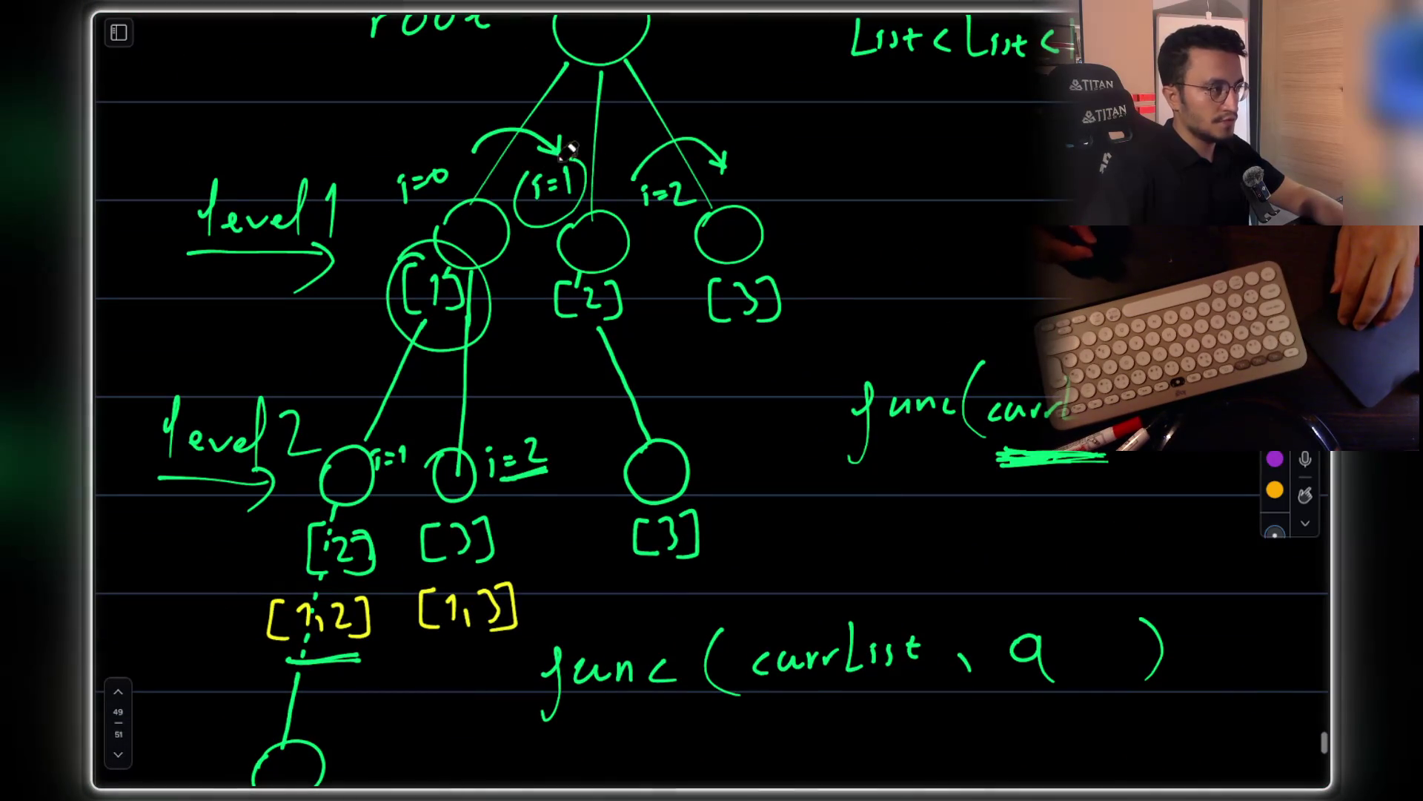
drag(586, 250, 572, 326)
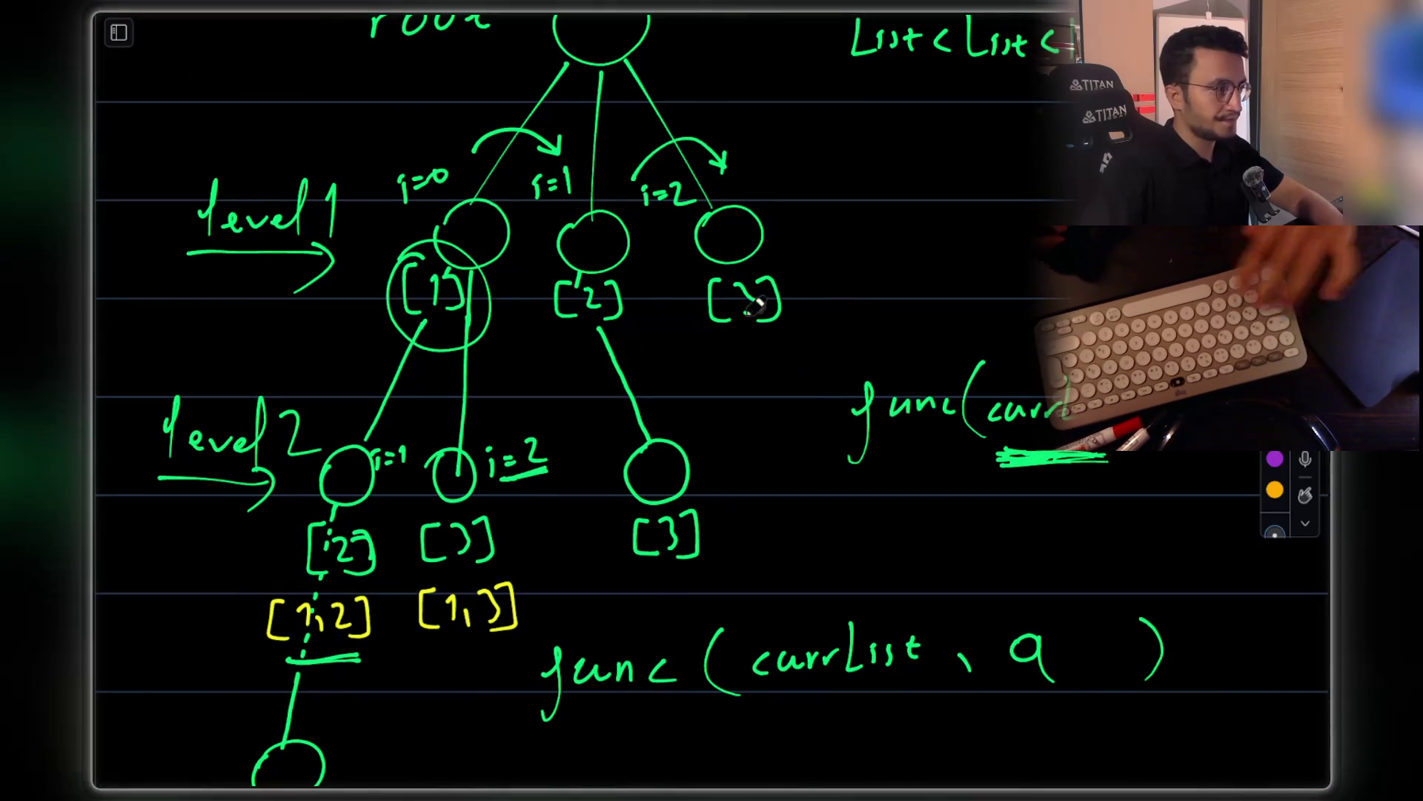
scroll(576, 370, down, 4)
scroll(583, 439, down, 2)
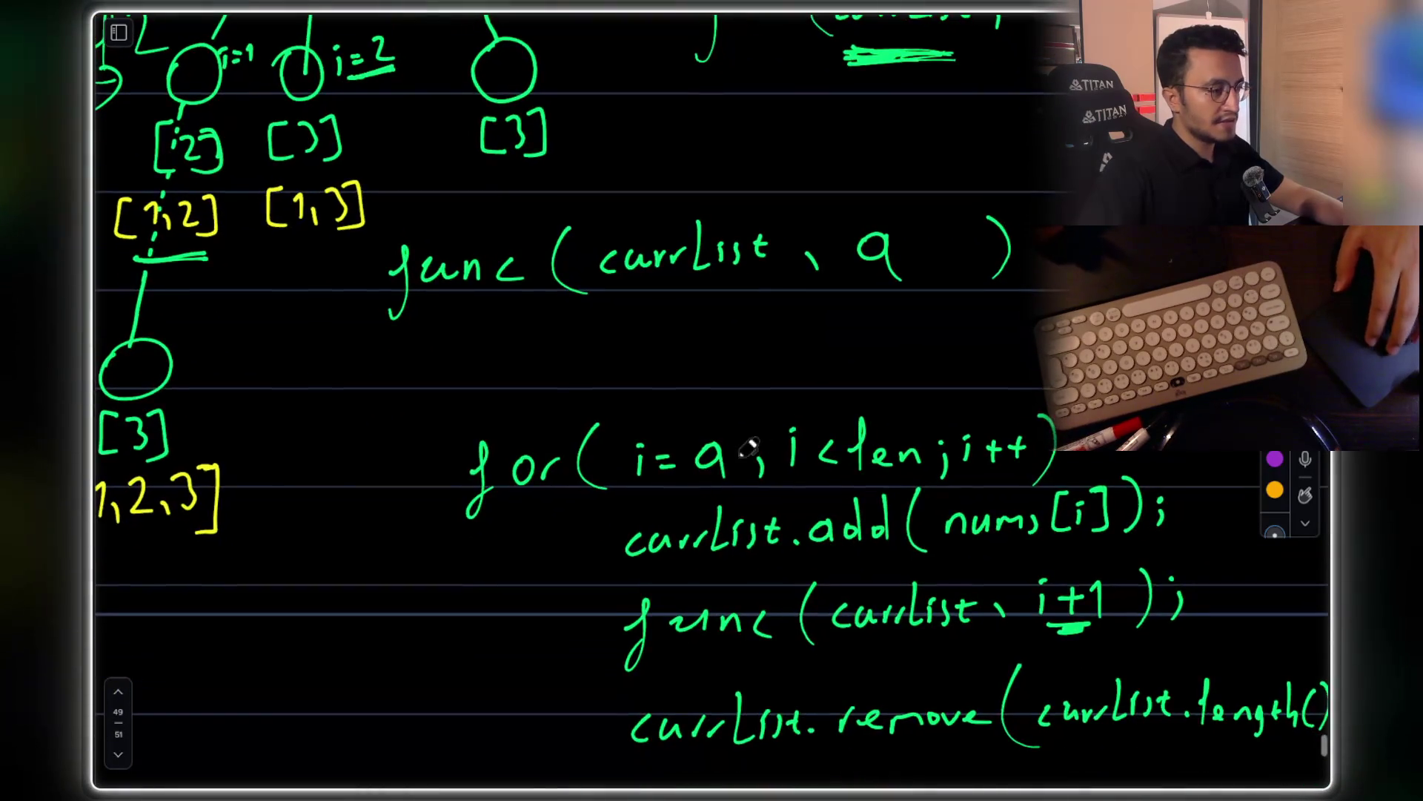
scroll(583, 439, up, 4)
scroll(684, 290, down, 6)
scroll(683, 290, up, 10)
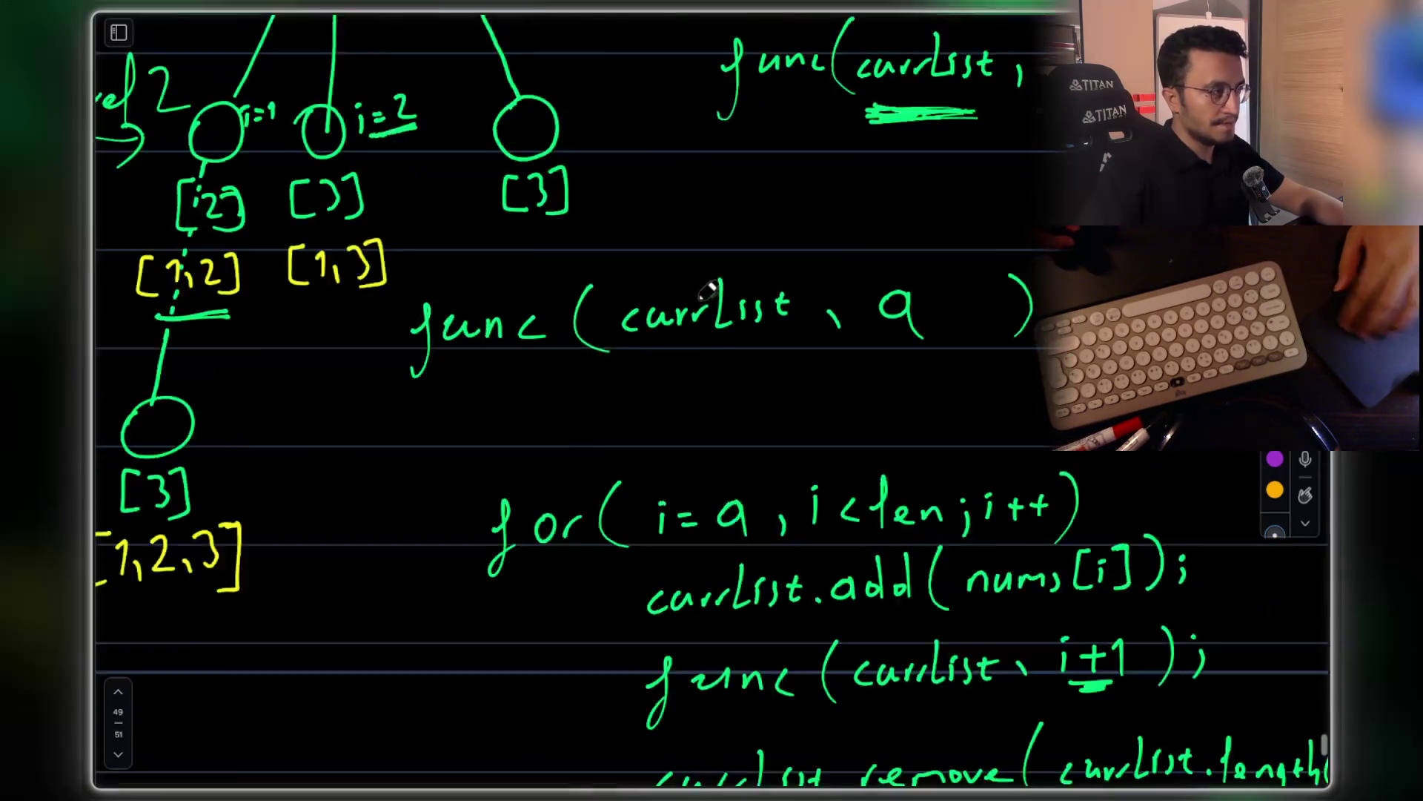
mouse_move(571, 178)
mouse_down()
mouse_move(491, 236)
mouse_move(608, 261)
mouse_move(525, 256)
mouse_up()
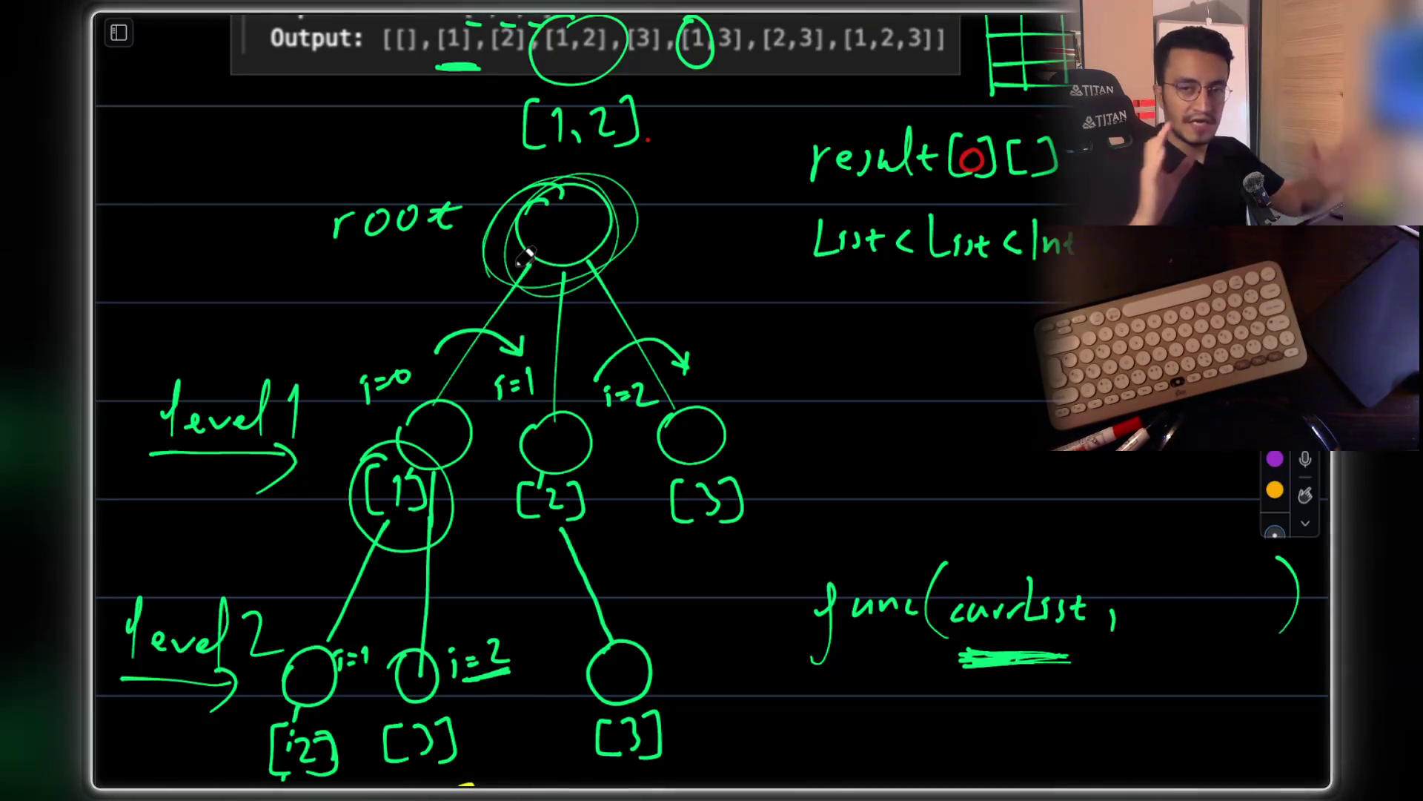
drag(550, 165, 609, 219)
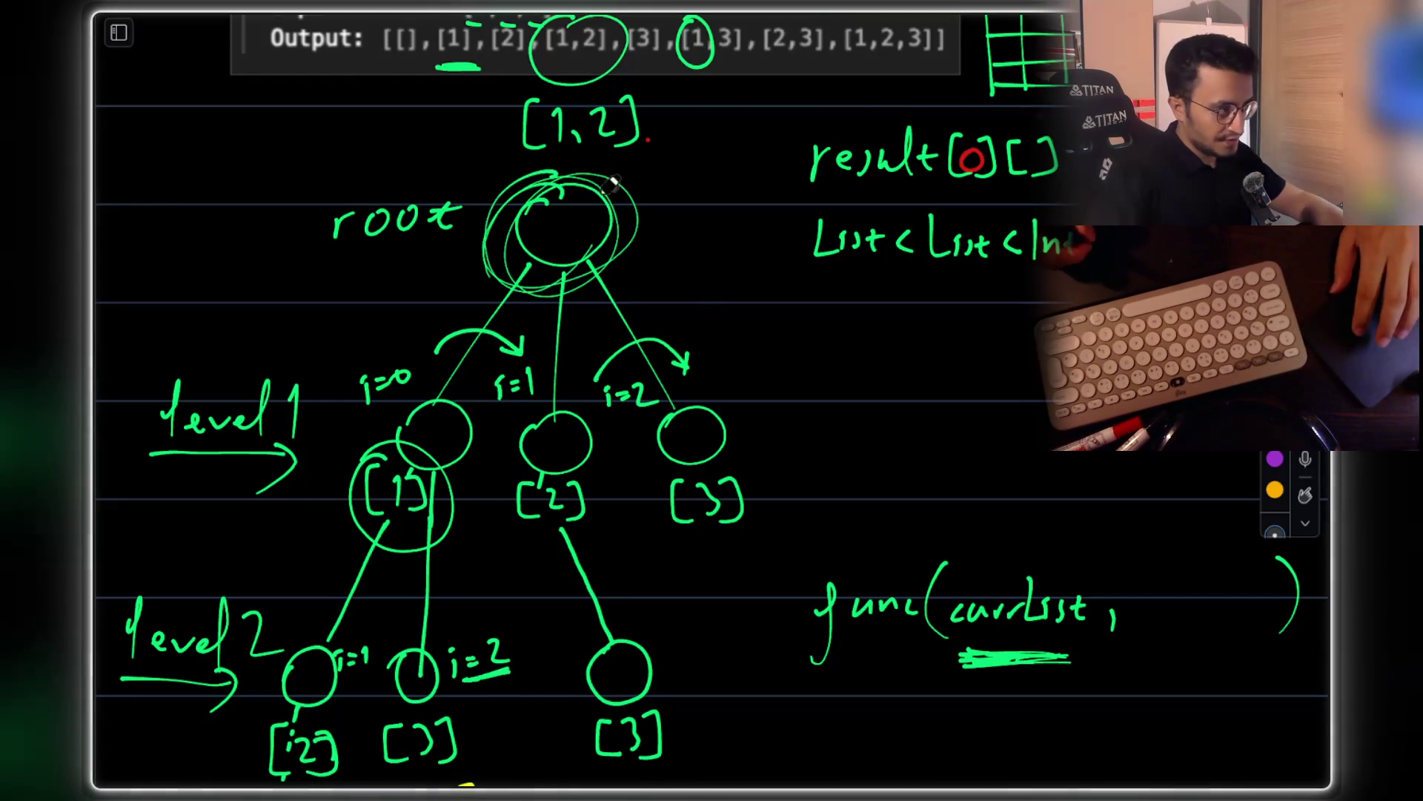
scroll(678, 298, down, 1)
scroll(678, 298, down, 10)
scroll(623, 191, up, 5)
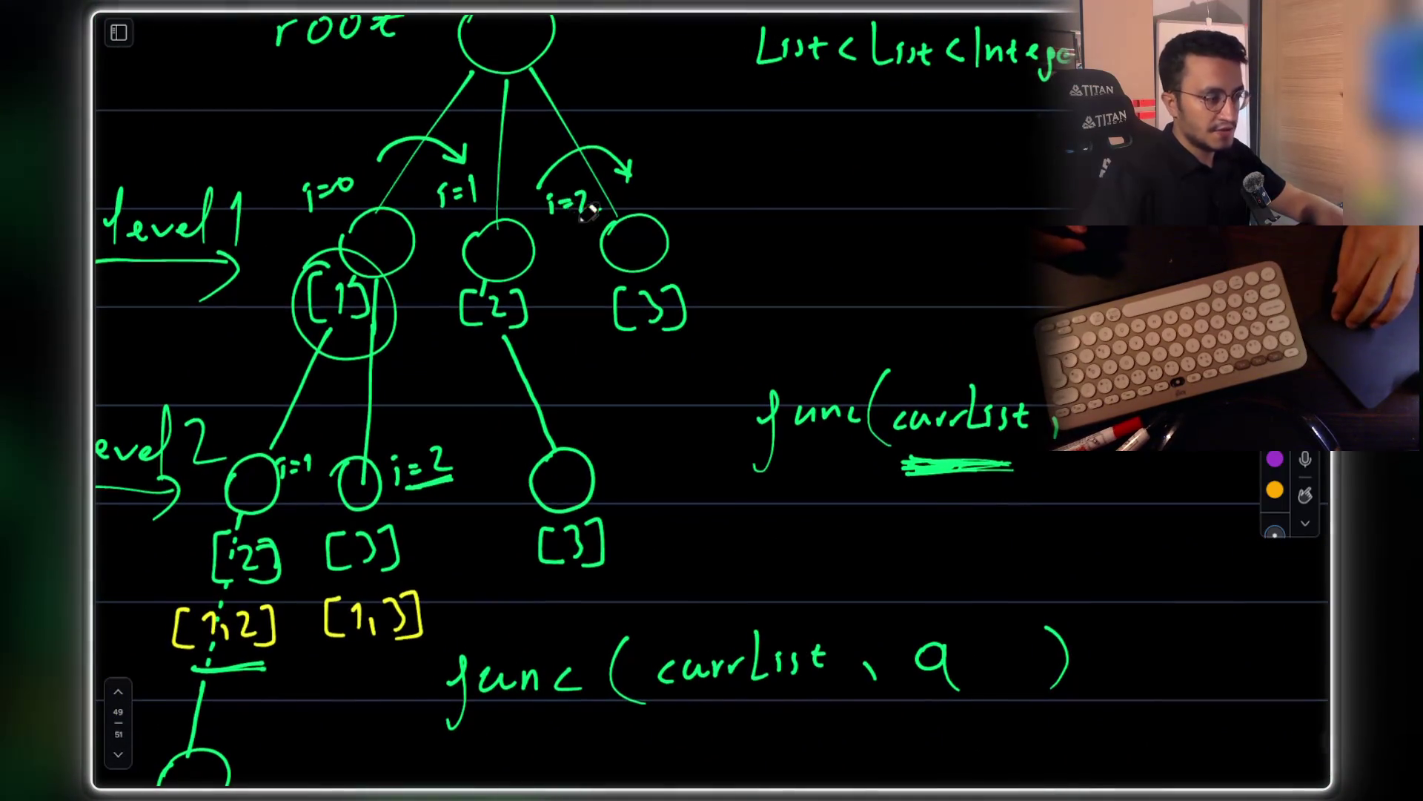
scroll(582, 213, down, 7)
scroll(741, 360, up, 5)
scroll(875, 369, down, 5)
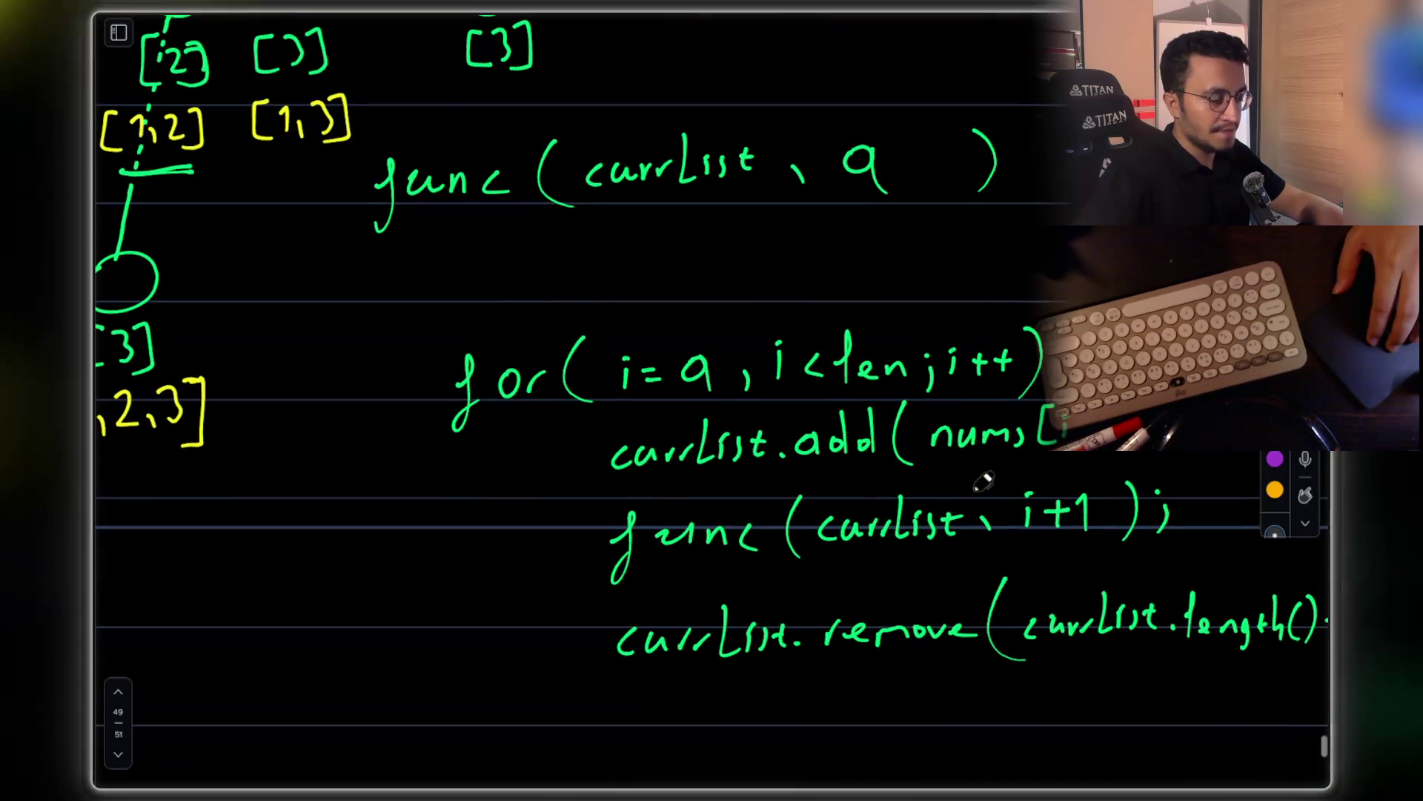
scroll(951, 436, up, 10)
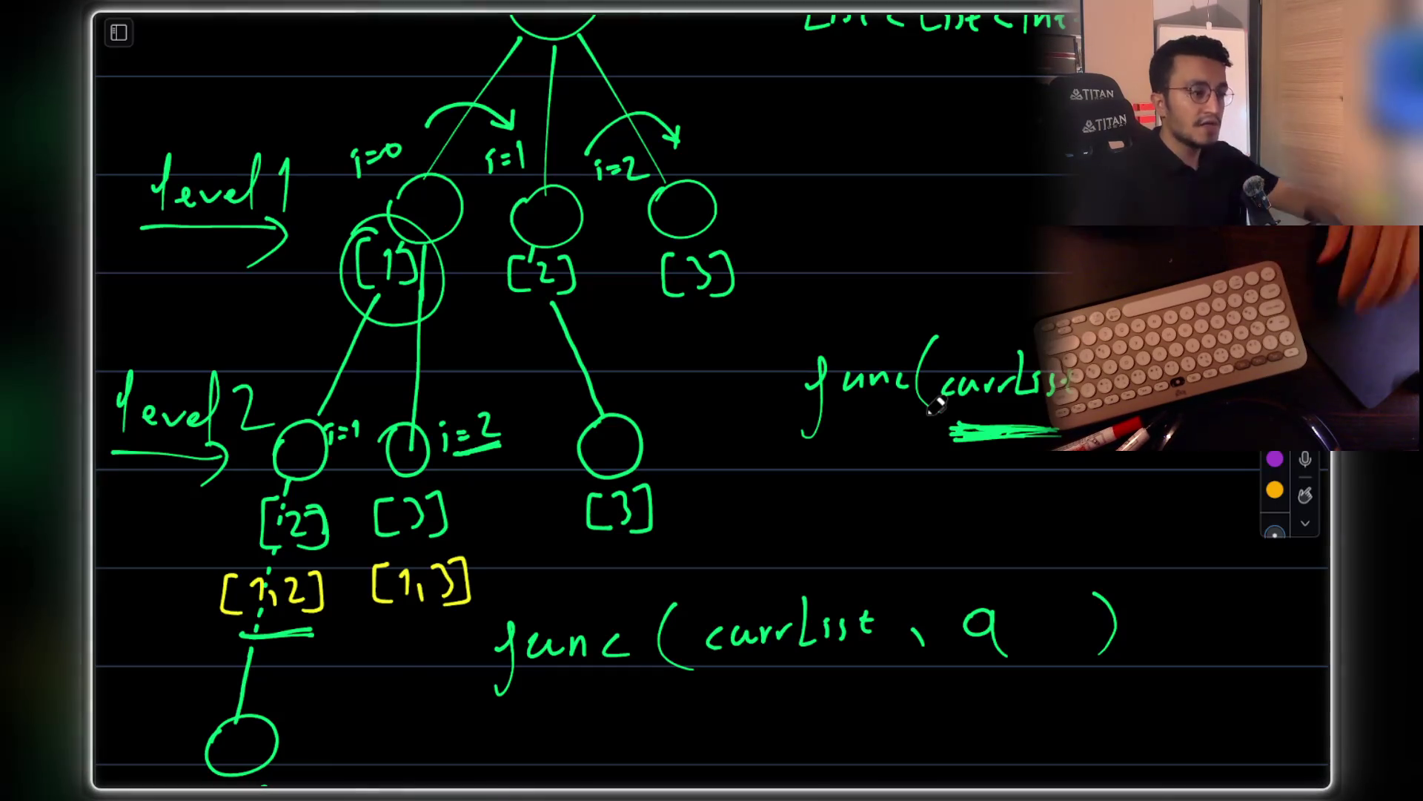
scroll(857, 466, down, 8)
mouse_move(708, 520)
mouse_down()
mouse_move(667, 536)
mouse_move(723, 547)
mouse_move(713, 574)
mouse_move(581, 566)
mouse_move(524, 606)
mouse_up()
Draw a curved arrow from the loop body and write result.add(curlist) beside the remove line
drag(508, 595, 528, 630)
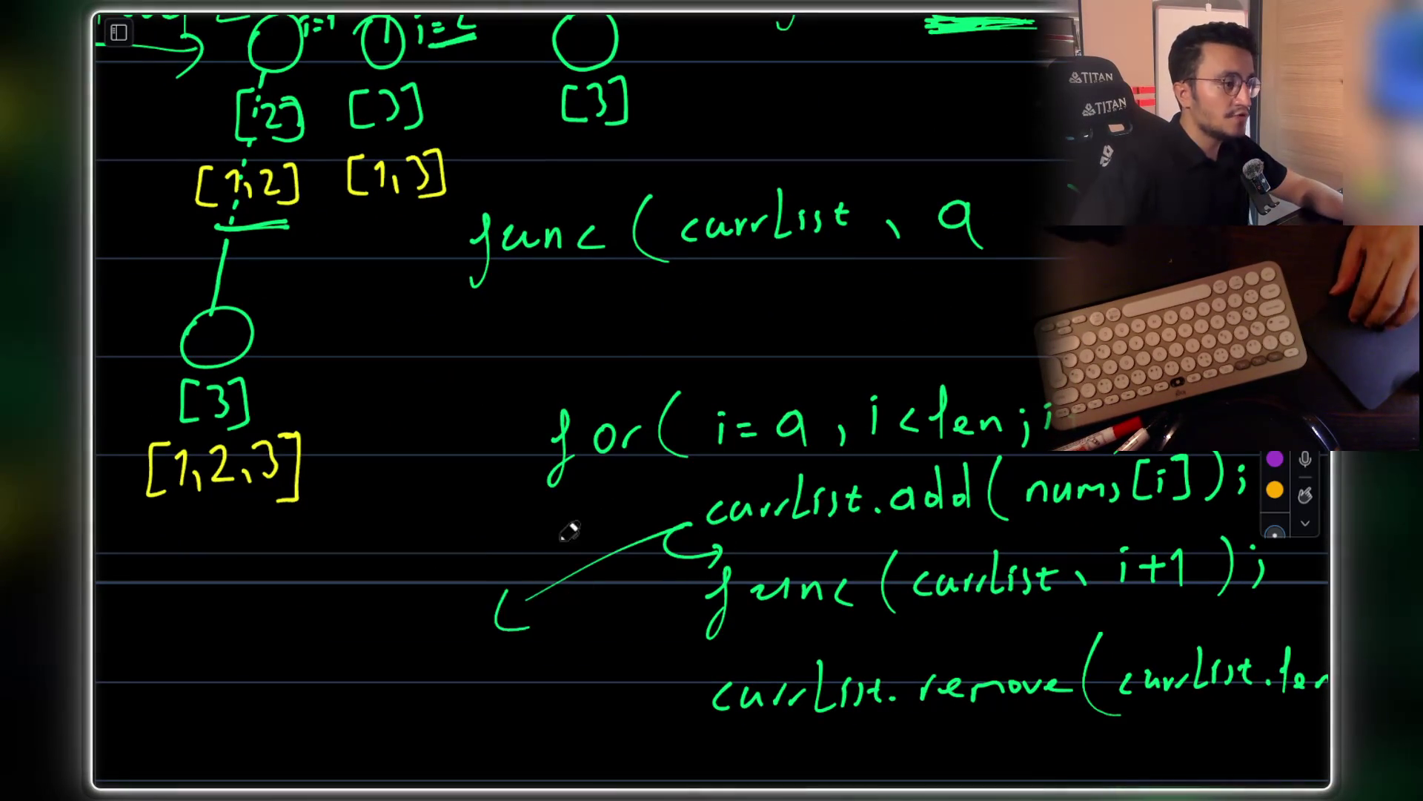
scroll(510, 496, down, 4)
scroll(510, 495, up, 2)
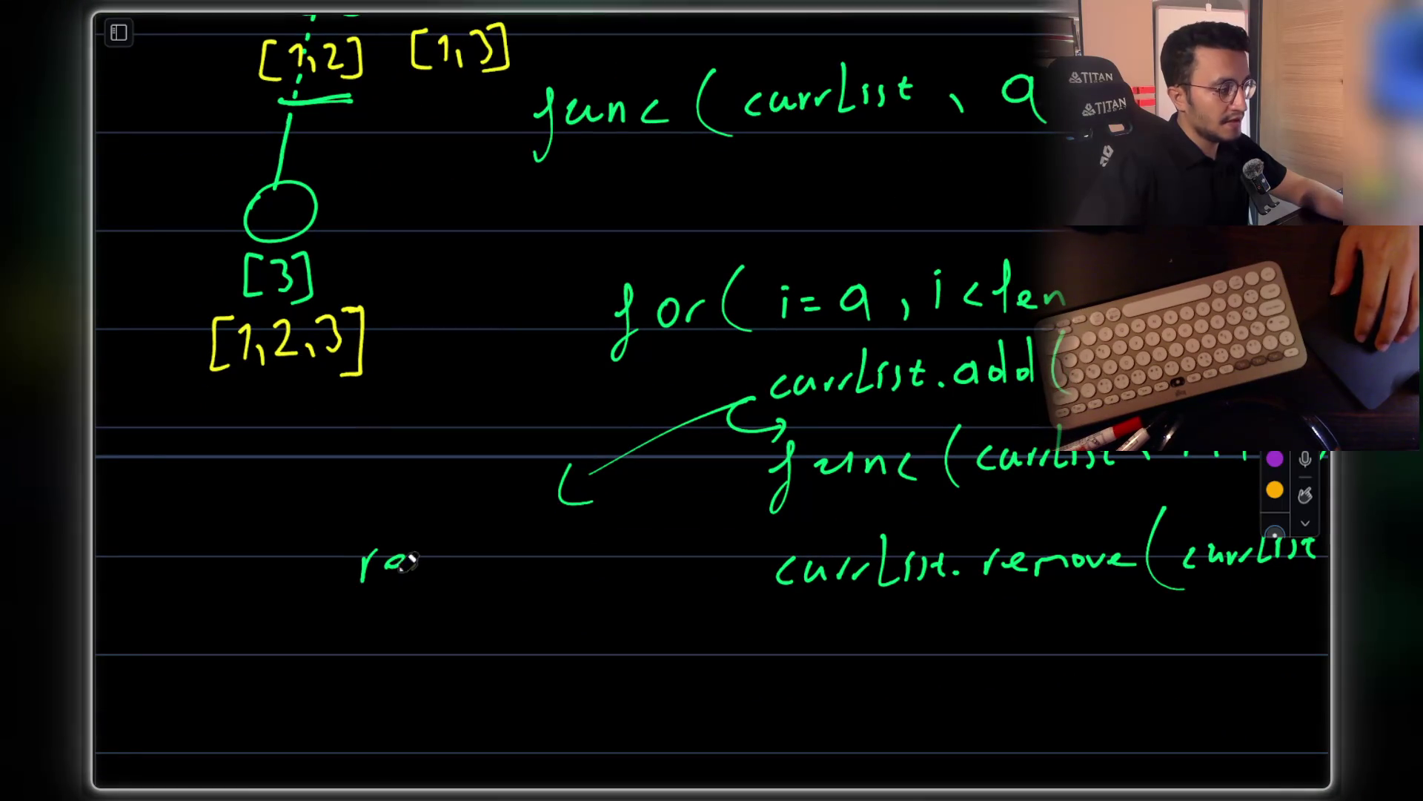
drag(440, 563, 469, 557)
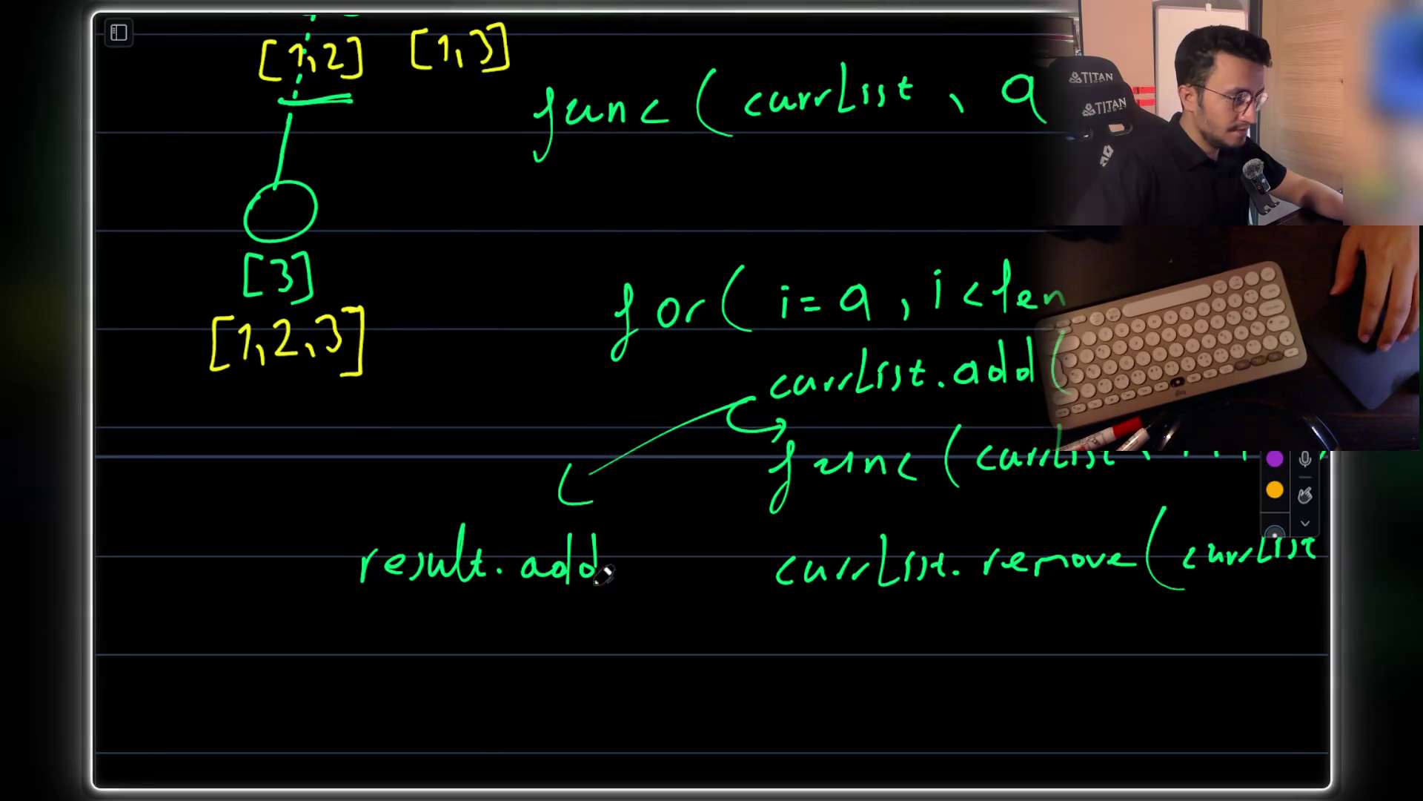
drag(625, 560, 636, 593)
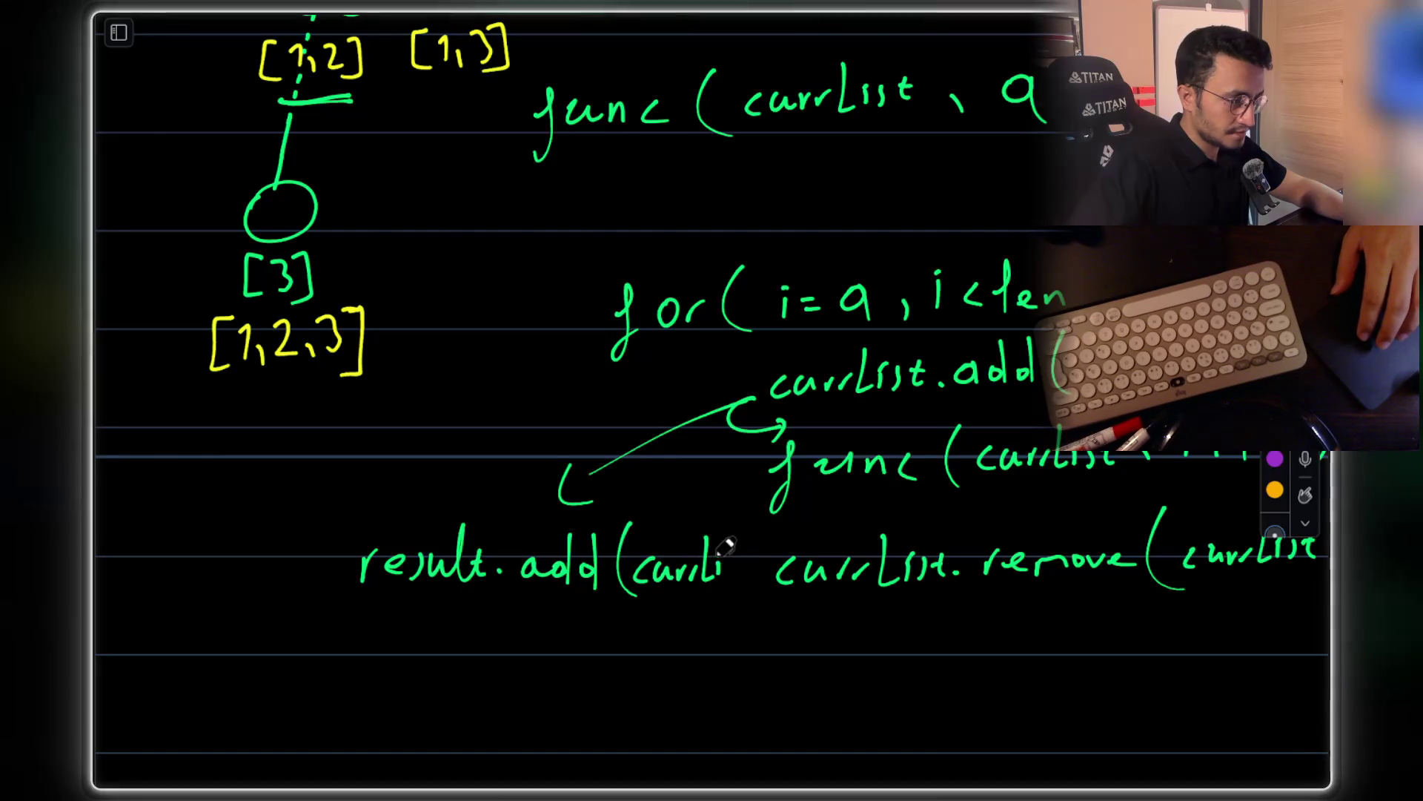
drag(747, 535, 750, 592)
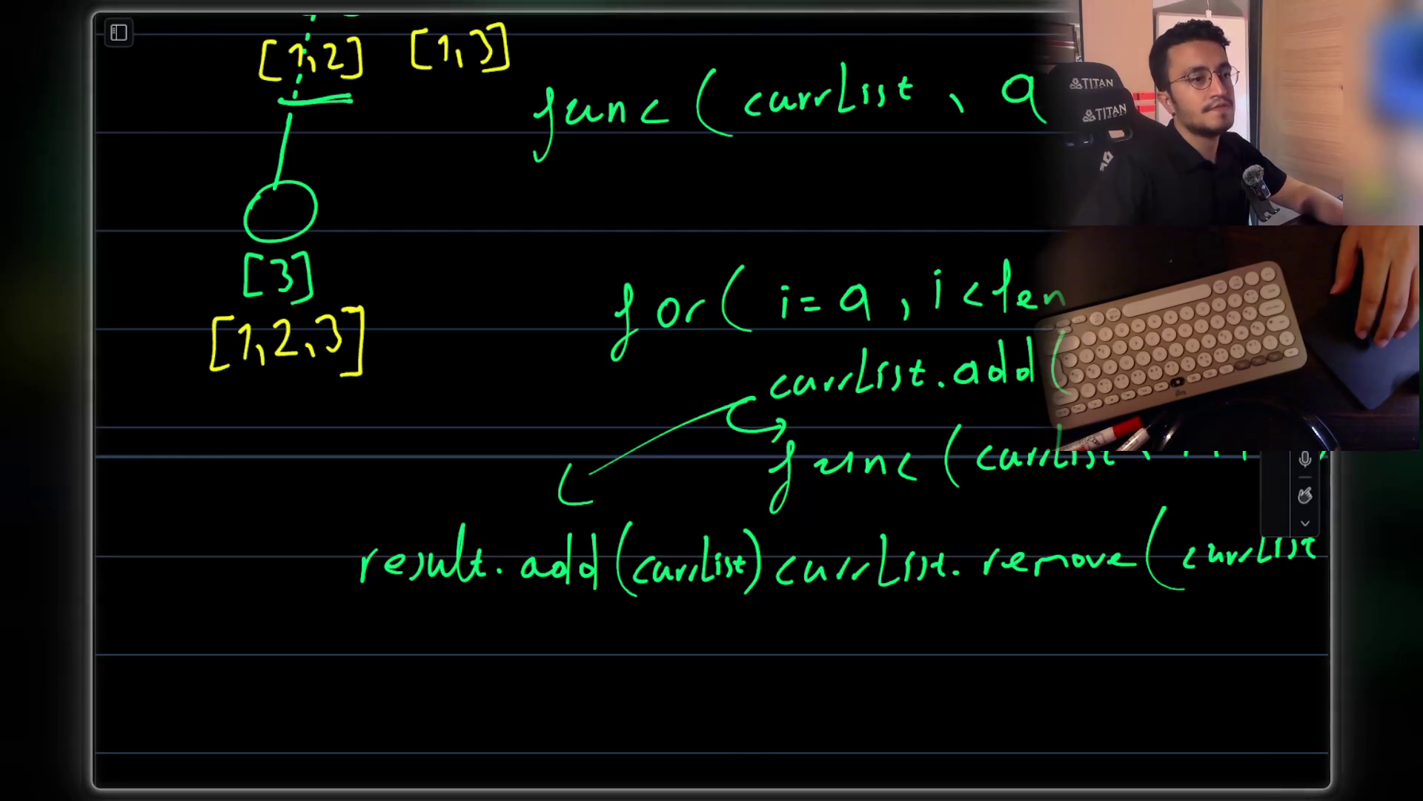
Lasso the handwritten result.add(curlist) and shift it slightly left
drag(348, 526, 764, 623)
drag(762, 572, 713, 562)
click(677, 627)
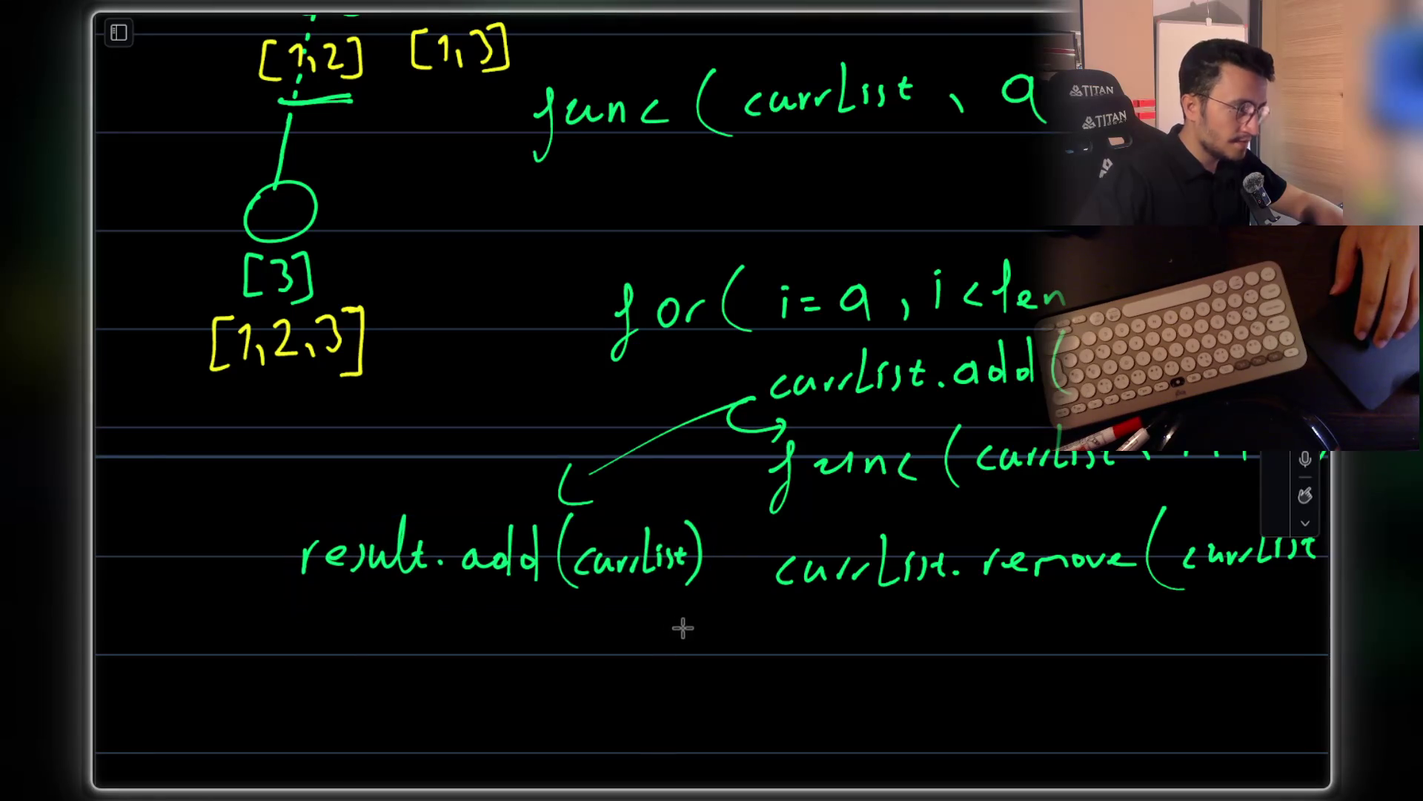
With the pen, draw a curved arrow arcing above the 'level 2' label in the recursion tree
key(p)
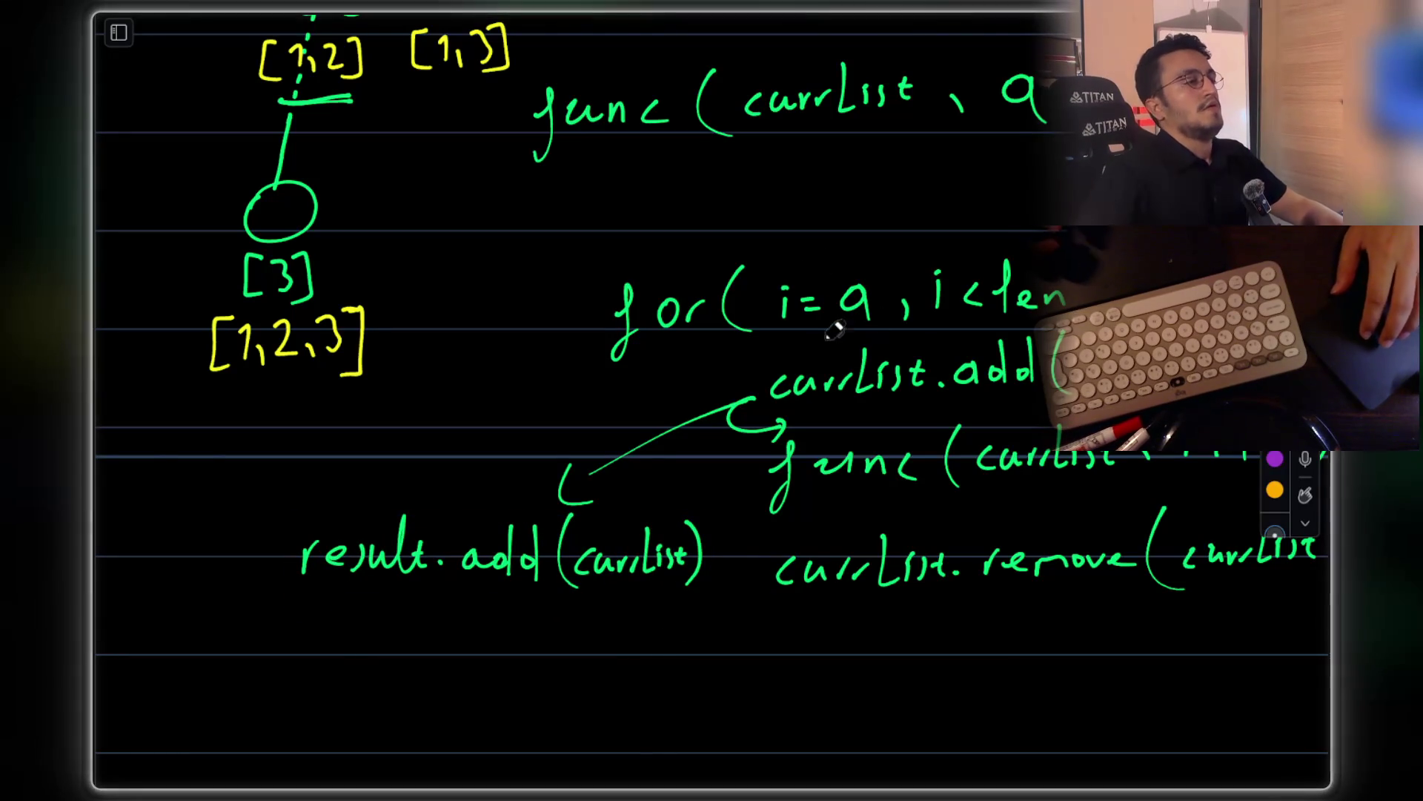
scroll(845, 370, up, 5)
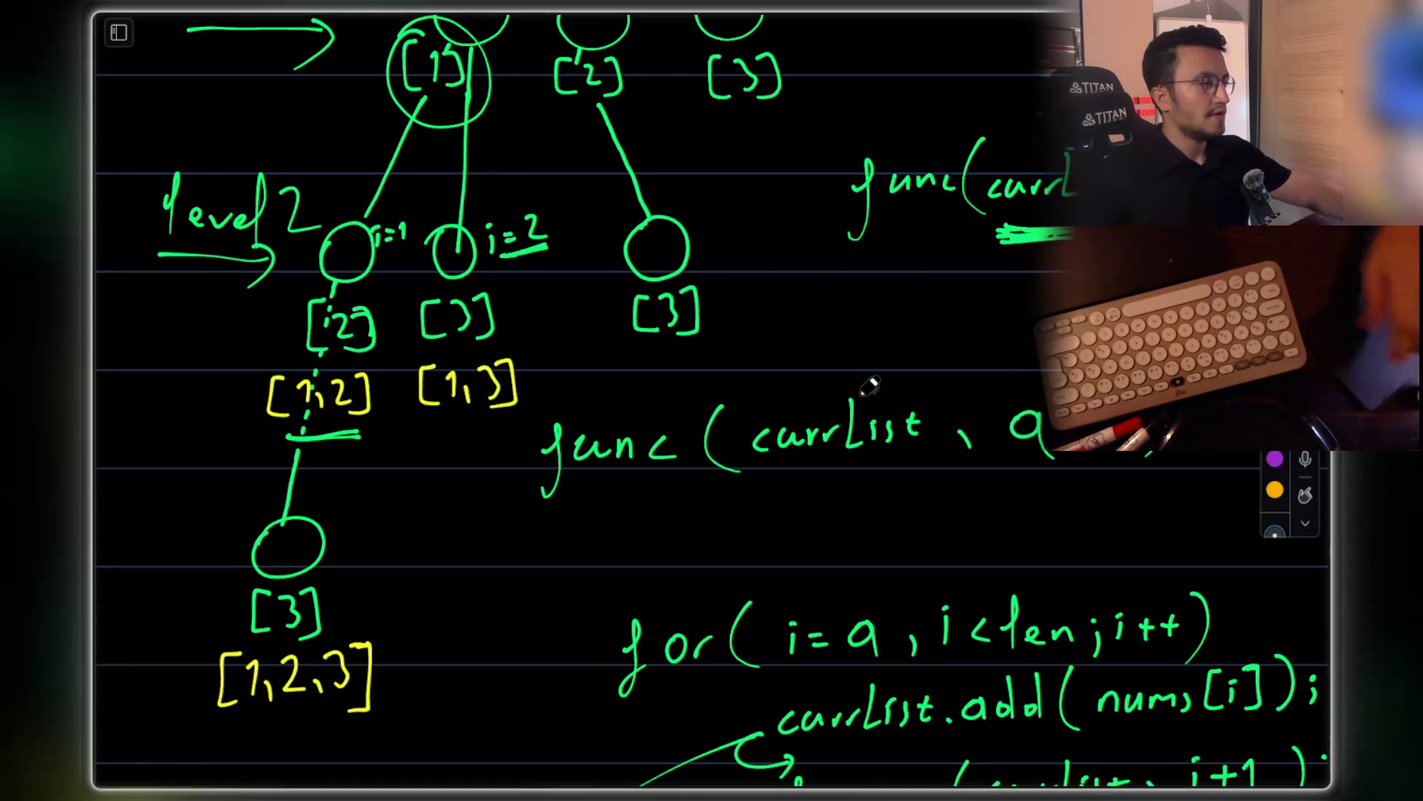
scroll(667, 303, up, 5)
scroll(667, 302, down, 2)
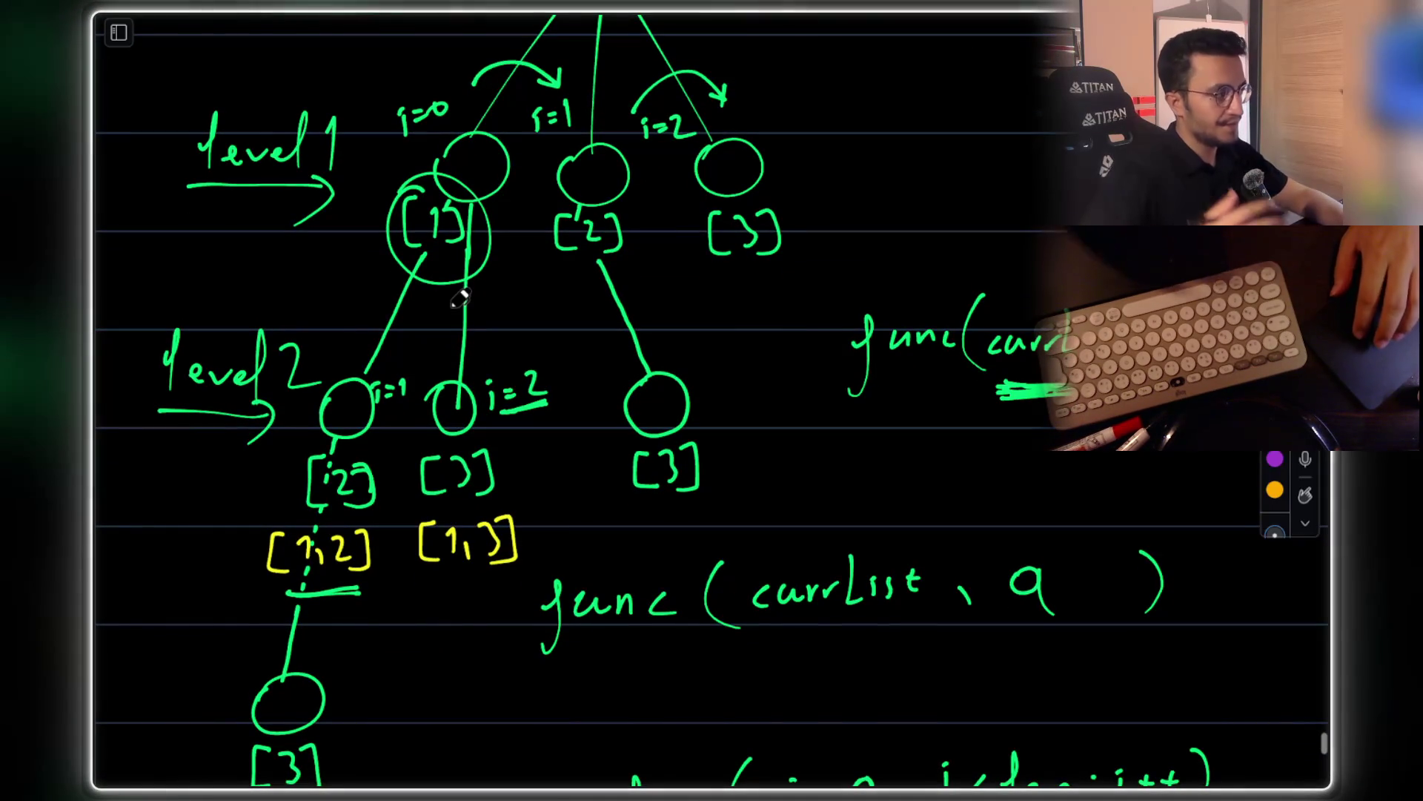
scroll(459, 298, down, 1)
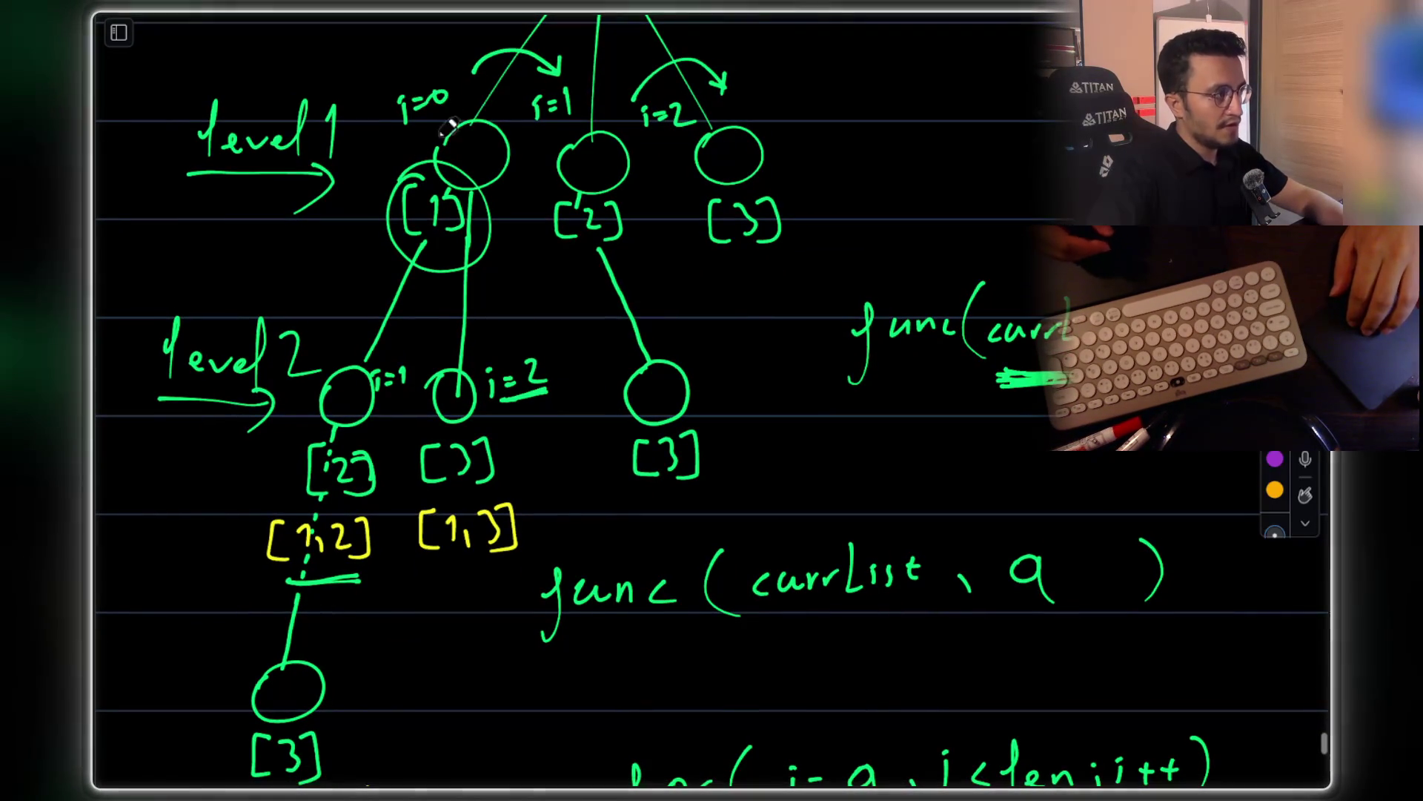
scroll(432, 144, down, 5)
scroll(438, 134, up, 5)
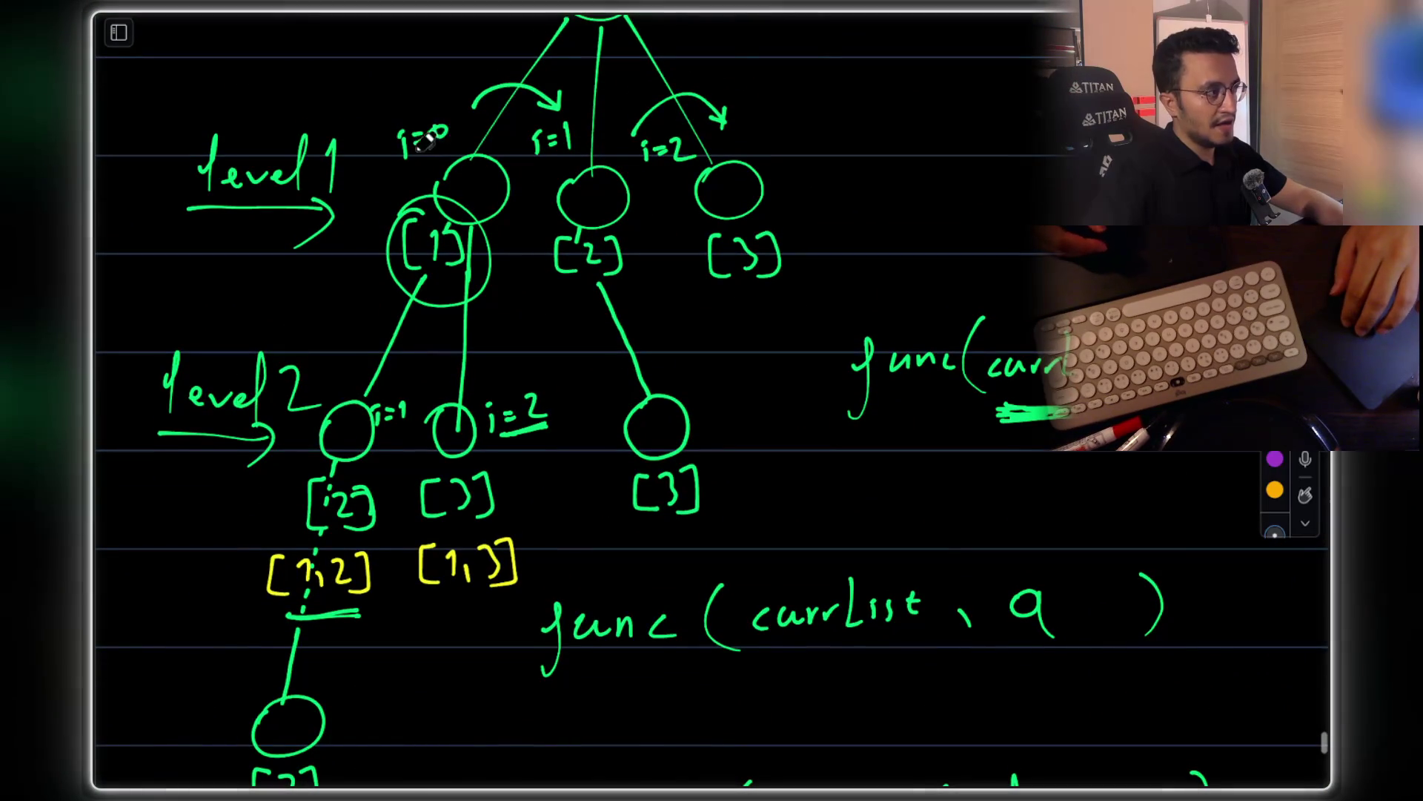
scroll(439, 132, down, 5)
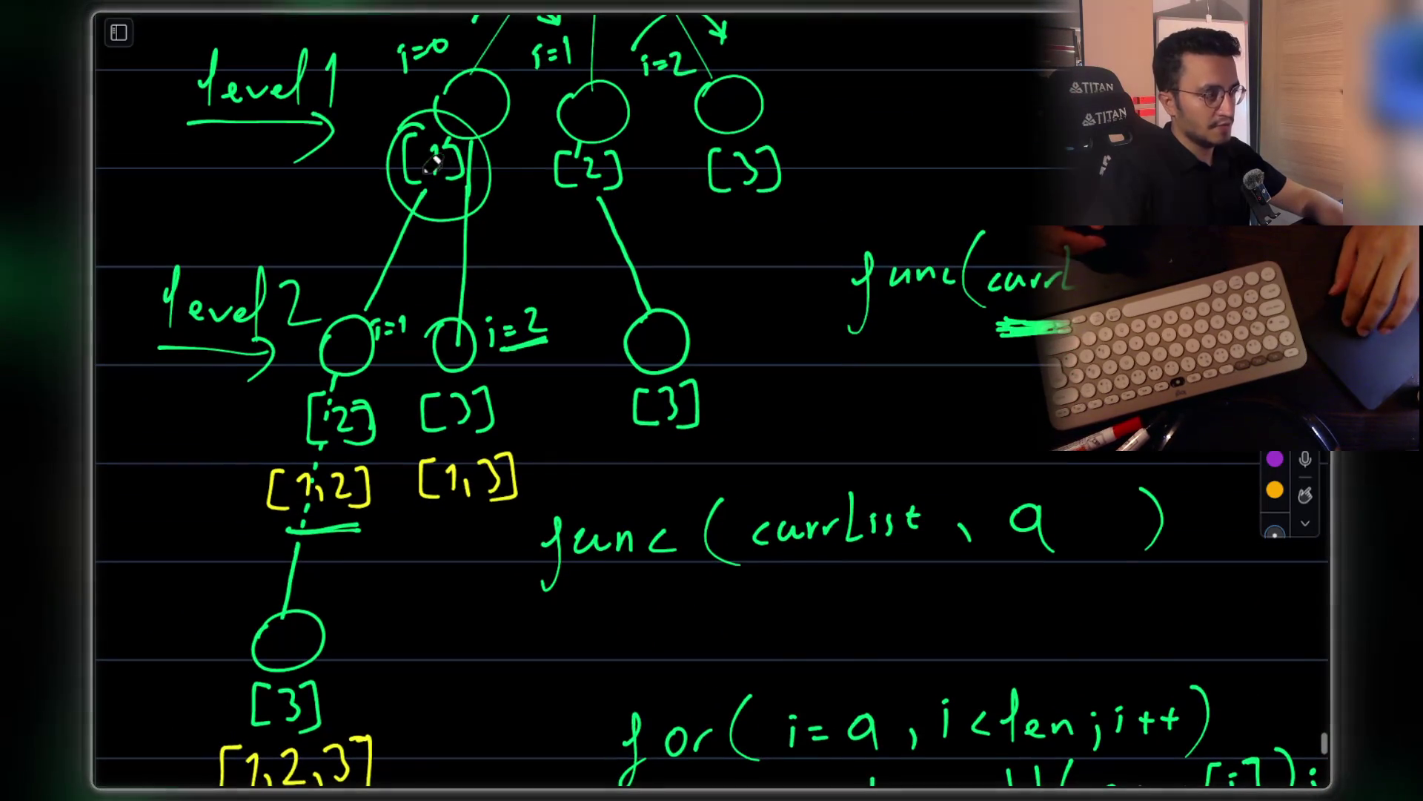
scroll(434, 158, down, 10)
scroll(1107, 554, up, 6)
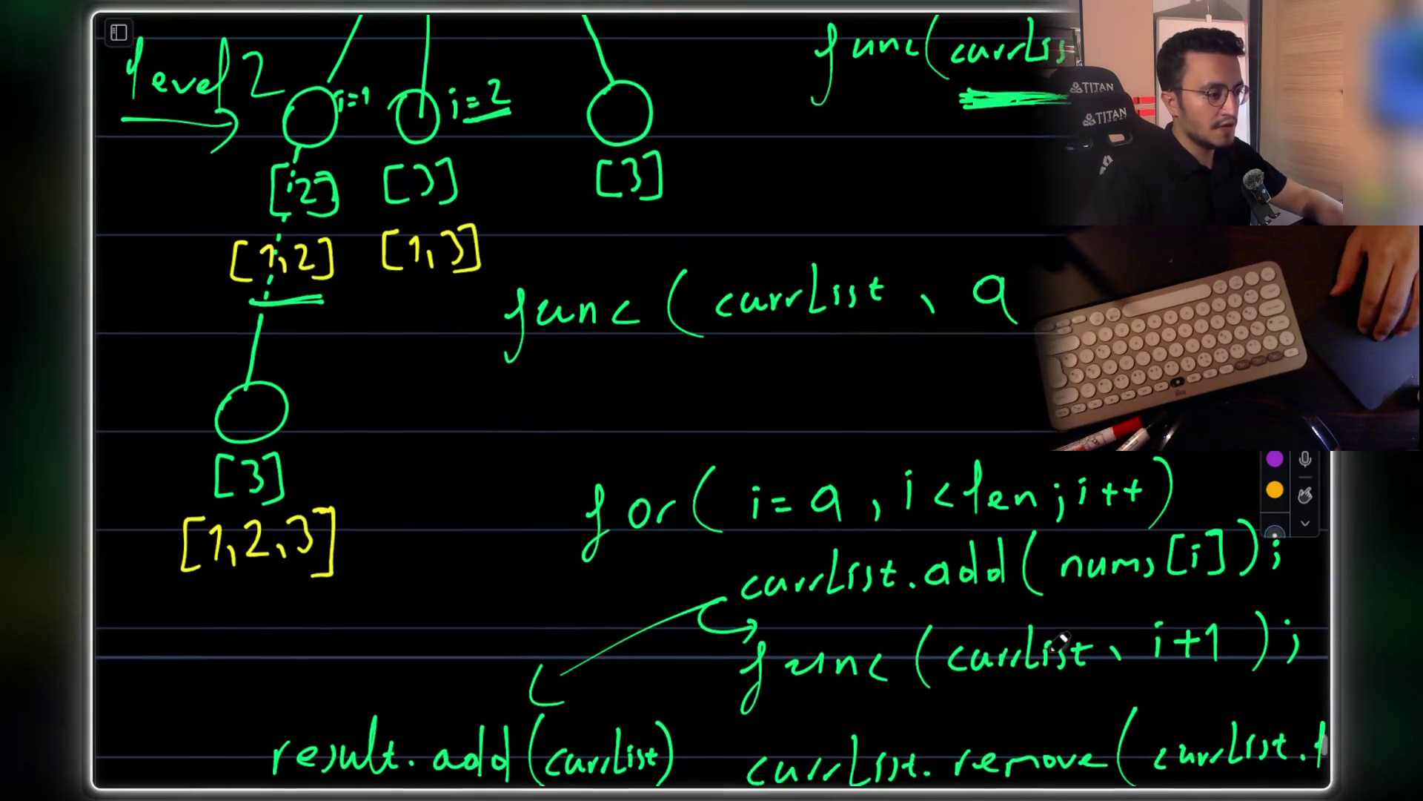
scroll(940, 602, down, 6)
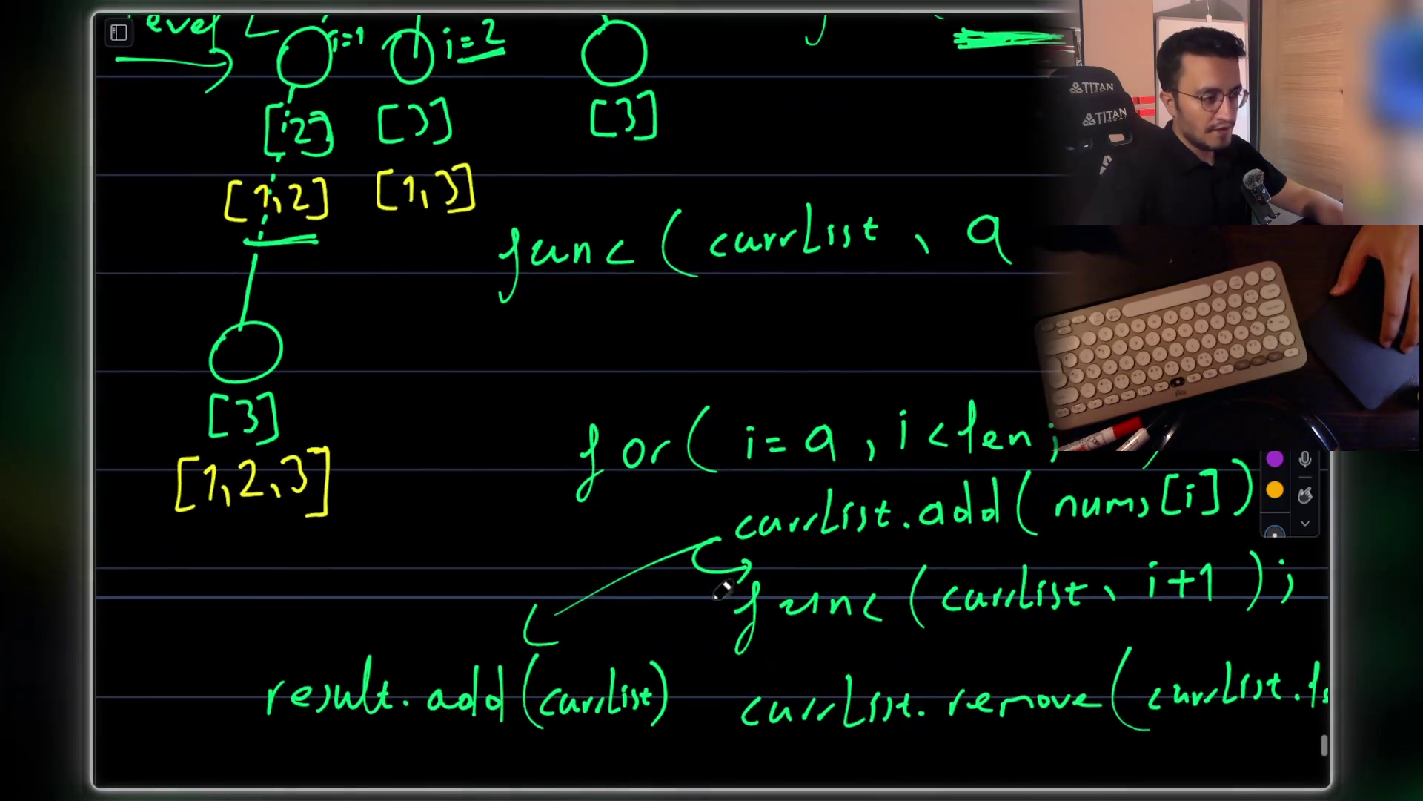
scroll(854, 485, up, 1)
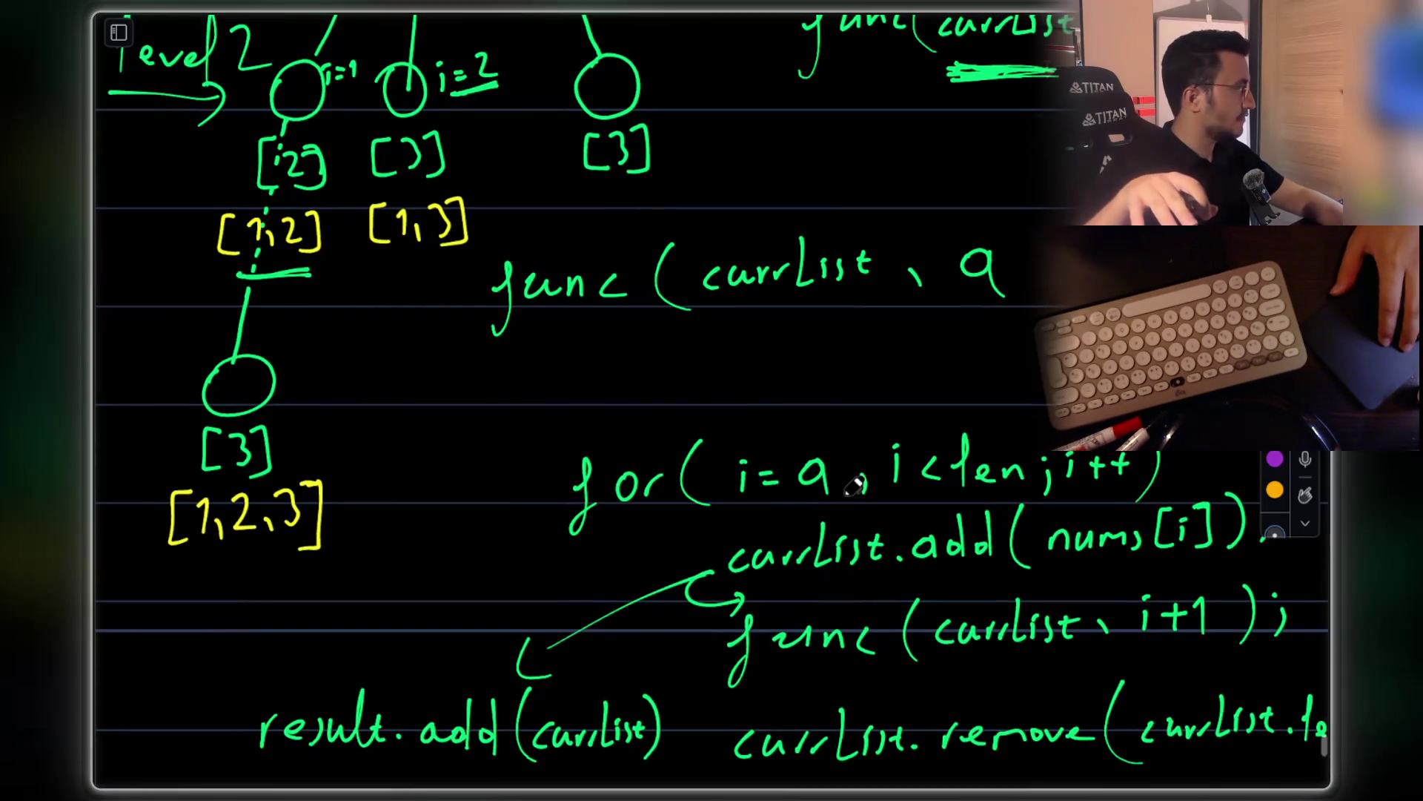
scroll(271, 253, up, 8)
drag(287, 236, 150, 327)
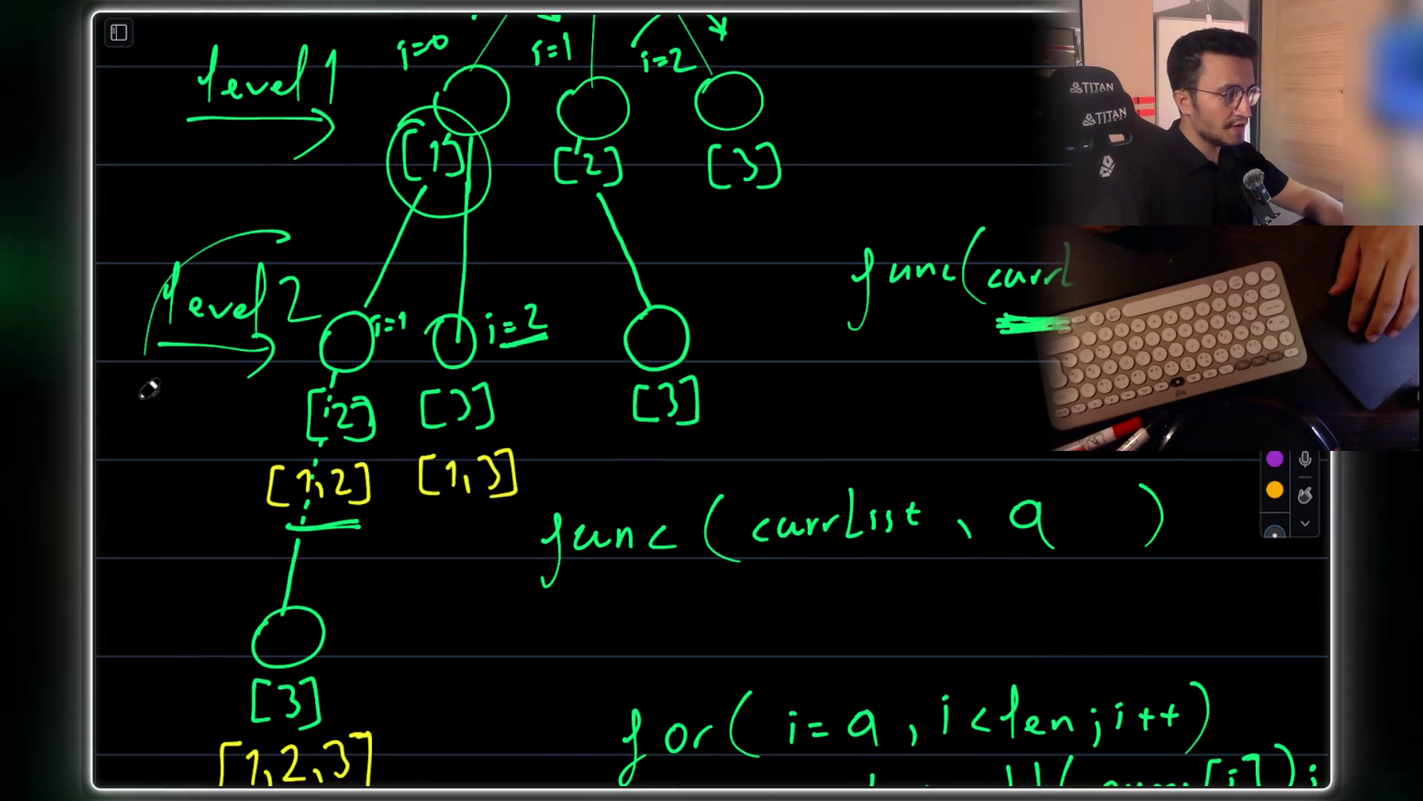
Loop a stroke around the level-2 subtree, then undo it and the extra circles
mouse_move(161, 664)
mouse_down()
mouse_move(348, 682)
mouse_move(410, 324)
mouse_move(327, 261)
mouse_move(341, 326)
mouse_move(400, 311)
mouse_move(374, 255)
mouse_up()
scroll(469, 216, down, 1)
scroll(374, 258, down, 5)
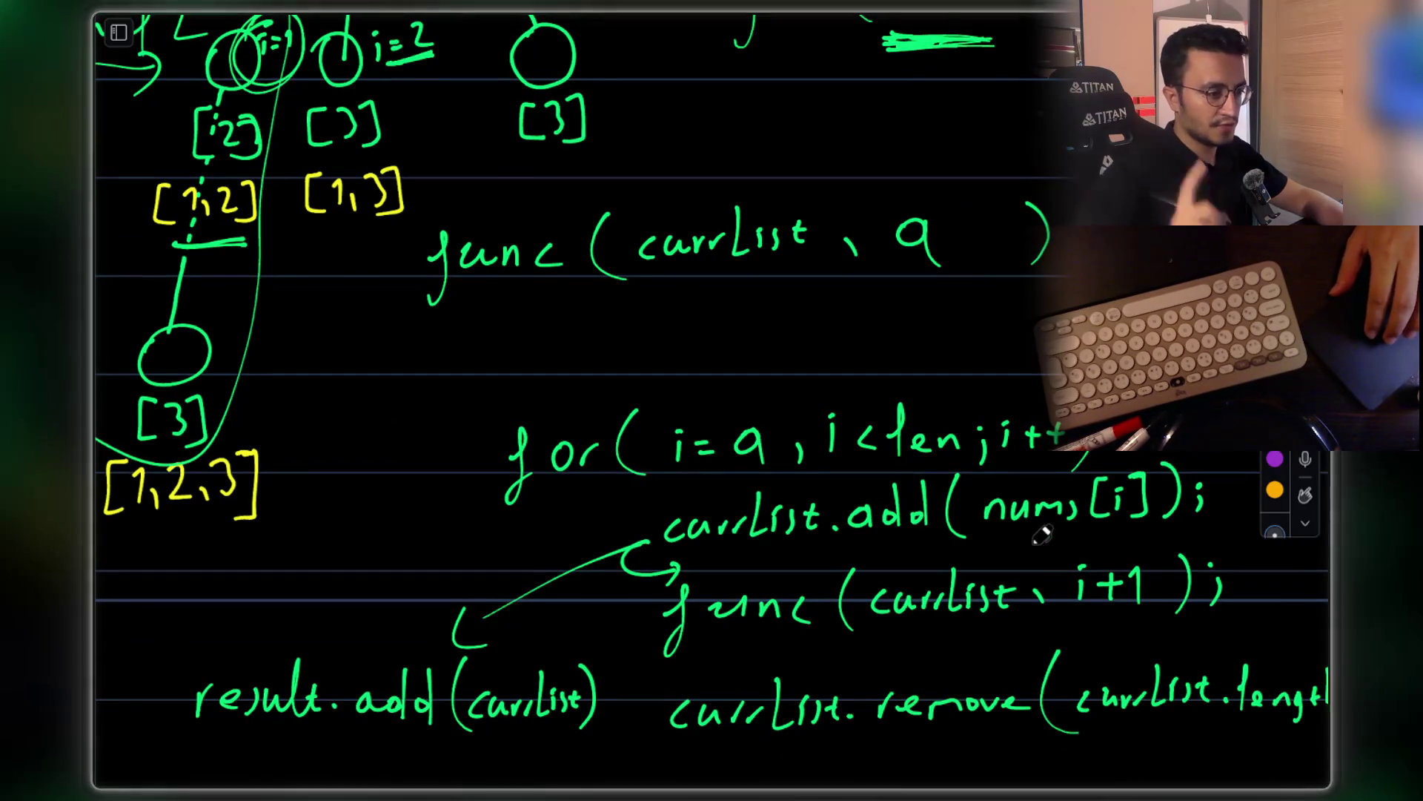
scroll(1049, 541, up, 3)
key(ctrl+z)
key(ctrl+z)
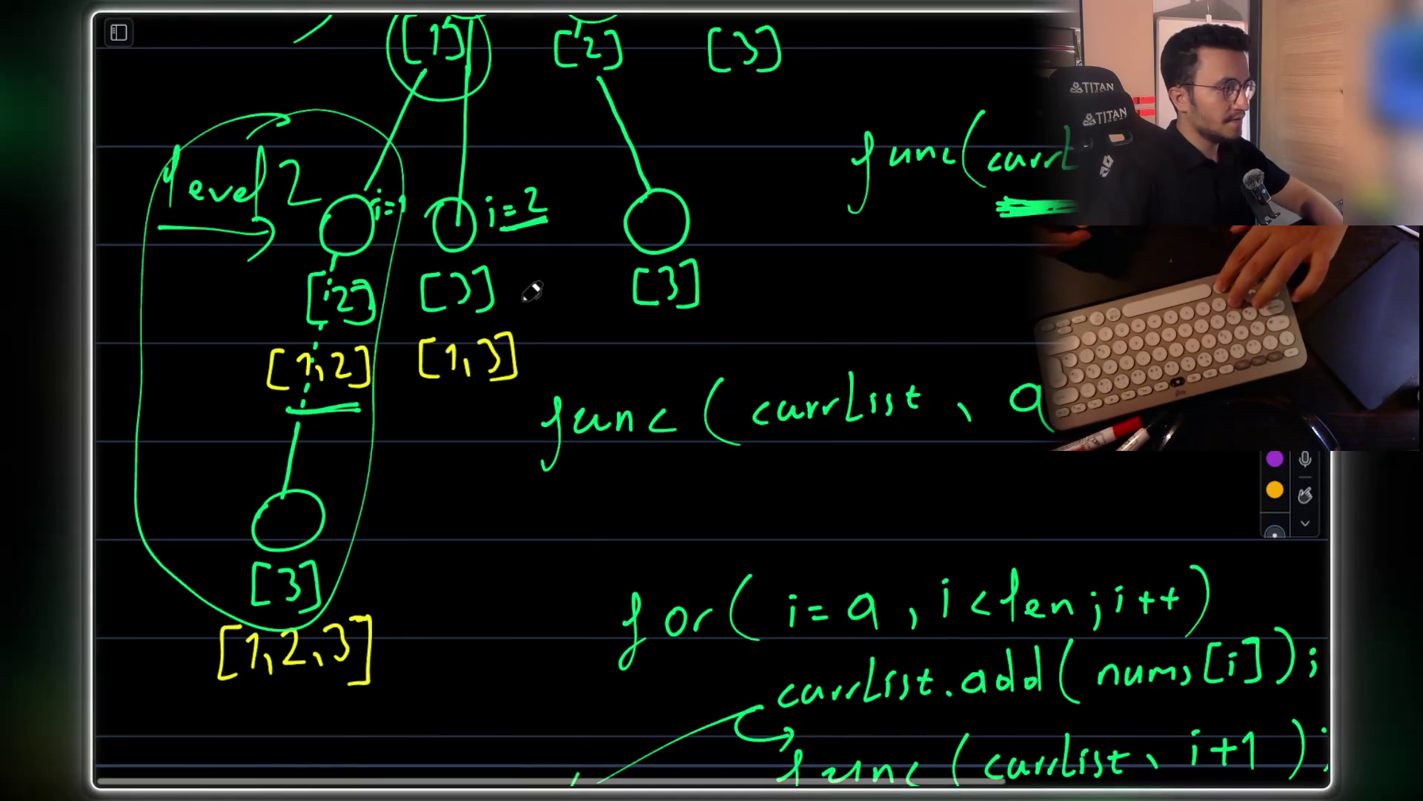
key(ctrl+z)
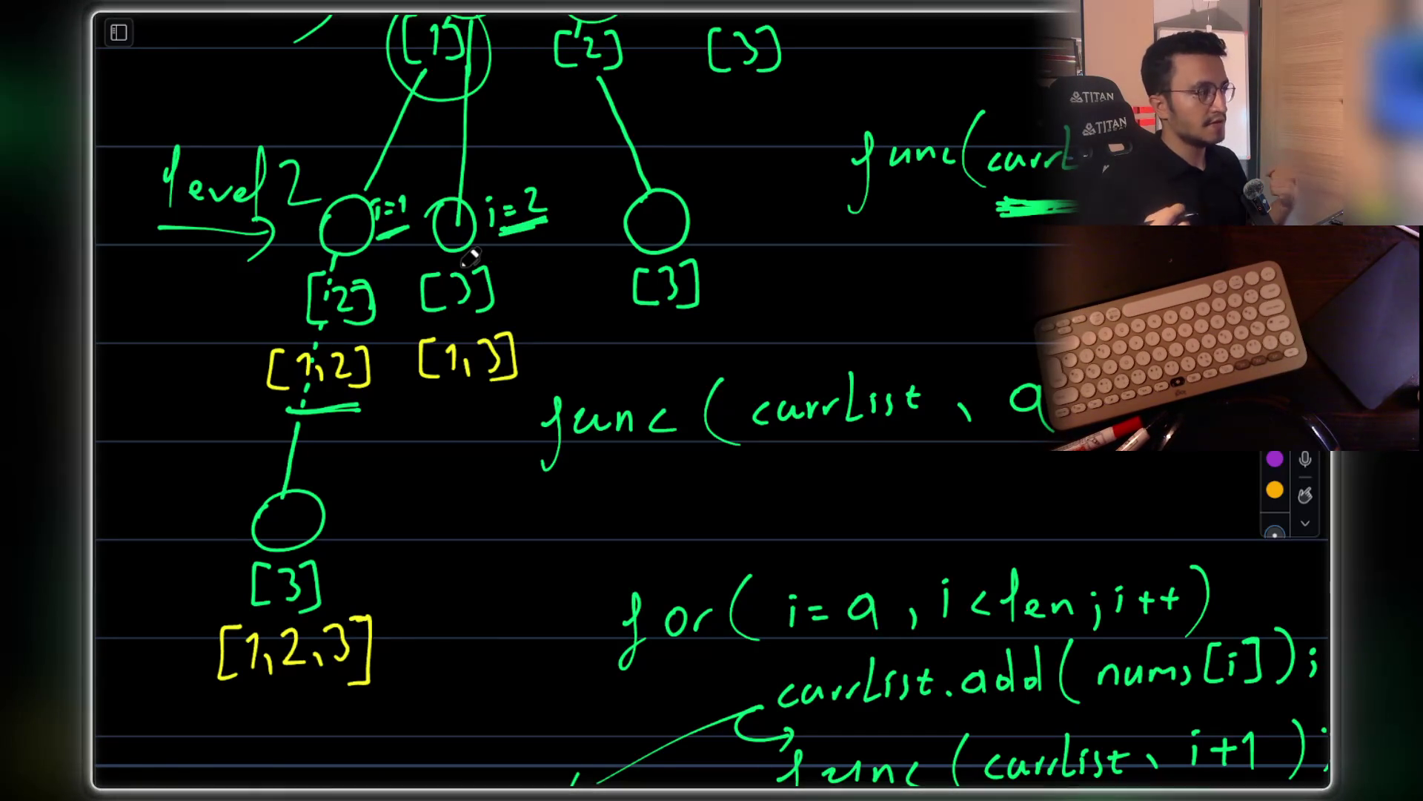
Mark beside the level-2 i=1 node and underline i+1 in func(currList, i+1)
drag(337, 194, 337, 241)
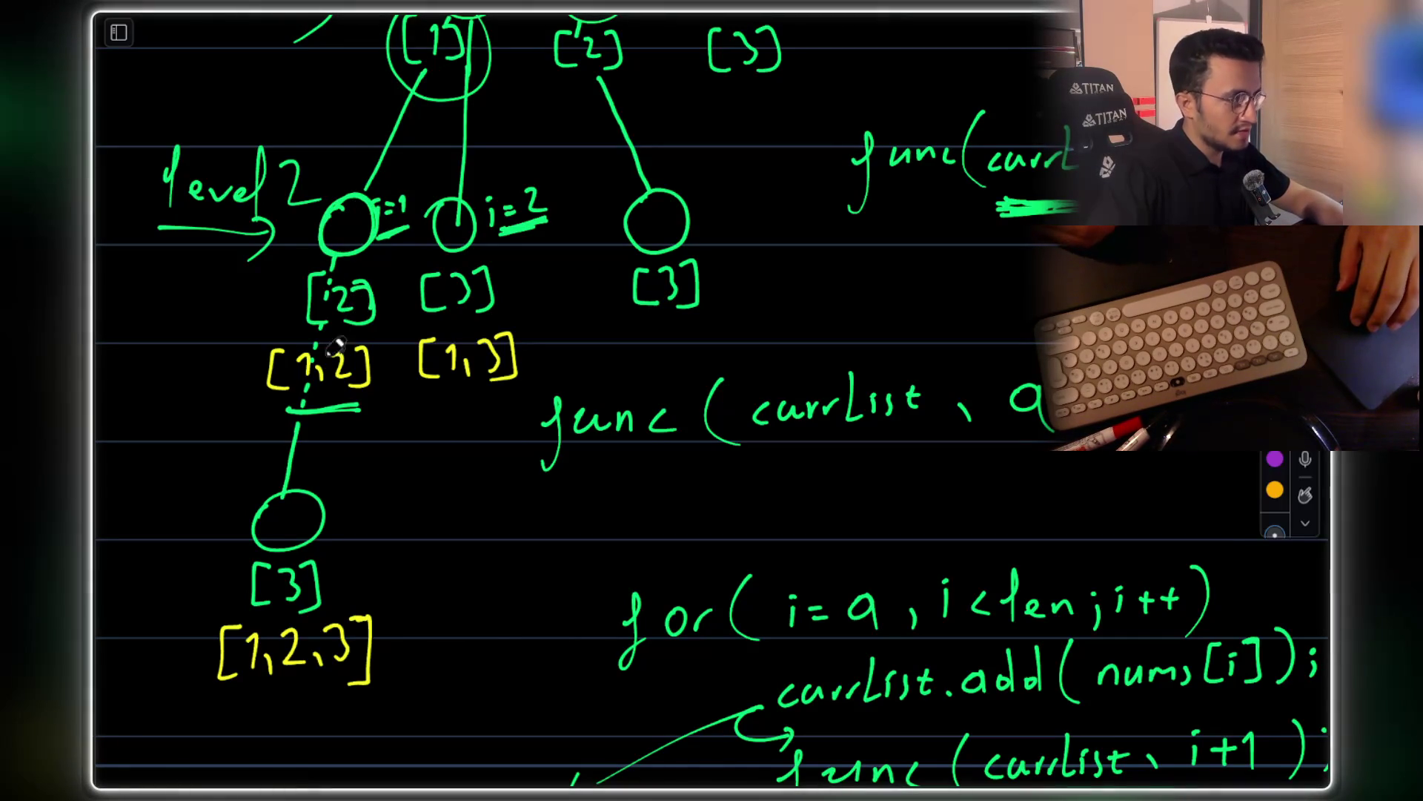
scroll(348, 311, up, 1)
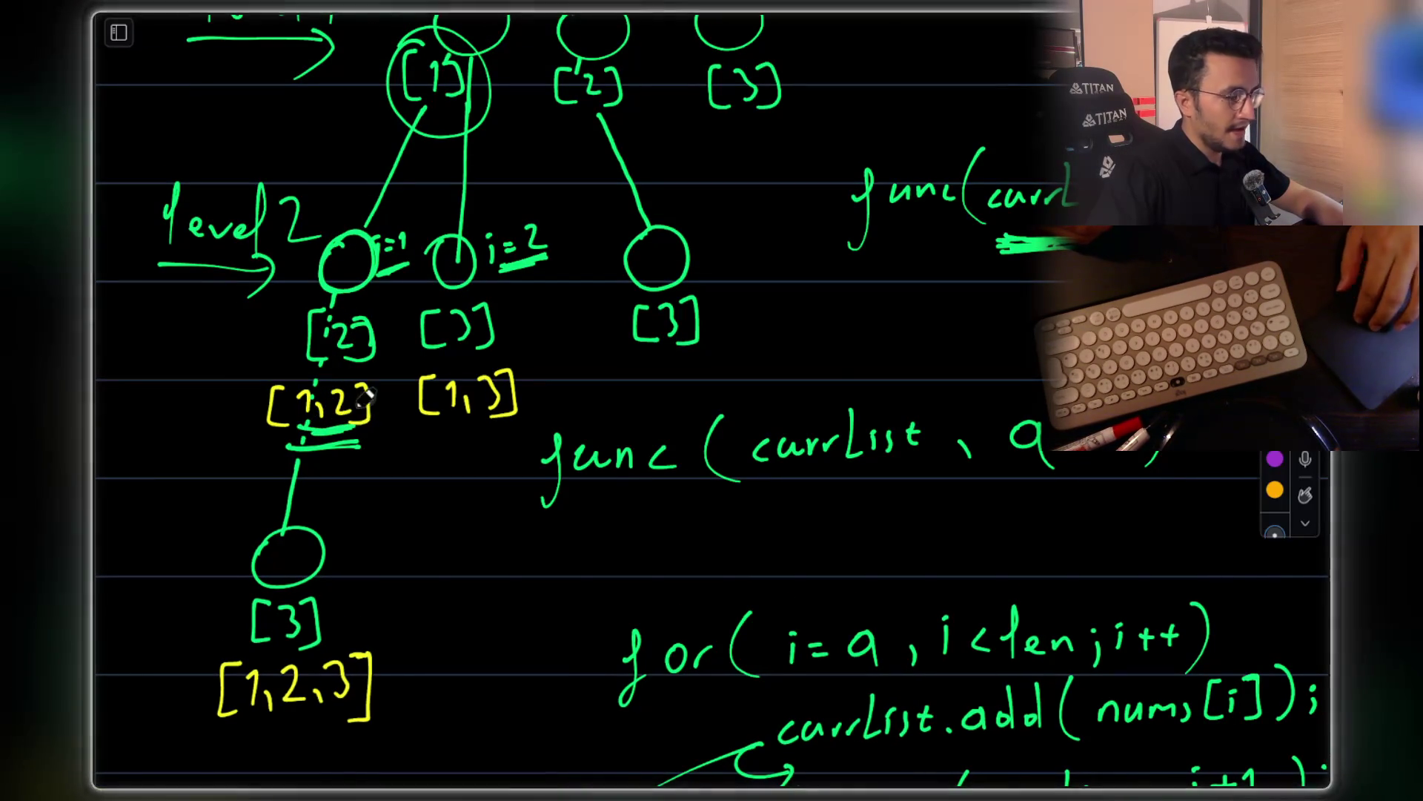
scroll(367, 406, down, 5)
scroll(367, 407, right, 2)
drag(1106, 569, 1166, 566)
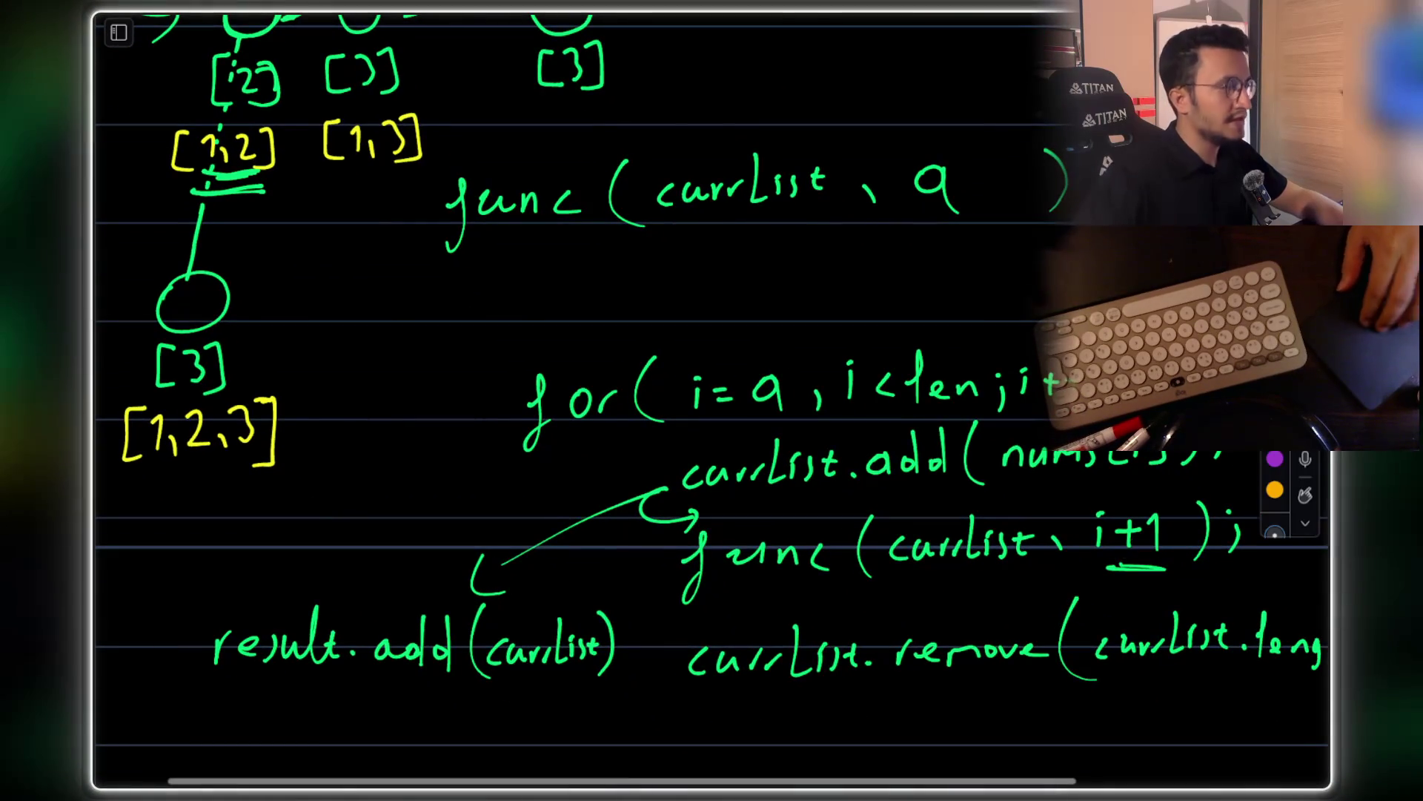
Switch from the notes app to the Ghostty terminal running Claude Code
scroll(422, 423, up, 2)
scroll(423, 423, left, 2)
scroll(470, 407, down, 8)
scroll(470, 407, right, 3)
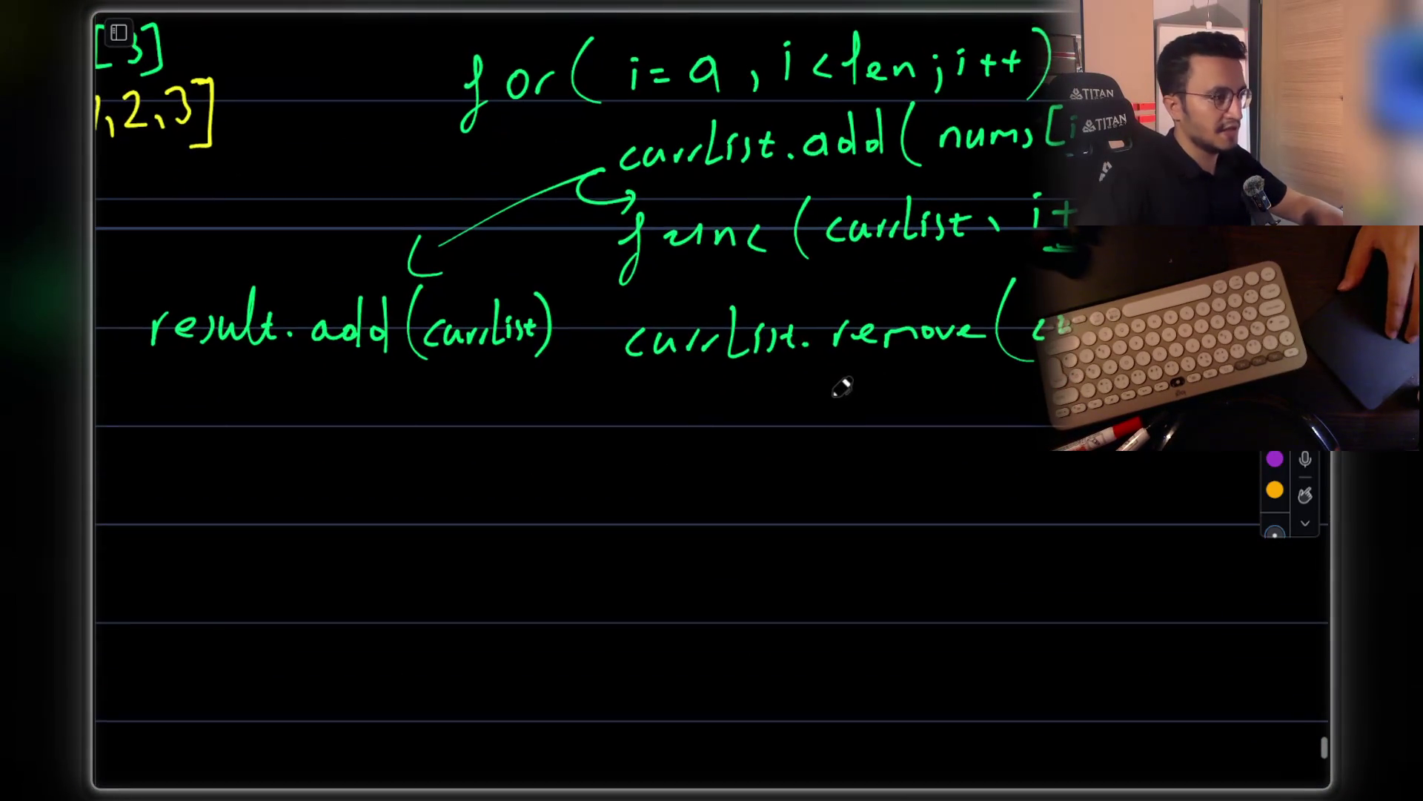
scroll(845, 387, up, 8)
scroll(845, 387, left, 3)
scroll(860, 387, up, 4)
key(super+Tab)
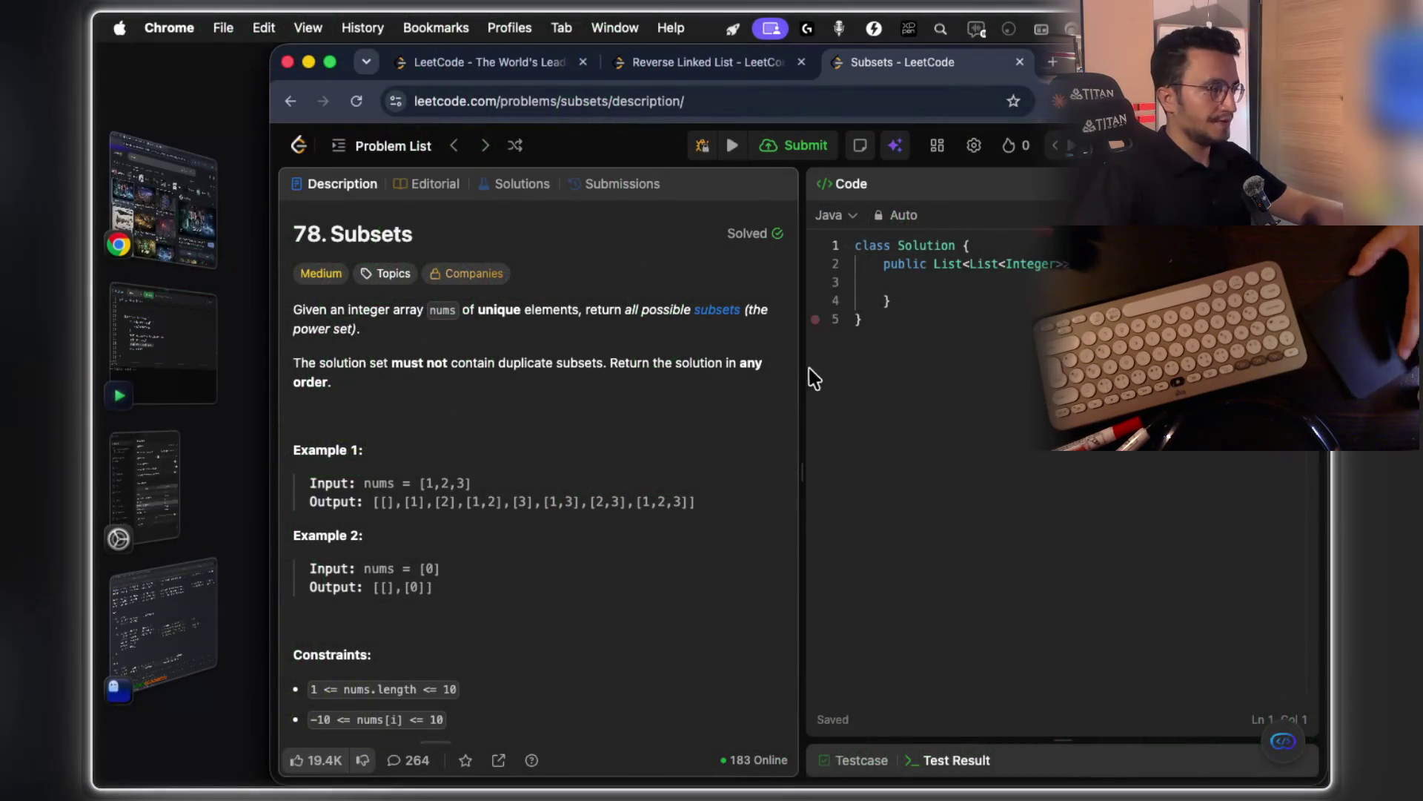
click(186, 600)
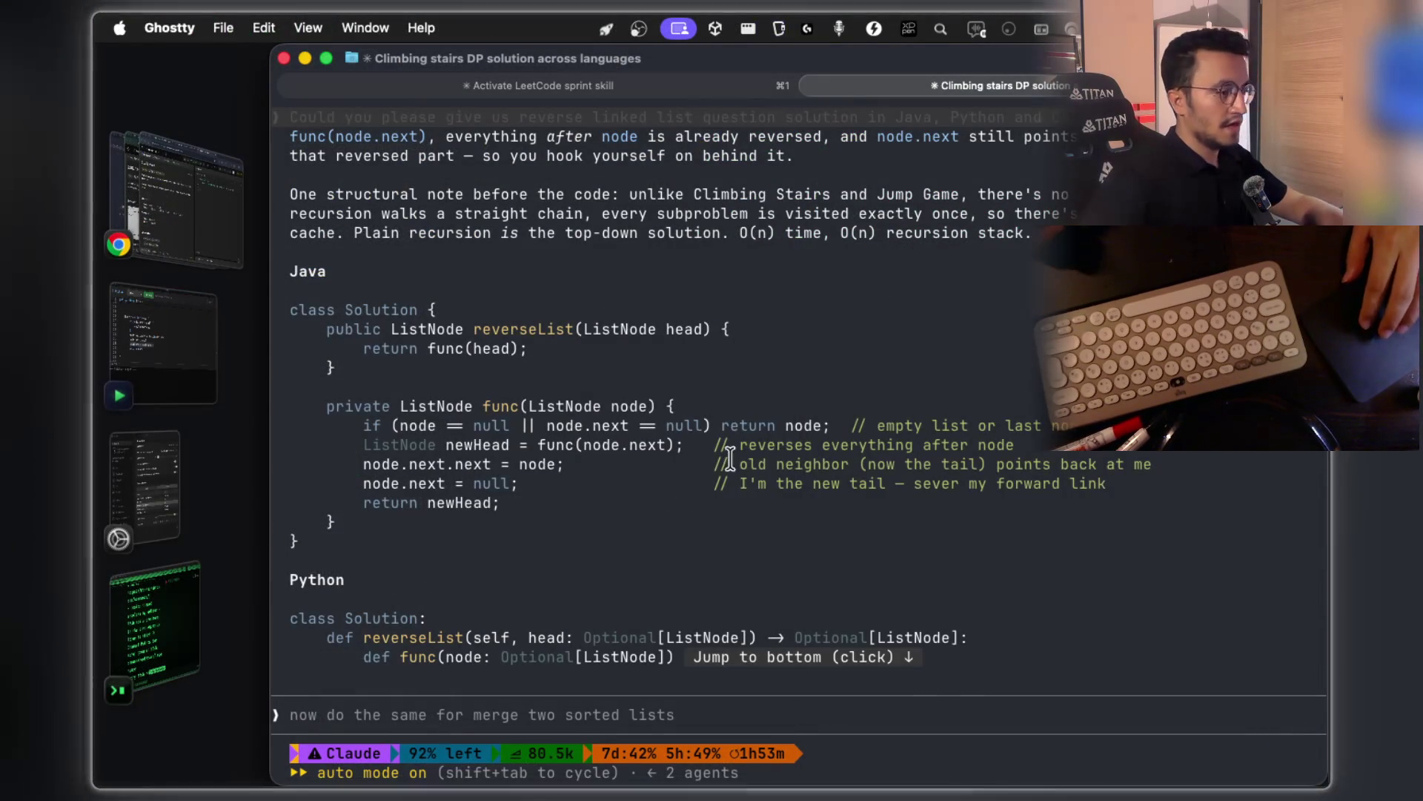
Jump to the bottom of the Claude conversation, focus the prompt, and return to the notes canvas
click(730, 448)
drag(613, 716, 621, 716)
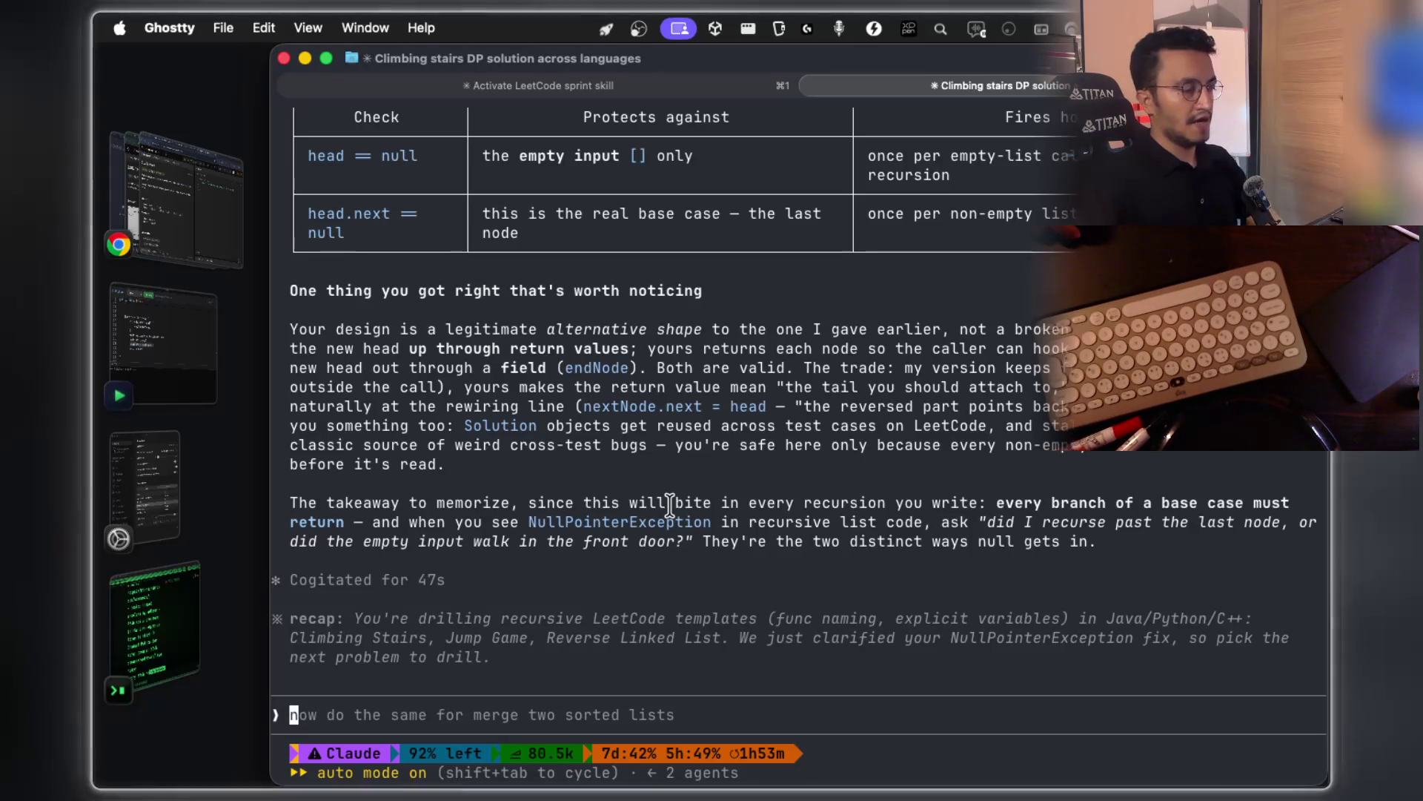
key(super+Tab)
scroll(675, 514, up, 5)
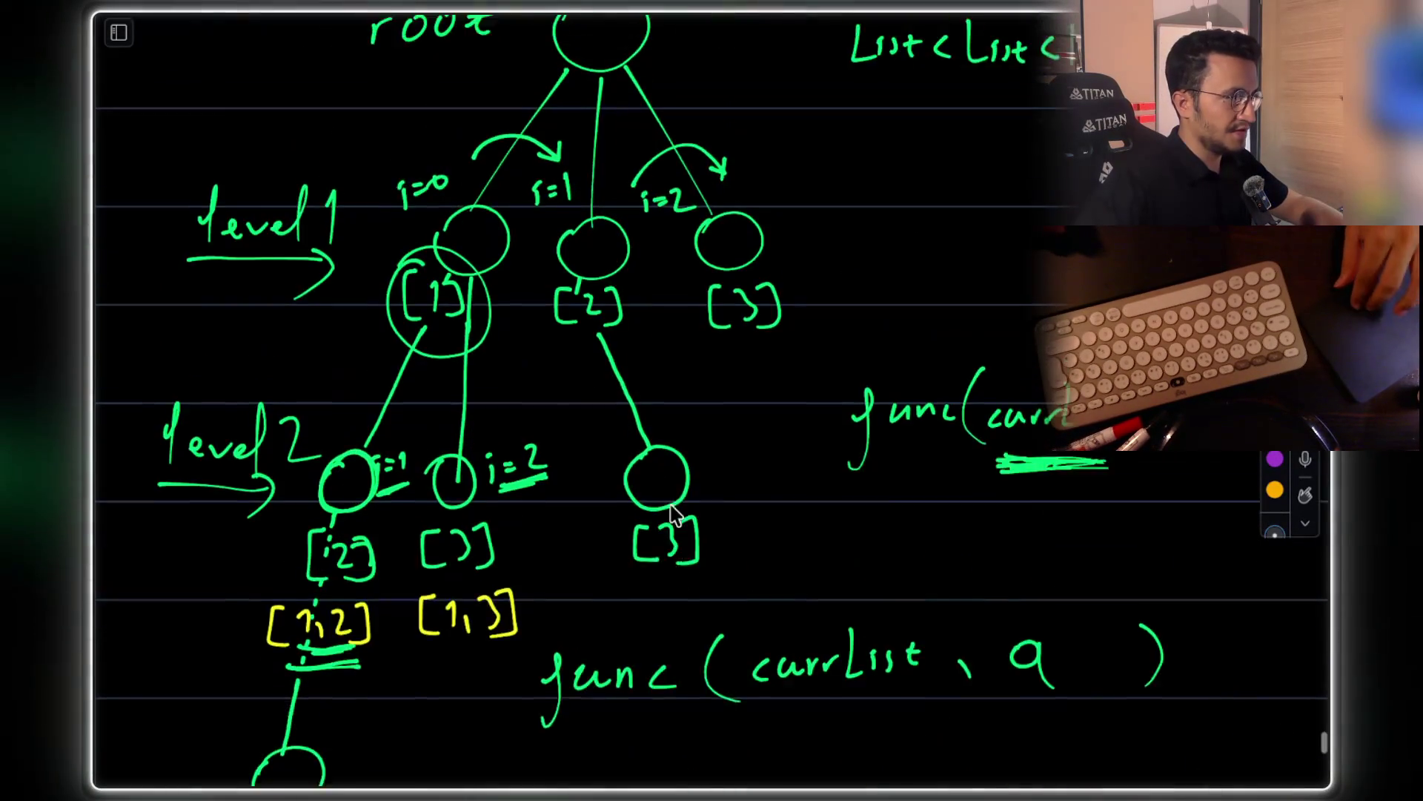
Compare the tree with the LeetCode example output at the top, then switch to Ghostty
scroll(675, 514, up, 3)
scroll(674, 514, down, 4)
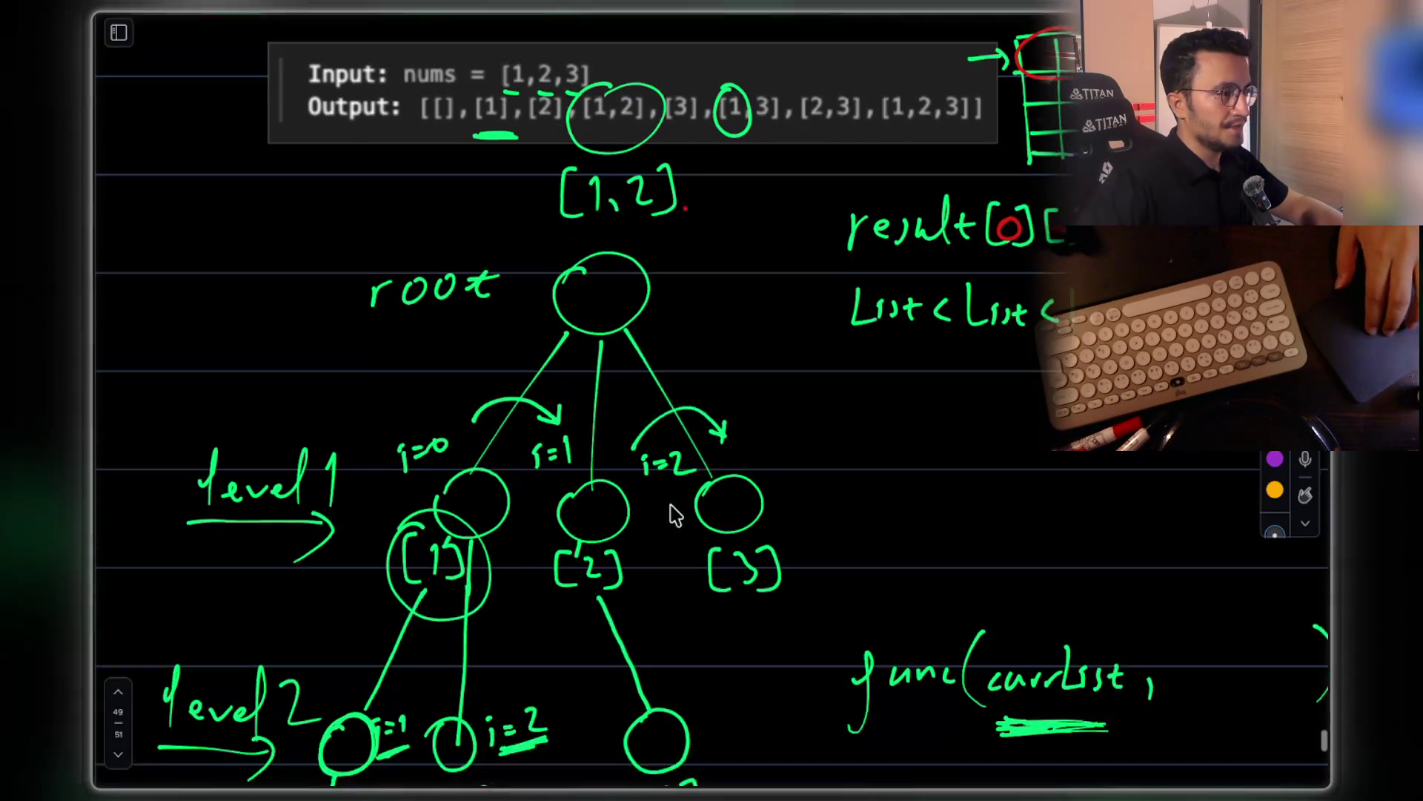
scroll(675, 514, down, 5)
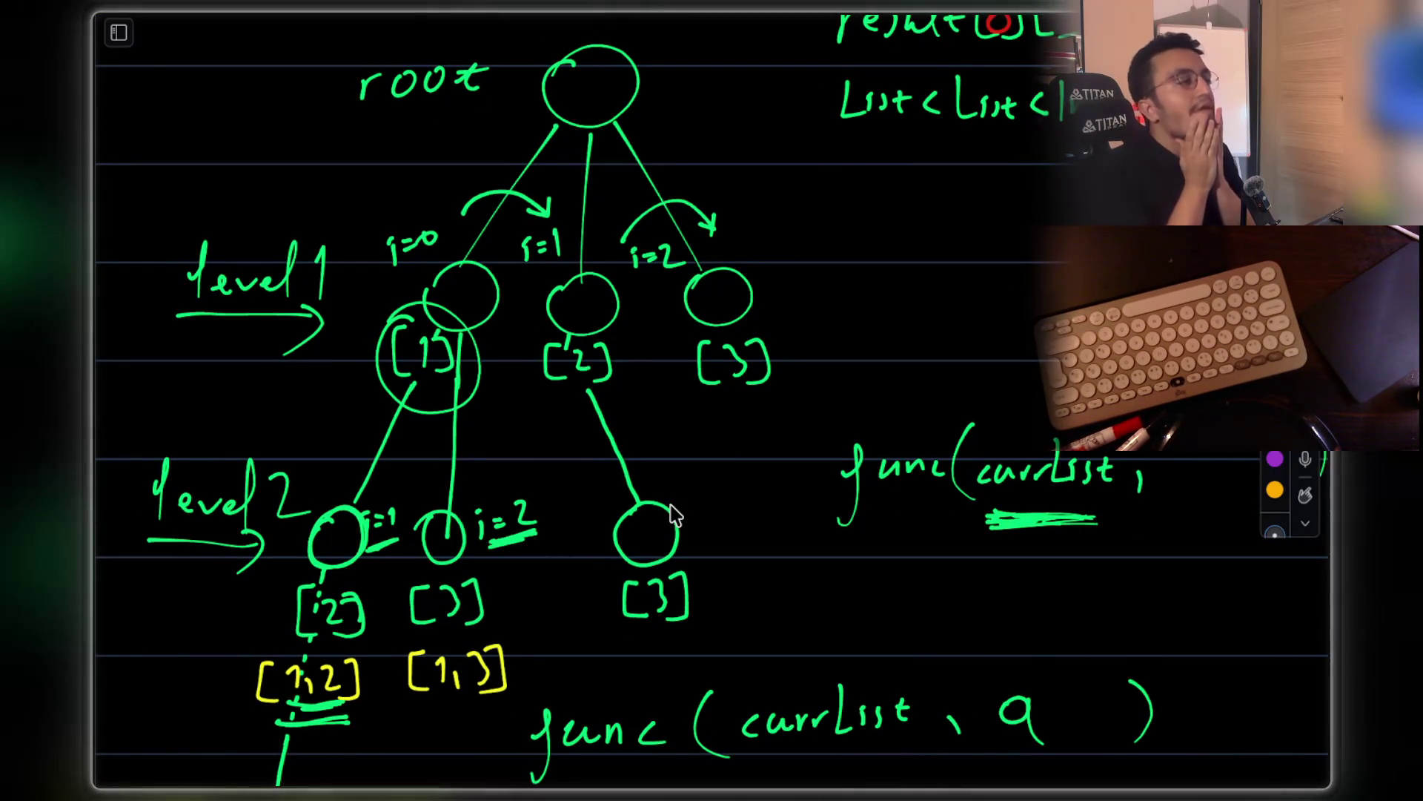
key(super+Tab)
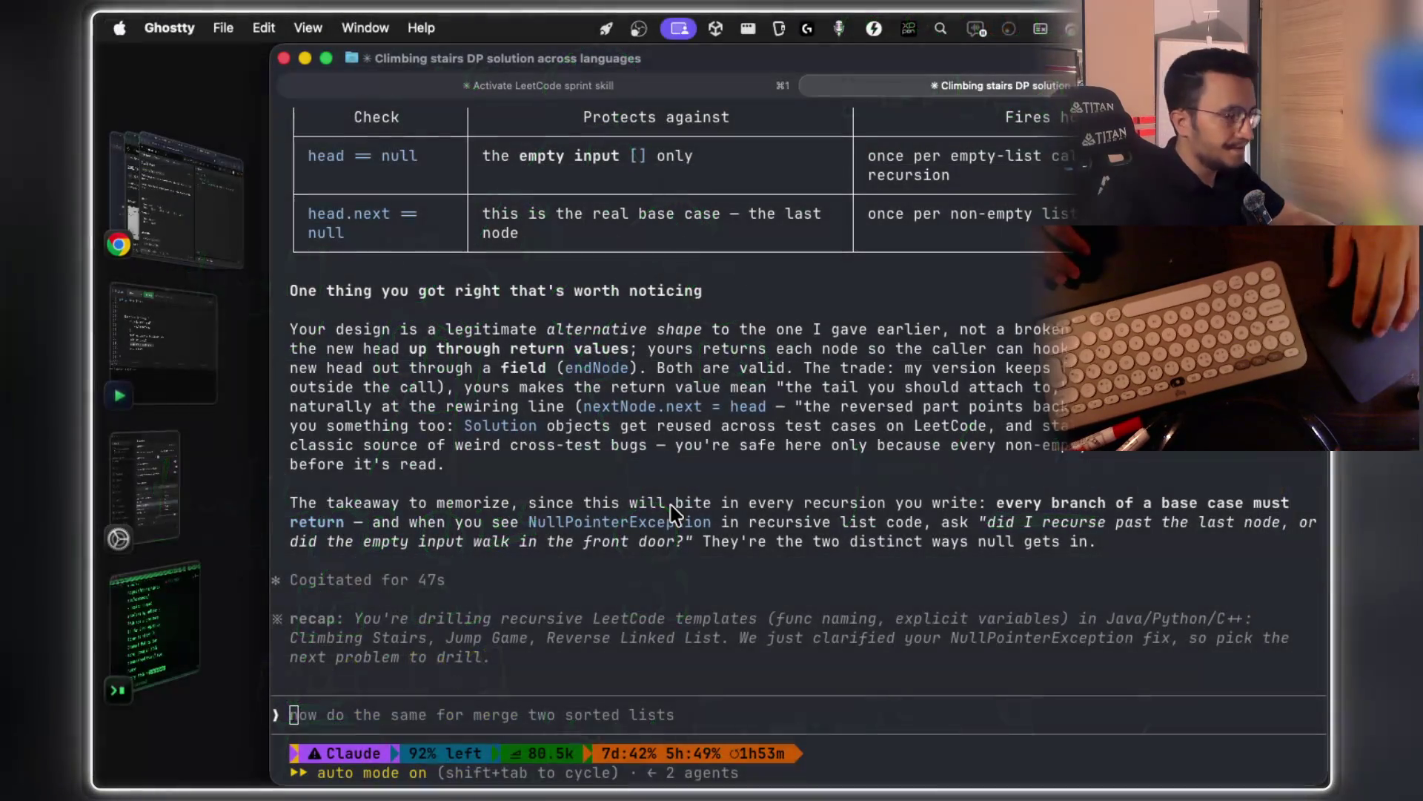
Enter 'now find all subsets problem.' in the Claude prompt and make the terminal full screen
text(now find all subsets probl)
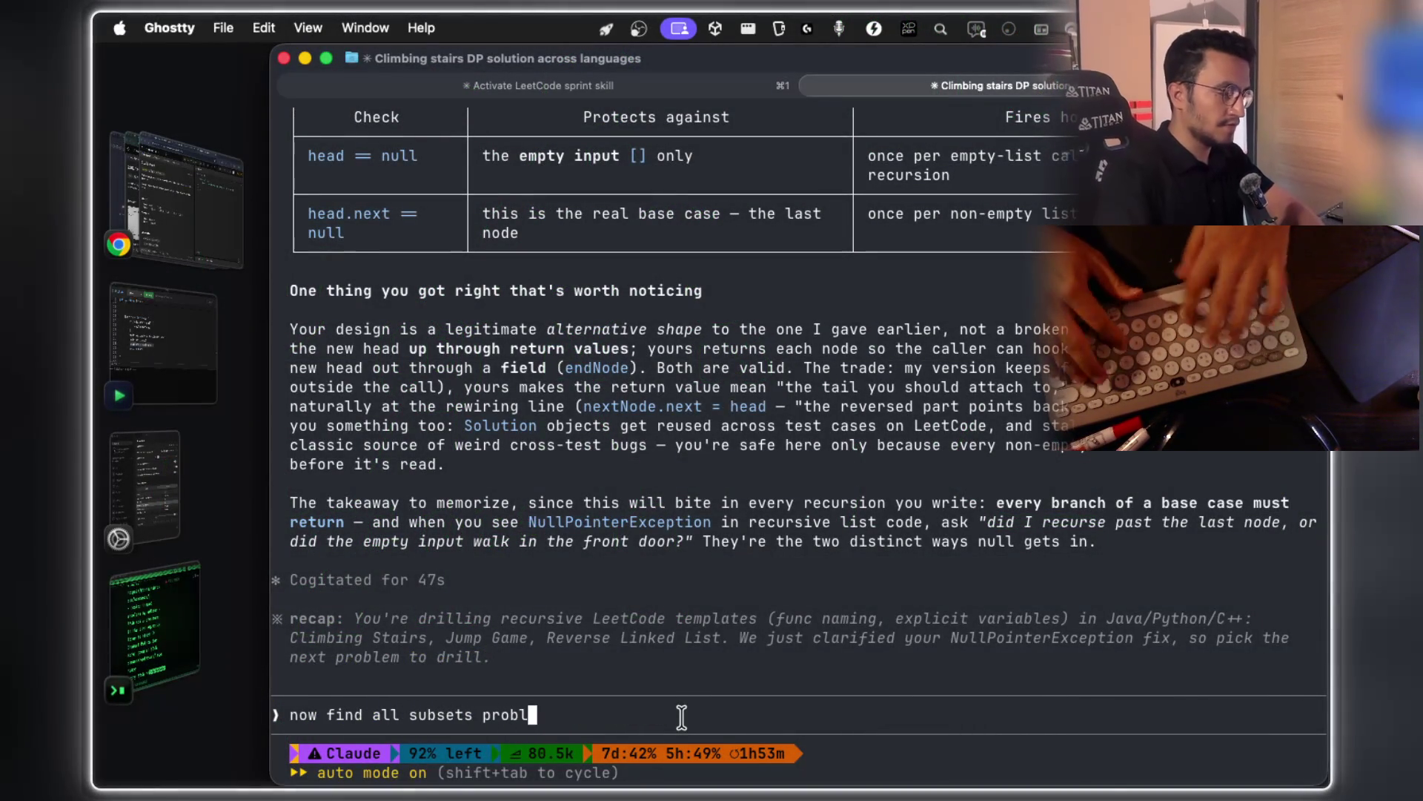
text(em.)
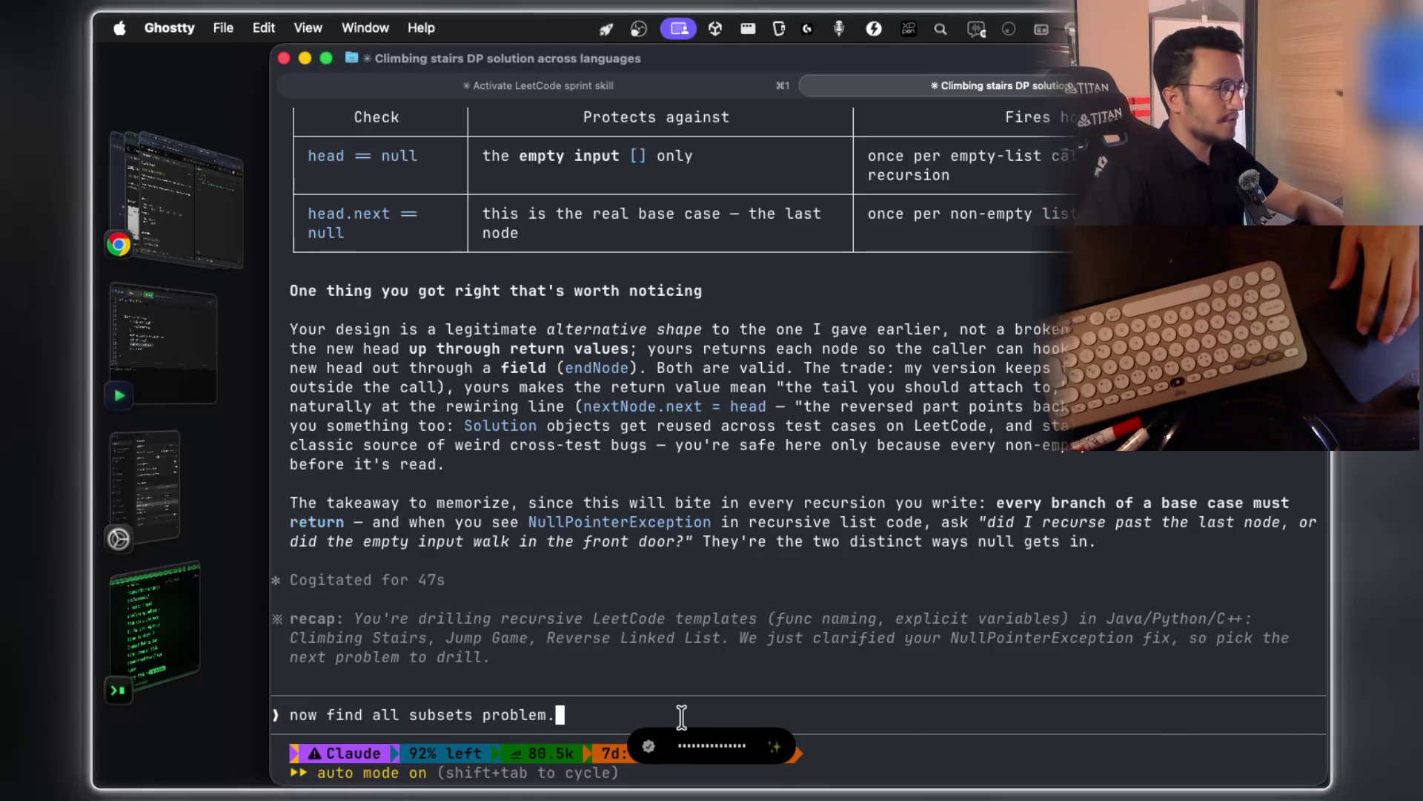
click(326, 59)
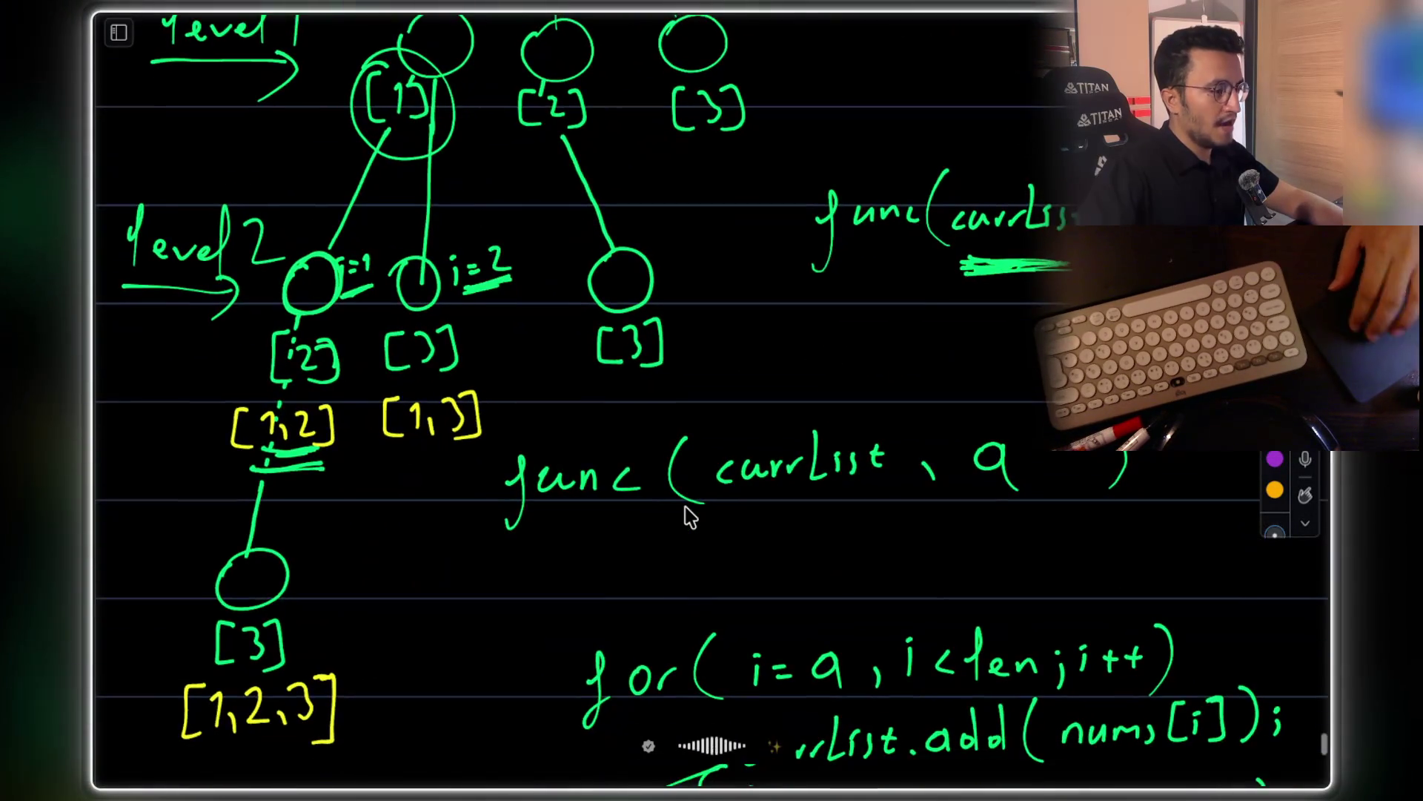
scroll(691, 516, down, 5)
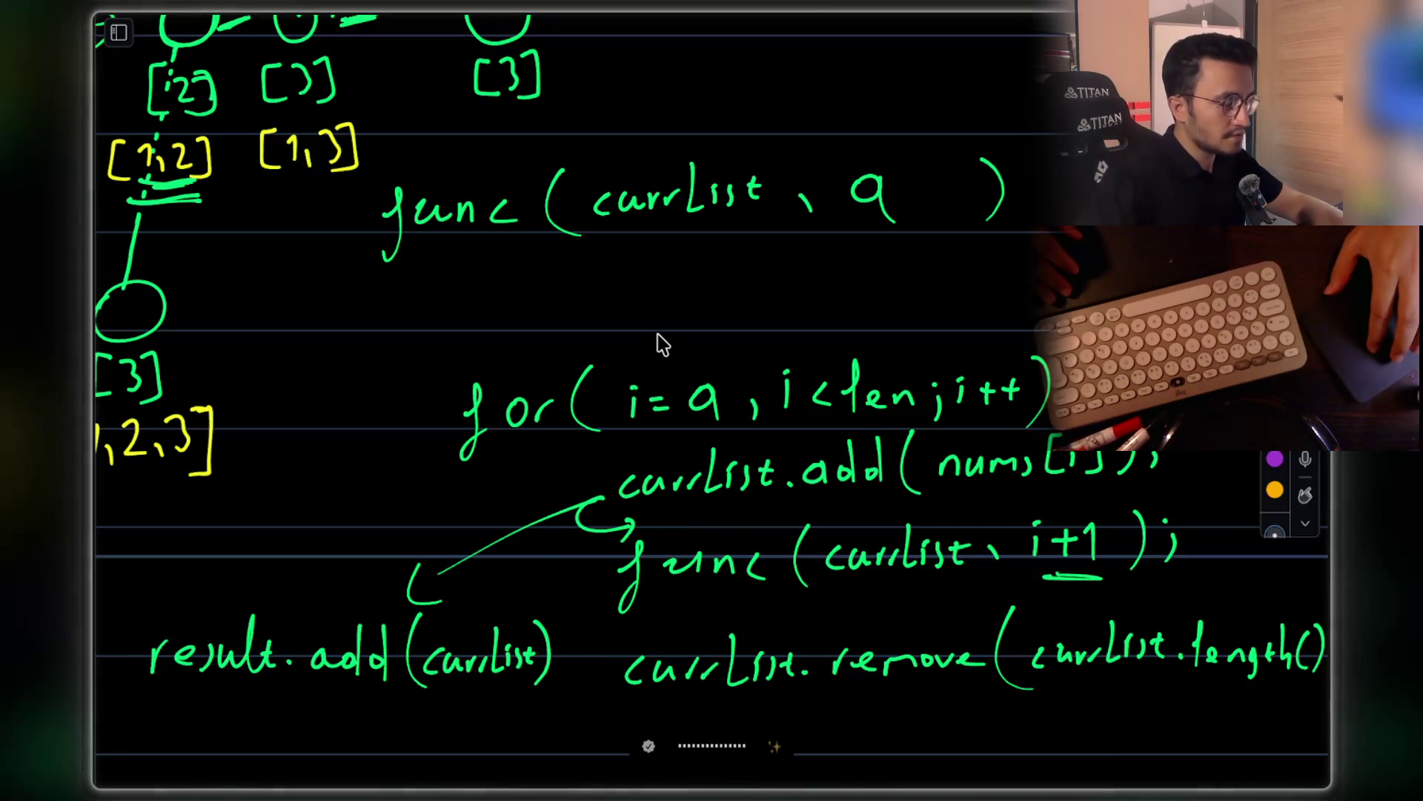
scroll(662, 344, up, 2)
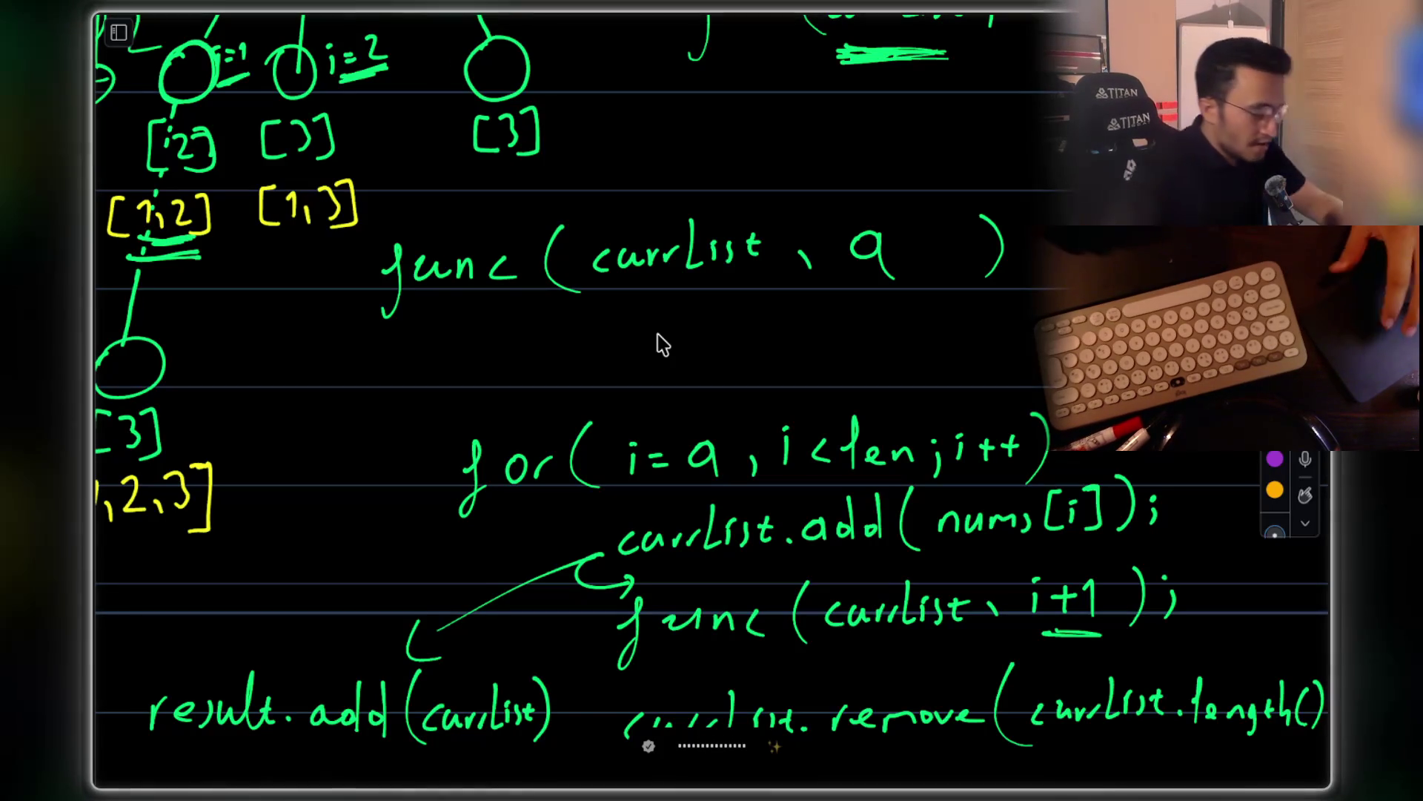
scroll(662, 345, down, 1)
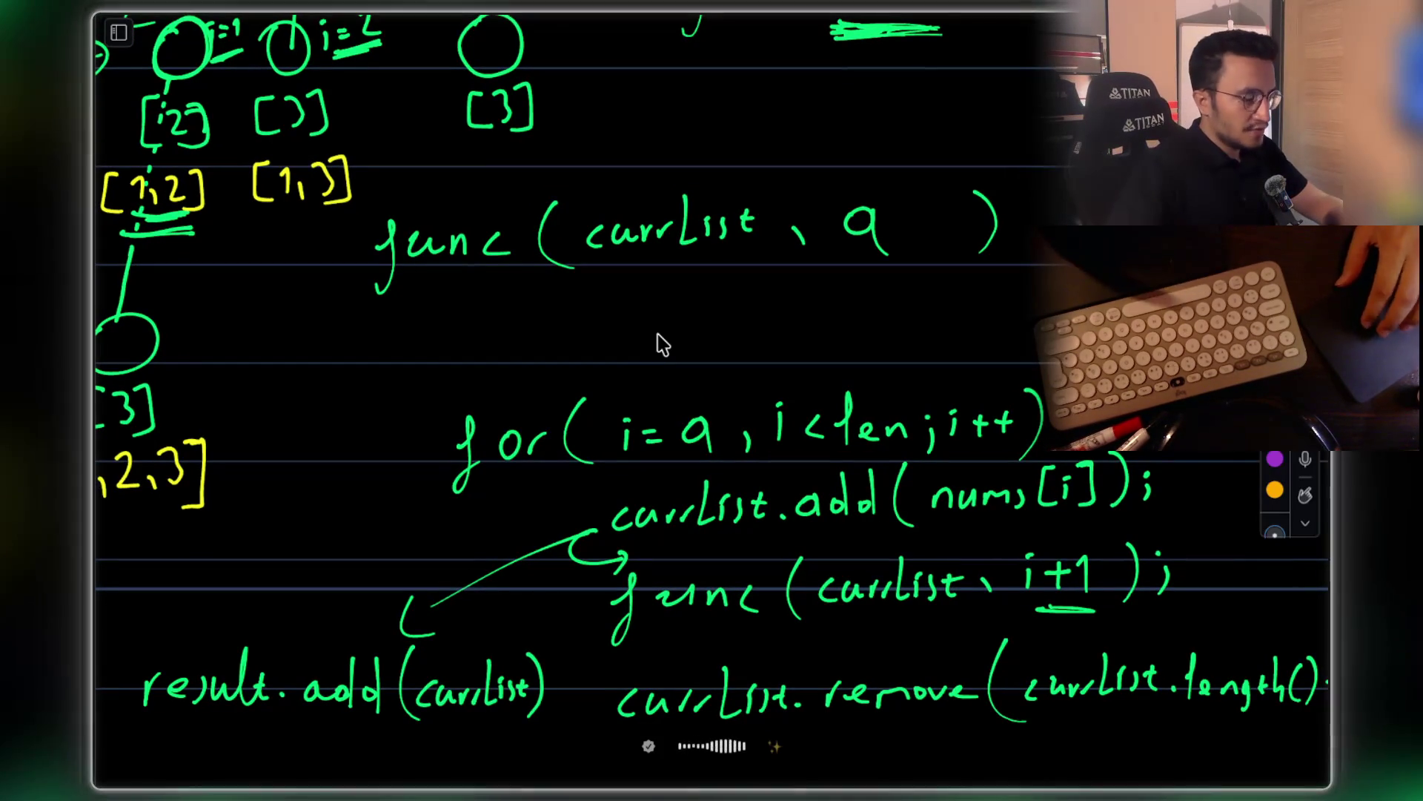
scroll(662, 344, down, 2)
scroll(662, 345, down, 3)
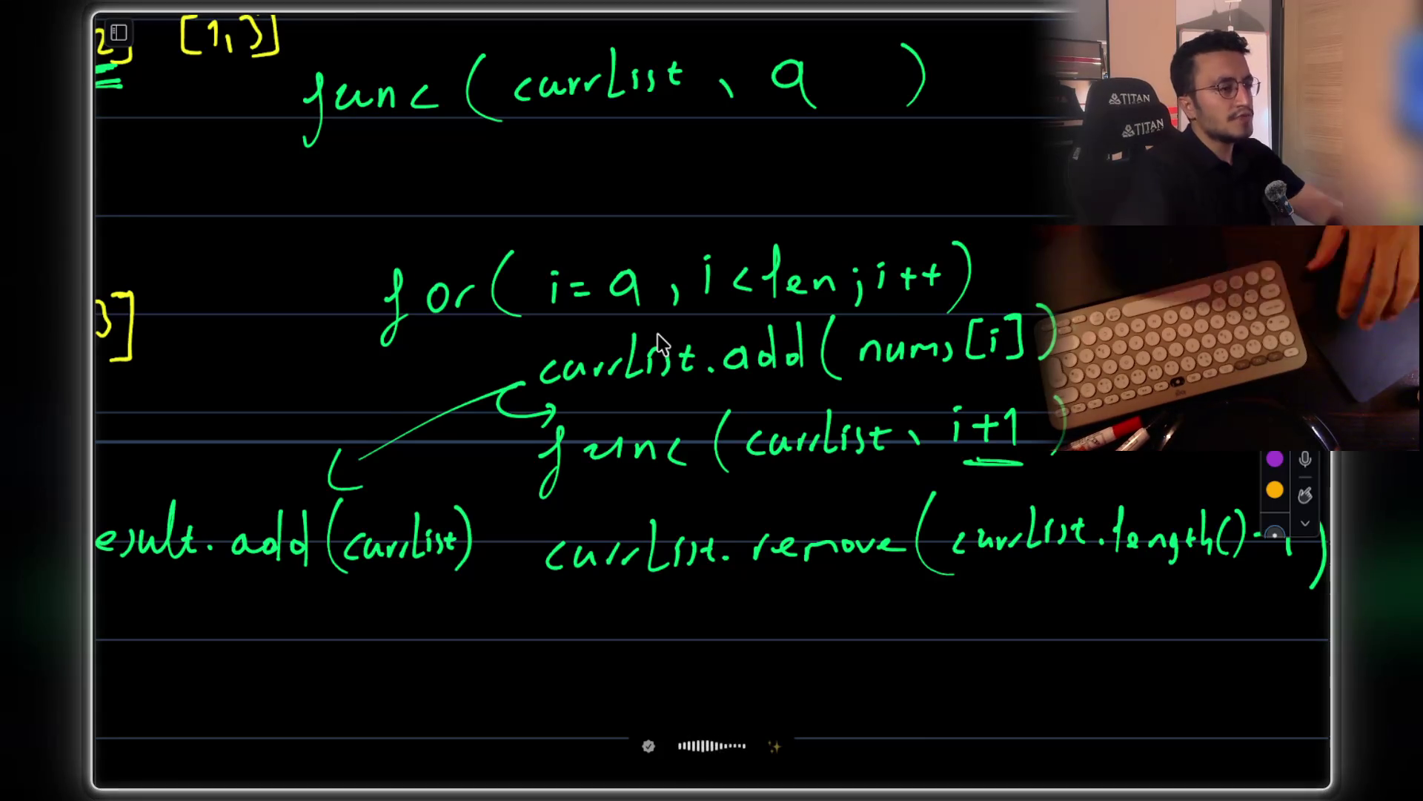
Scroll the canvas back up to the LeetCode Input/Output example at the top
scroll(659, 344, up, 5)
scroll(662, 344, down, 2)
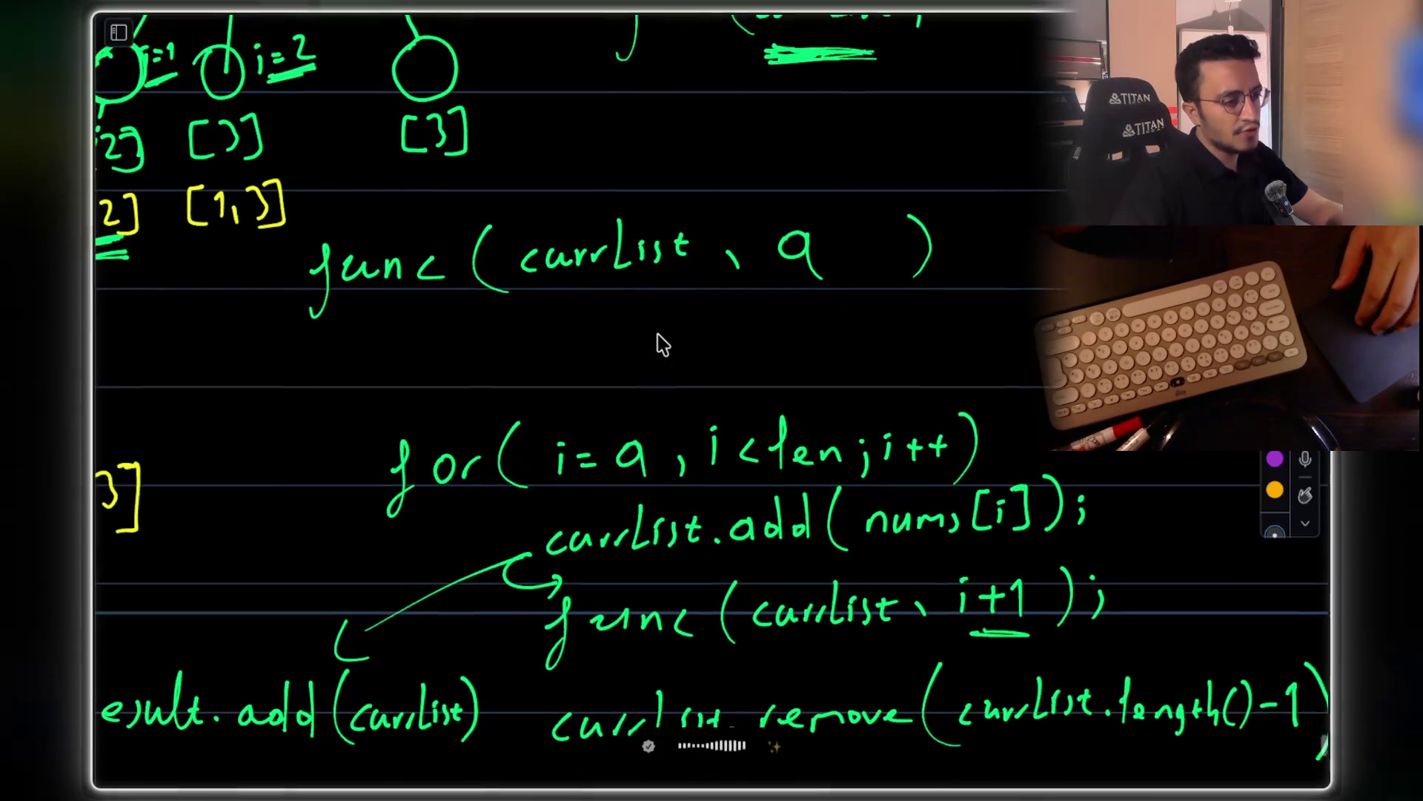
scroll(662, 345, right, 1)
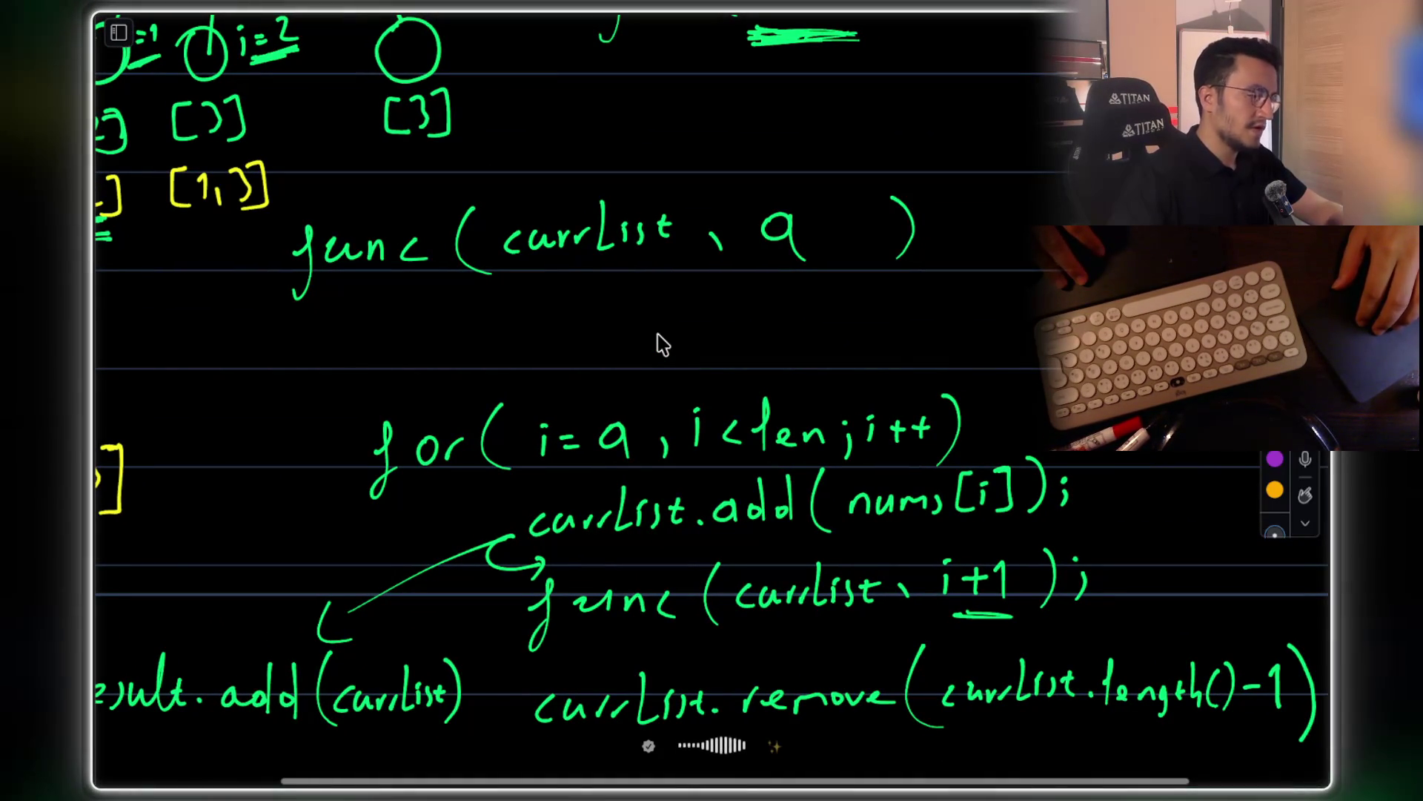
scroll(662, 345, right, 1)
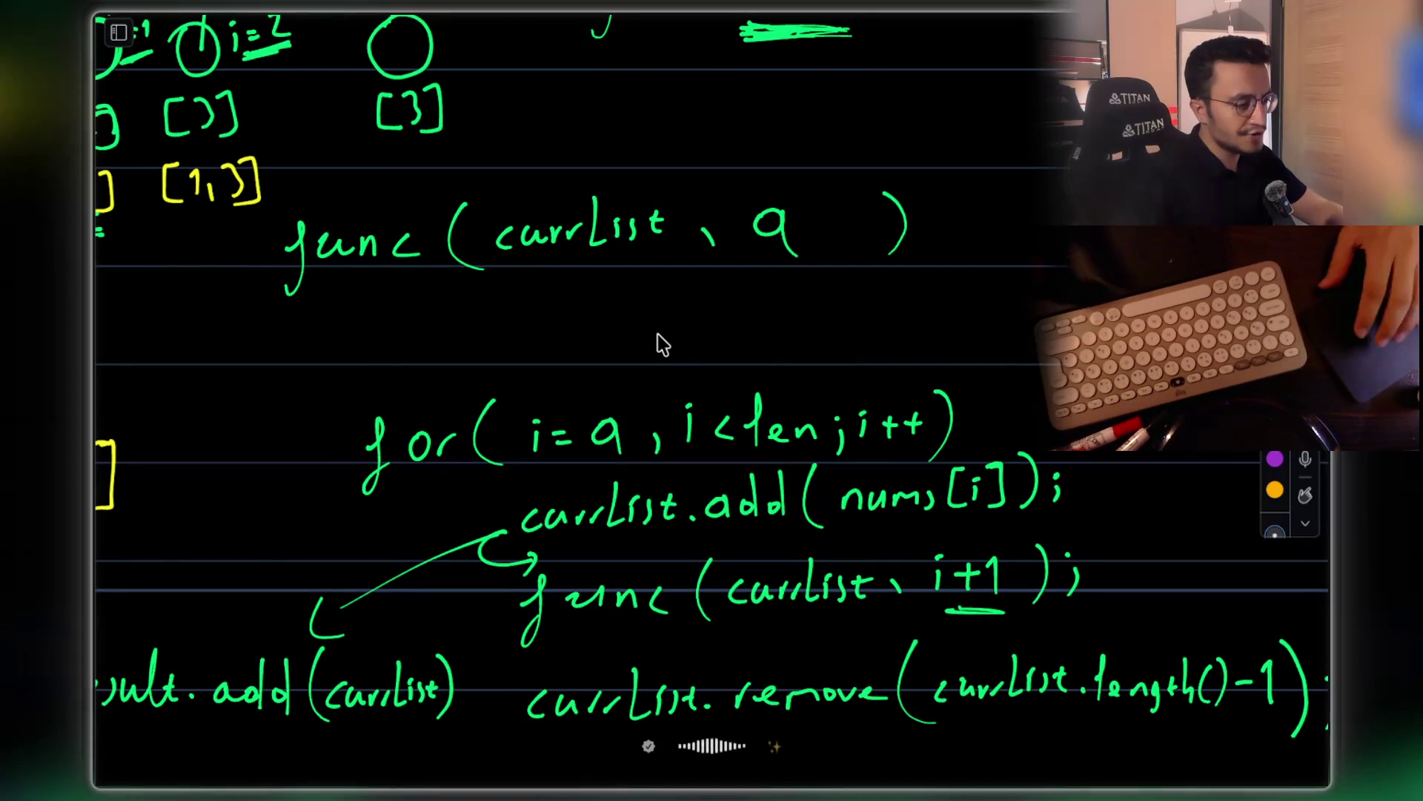
scroll(662, 345, down, 2)
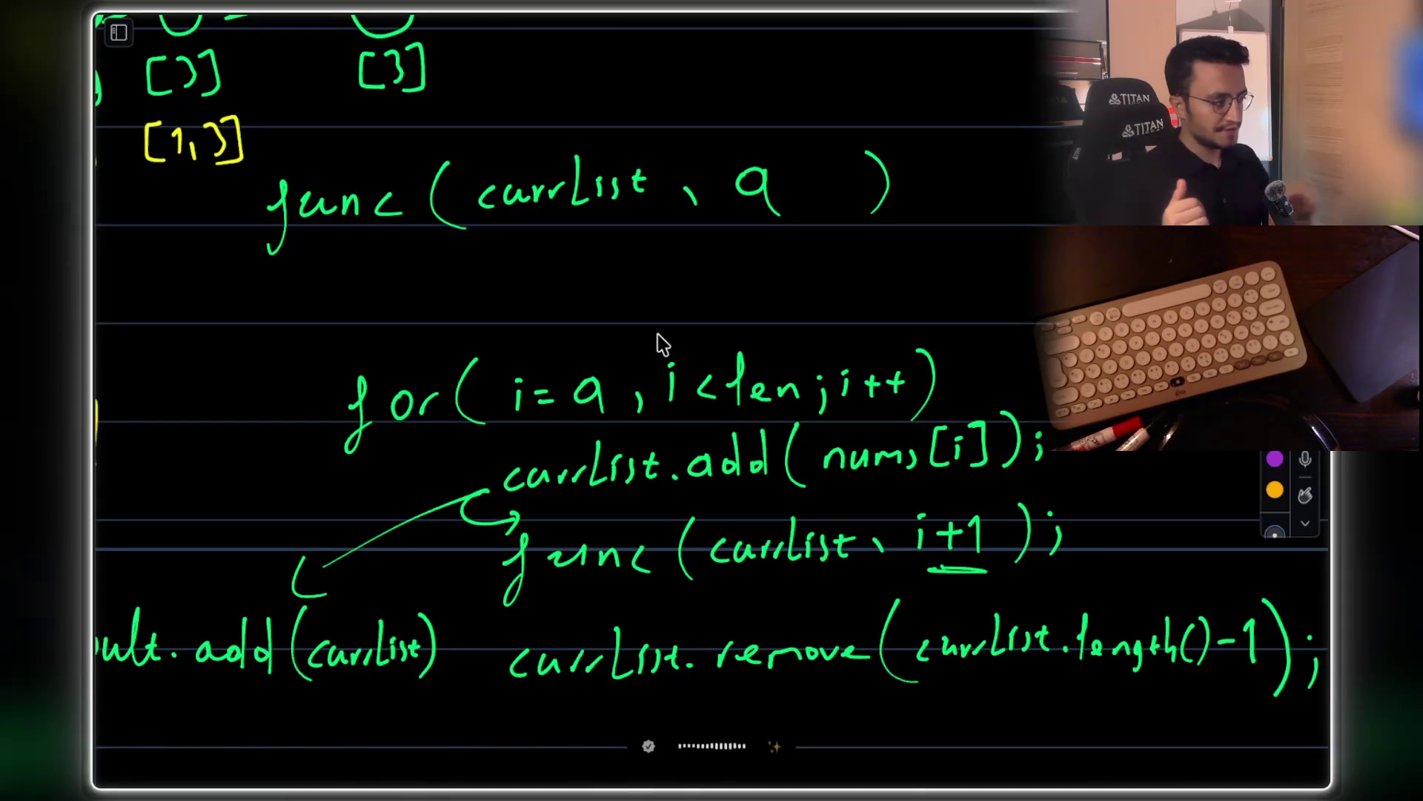
scroll(662, 343, left, 5)
scroll(662, 344, right, 1)
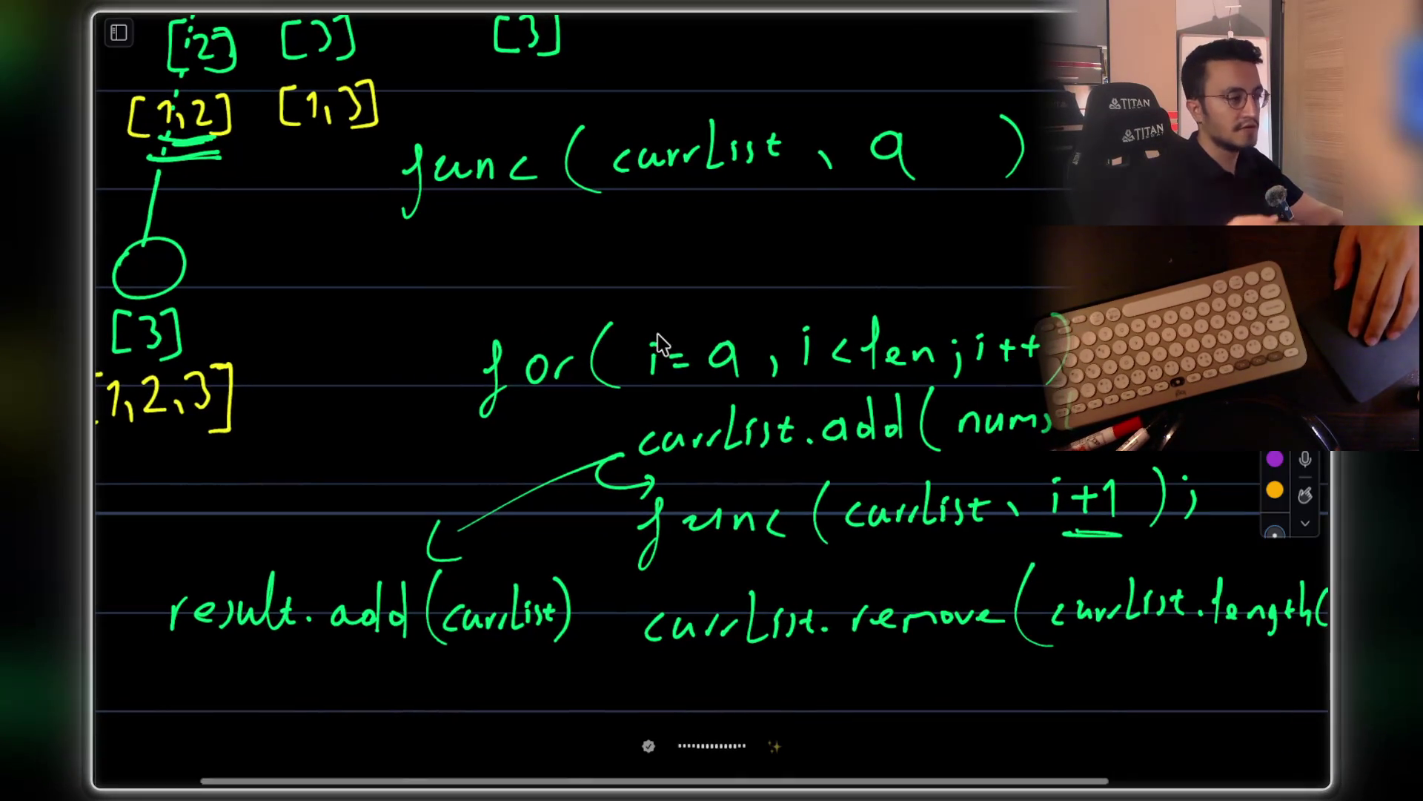
scroll(662, 343, up, 15)
scroll(662, 344, up, 10)
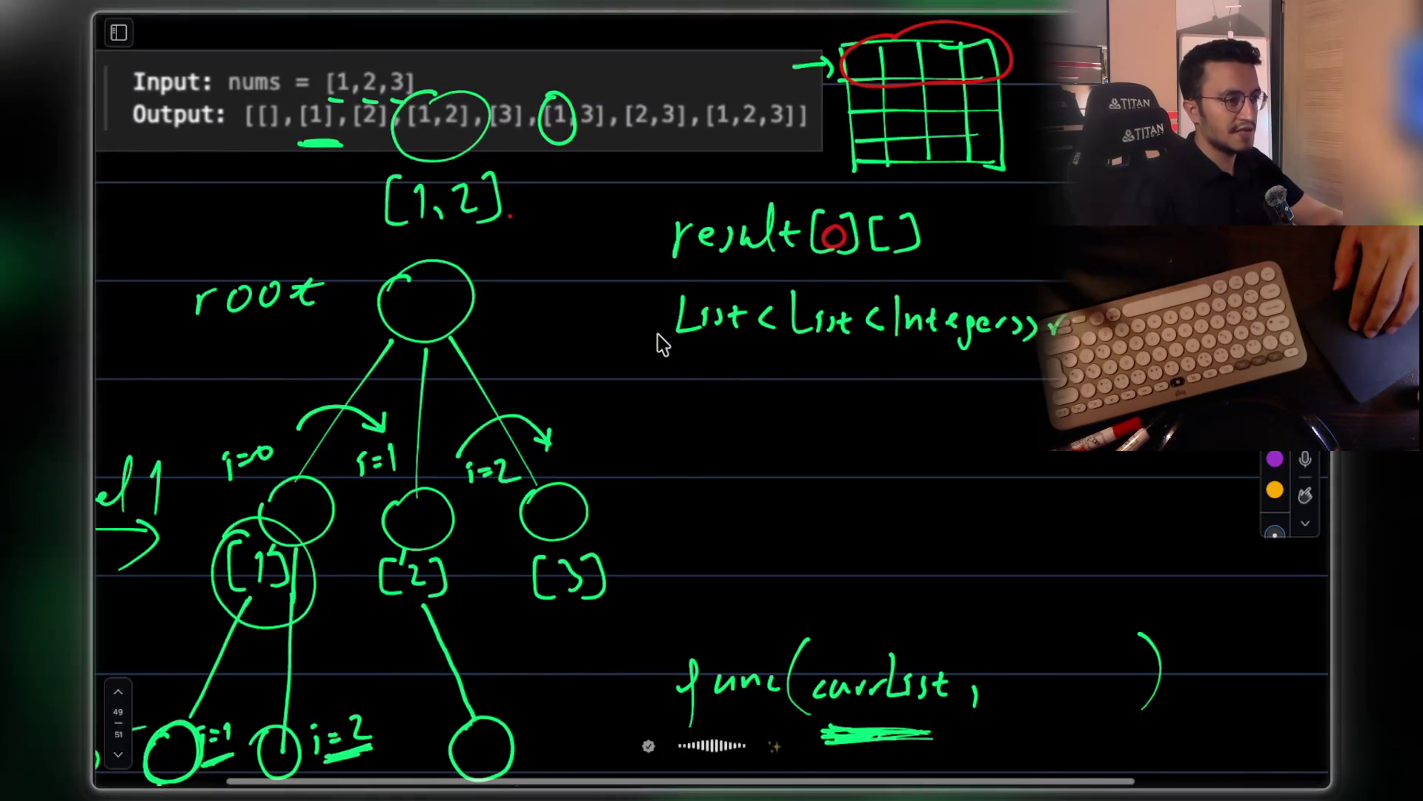
Scroll down until the for-loop pseudocode sits near the top of the canvas
scroll(662, 344, down, 20)
scroll(662, 343, down, 13)
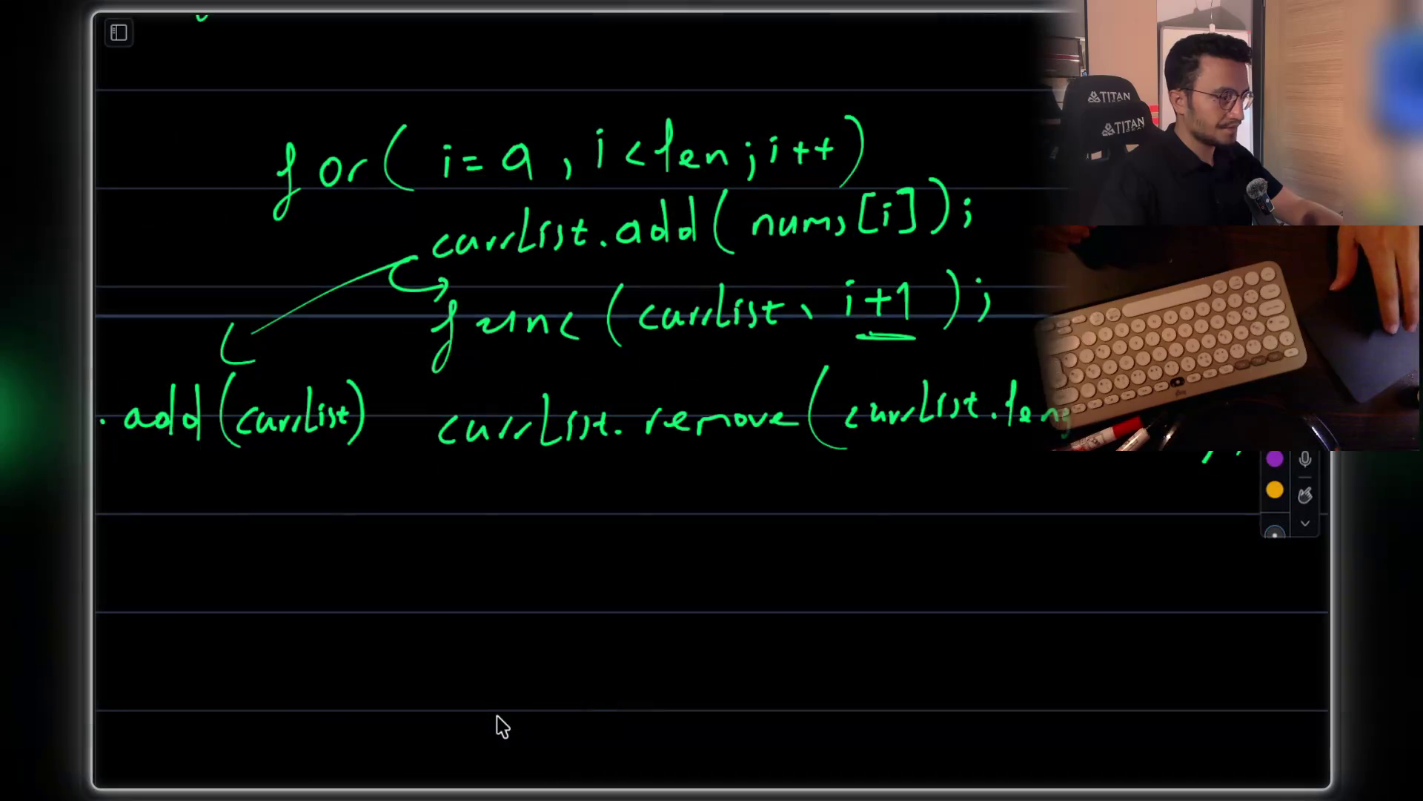
Dictate the loop explanation by voice, then switch to the Claude Code terminal
key(ctrl+super)
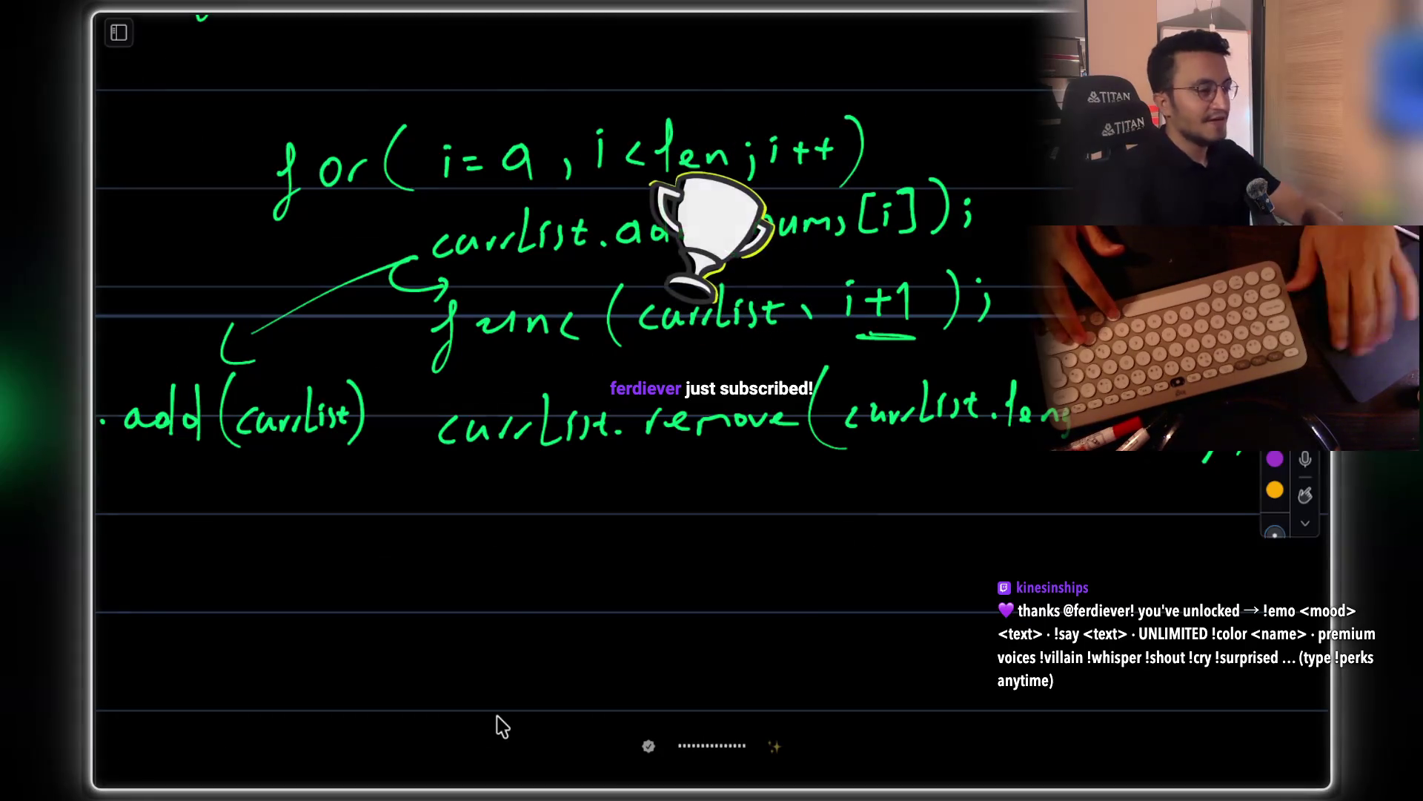
key(super+Tab)
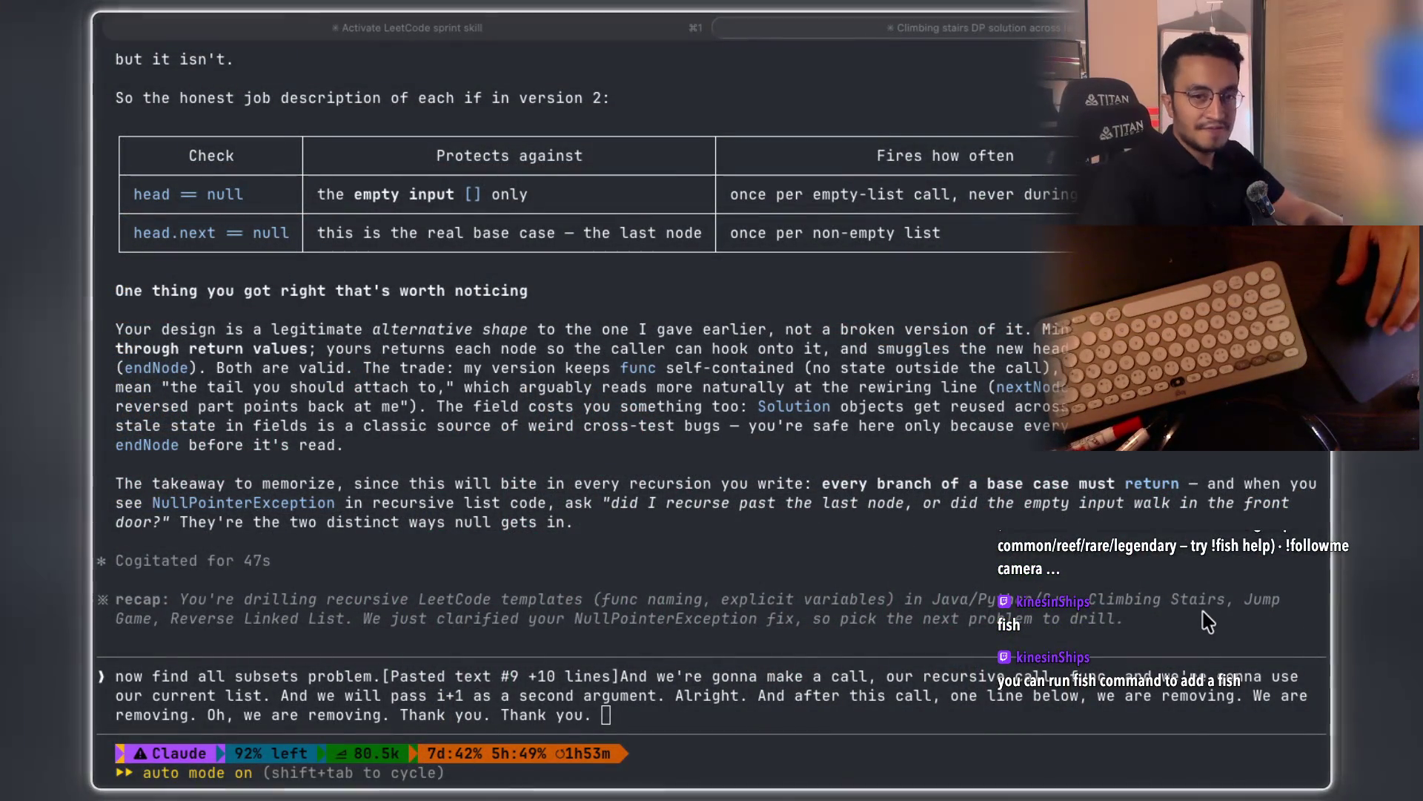
Delete the repeated thanks and leftover stray letter from the end of the Claude prompt
click(636, 727)
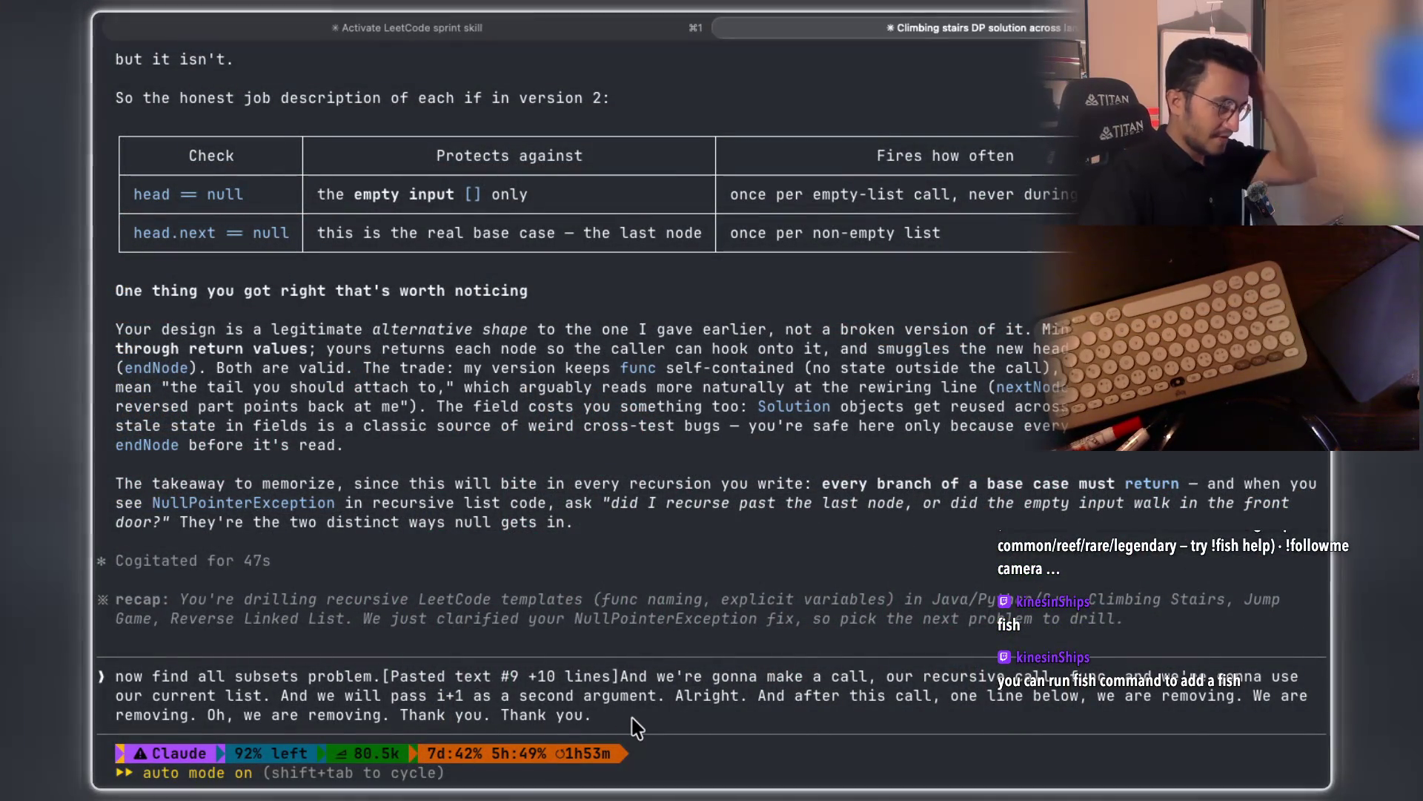
key(BackSpace)
key(BackSpace)
key(BackSpace)
key(BackSpace)
key(BackSpace)
key(BackSpace)
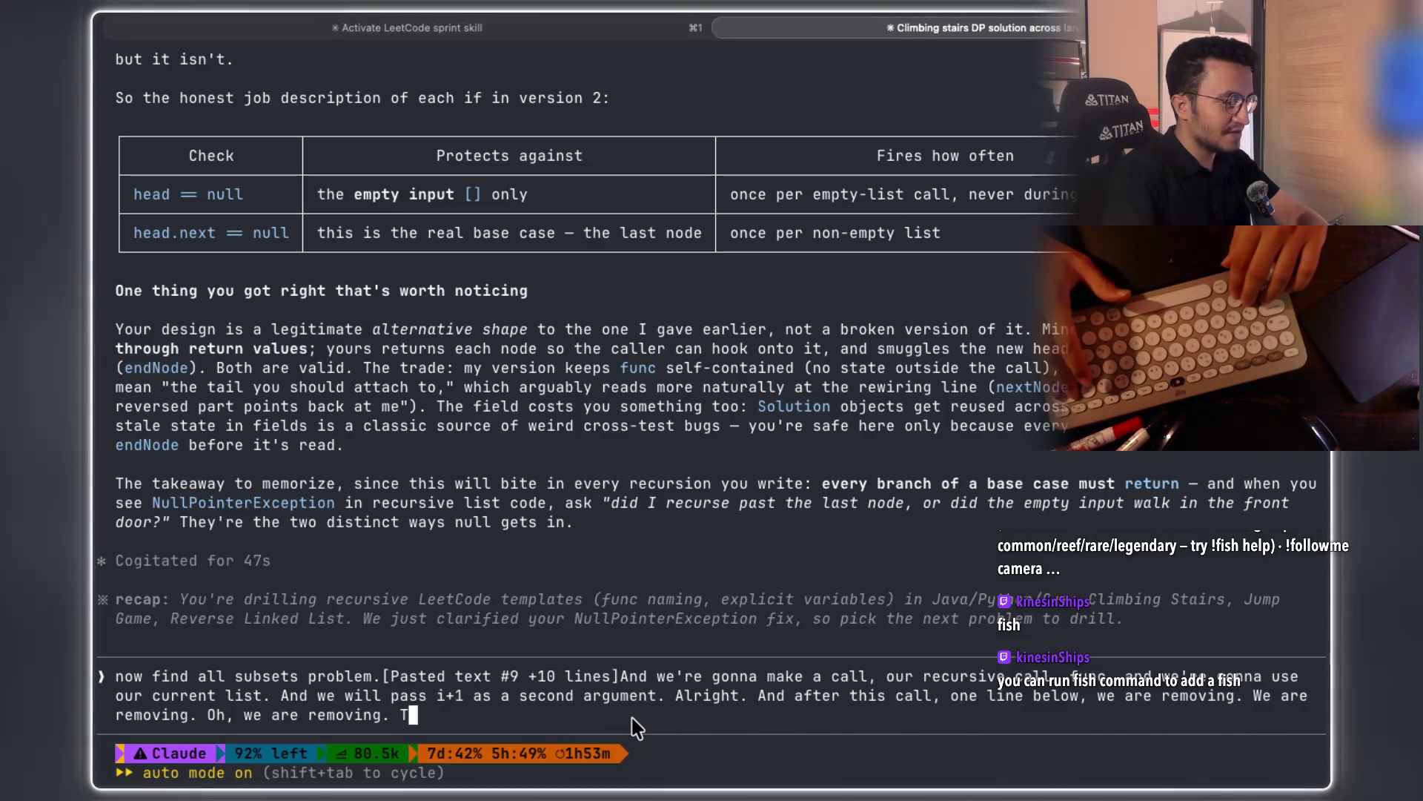
key(BackSpace)
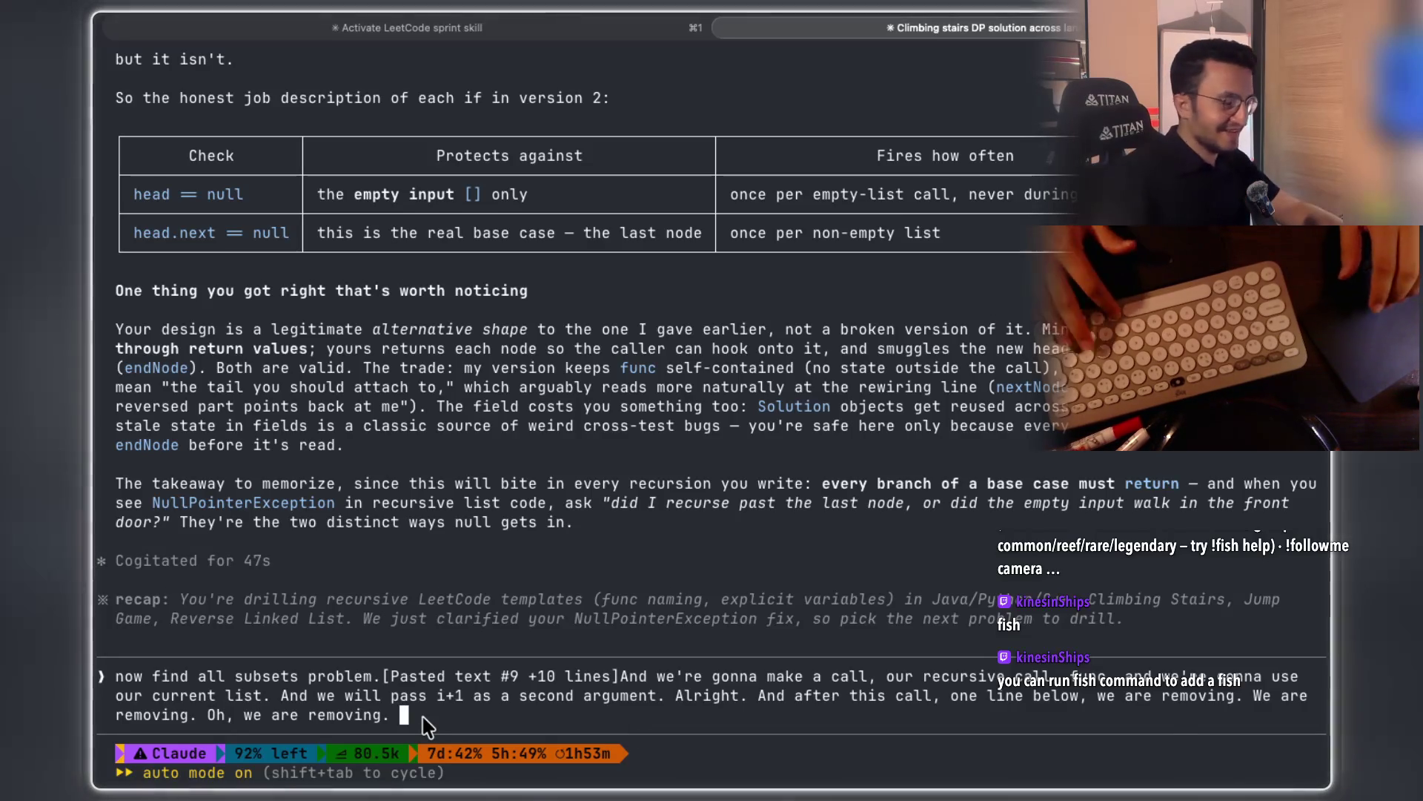
Check the handwritten pseudocode, then dictate the first sentences of the loop explanation into the prompt
key(super+Tab)
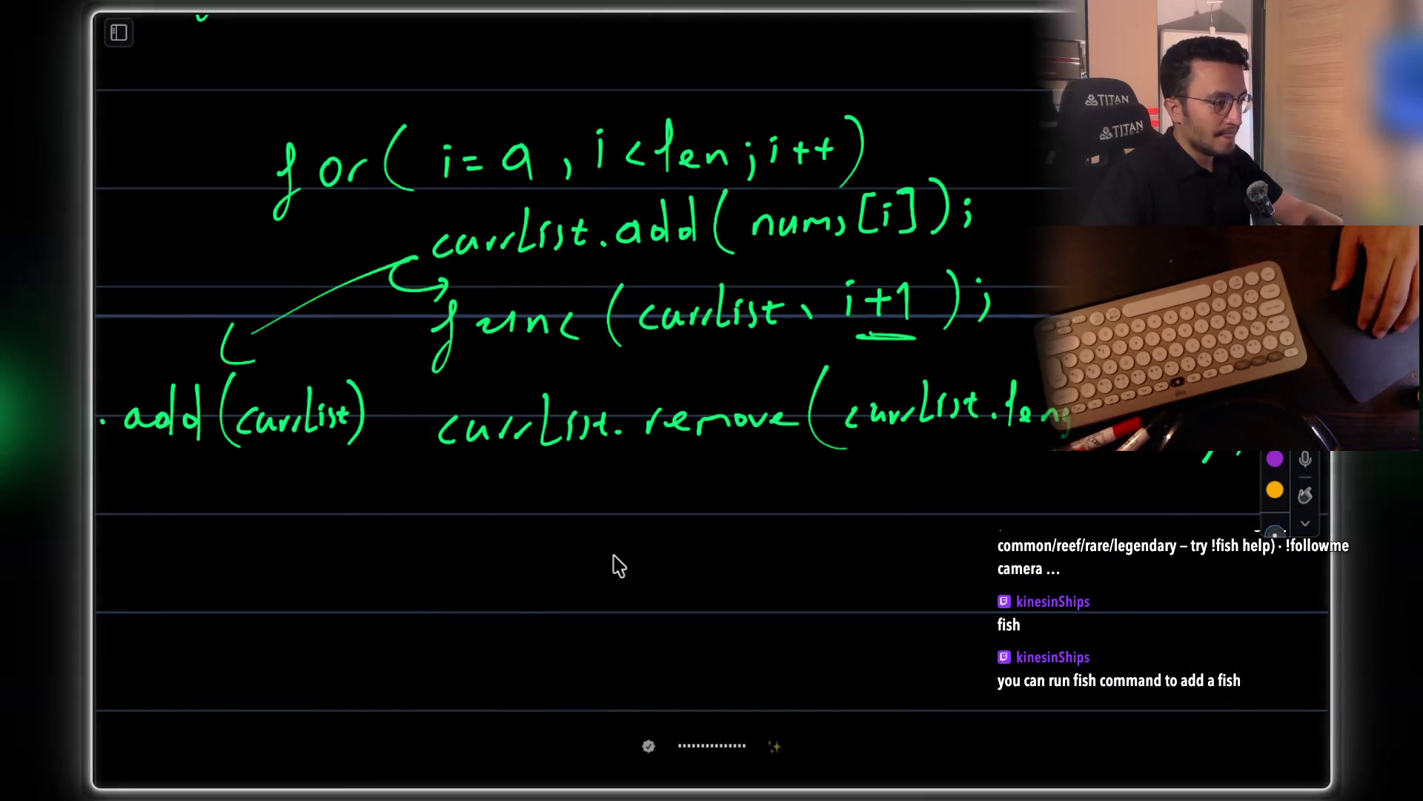
scroll(613, 566, up, 2)
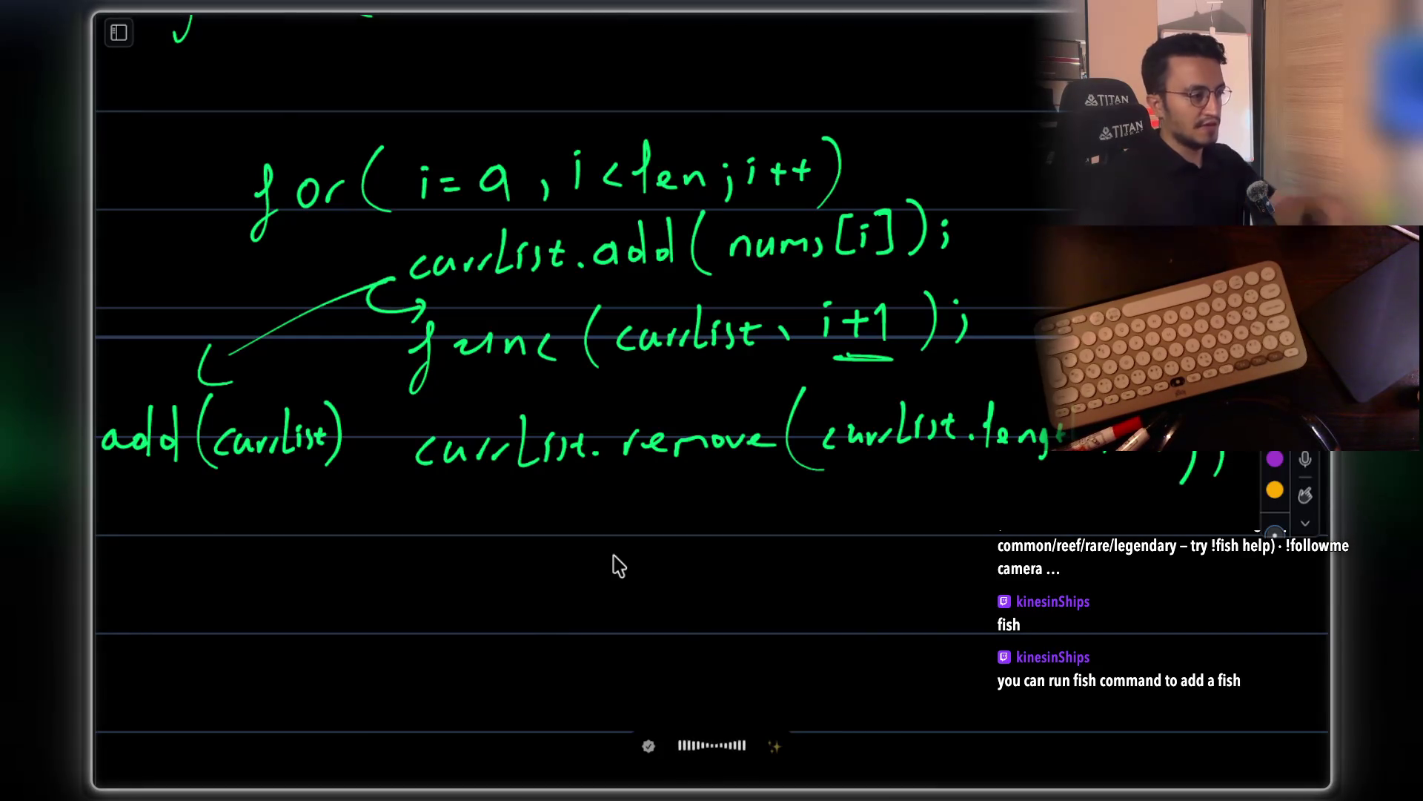
key(super+Tab)
key(alt+space)
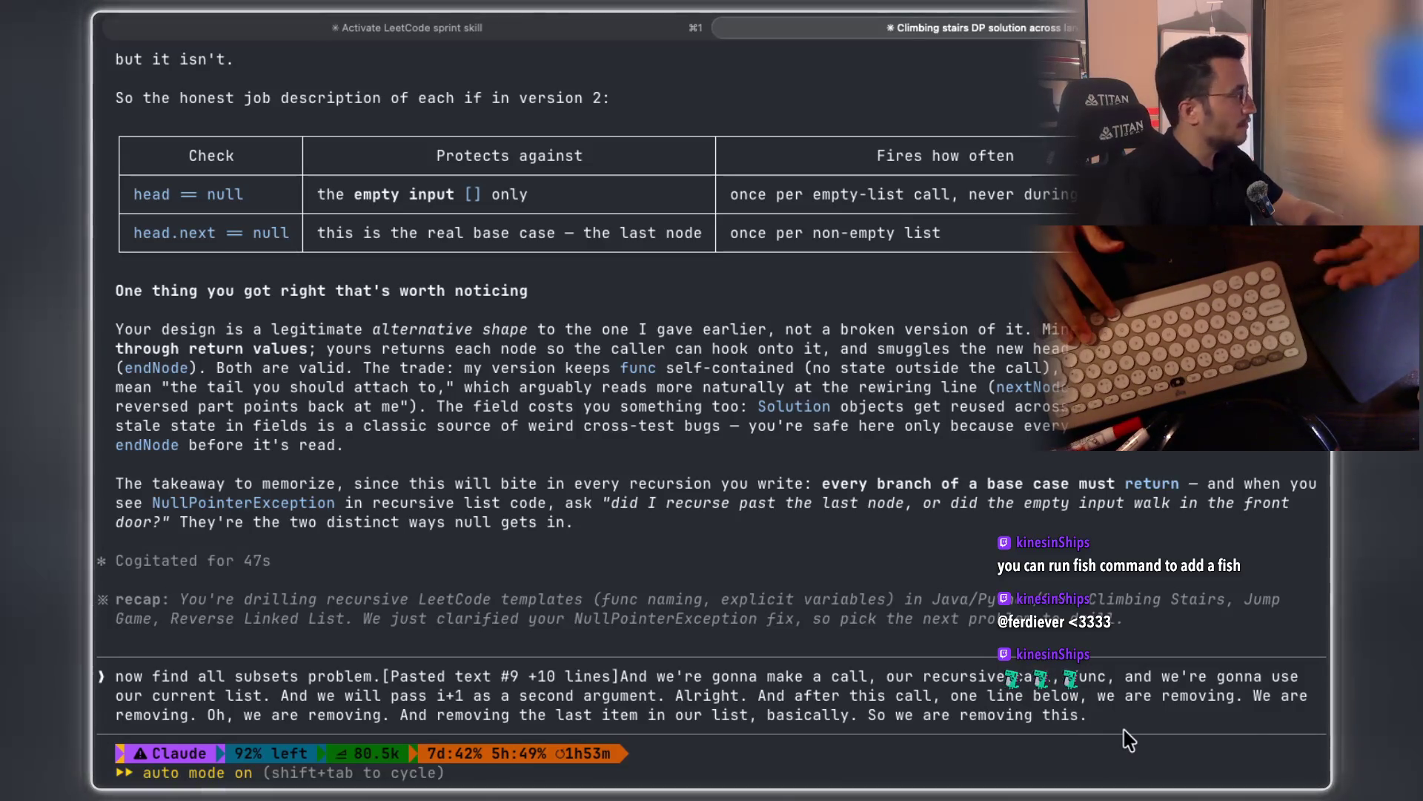
Dictate how the last item is removed and ask whether the approach checks out
key(super+Tab)
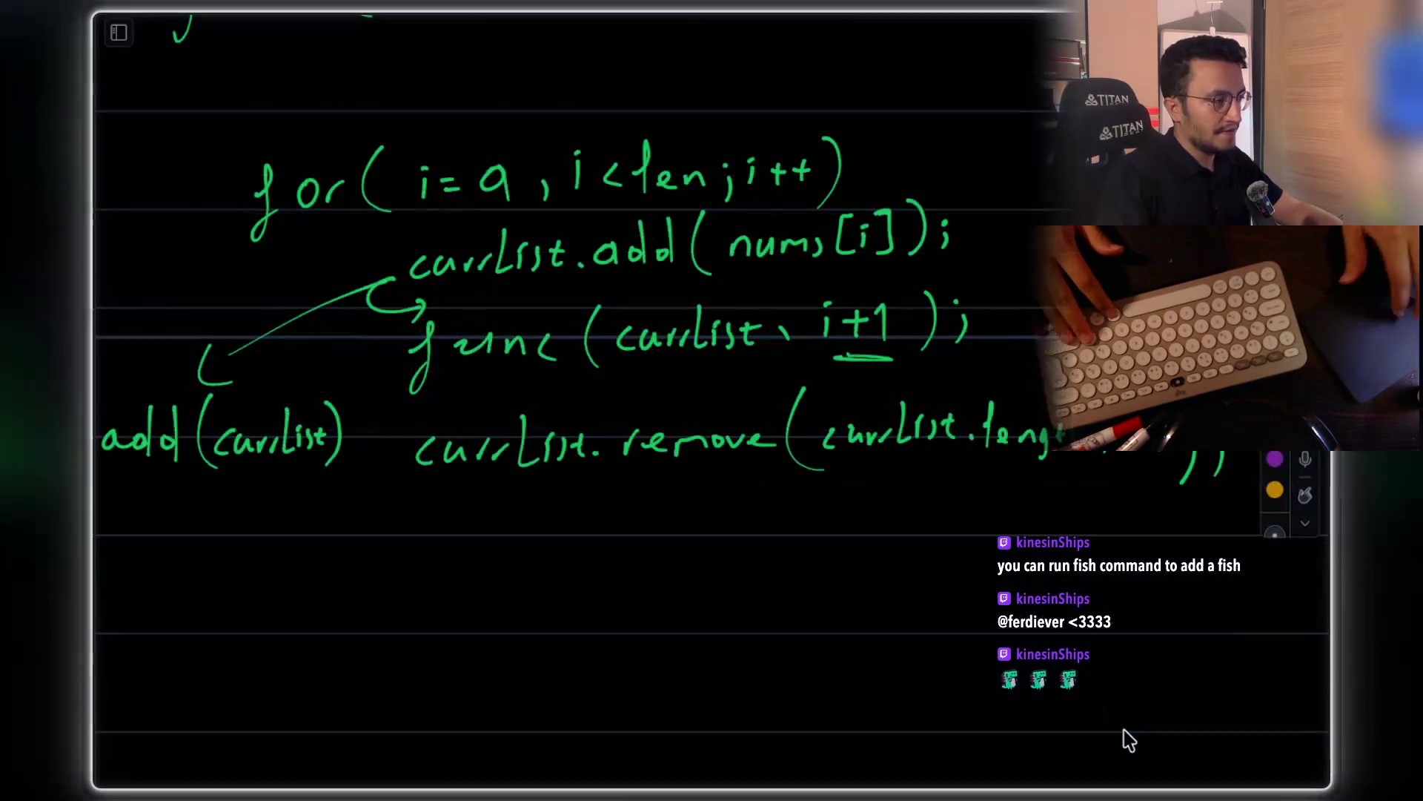
key(super+Tab)
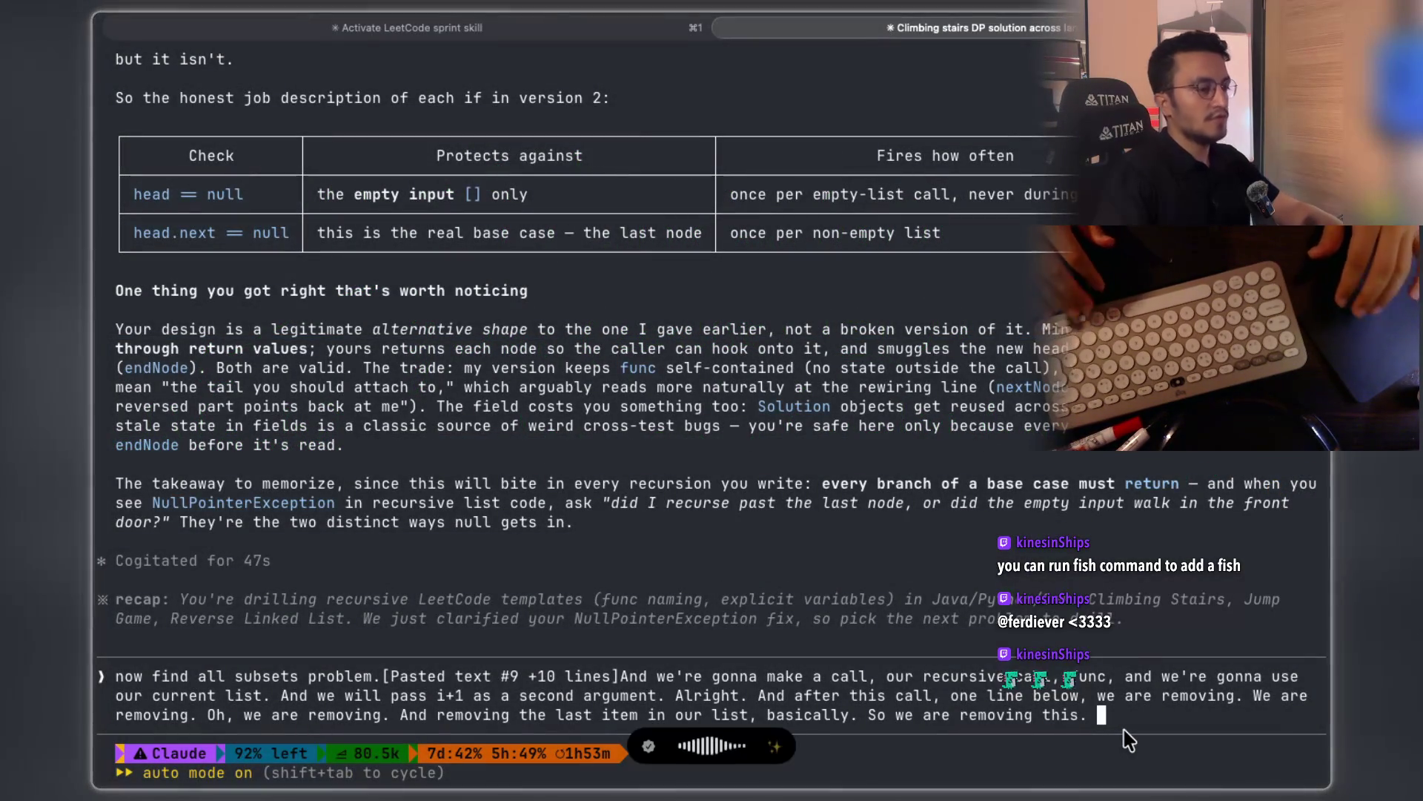
key(super+Tab)
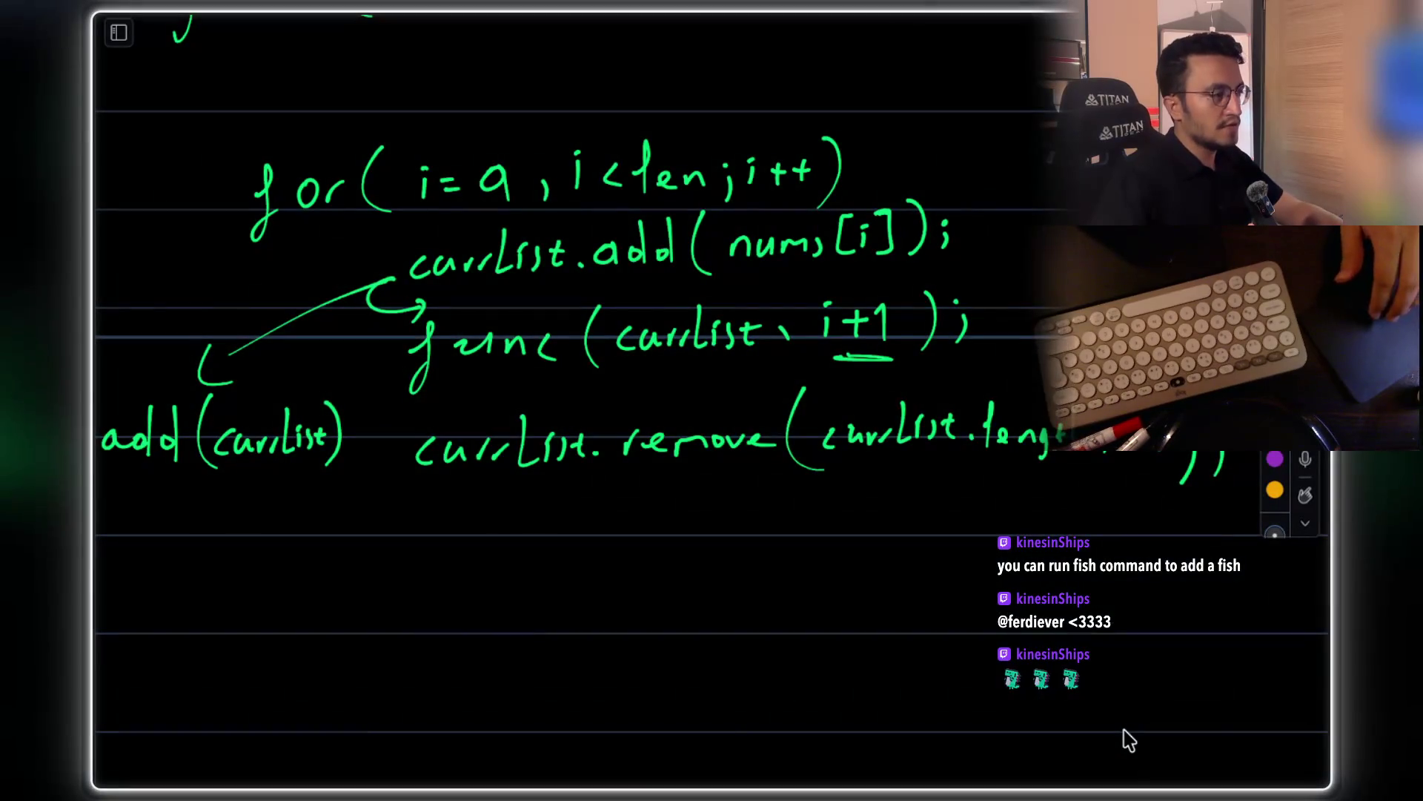
scroll(1112, 731, up, 5)
scroll(792, 534, up, 3)
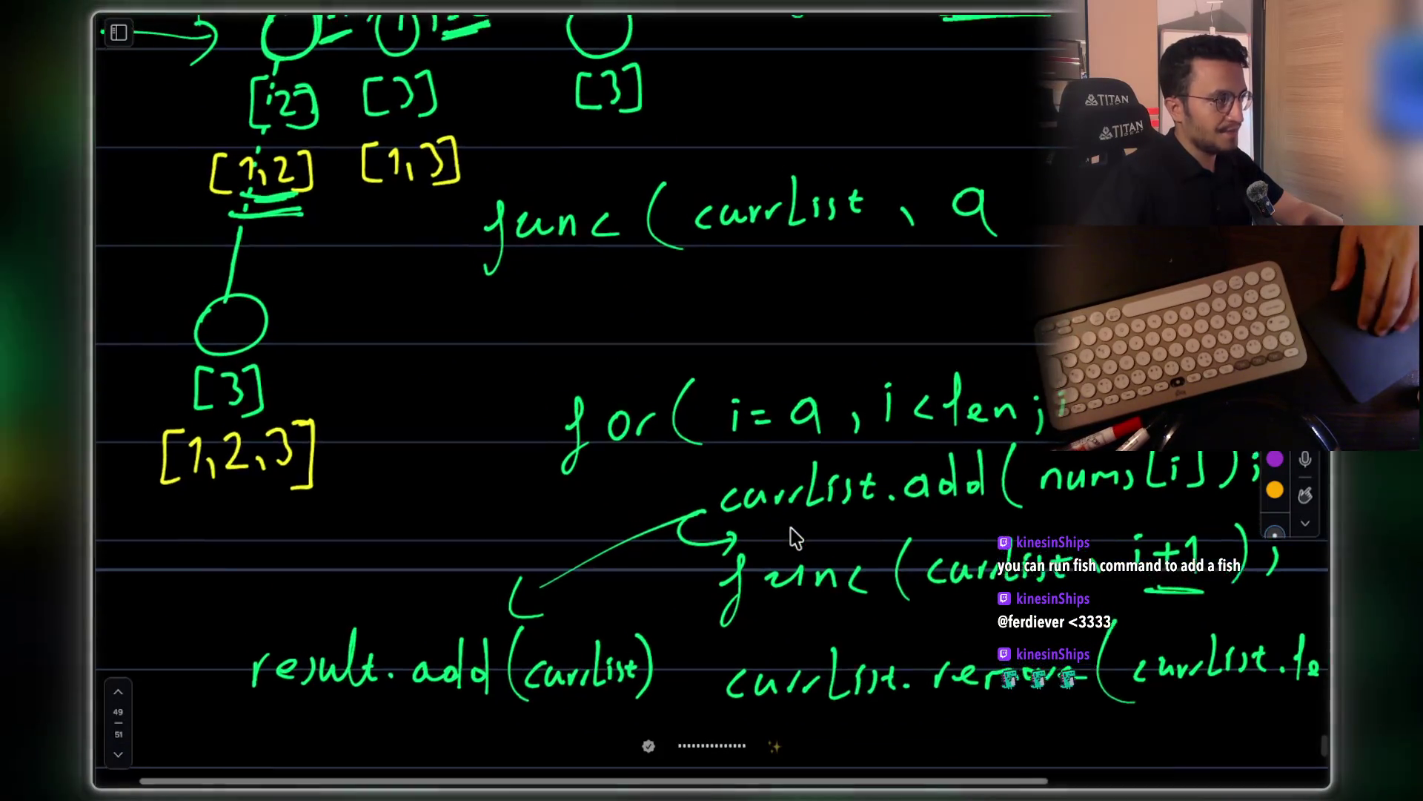
scroll(792, 535, up, 5)
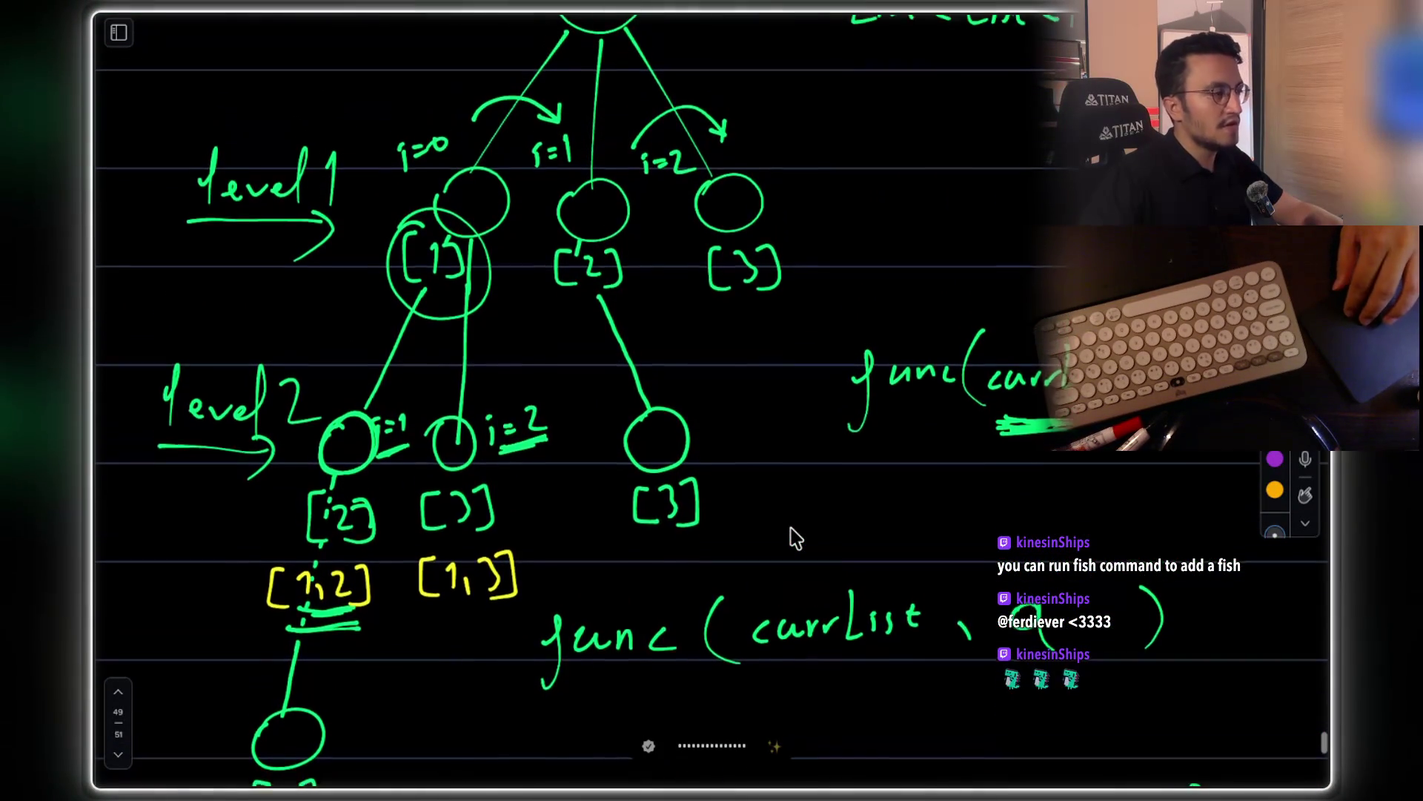
scroll(792, 535, down, 5)
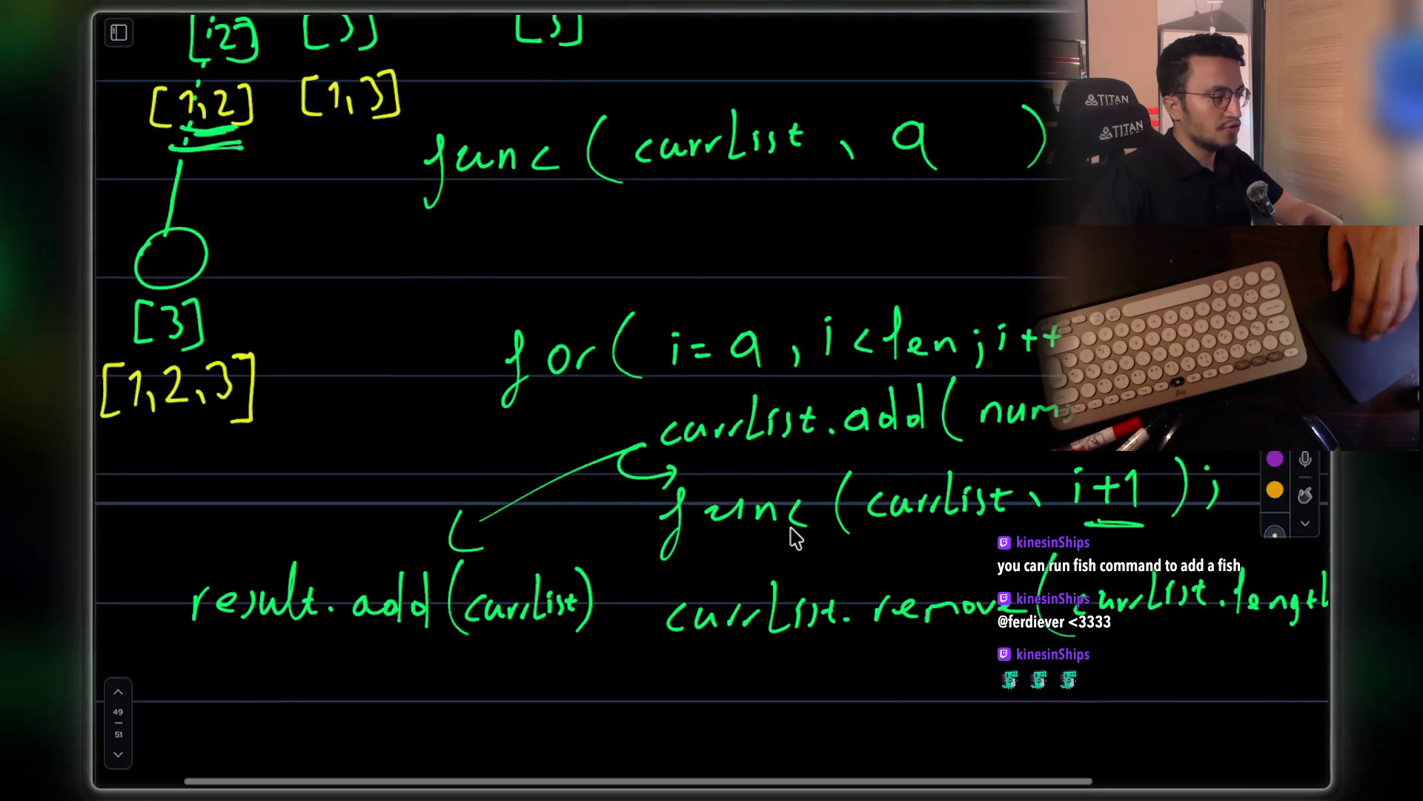
key(super+Tab)
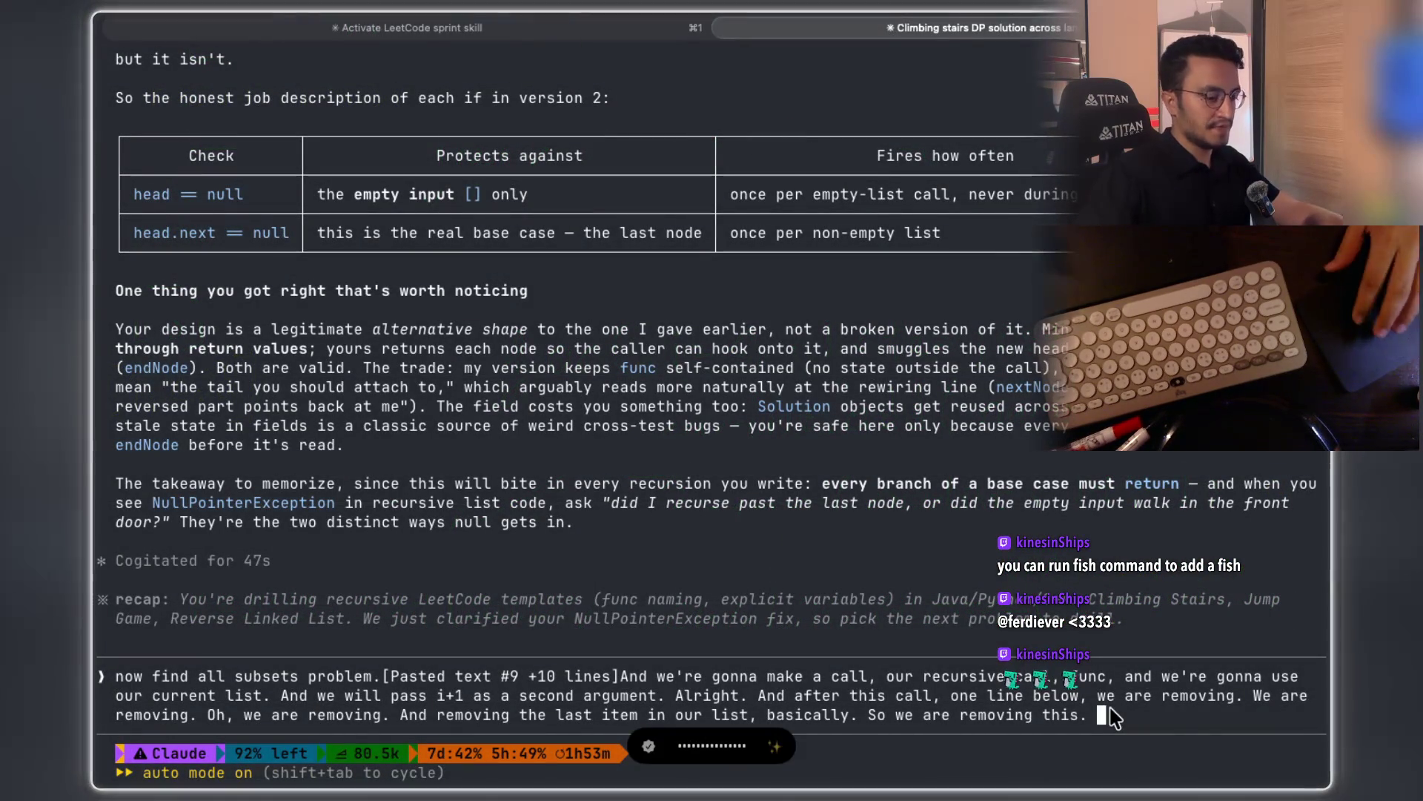
key(alt+space)
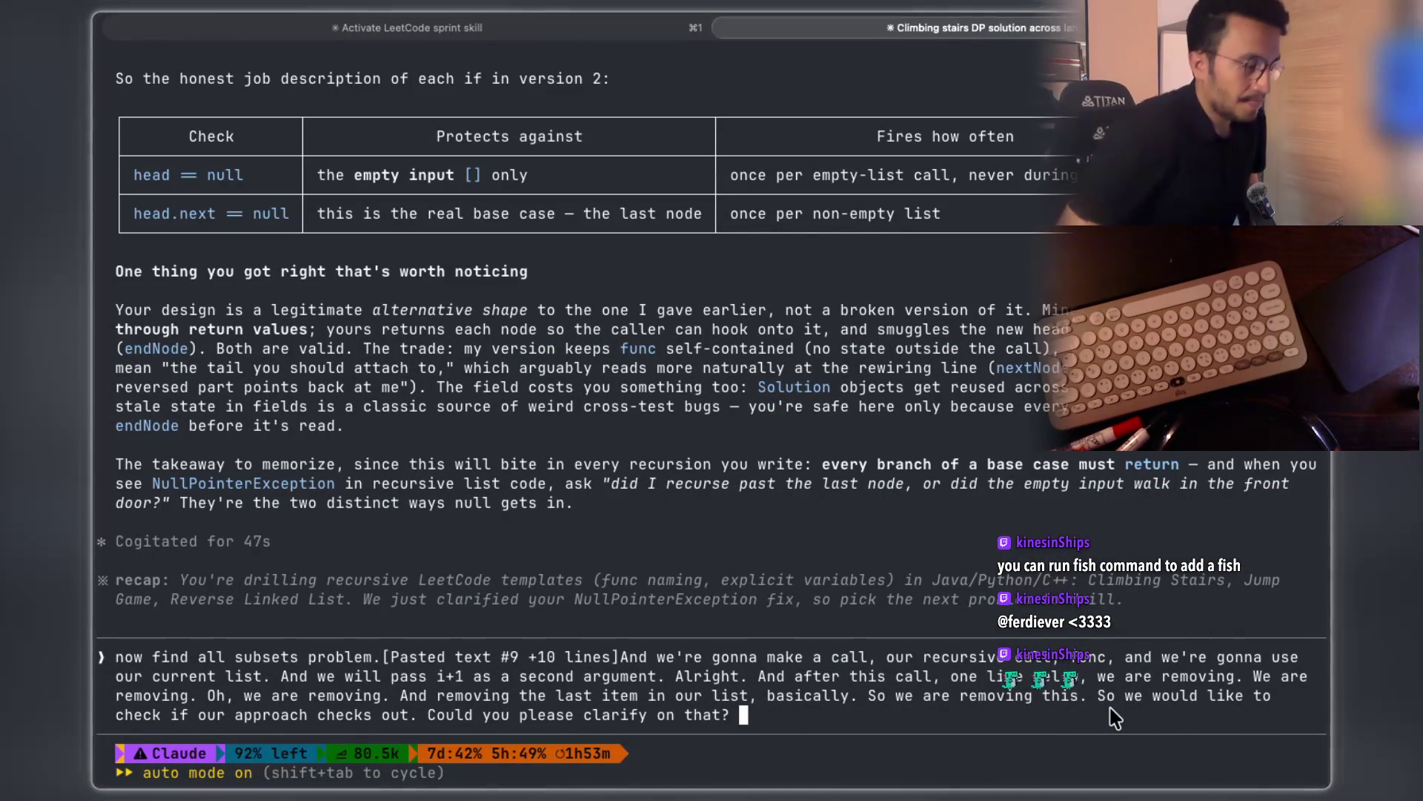
Submit the subsets loop explanation and get Claude's reply flagging Trap 1: add a copy of currList
key(Return)
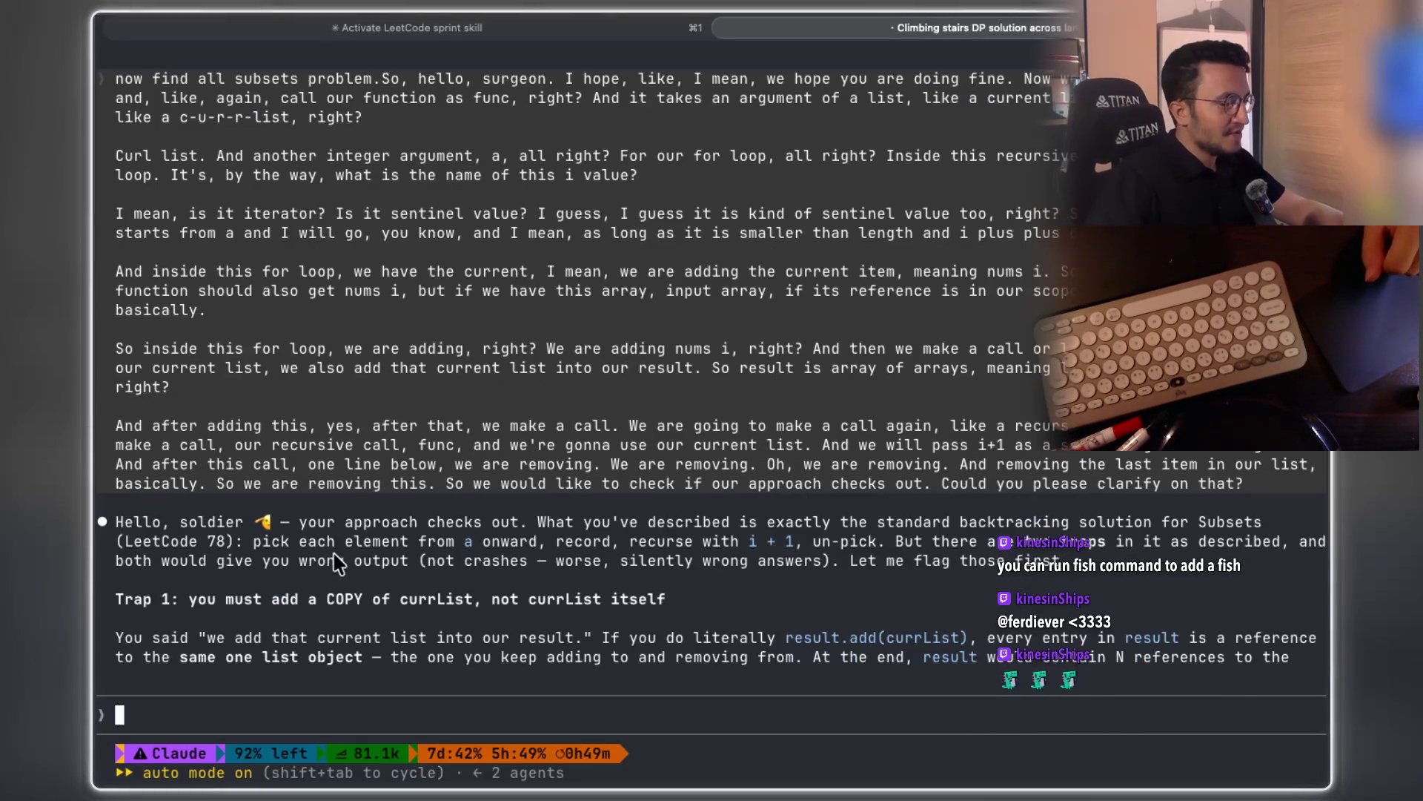
Copy the reply's algorithm summary, 'wrong output', 'silently wrong answers' and the Trap 1 COPY-of-currList heading
drag(586, 523, 623, 523)
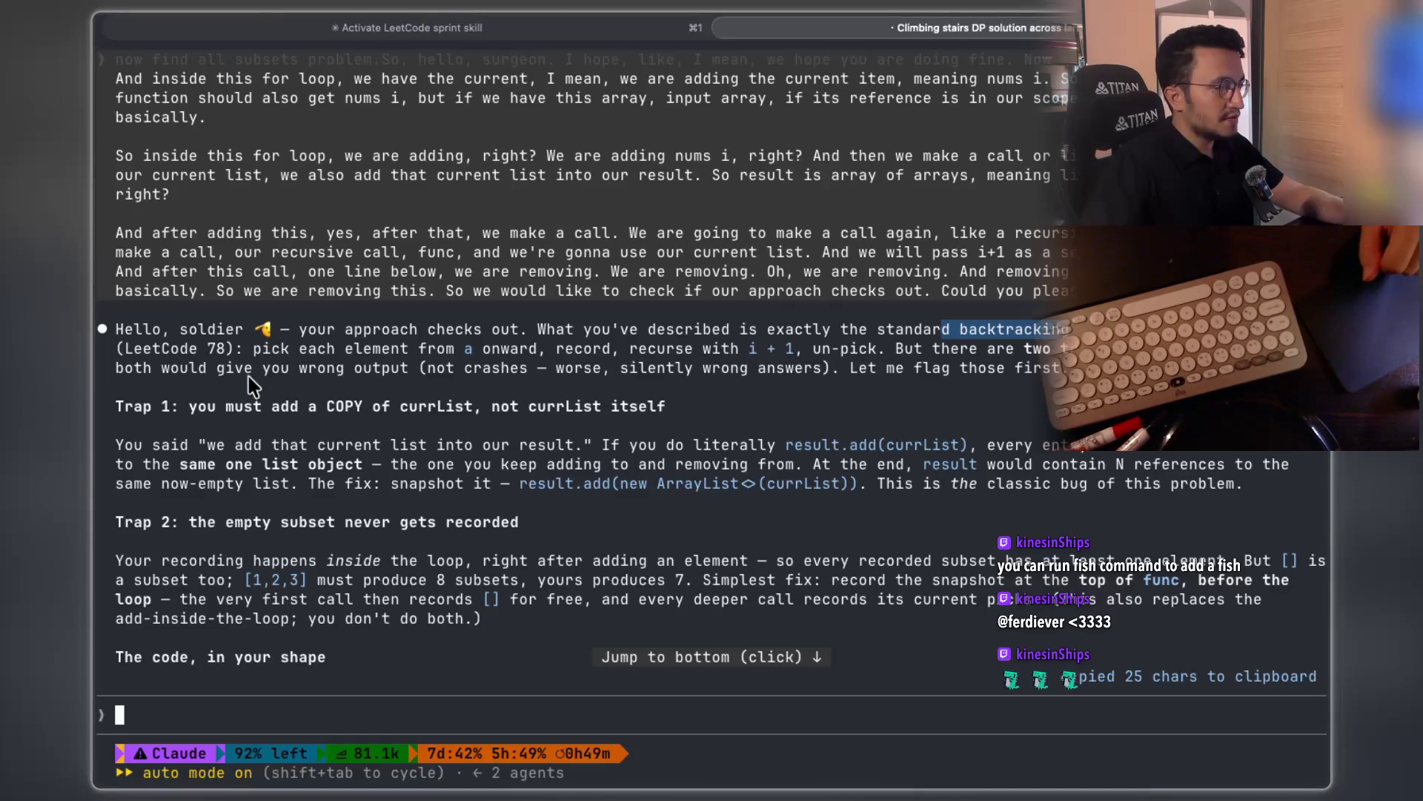
mouse_move(254, 348)
mouse_down()
mouse_move(1060, 359)
mouse_move(1075, 406)
mouse_up()
double_click(775, 407)
drag(154, 407, 721, 412)
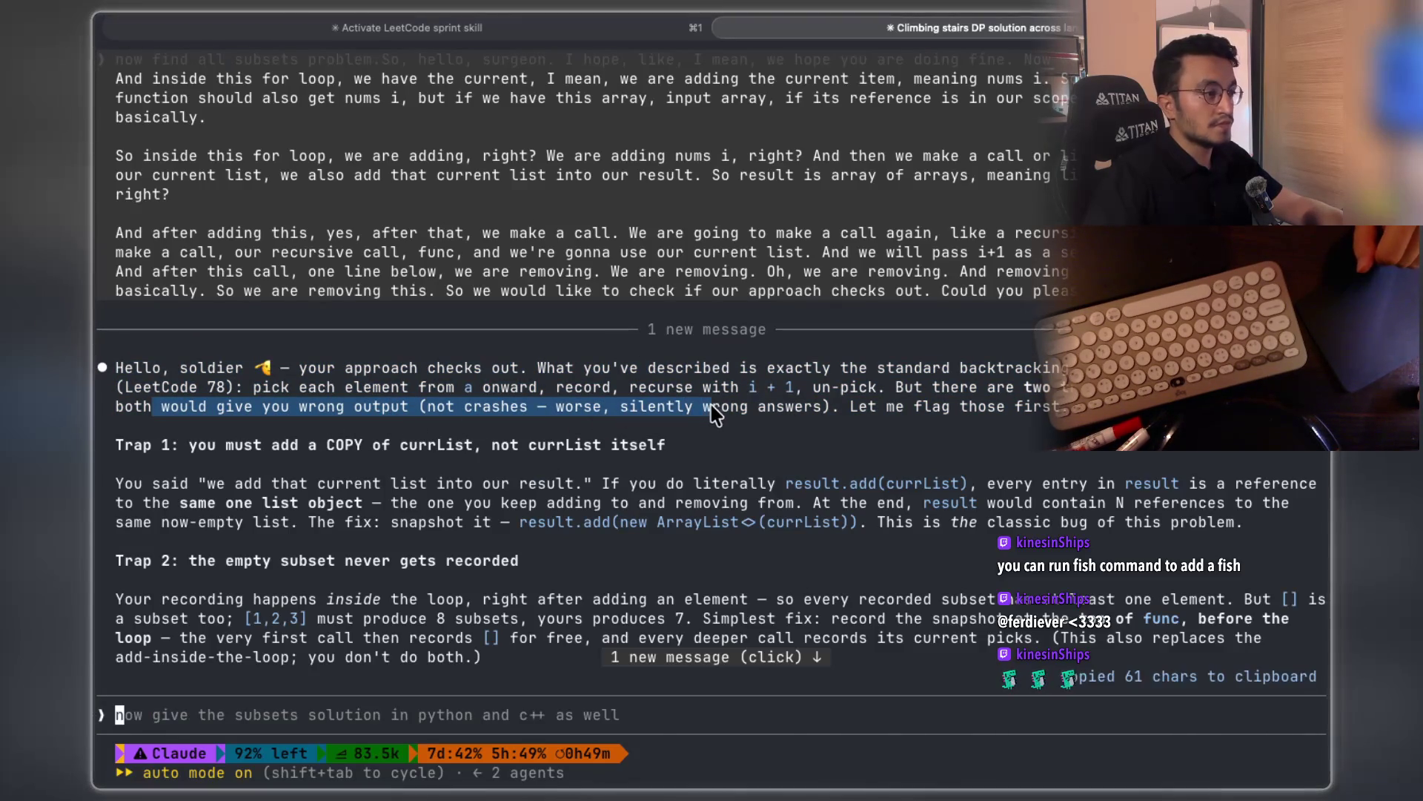
drag(519, 417, 463, 416)
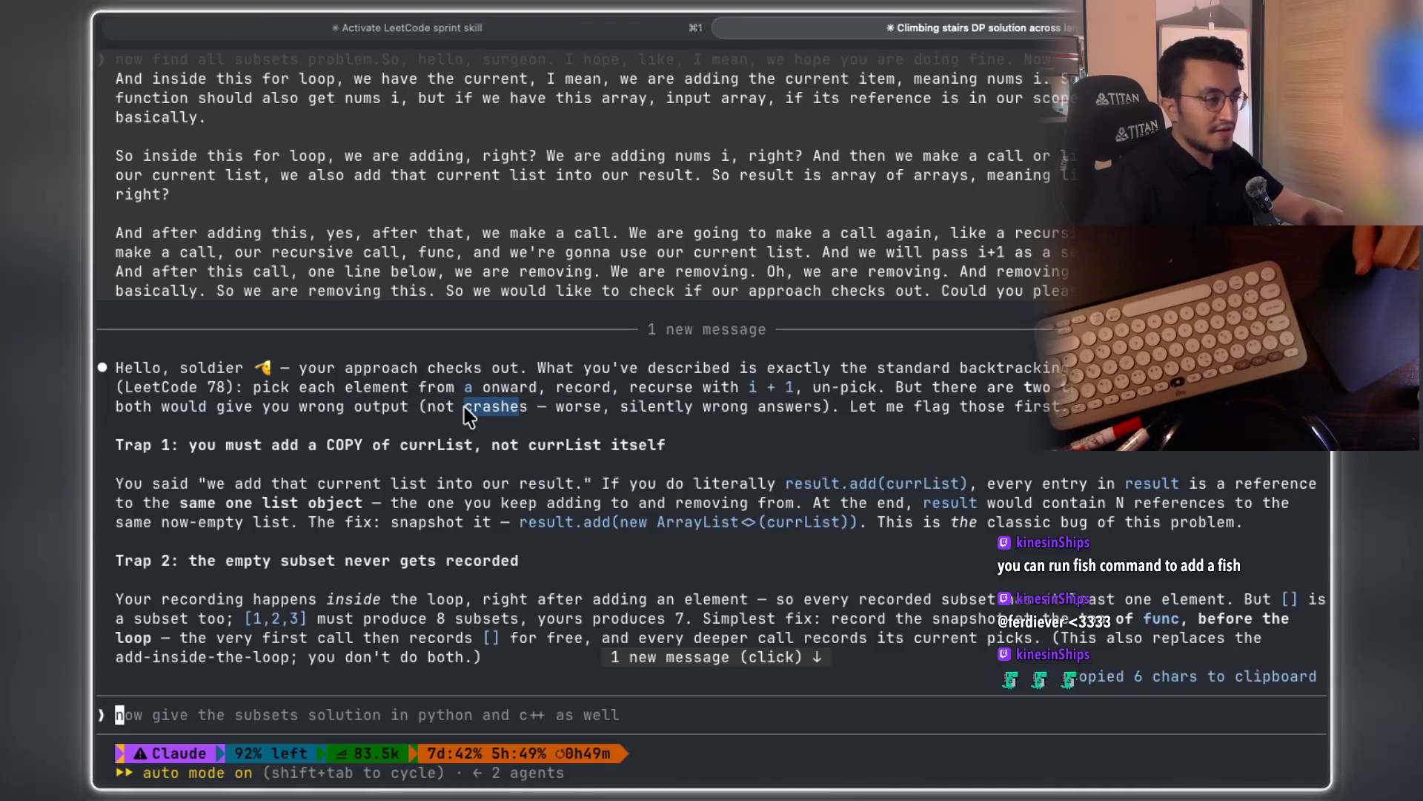
drag(561, 418, 832, 417)
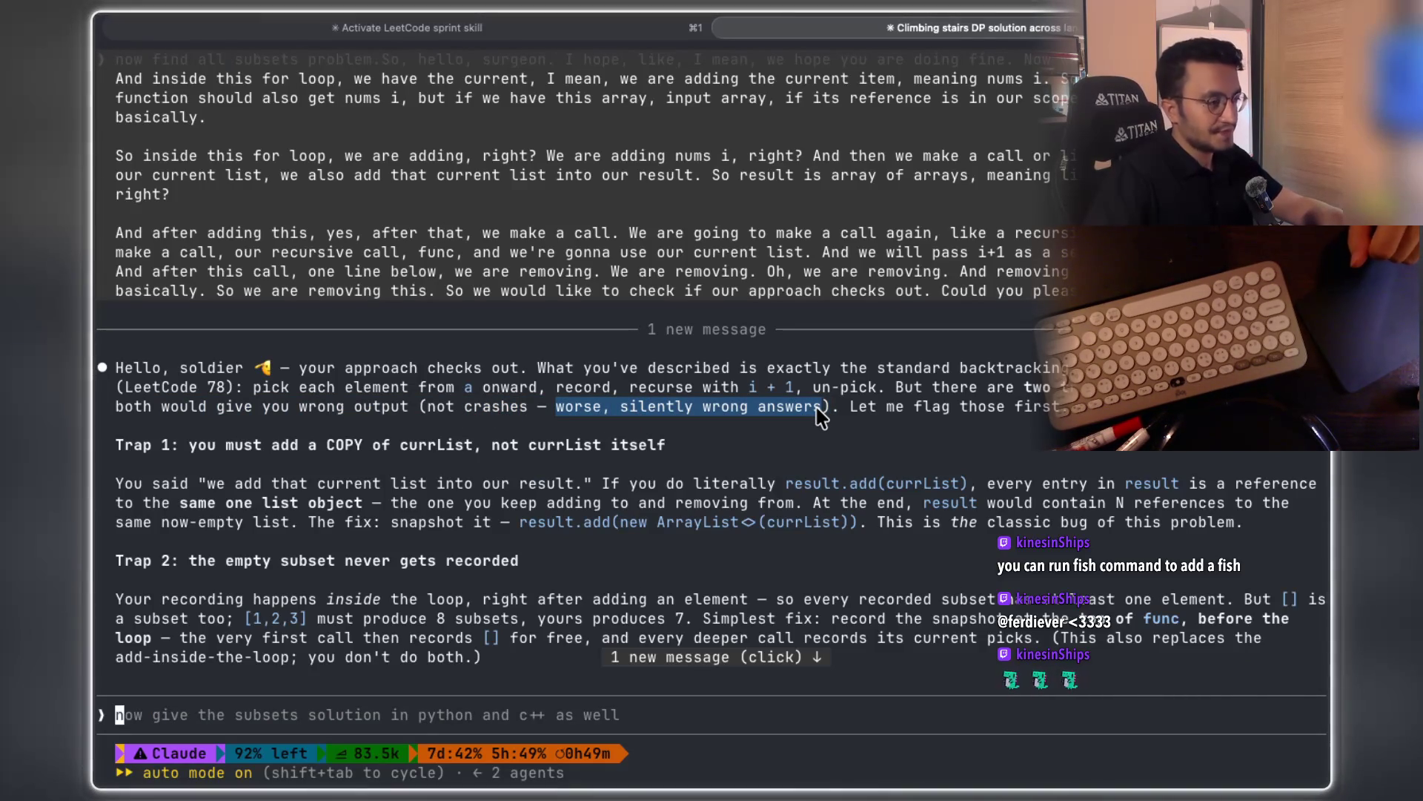
drag(820, 418, 1061, 414)
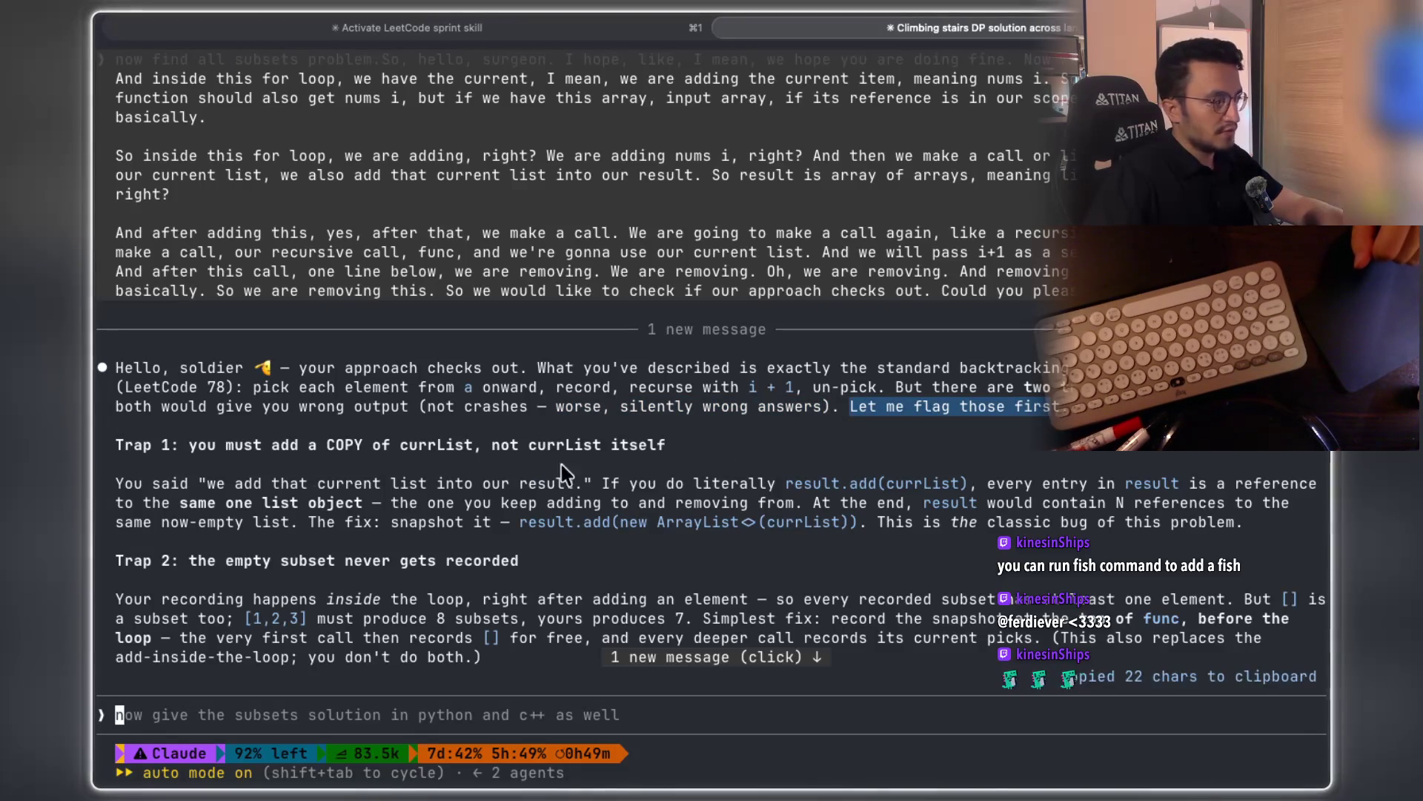
mouse_move(256, 447)
mouse_down()
mouse_move(493, 465)
mouse_move(591, 452)
mouse_up()
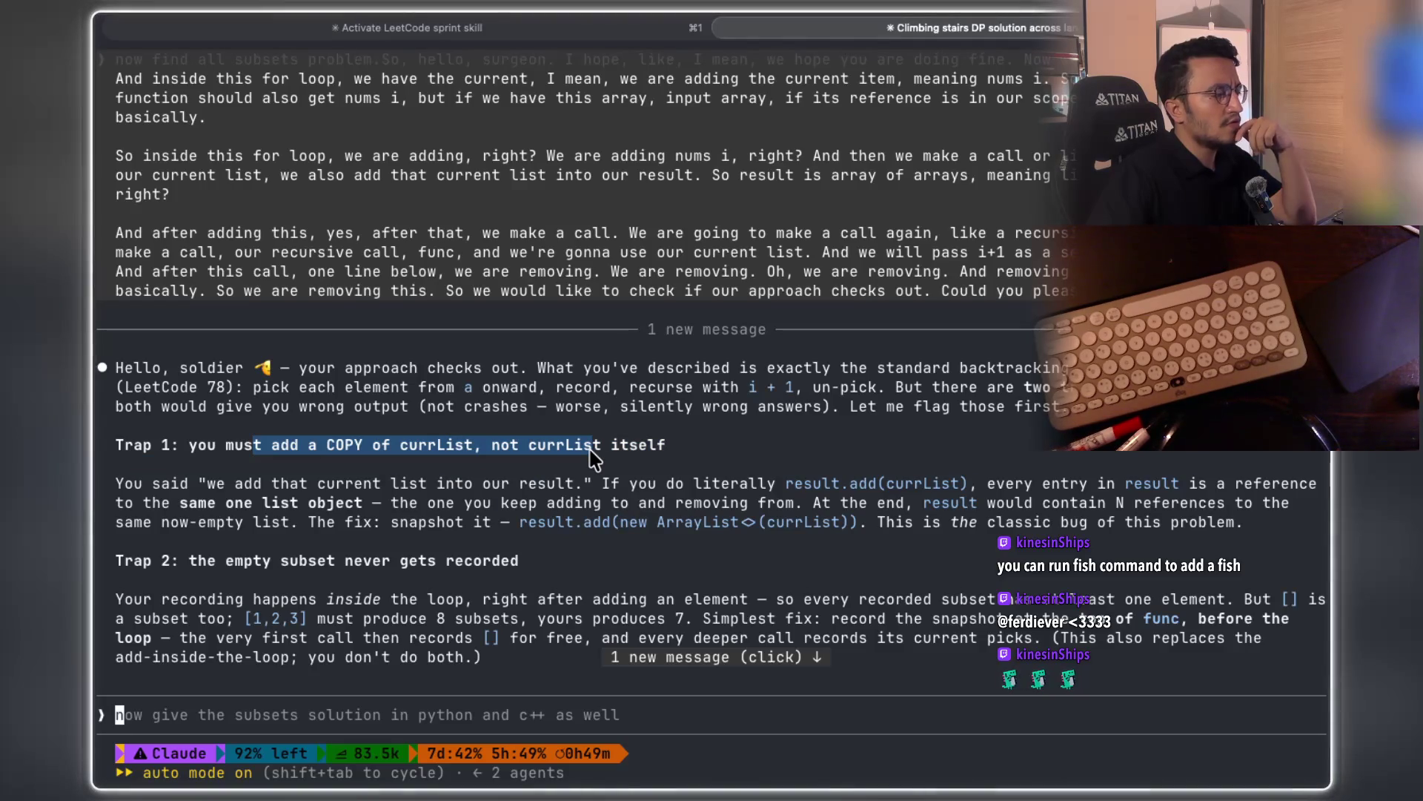
drag(591, 454, 652, 455)
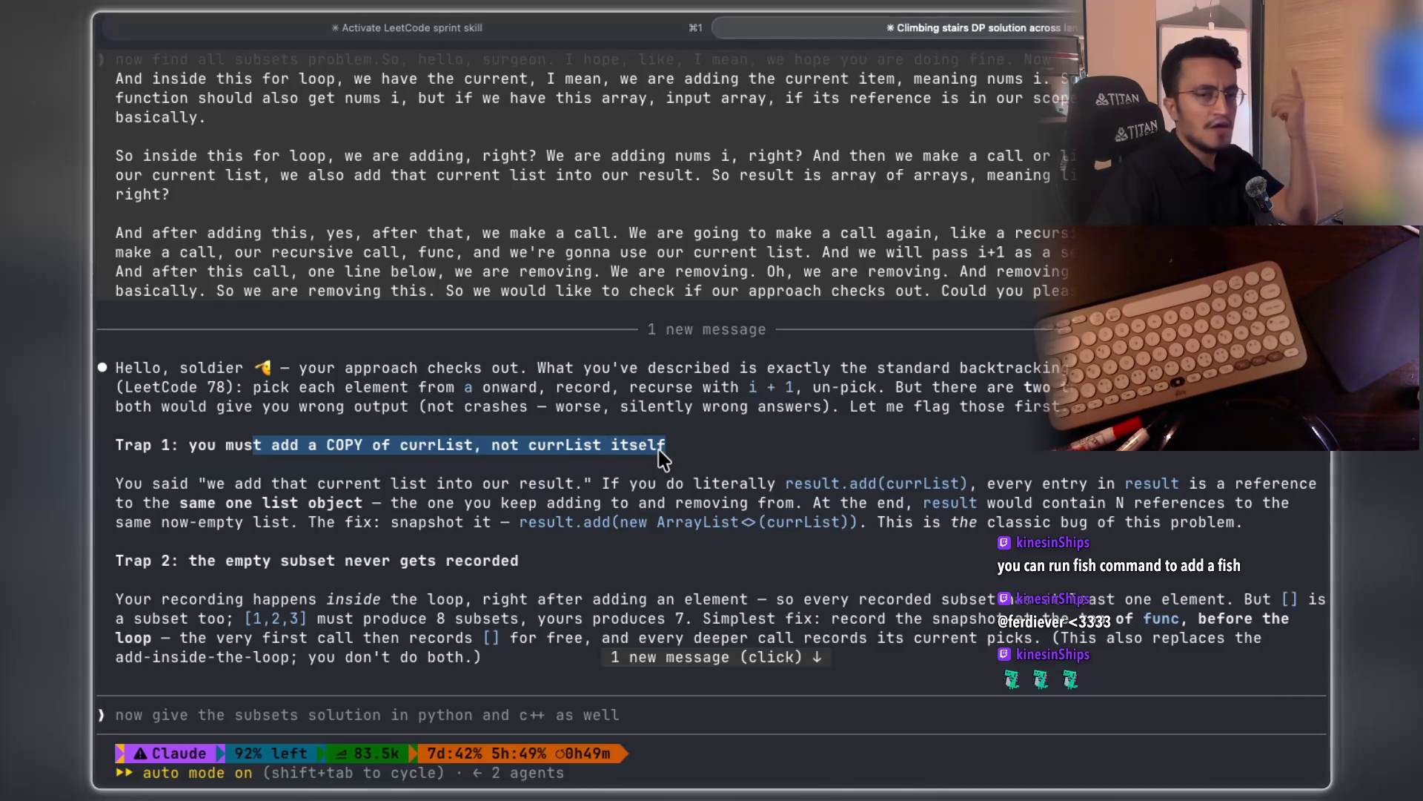
drag(662, 460, 662, 460)
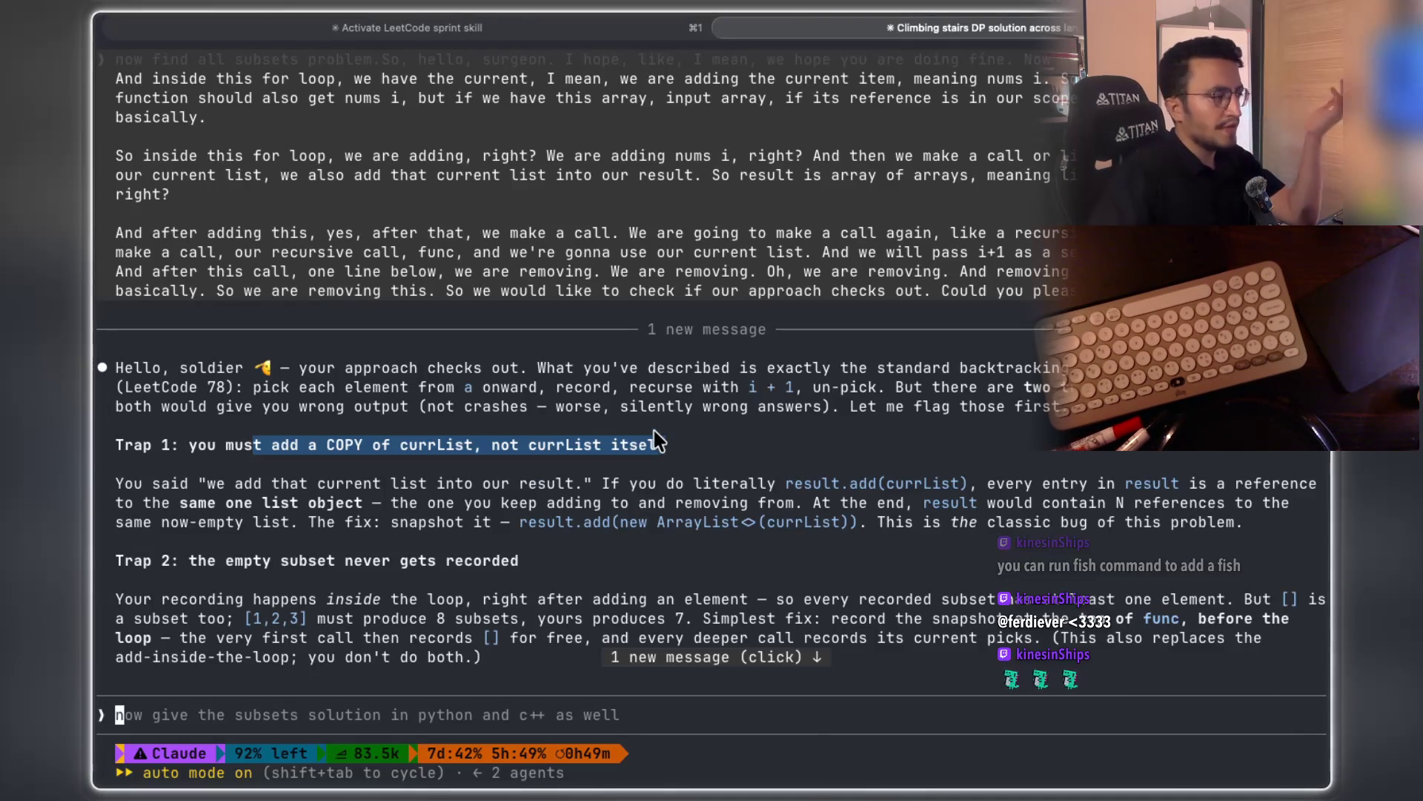
Copy the sentence about adding the same list object you keep adding to and removing from
mouse_move(213, 489)
mouse_down()
mouse_move(1001, 508)
mouse_move(1053, 491)
mouse_move(1179, 493)
mouse_up()
drag(234, 505, 281, 508)
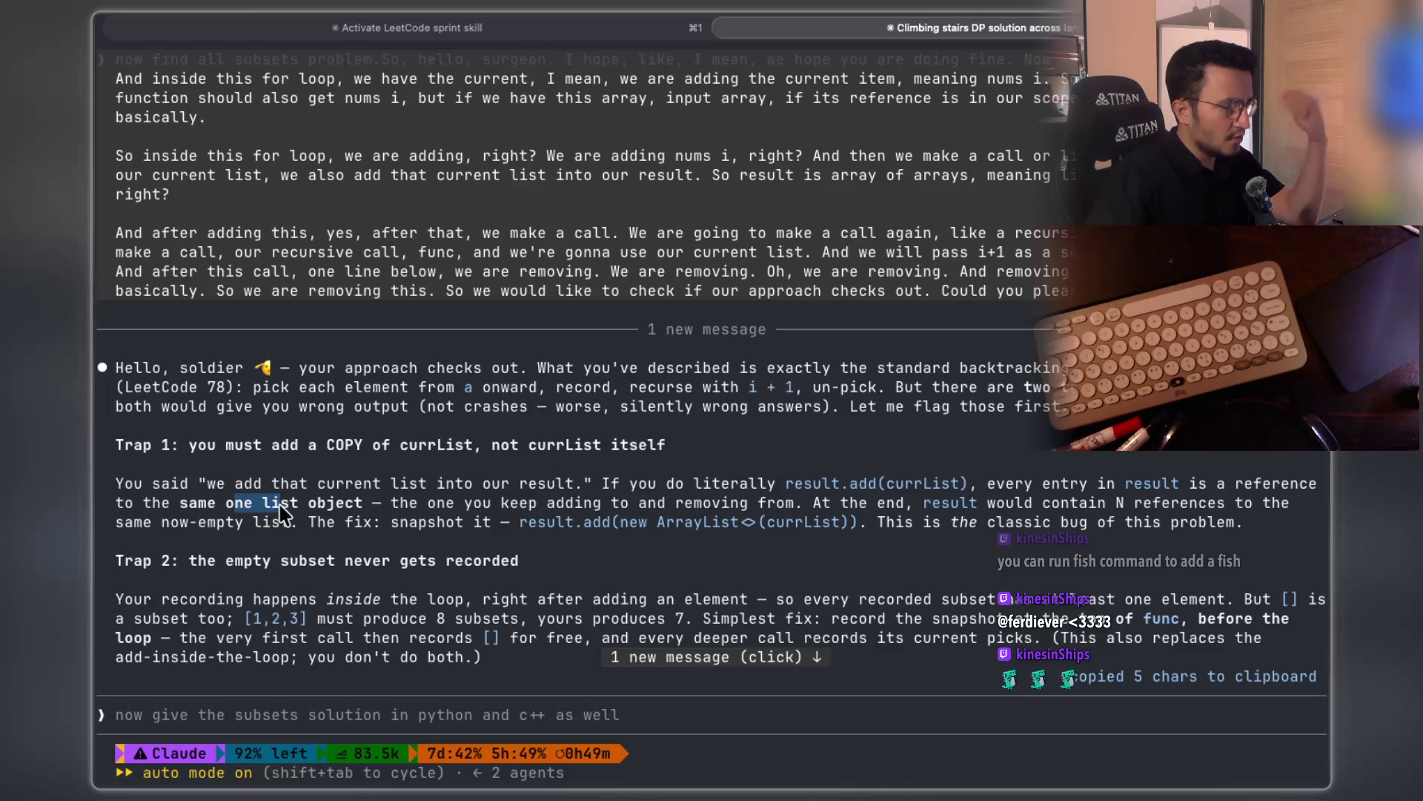
drag(429, 505, 783, 513)
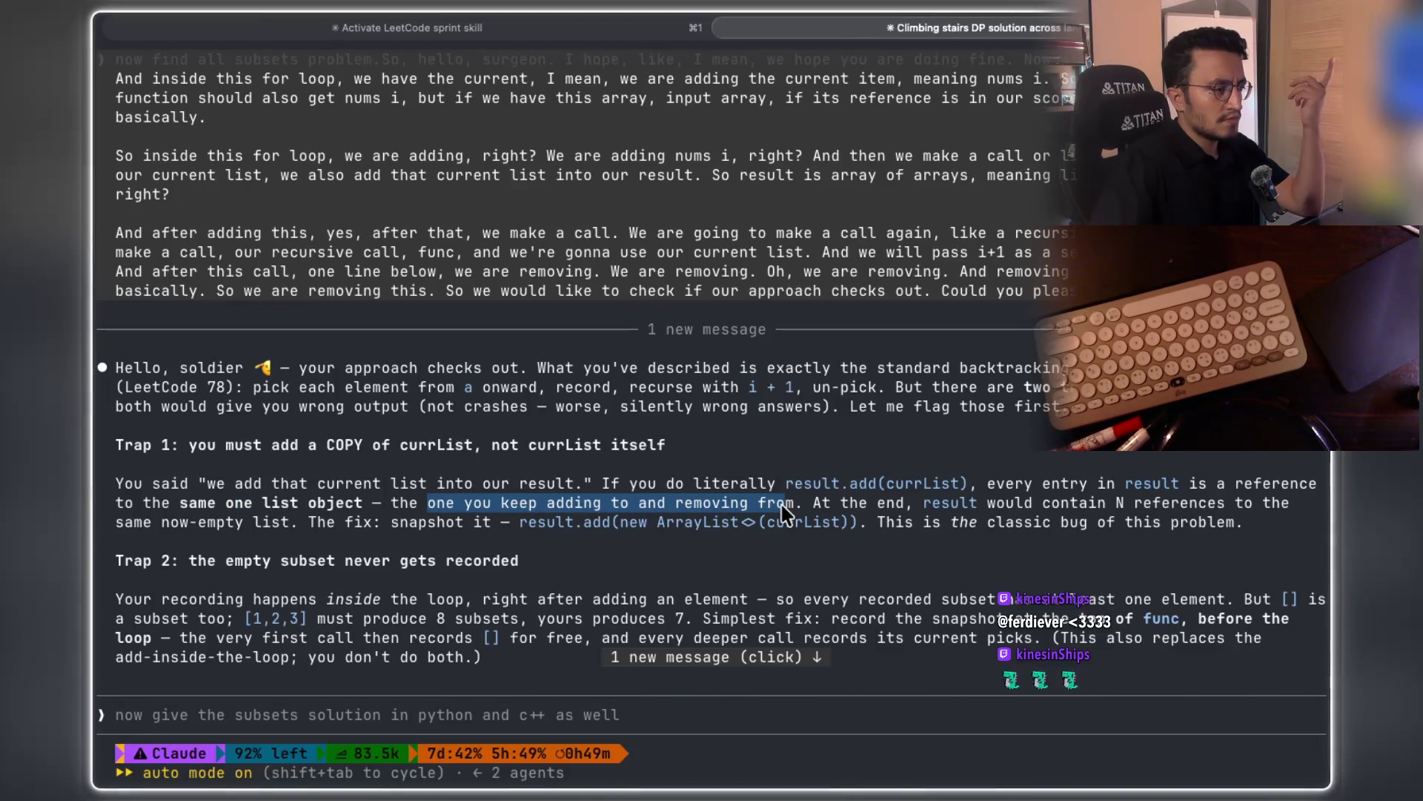
drag(783, 512, 783, 512)
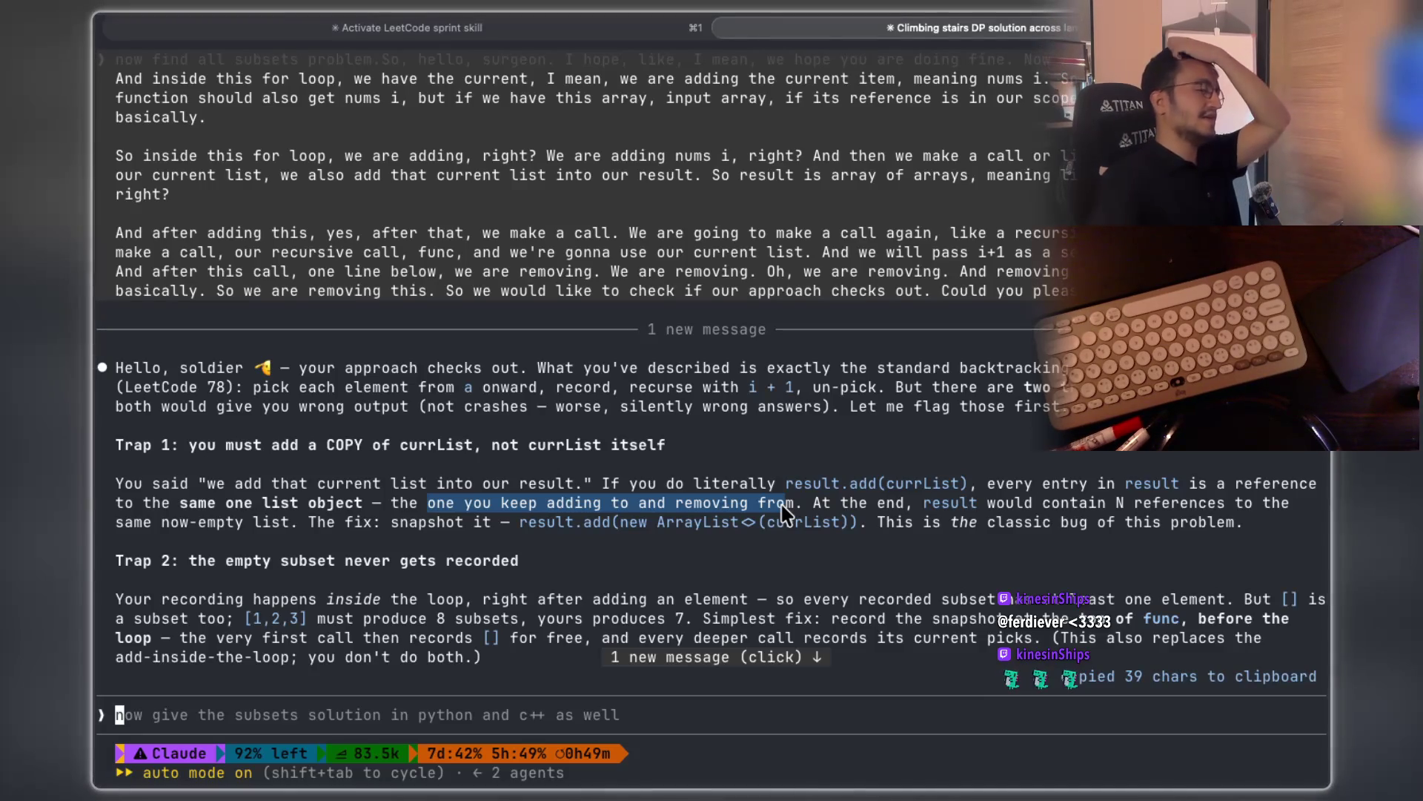
click(749, 548)
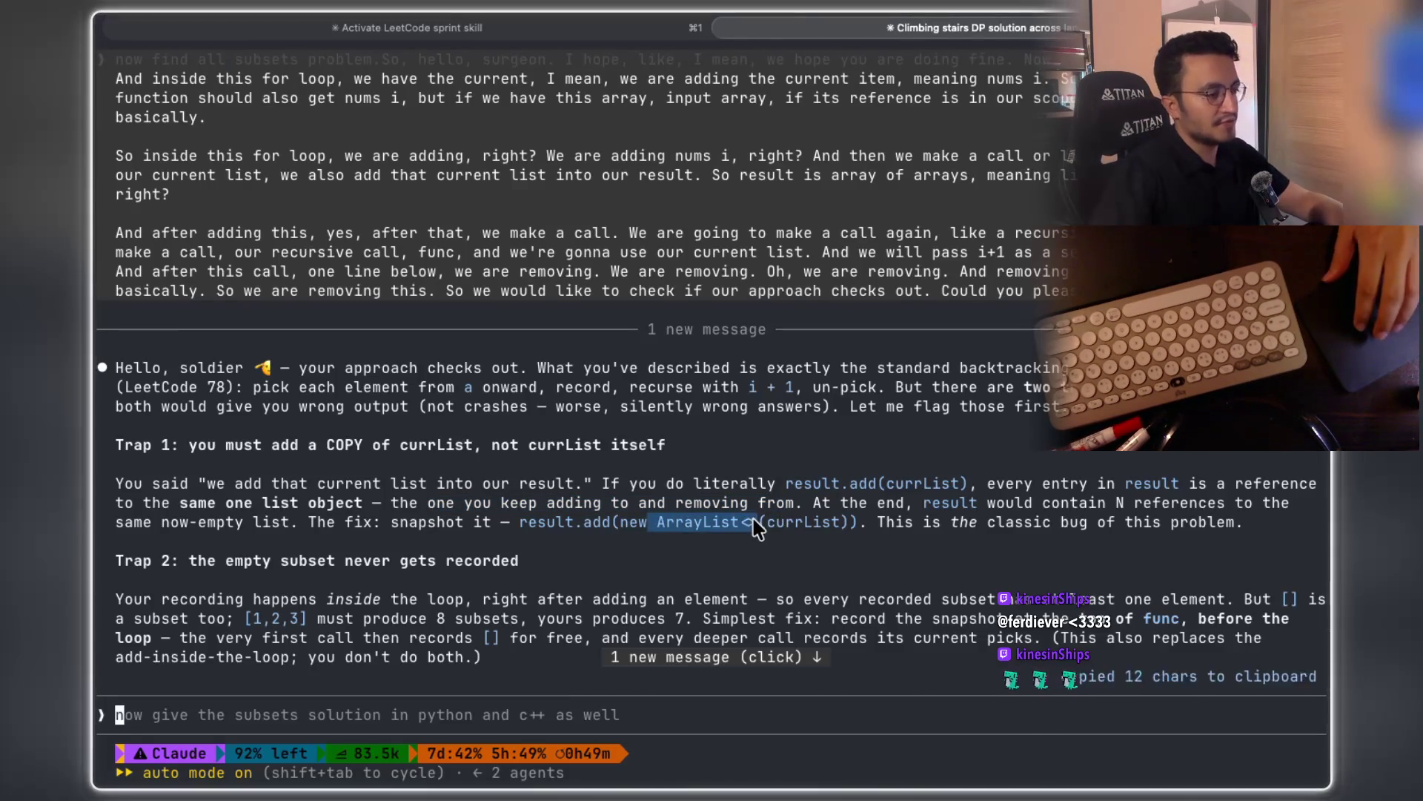
key(super+Tab)
Underline currList in result.add(currList) and in func(currList, a), then begin a new func below
scroll(853, 482, down, 3)
scroll(871, 493, left, 5)
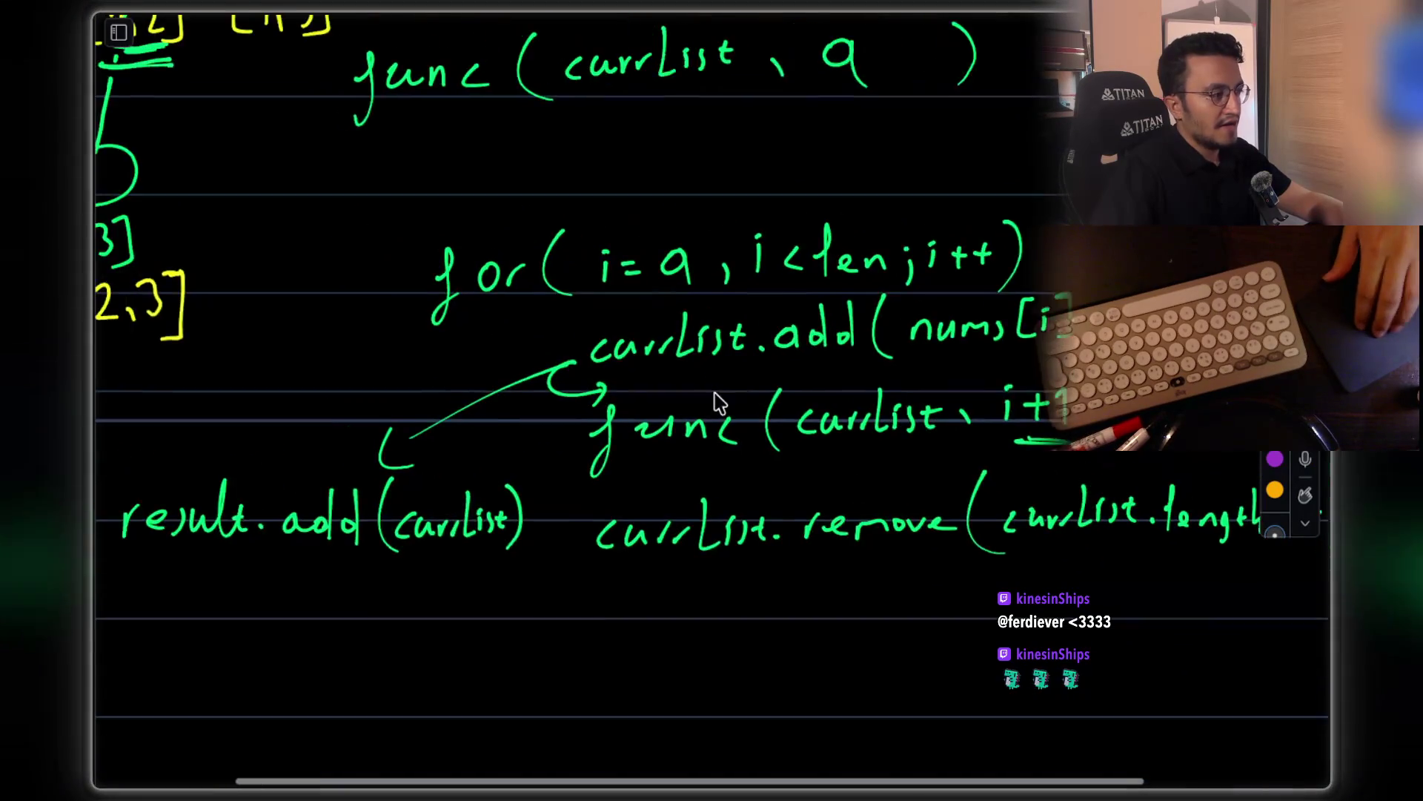
scroll(440, 526, right, 1)
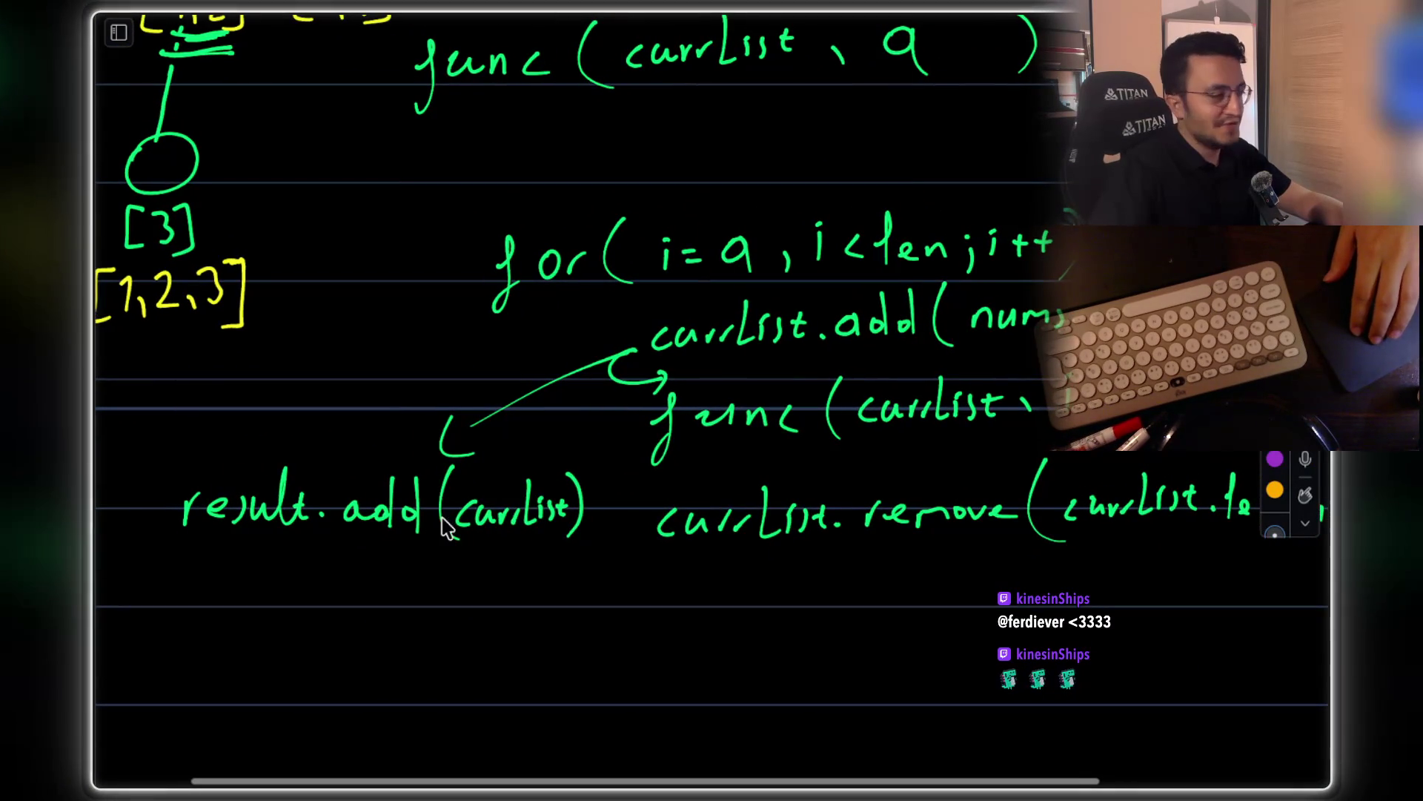
drag(485, 539, 570, 541)
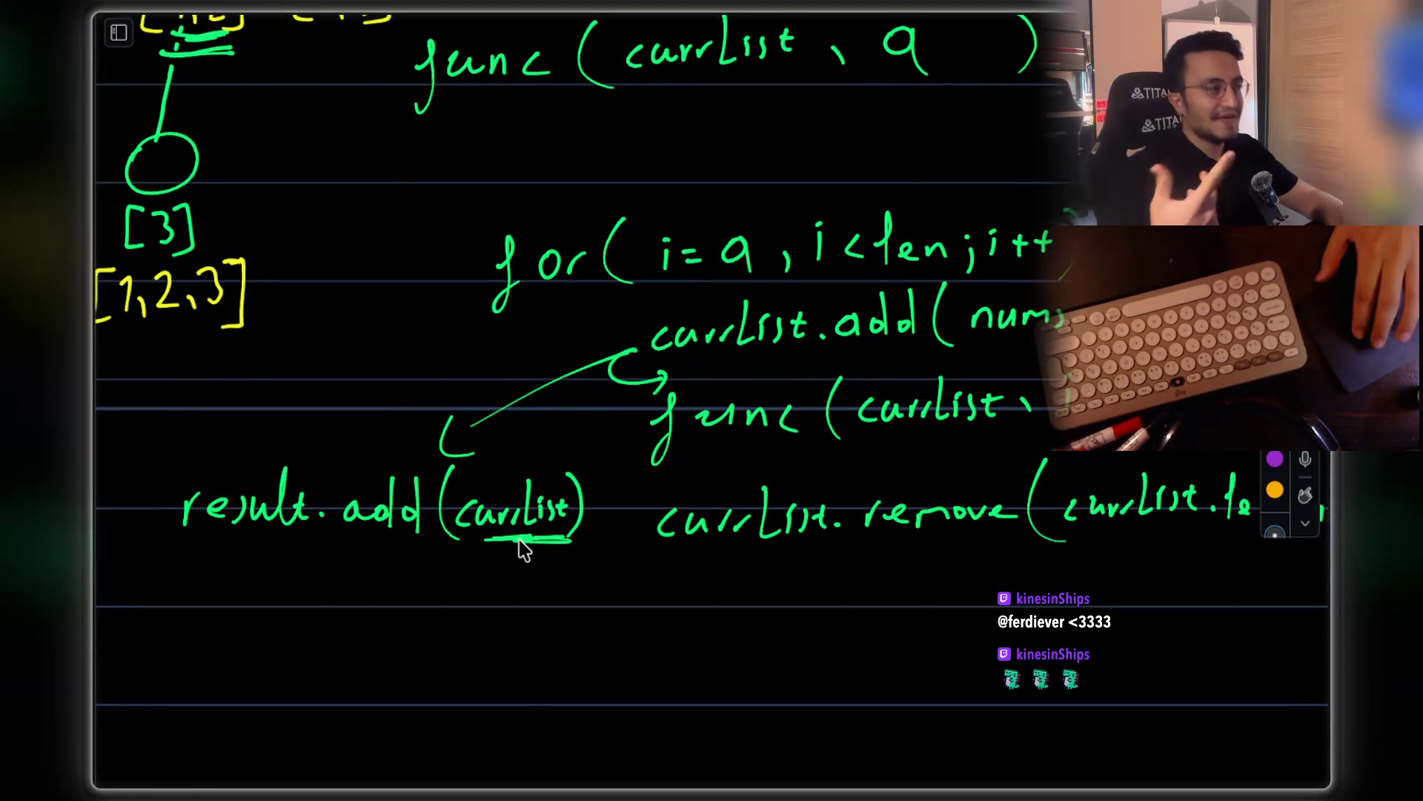
scroll(522, 549, up, 5)
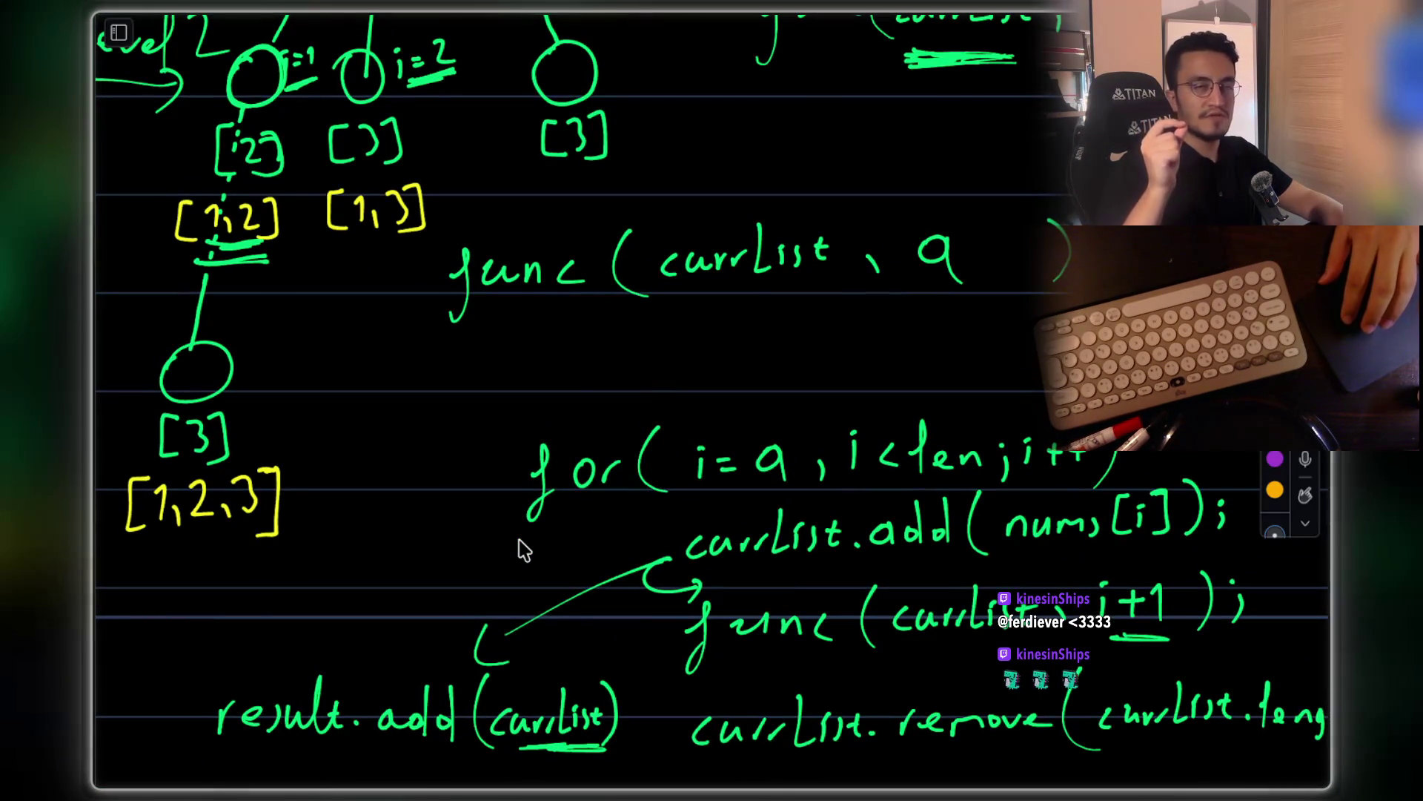
scroll(522, 548, up, 2)
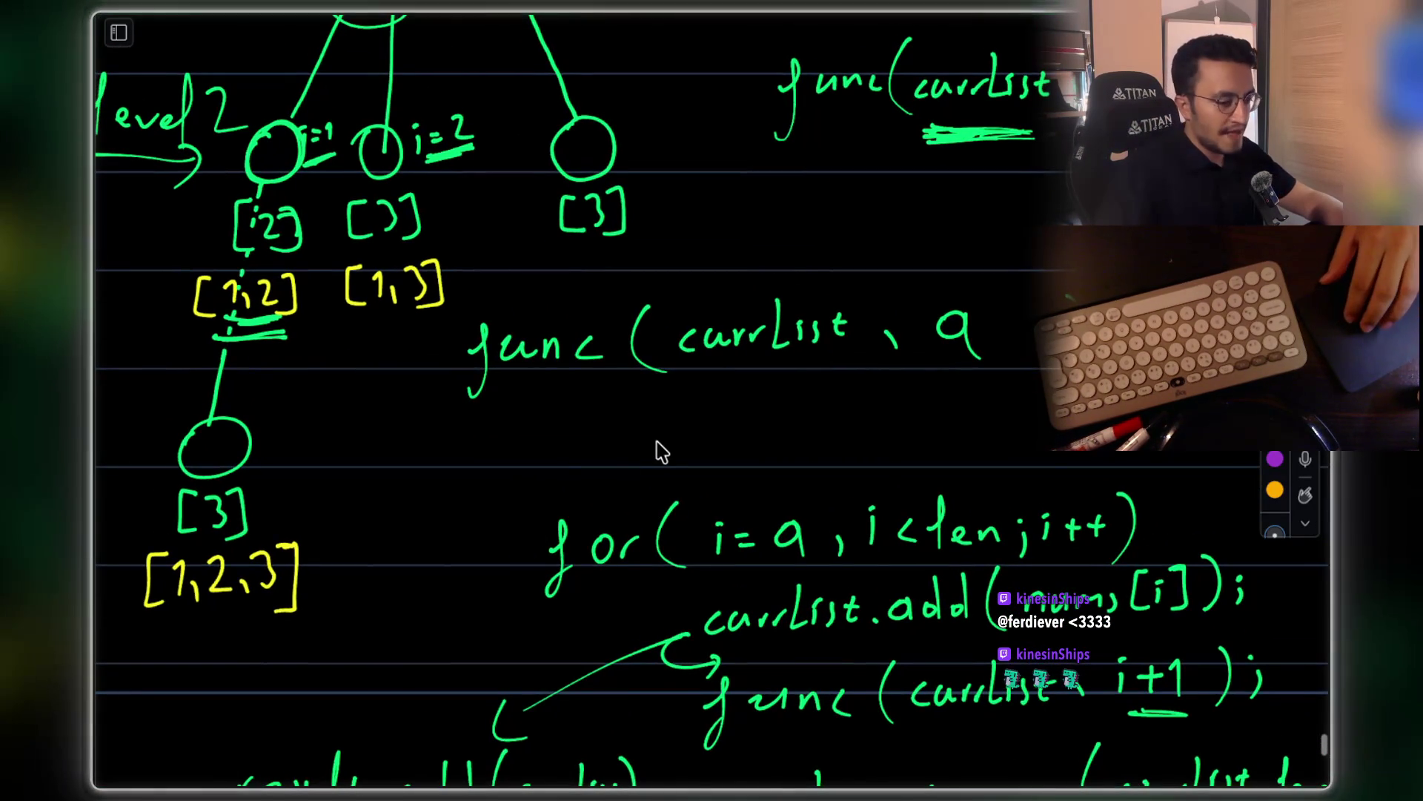
drag(705, 380, 795, 382)
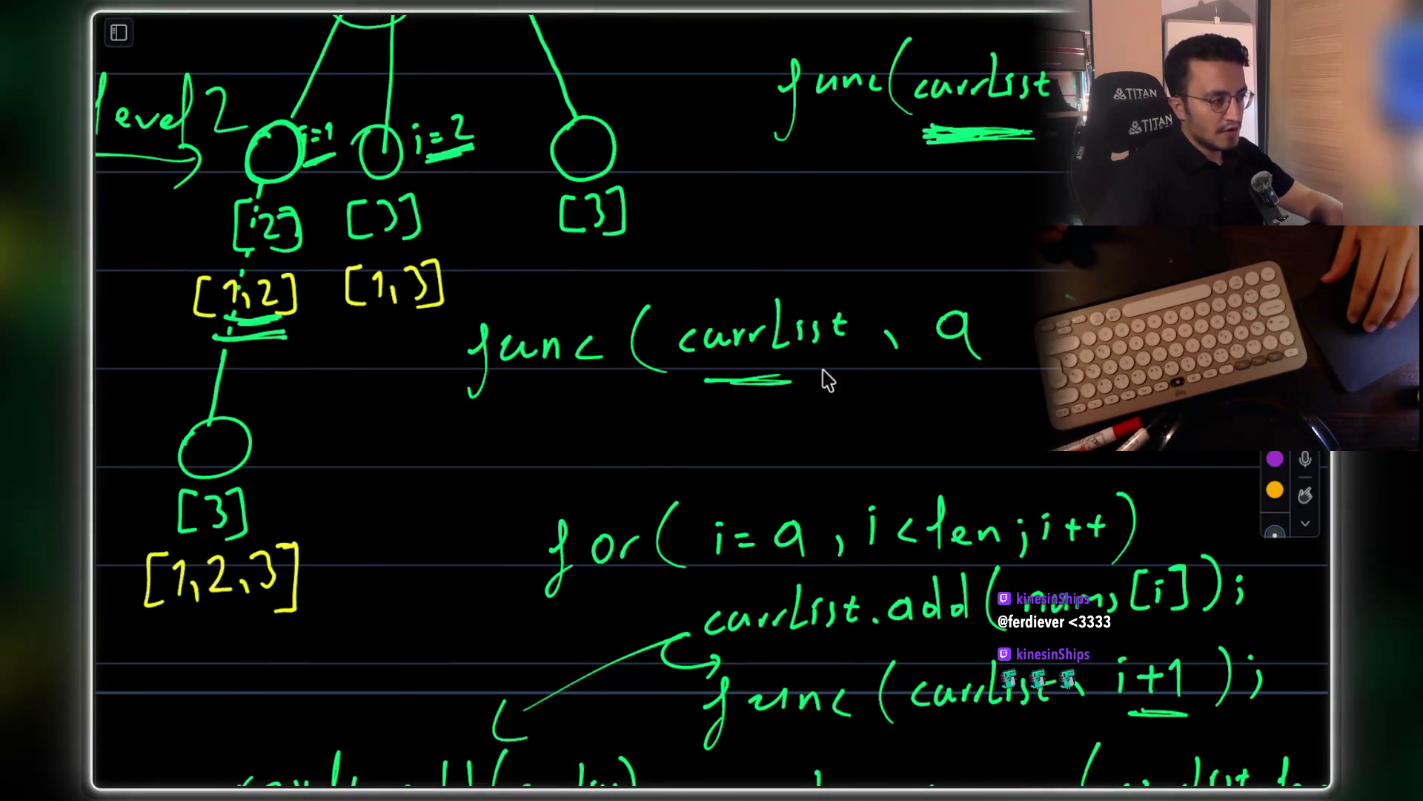
scroll(797, 380, down, 10)
click(568, 405)
mouse_move(539, 384)
mouse_down()
mouse_move(514, 434)
mouse_move(593, 413)
mouse_up()
Write the new func call with a List declaration above it, erasing the miswritten letters after List<
drag(599, 424, 701, 447)
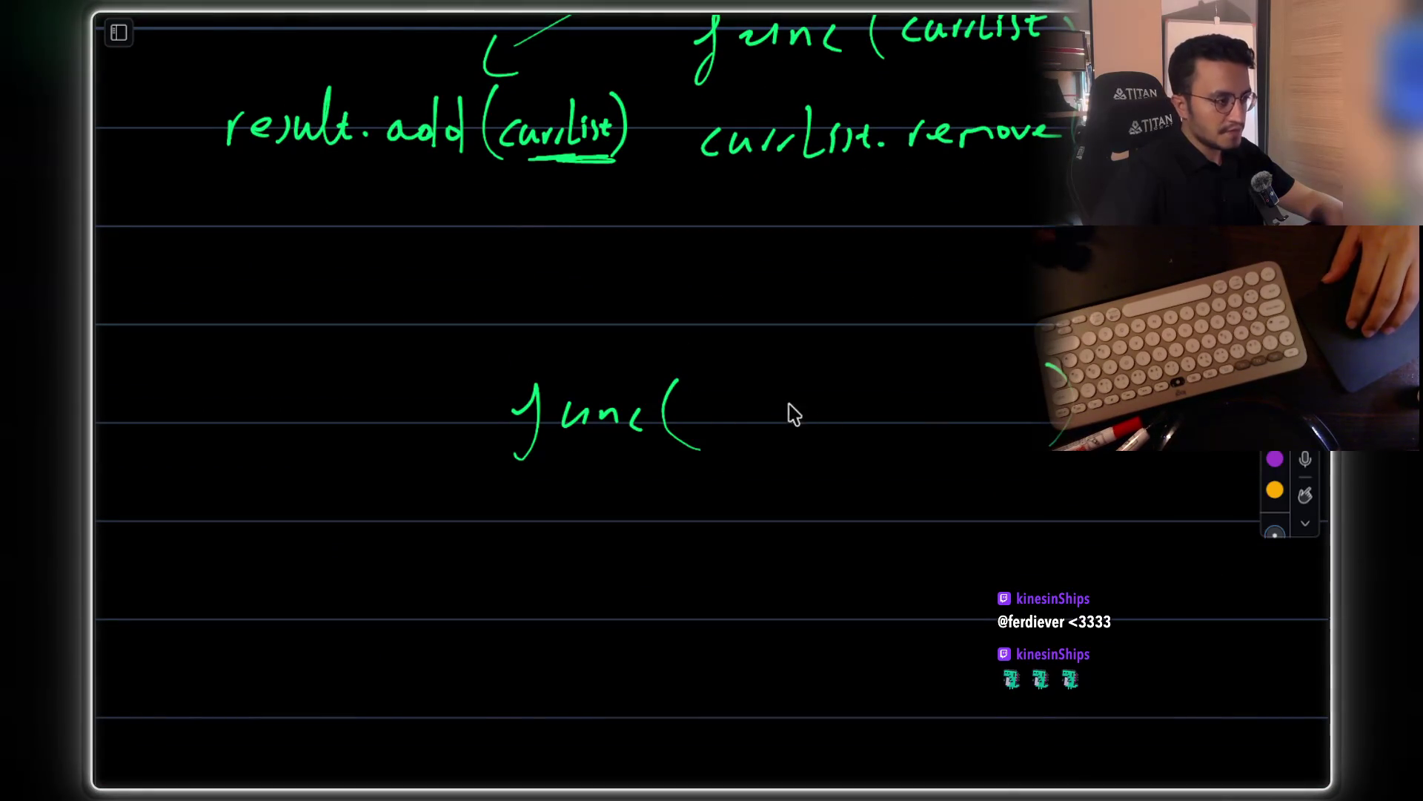
scroll(546, 330, up, 1)
scroll(547, 331, left, 1)
drag(531, 302, 551, 345)
drag(558, 321, 578, 348)
drag(586, 326, 584, 332)
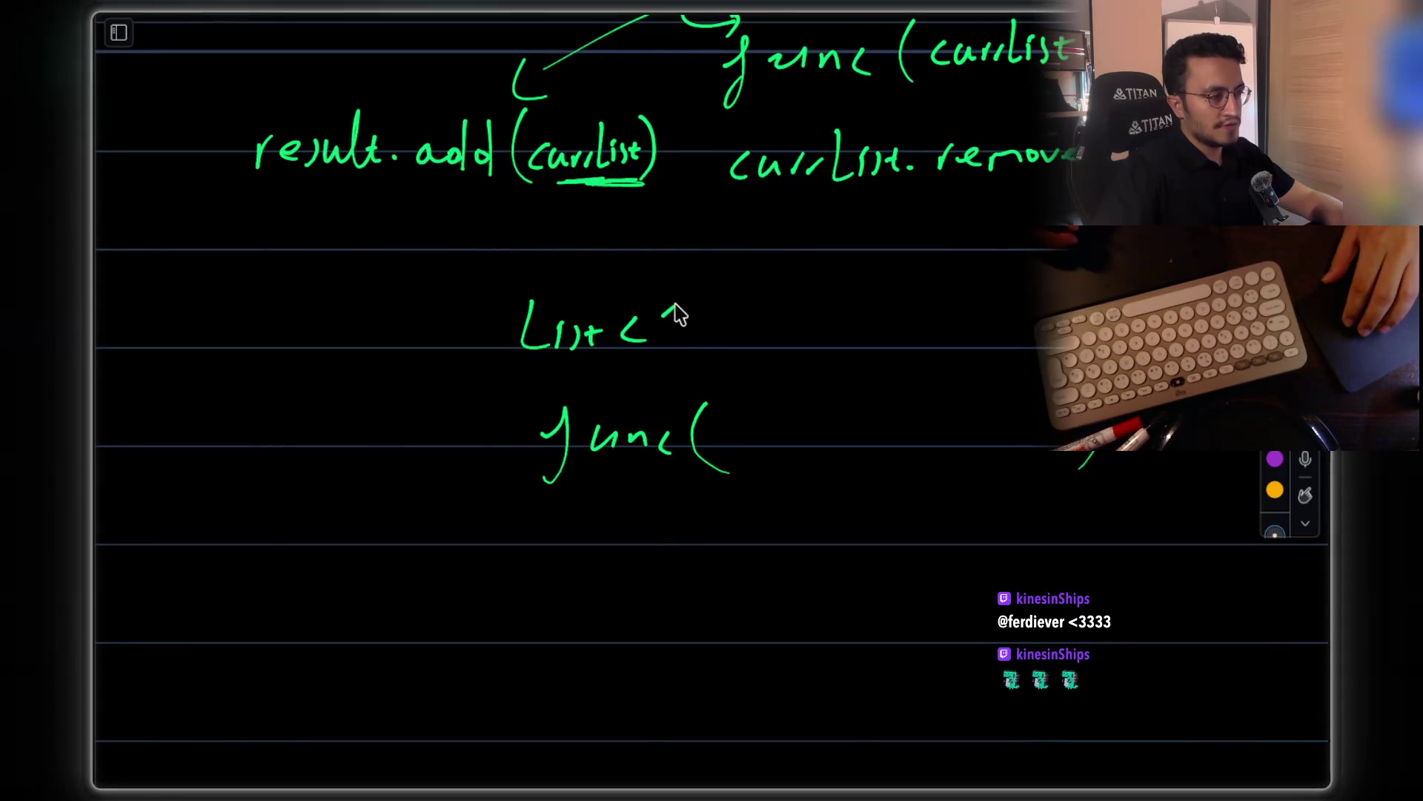
mouse_move(728, 324)
mouse_down()
mouse_move(677, 321)
mouse_move(677, 348)
mouse_move(799, 331)
mouse_move(804, 345)
mouse_up()
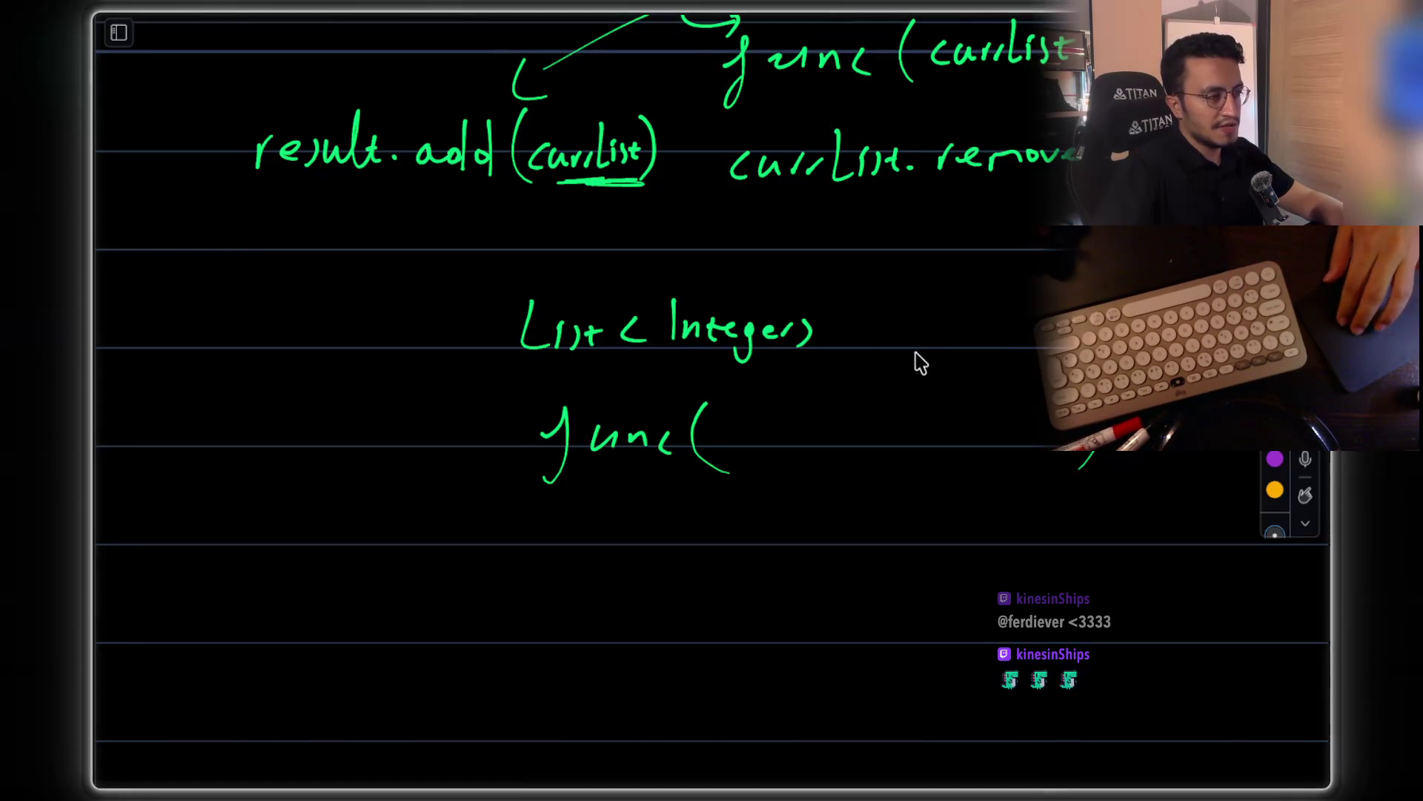
Underline currList= and remove, arrow the List<Integer> line, and circle and underline result.add(currList)
scroll(919, 359, right, 2)
scroll(817, 316, right, 1)
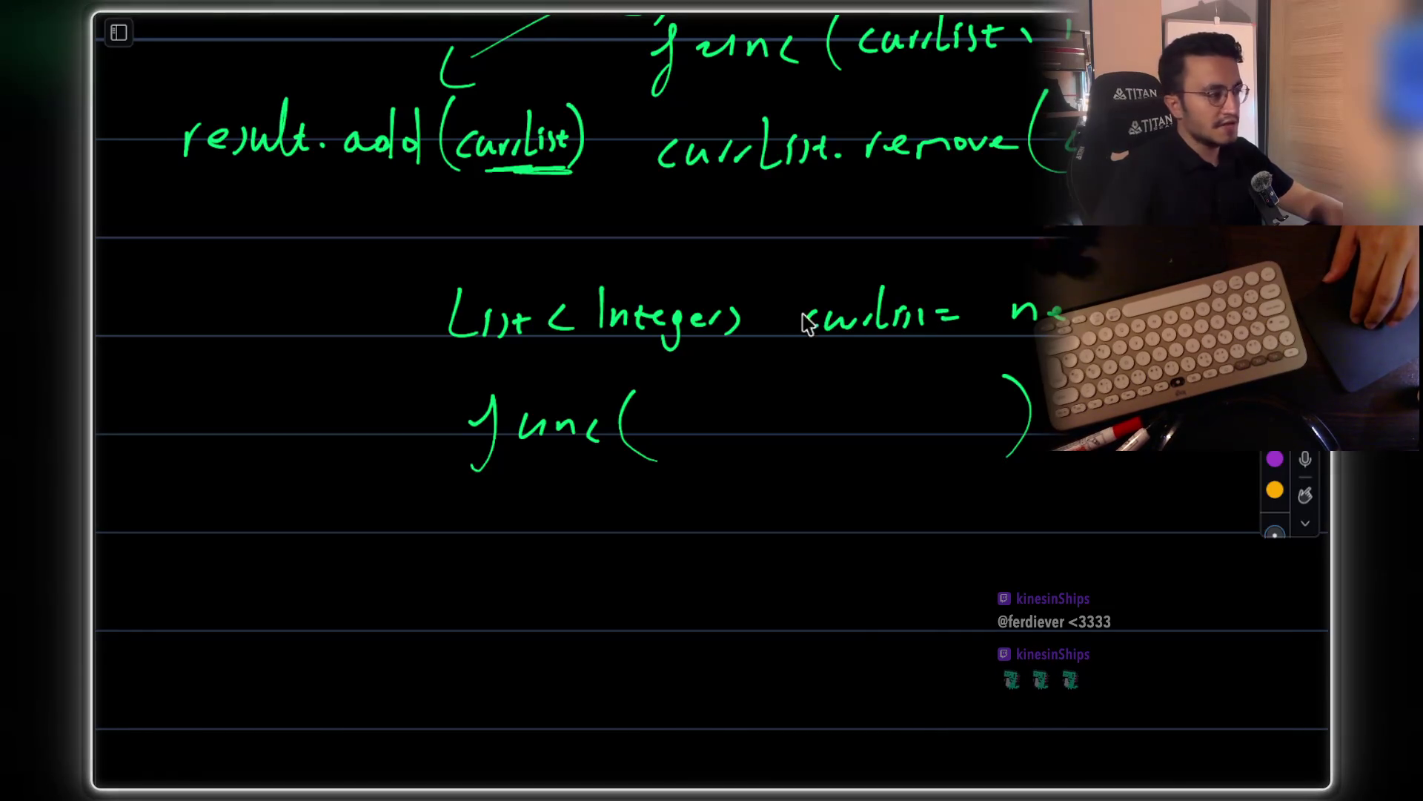
drag(805, 343, 986, 348)
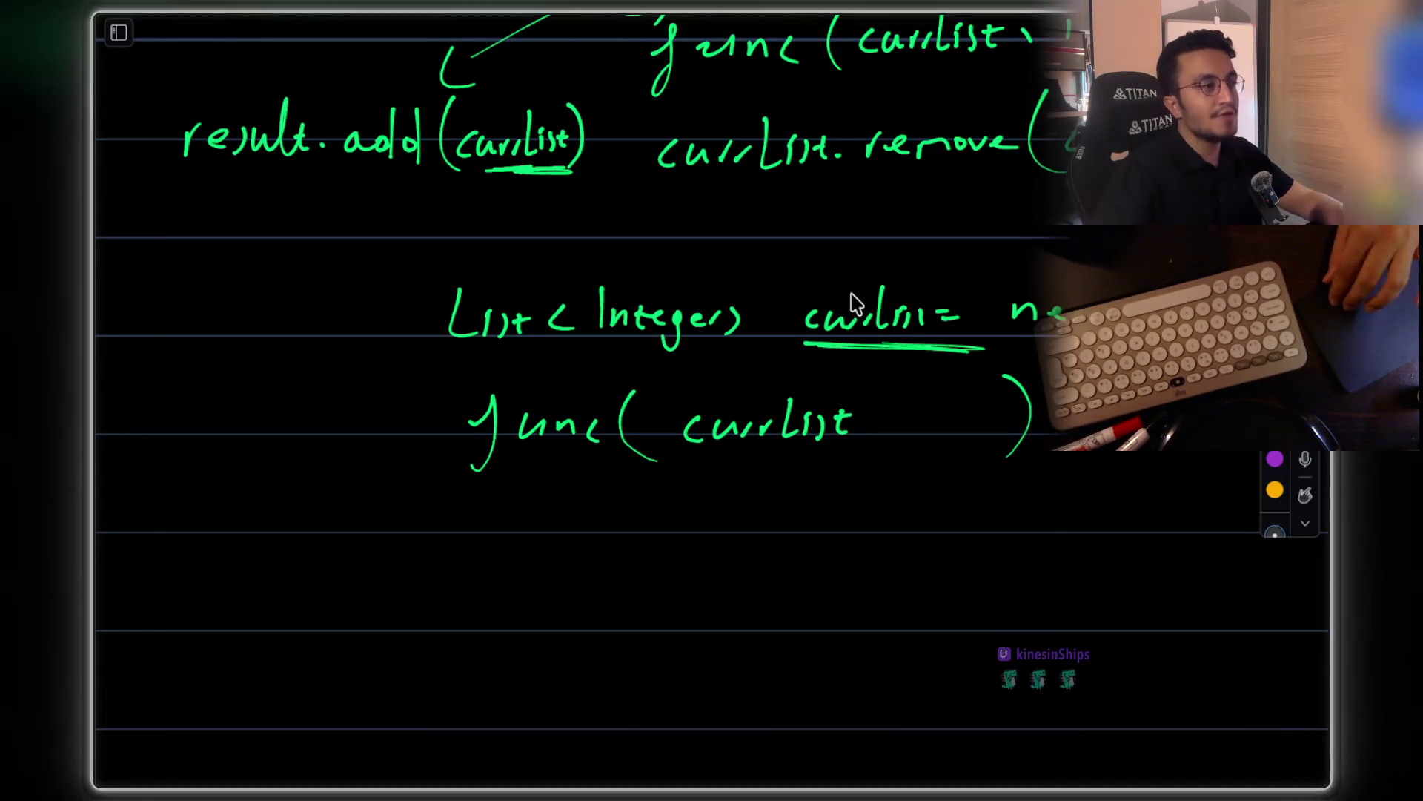
scroll(878, 274, up, 3)
scroll(879, 275, up, 3)
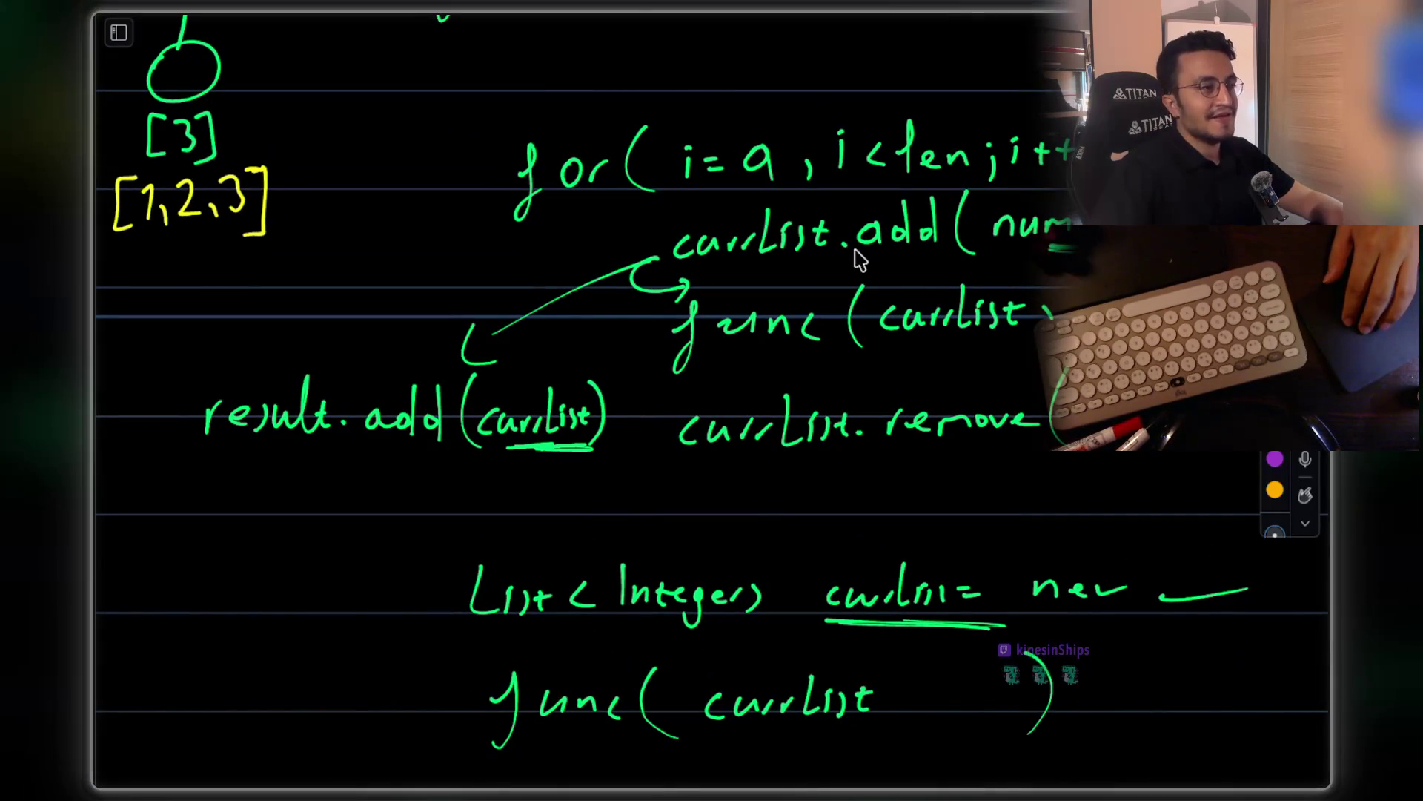
drag(891, 470, 1056, 465)
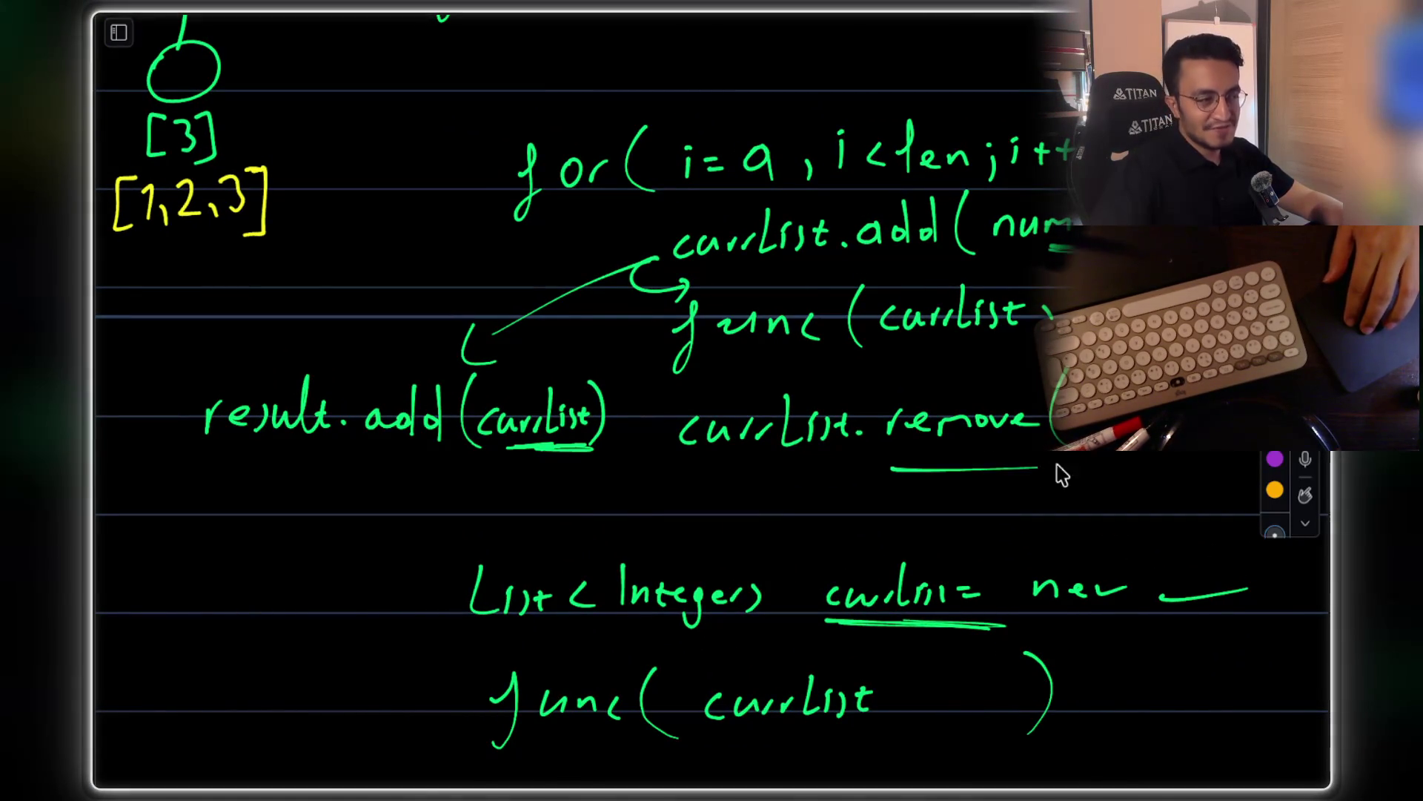
scroll(613, 597, down, 1)
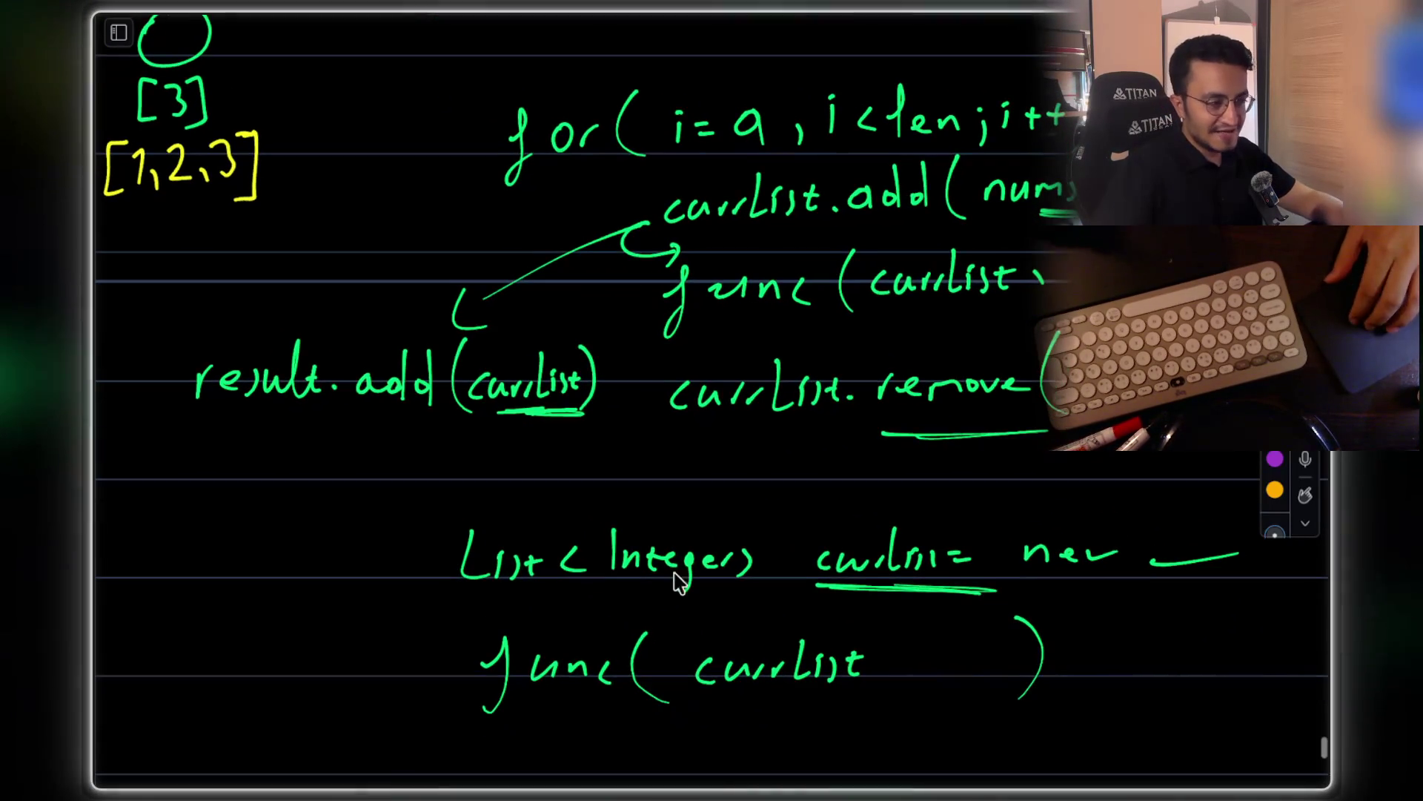
drag(282, 582, 358, 582)
drag(371, 568, 369, 603)
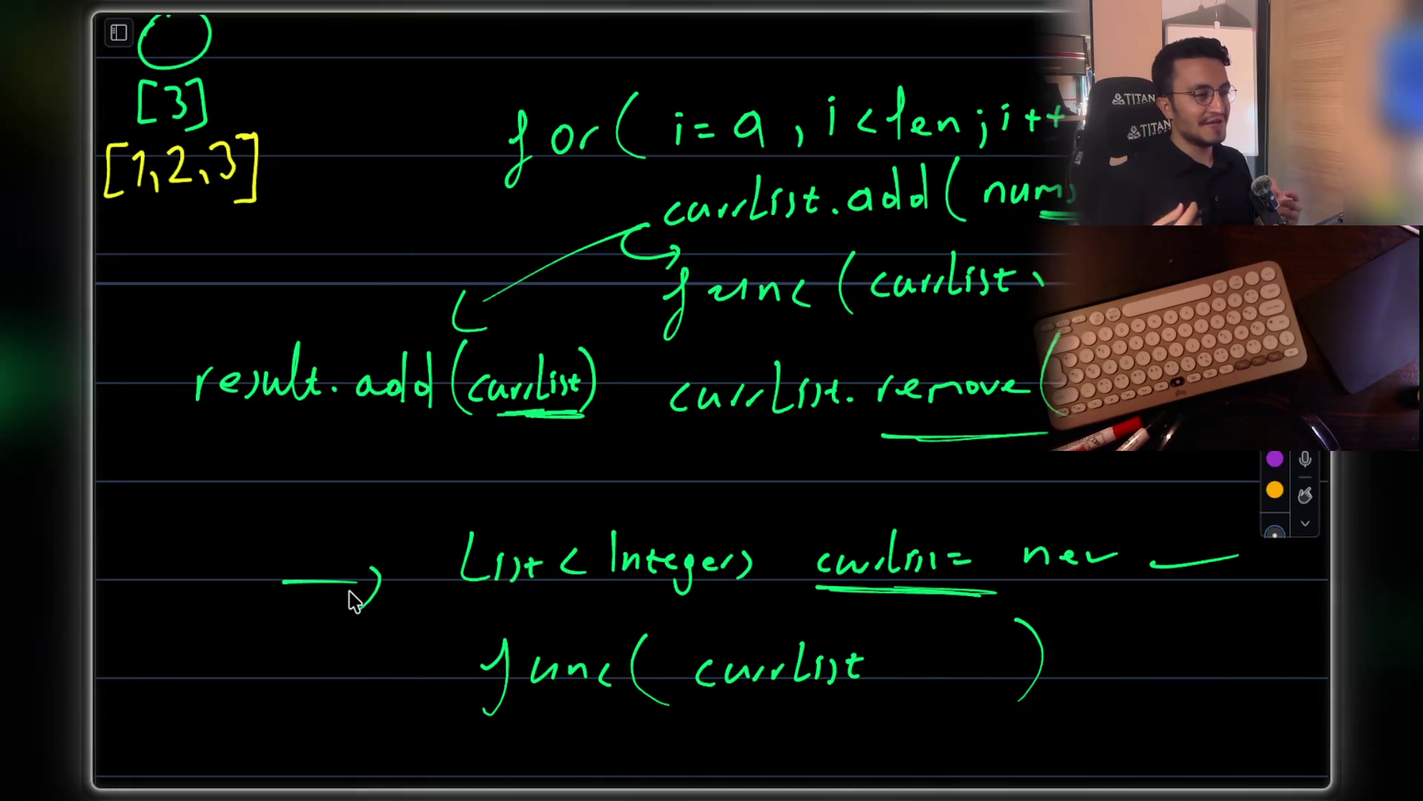
mouse_move(352, 311)
mouse_down()
mouse_move(178, 374)
mouse_move(295, 327)
mouse_up()
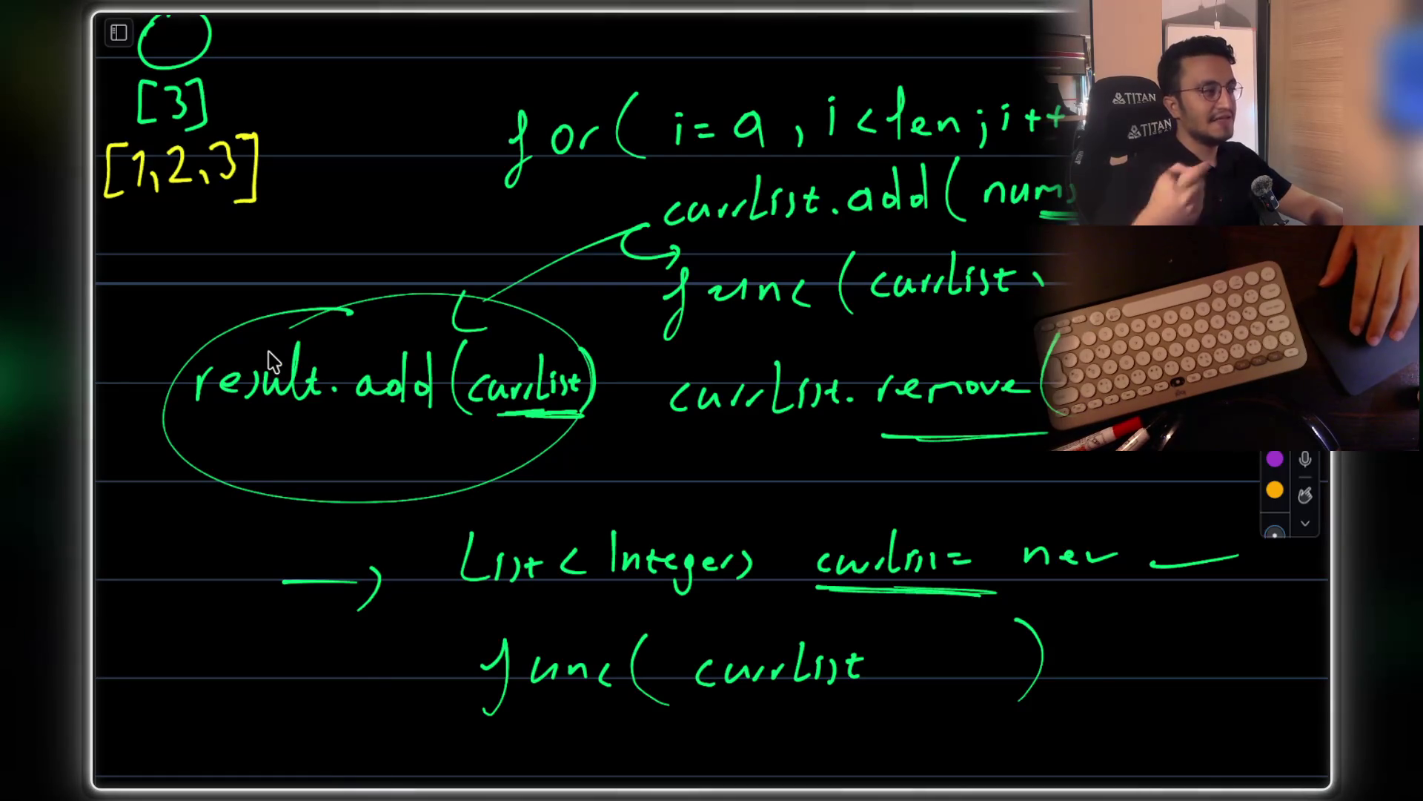
drag(209, 437, 294, 438)
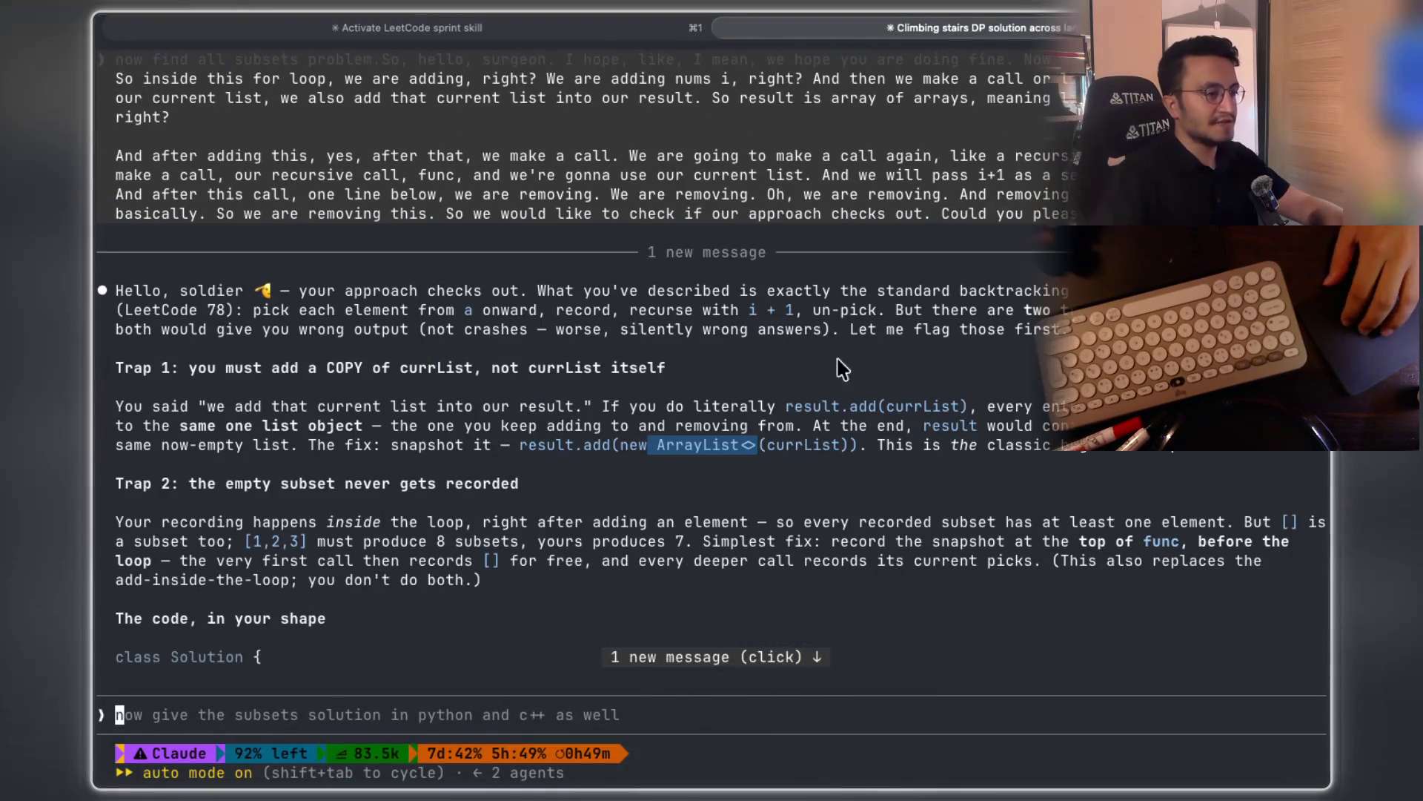
Copy the Trap 2 empty-subset heading plus phrases like 'recording happens' and 'recorded subset'
drag(970, 445, 1223, 459)
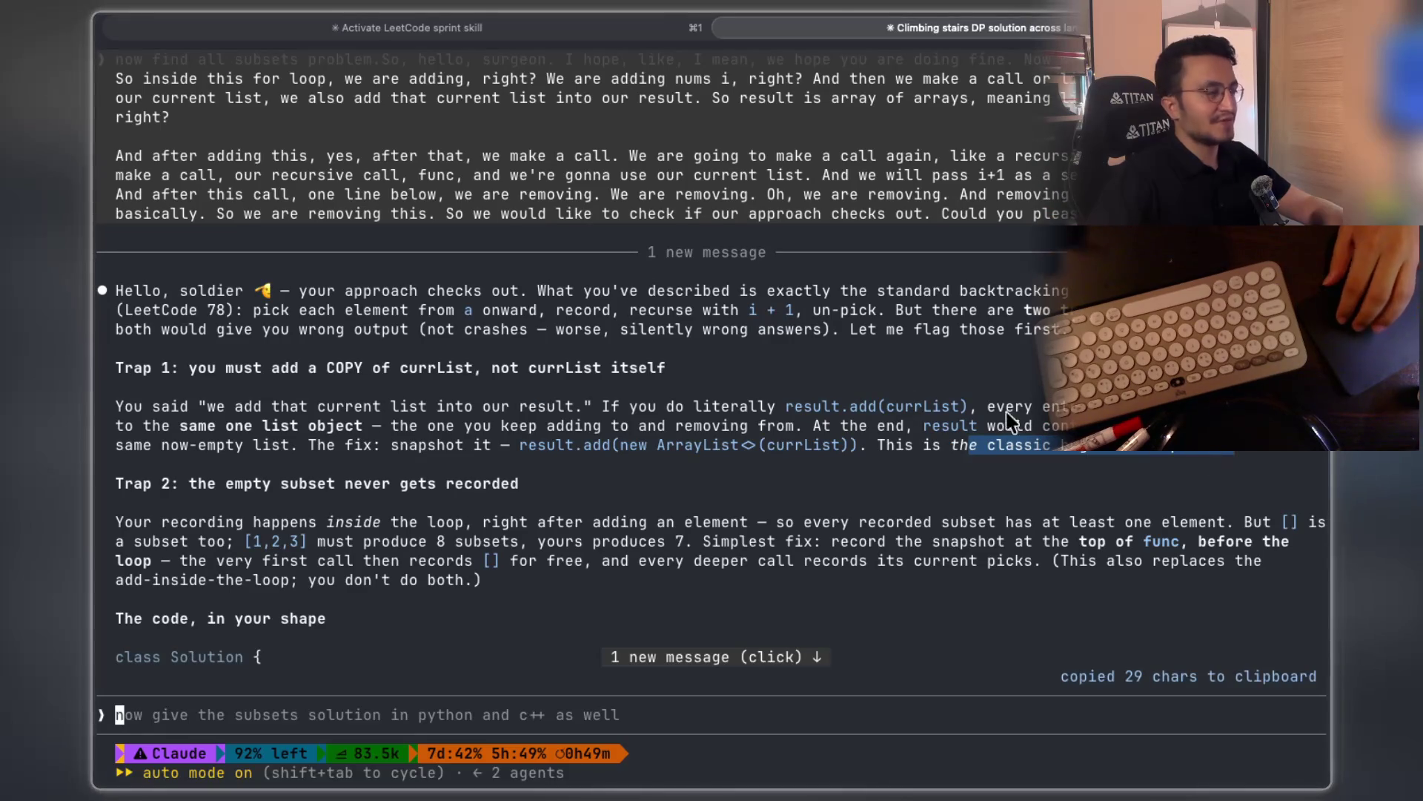
drag(194, 413, 528, 411)
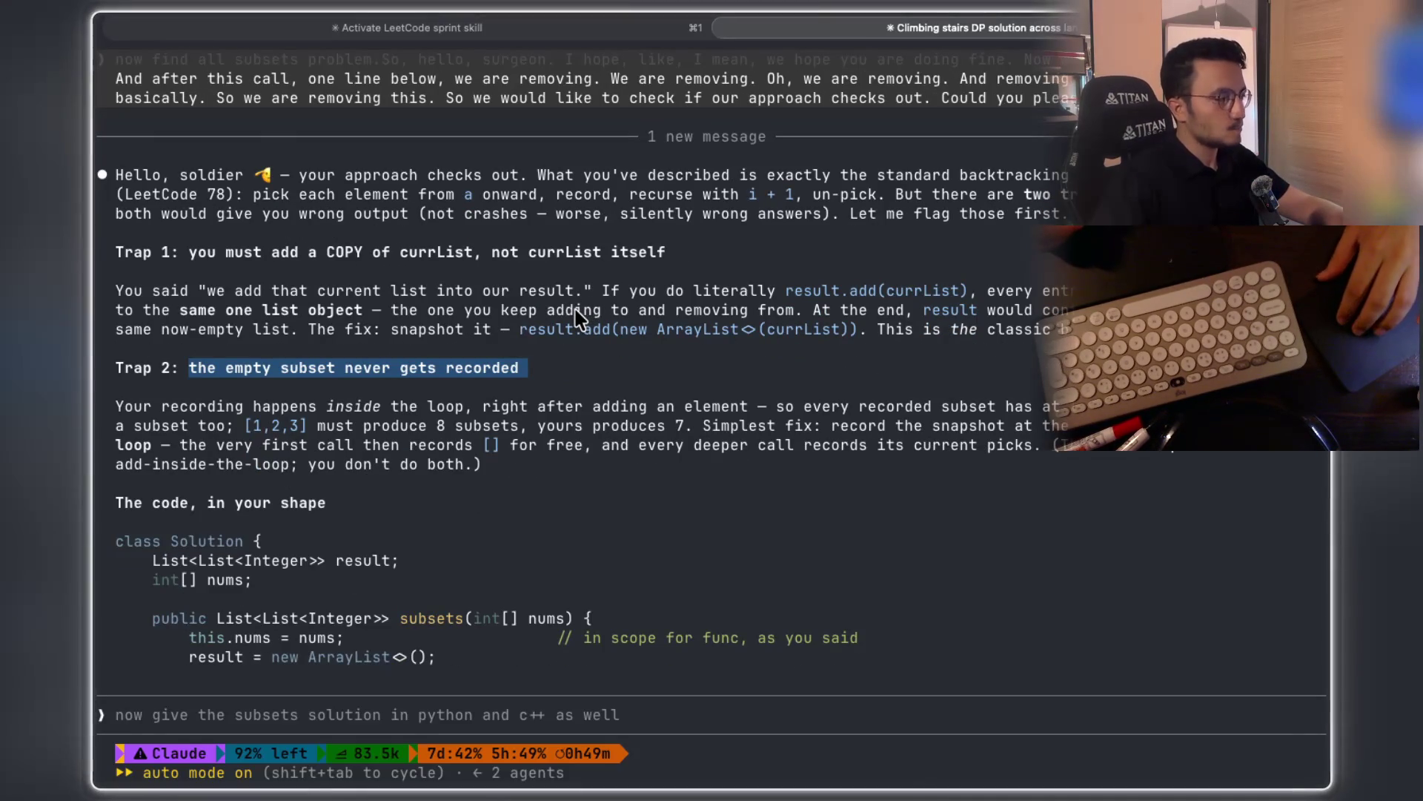
drag(154, 348, 460, 360)
drag(585, 350, 711, 355)
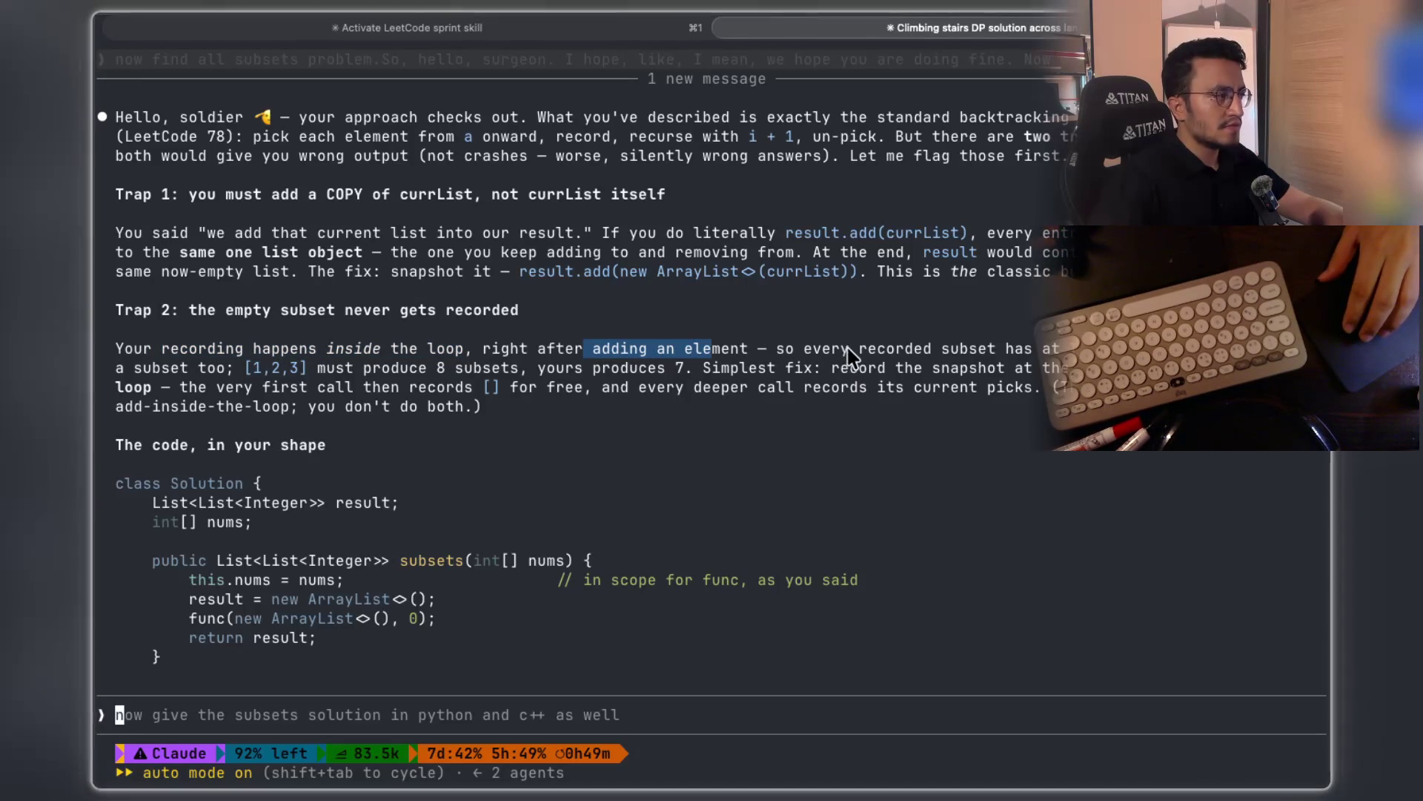
drag(237, 351, 346, 359)
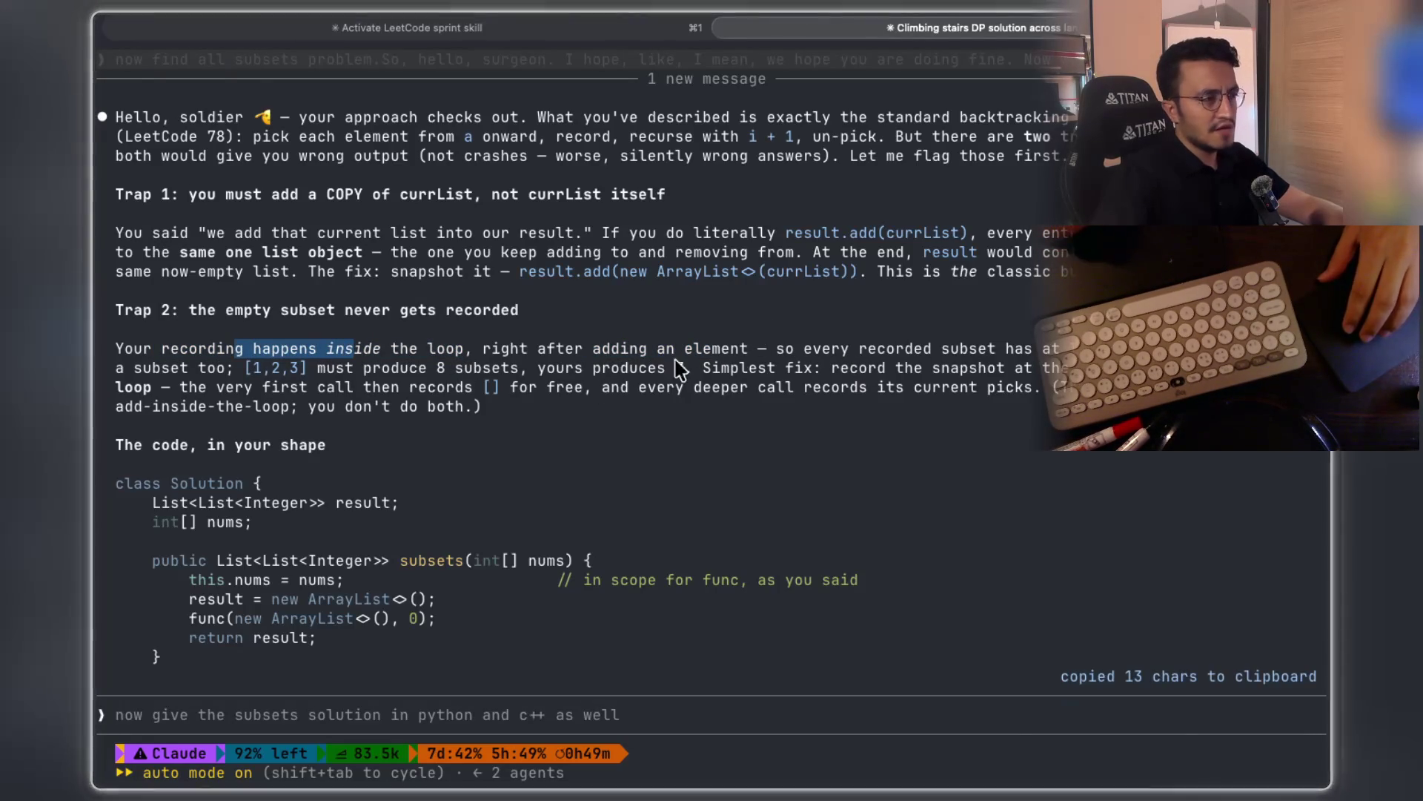
mouse_move(853, 350)
mouse_down()
mouse_move(1075, 371)
mouse_move(1075, 353)
mouse_up()
double_click(1075, 353)
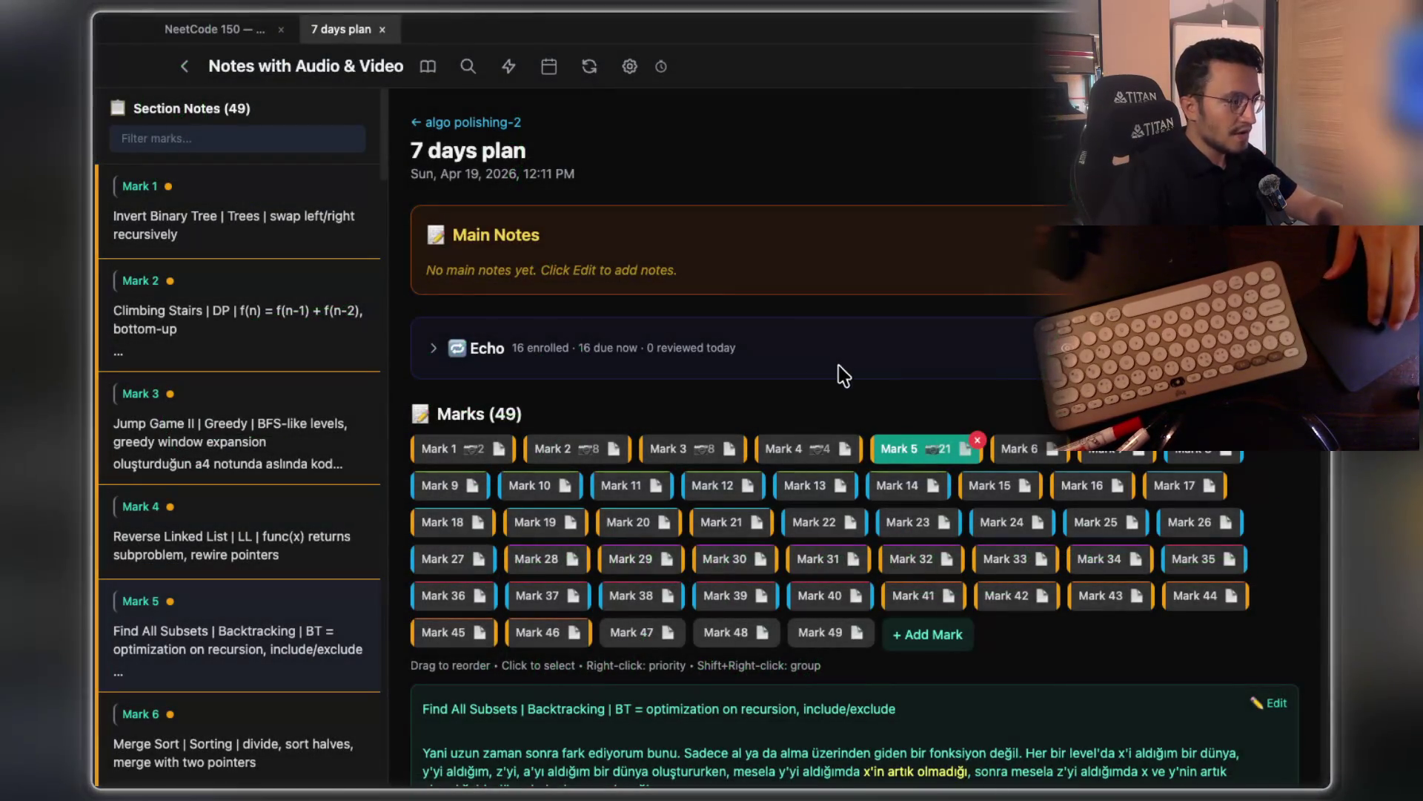
Open the 78. Subsets problem image from the gallery
scroll(842, 372, down, 15)
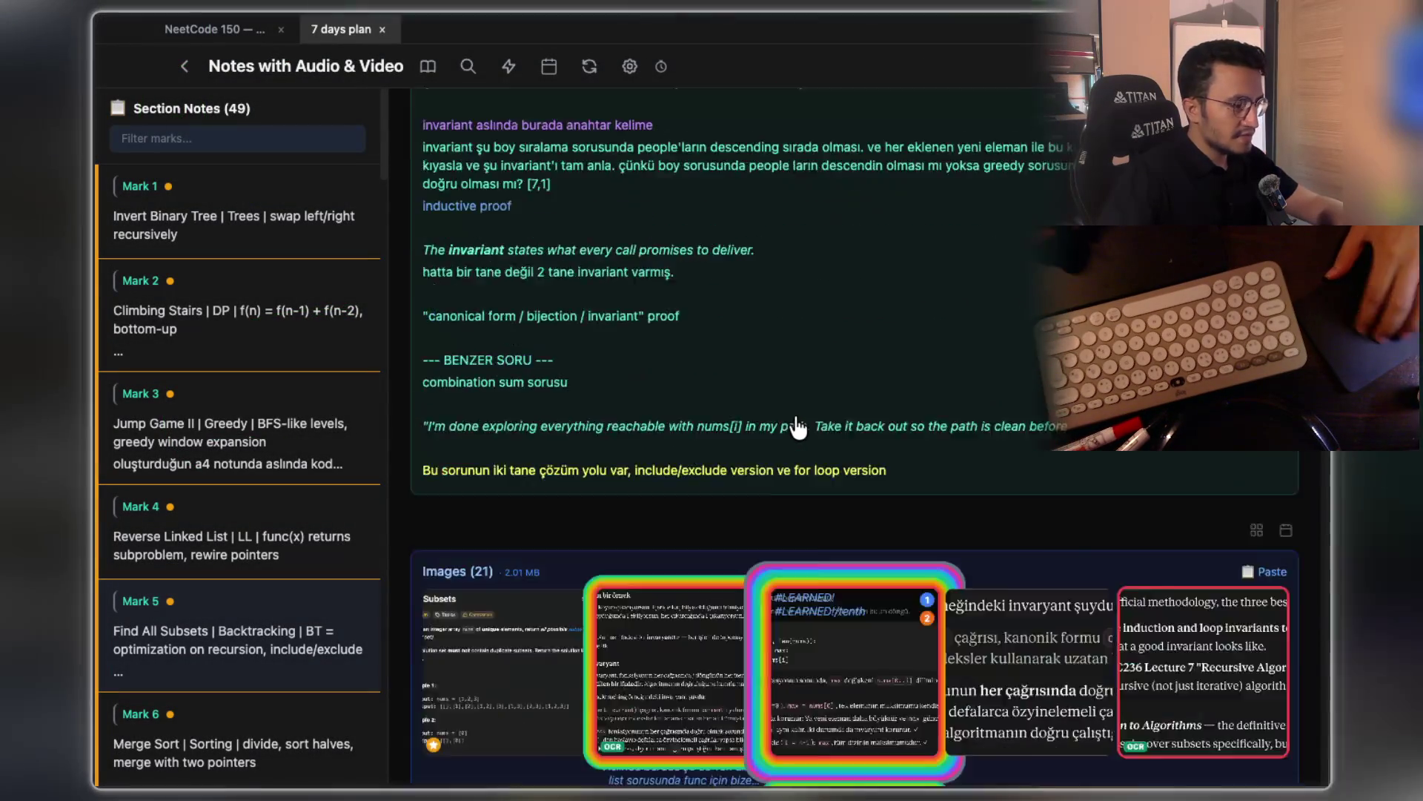
scroll(505, 430, down, 4)
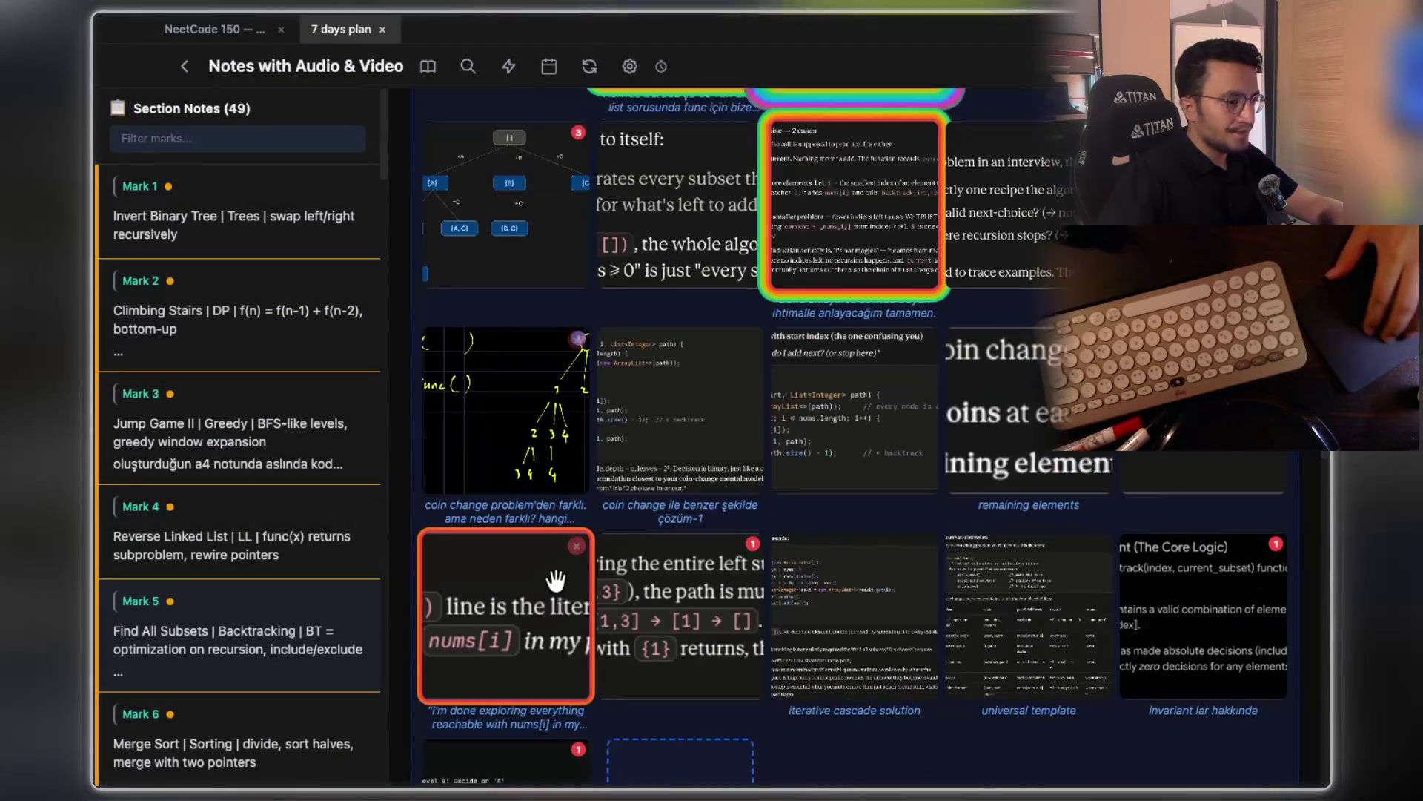
scroll(567, 582, up, 7)
click(576, 524)
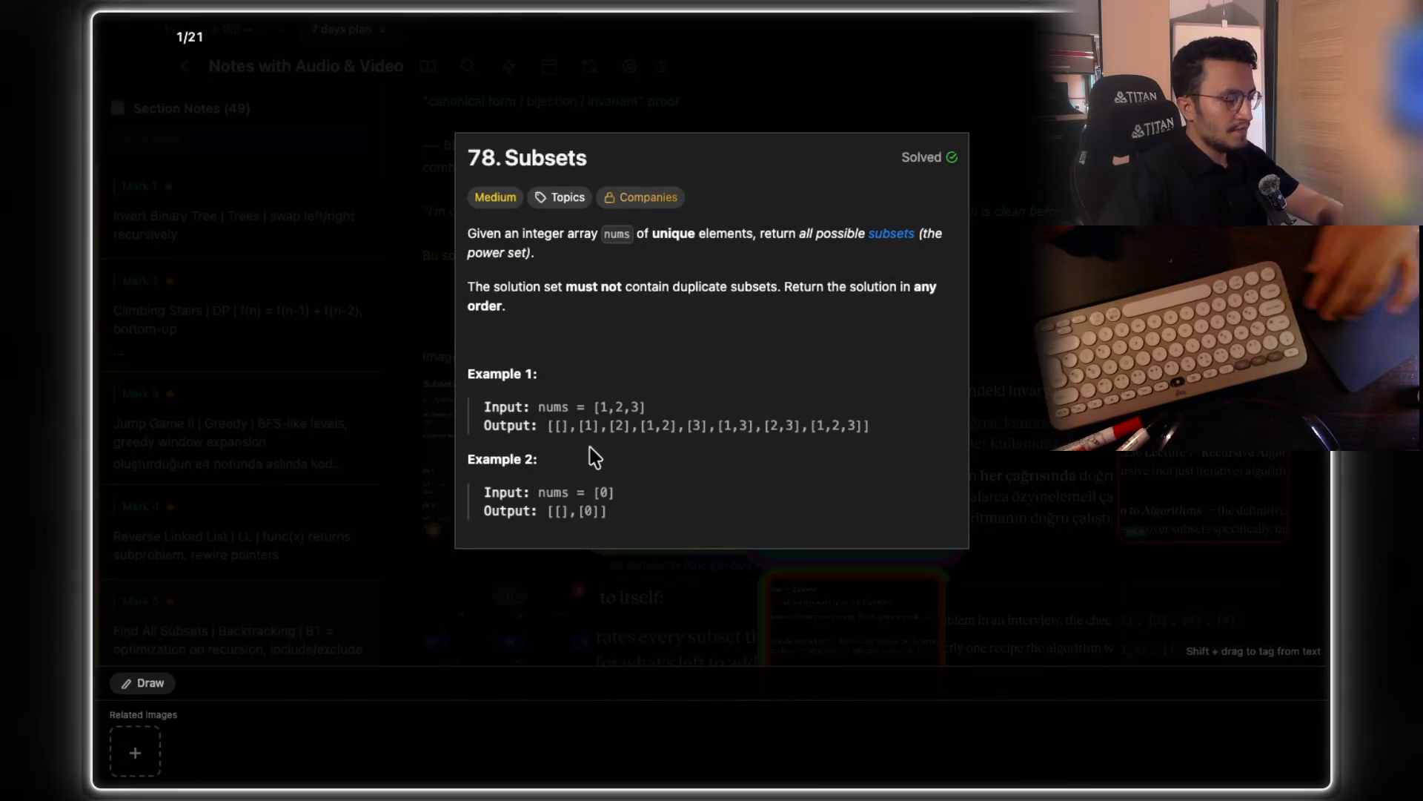
Outline the non-empty subsets in the example output, erase the outline, and close the image
scroll(593, 401, up, 5)
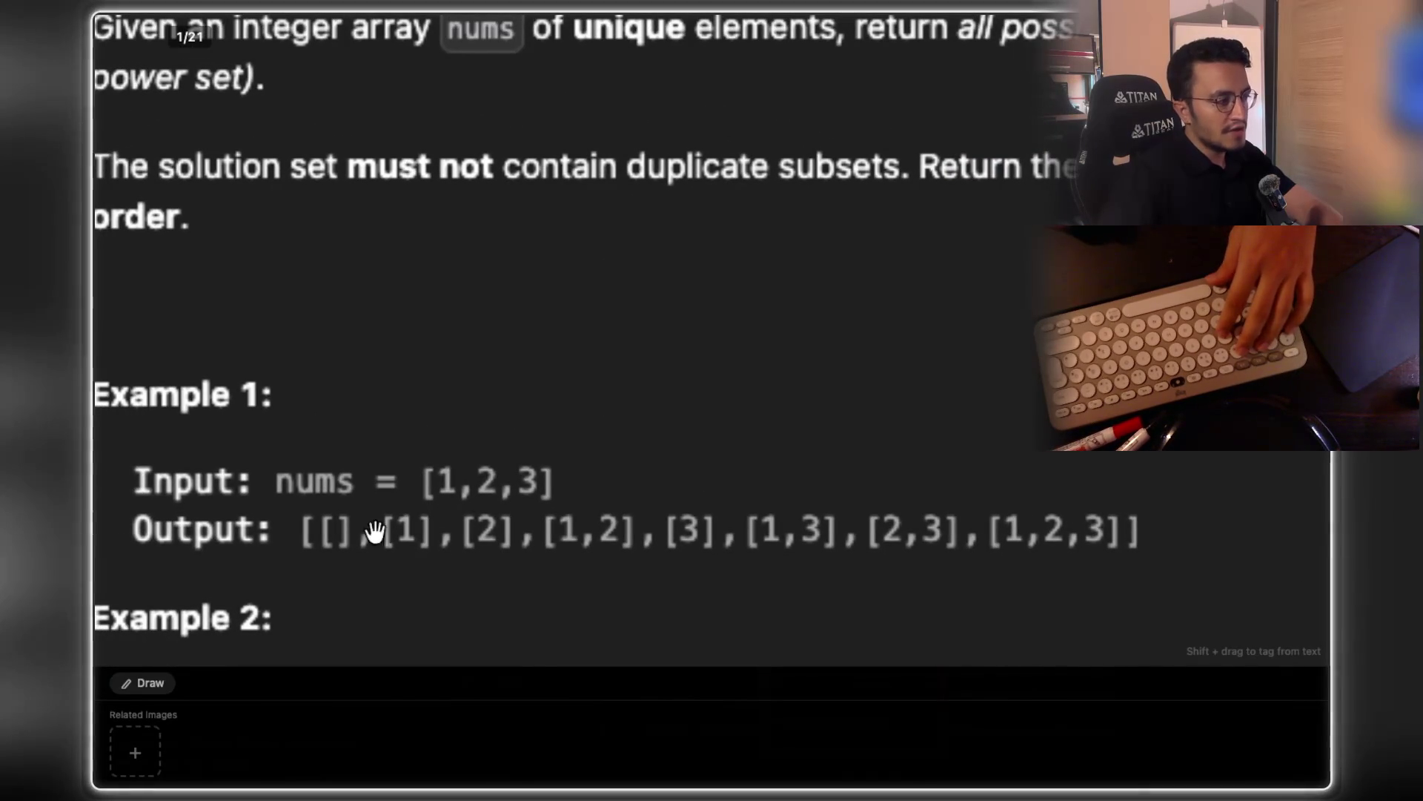
click(147, 682)
mouse_move(369, 501)
mouse_down()
mouse_move(851, 594)
mouse_move(1158, 561)
mouse_up()
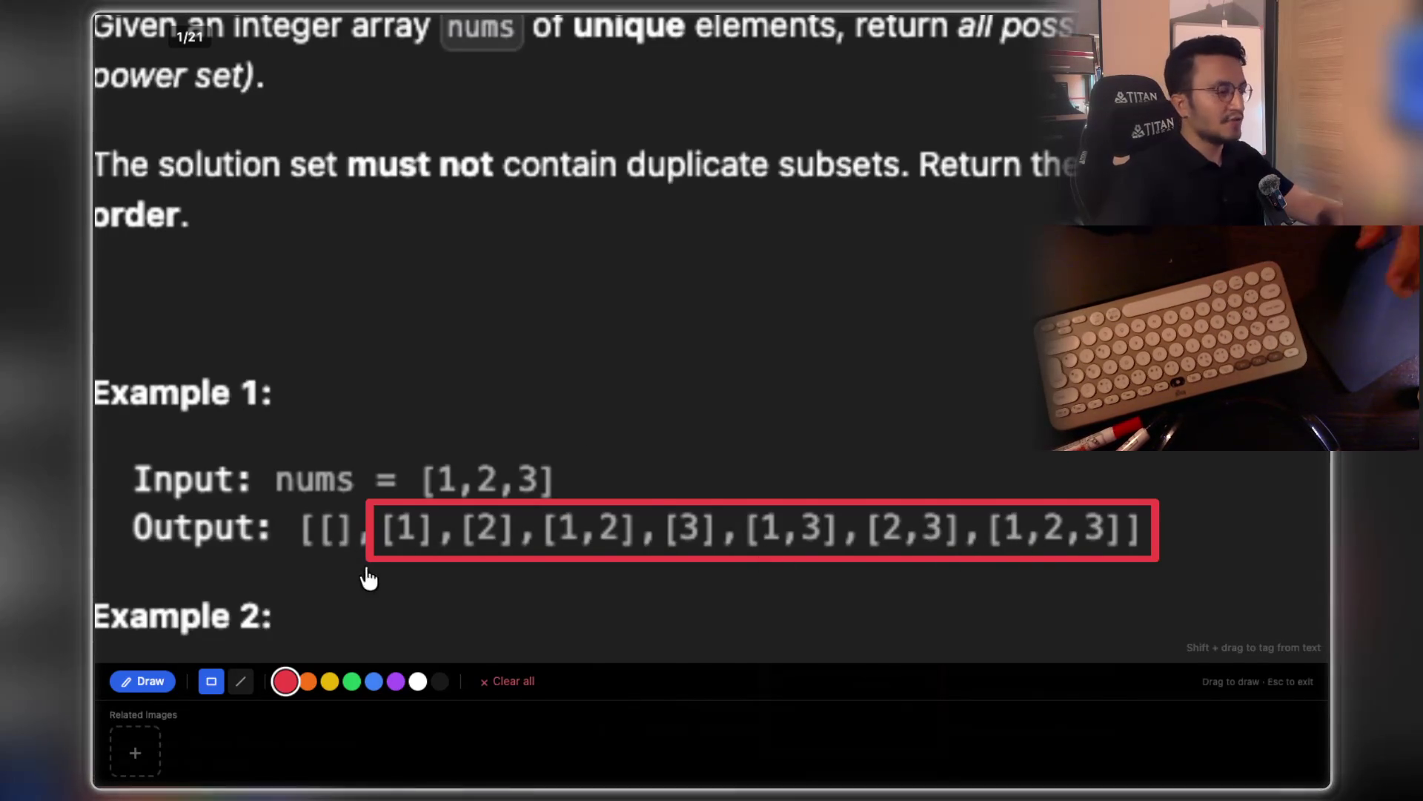
click(519, 680)
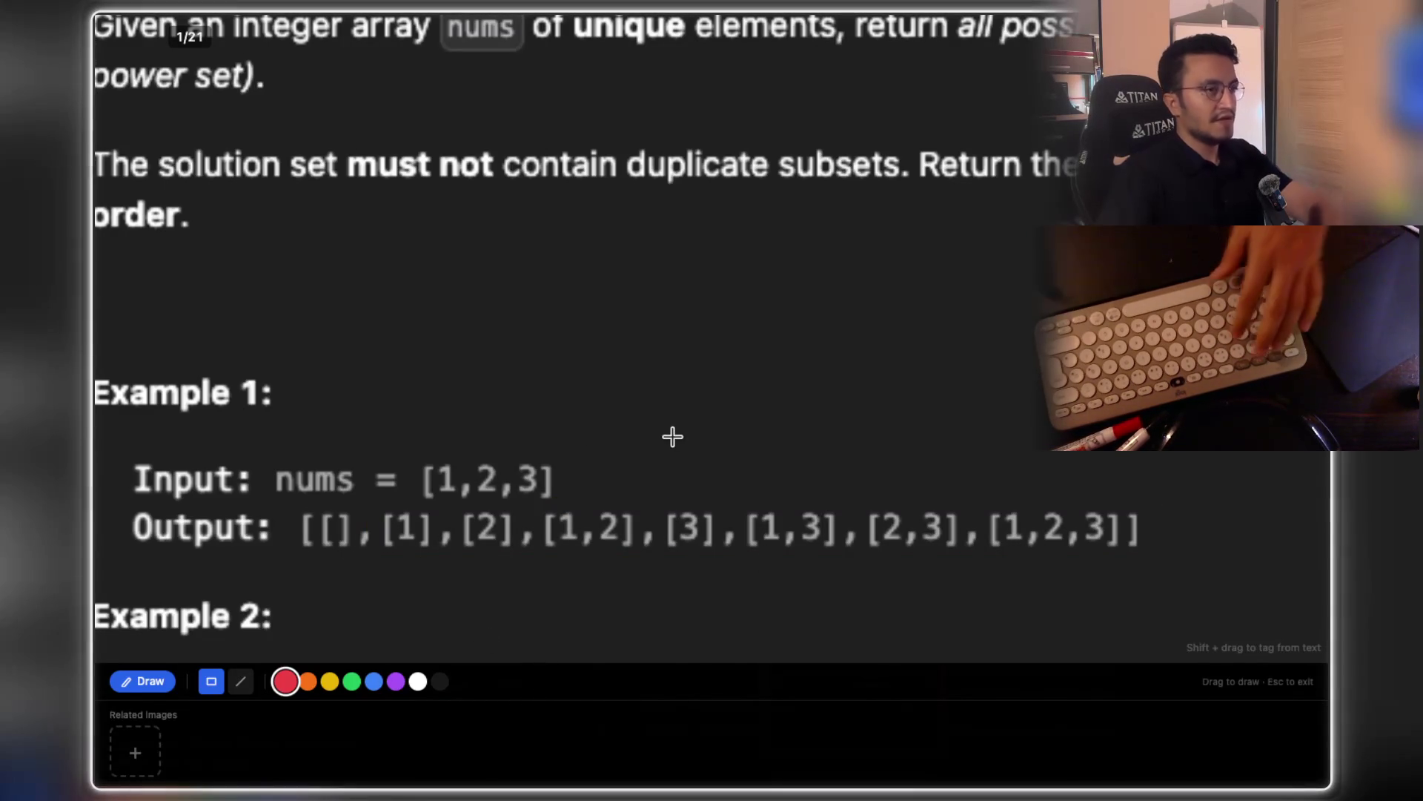
key(0)
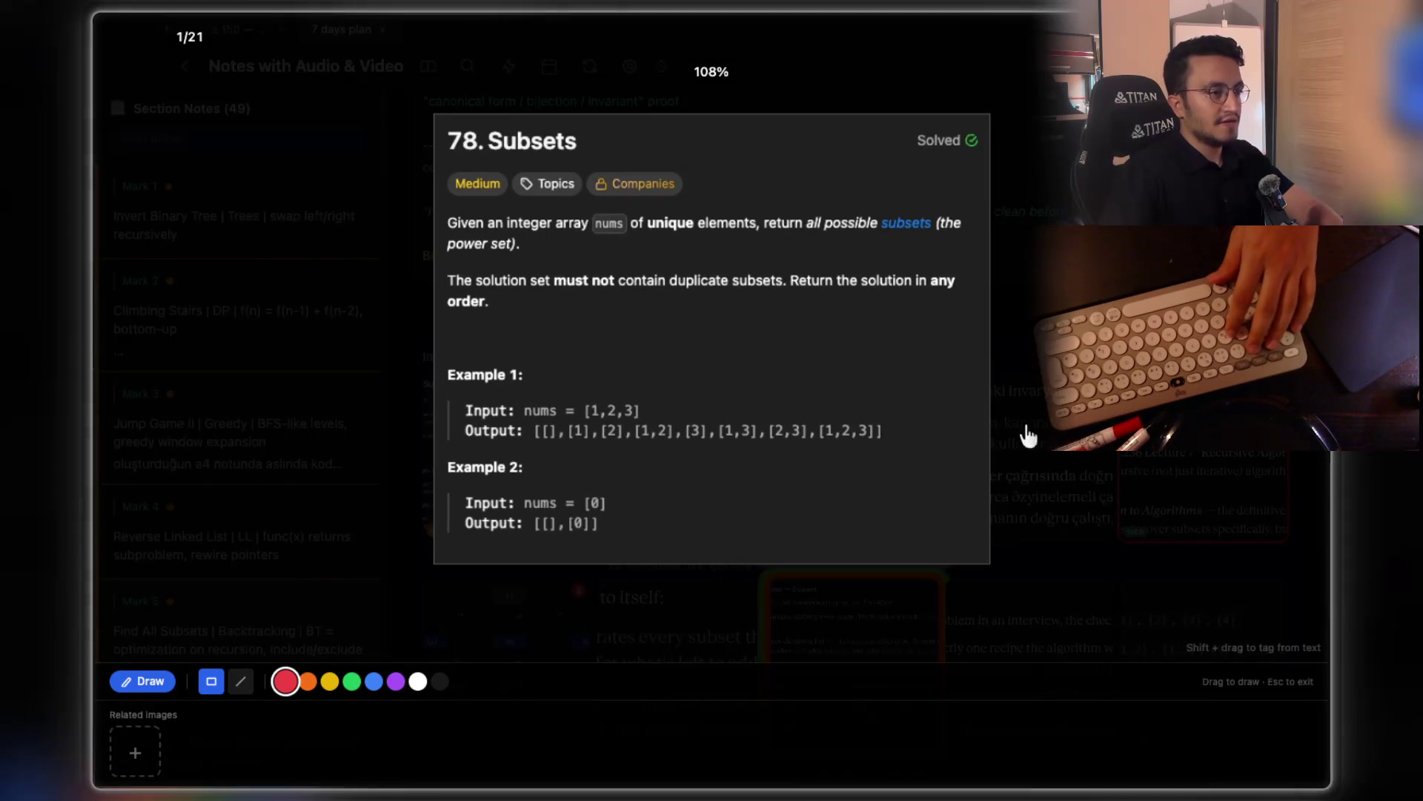
key(Escape)
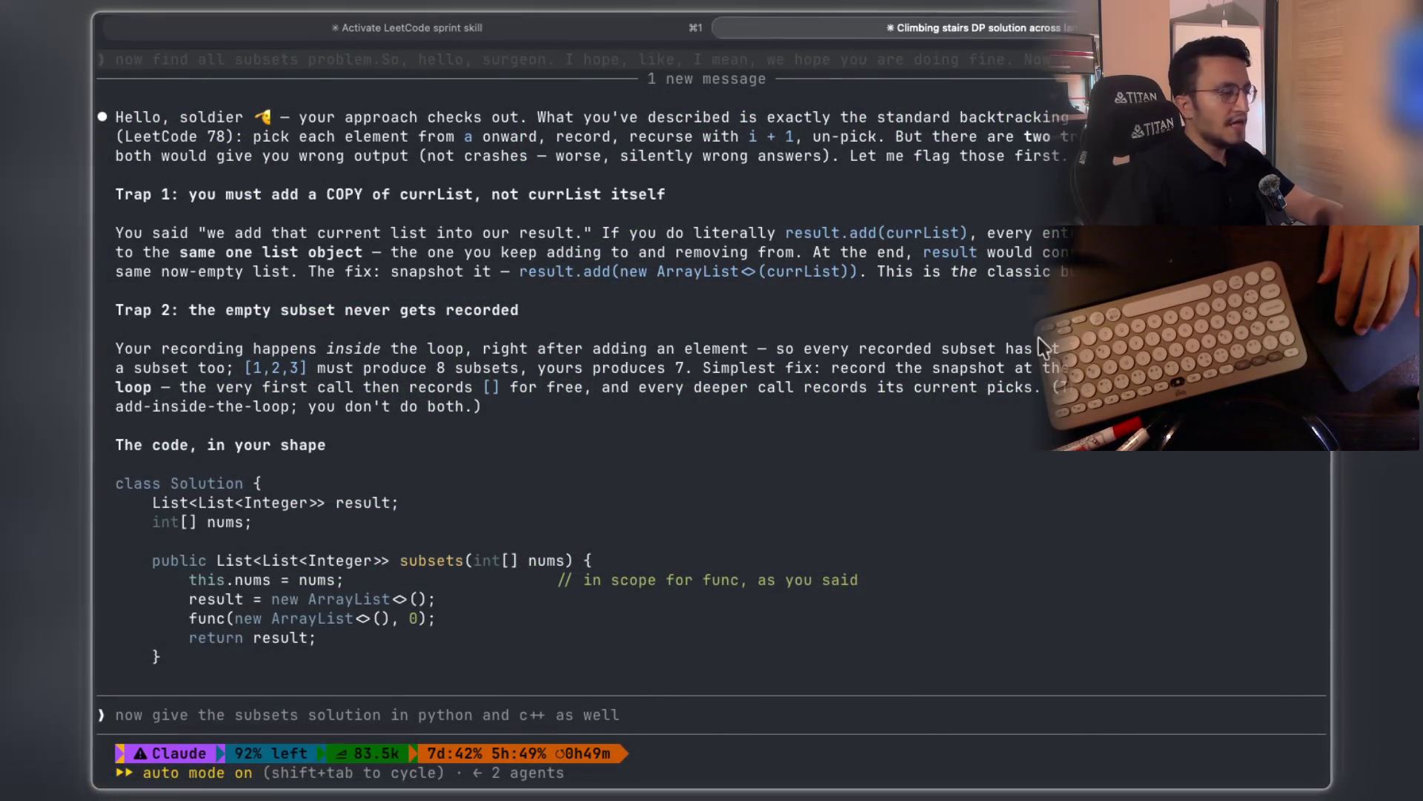
mouse_move(183, 372)
mouse_down()
mouse_move(683, 374)
mouse_move(901, 393)
mouse_move(1072, 374)
mouse_up()
drag(172, 387, 518, 391)
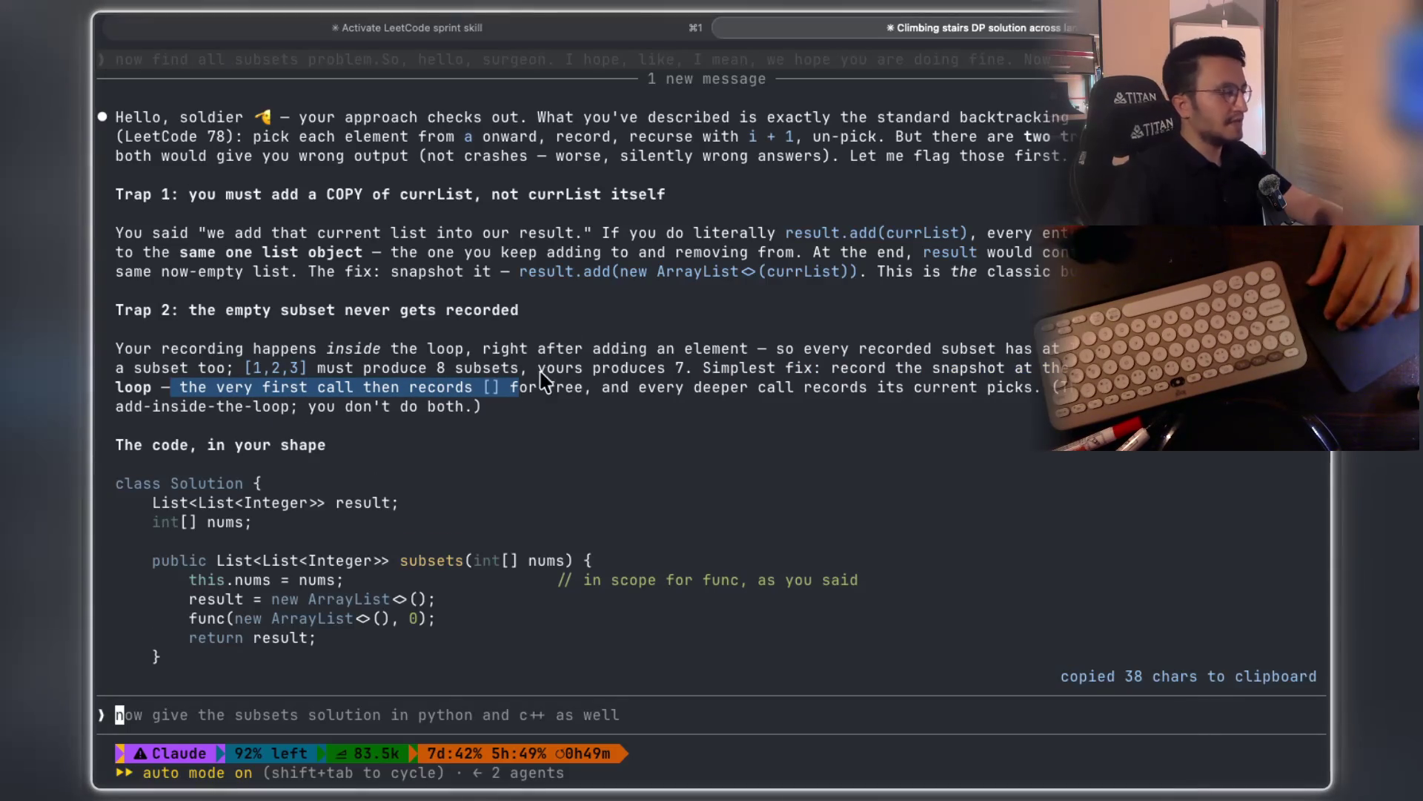
scroll(312, 389, down, 3)
drag(154, 387, 382, 389)
scroll(383, 415, down, 2)
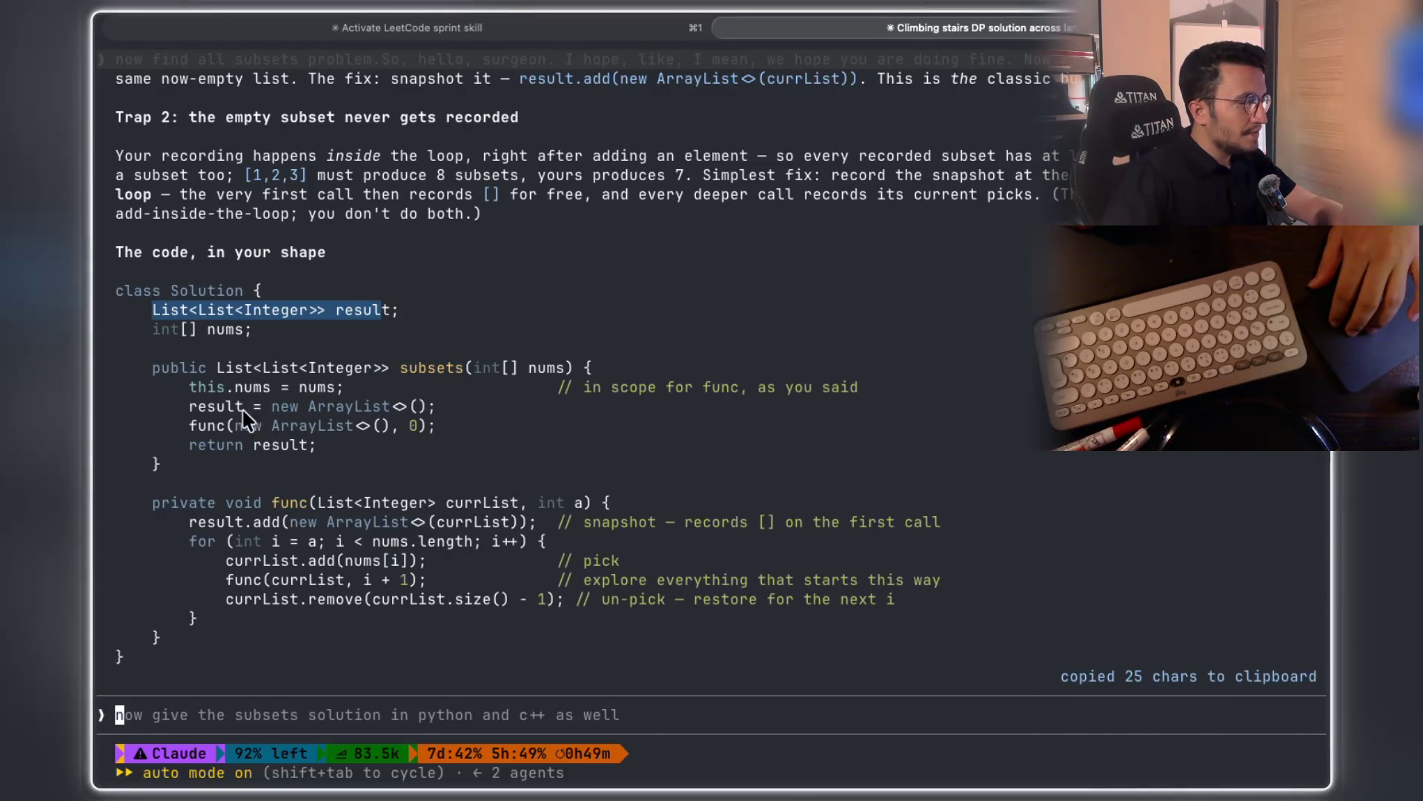
click(197, 420)
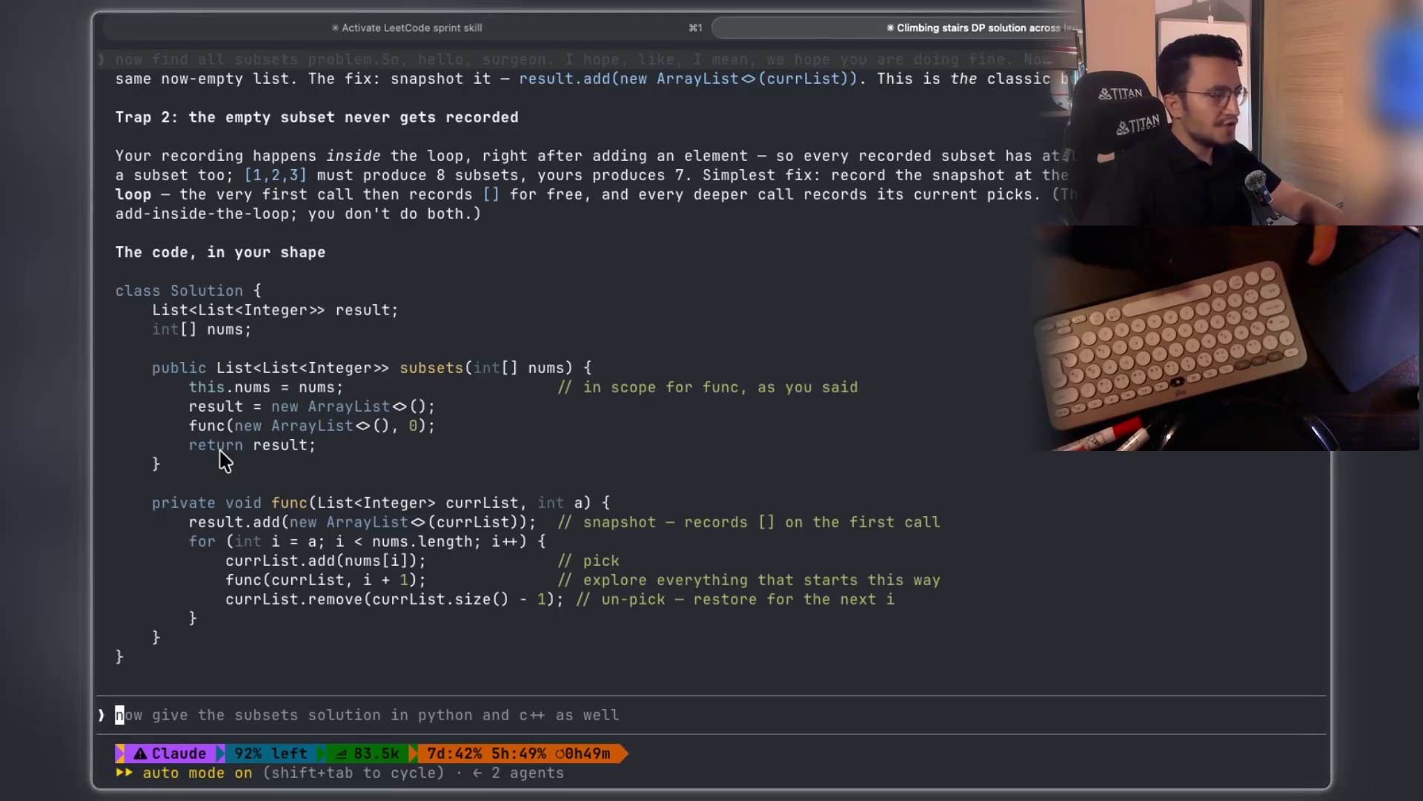
drag(186, 425, 433, 433)
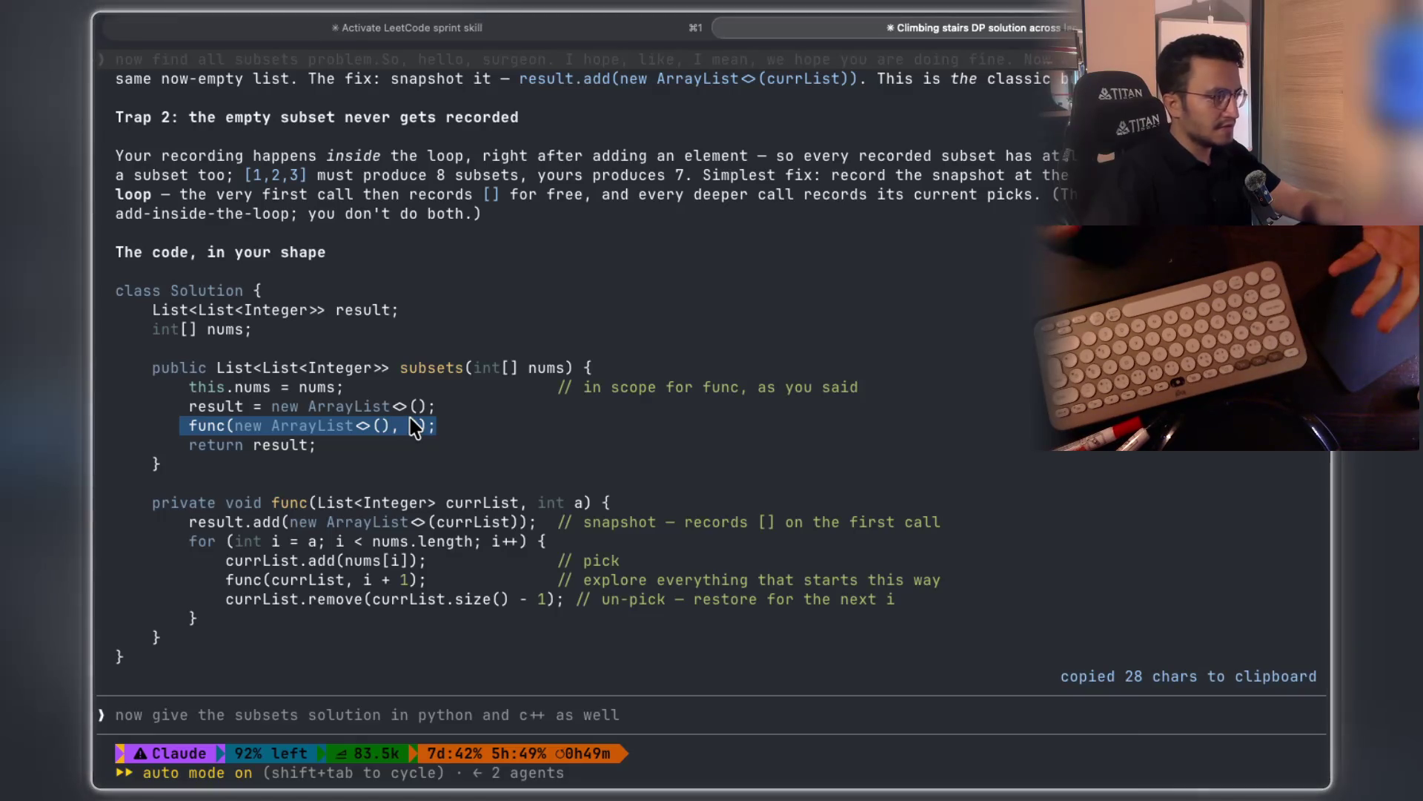
click(189, 410)
drag(185, 405, 460, 413)
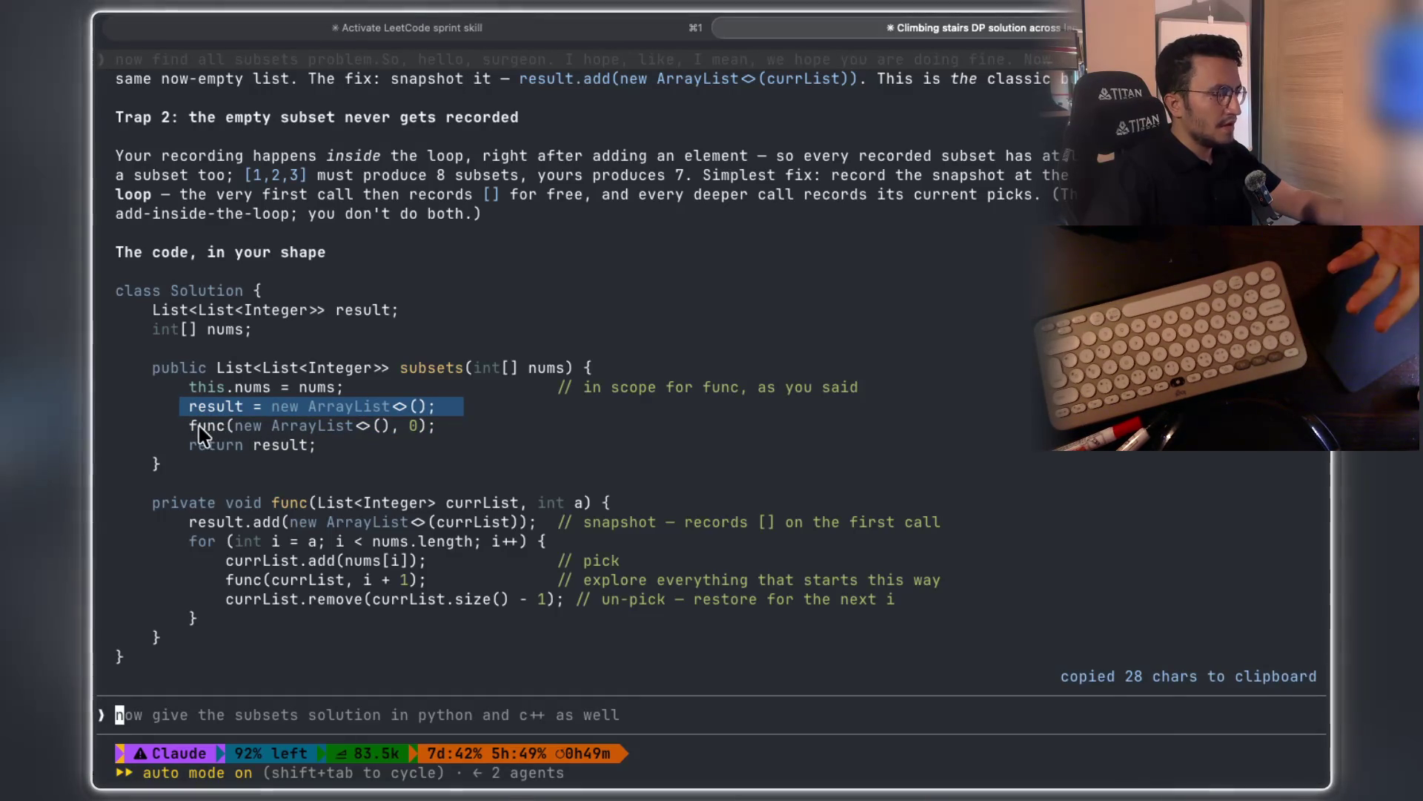
mouse_move(190, 430)
mouse_down()
mouse_move(434, 436)
mouse_move(236, 427)
mouse_up()
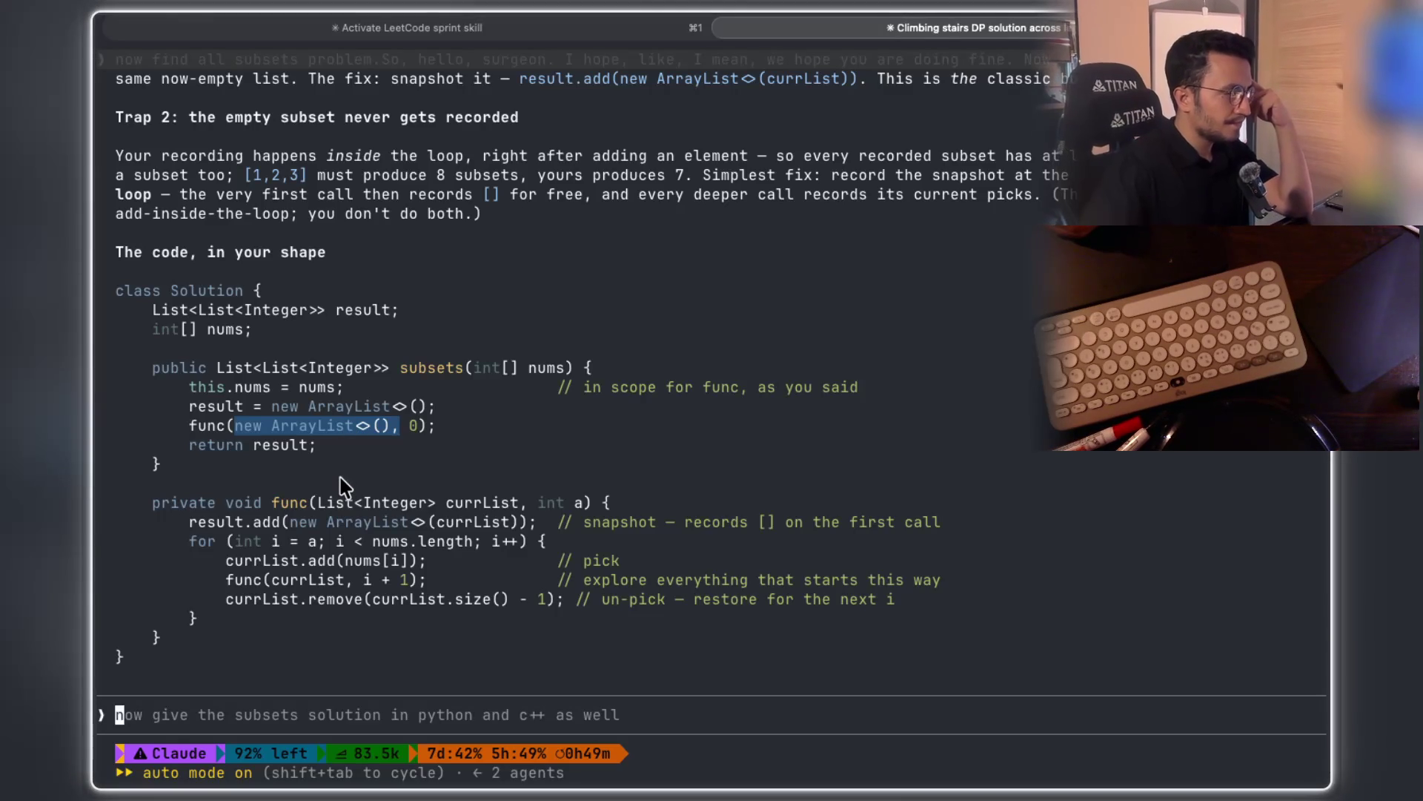
drag(575, 526, 830, 528)
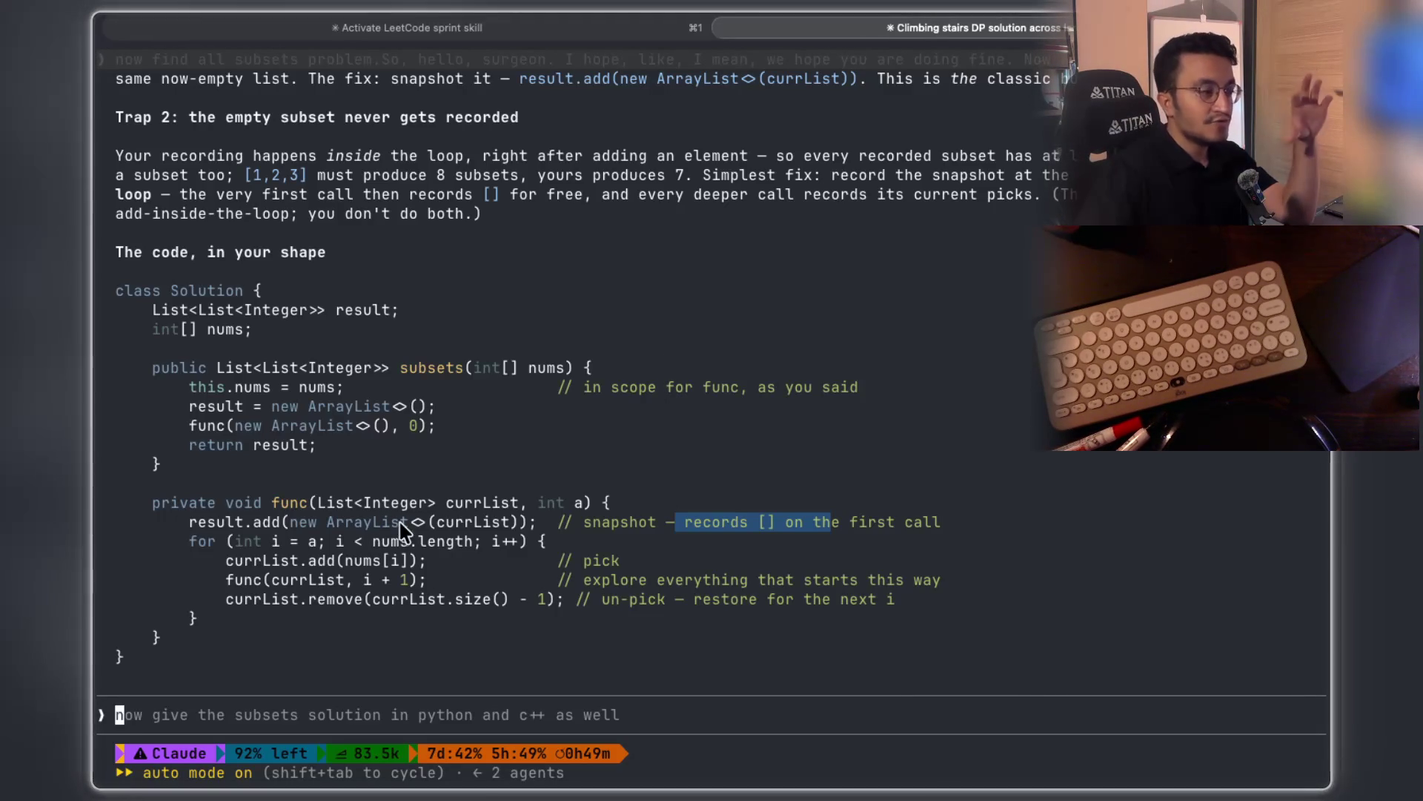
Select the func name, the result.add snapshot line and the currList parameter and argument
drag(273, 503, 308, 508)
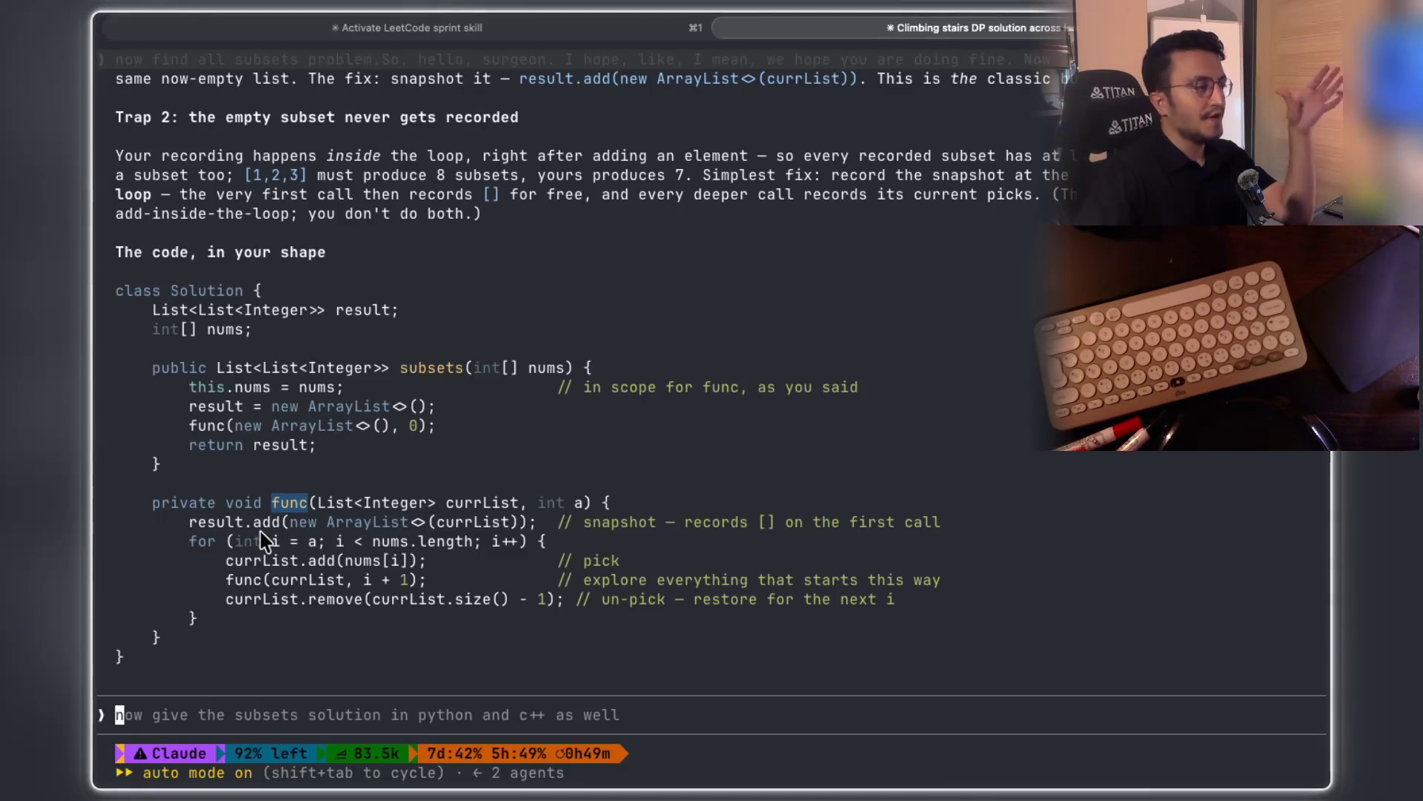
drag(194, 522, 529, 527)
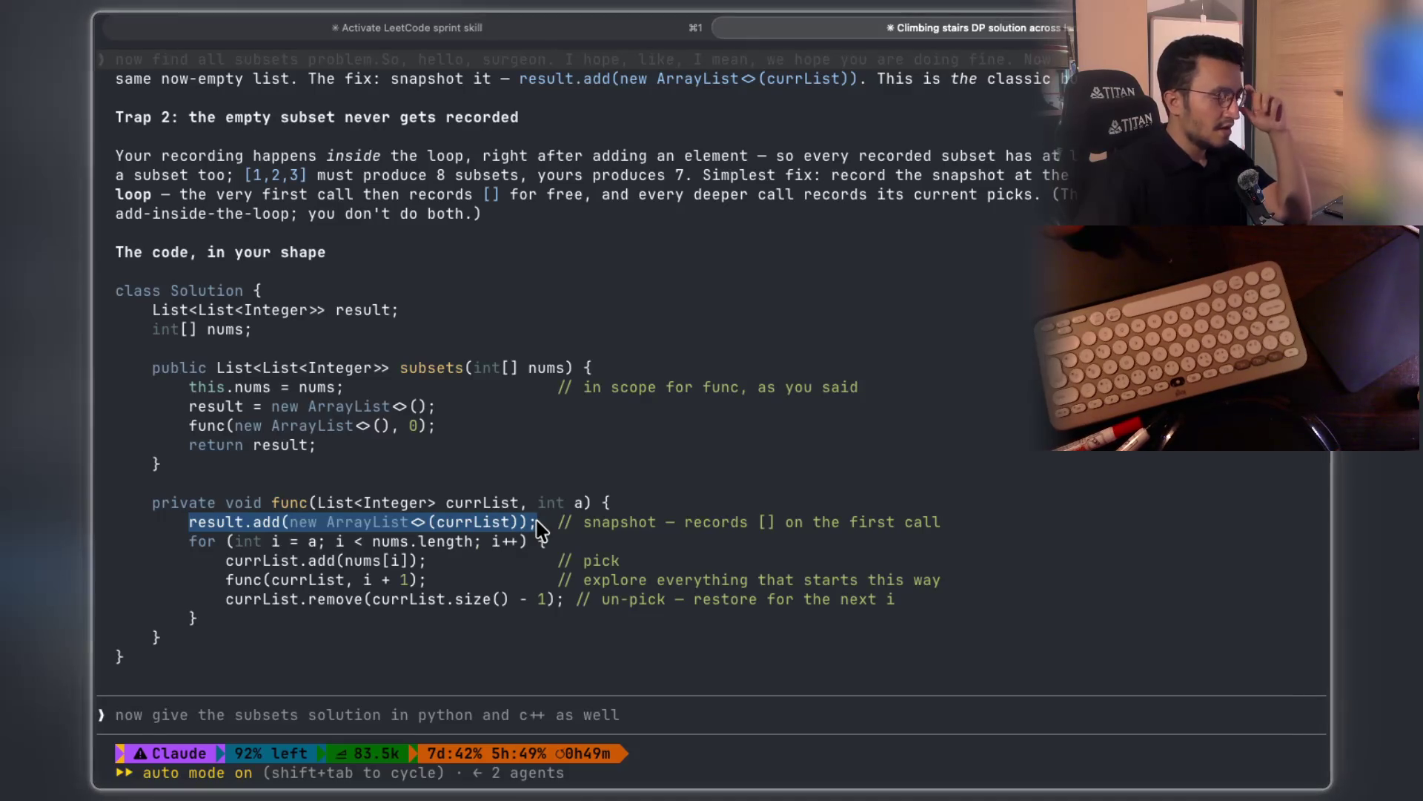
drag(539, 527, 535, 526)
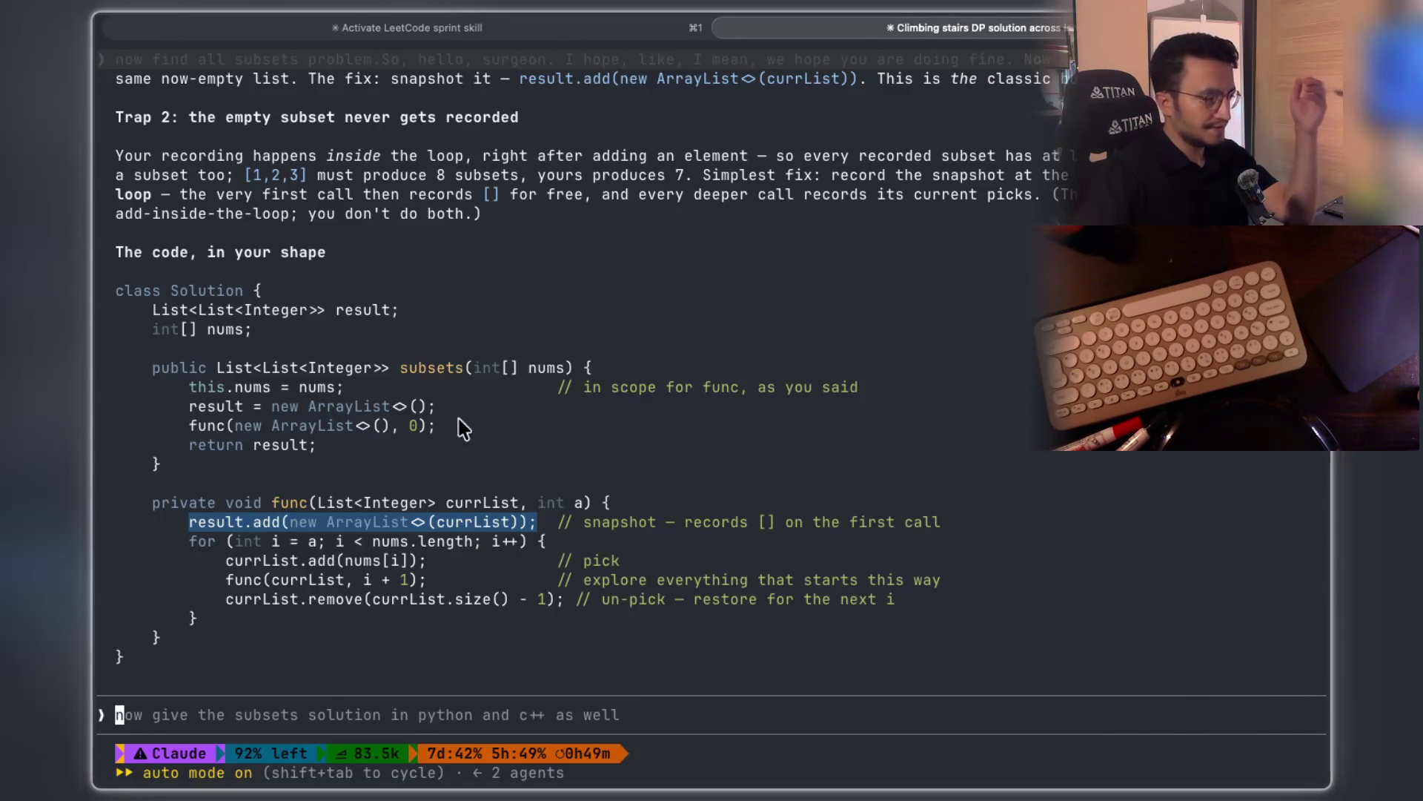
click(226, 543)
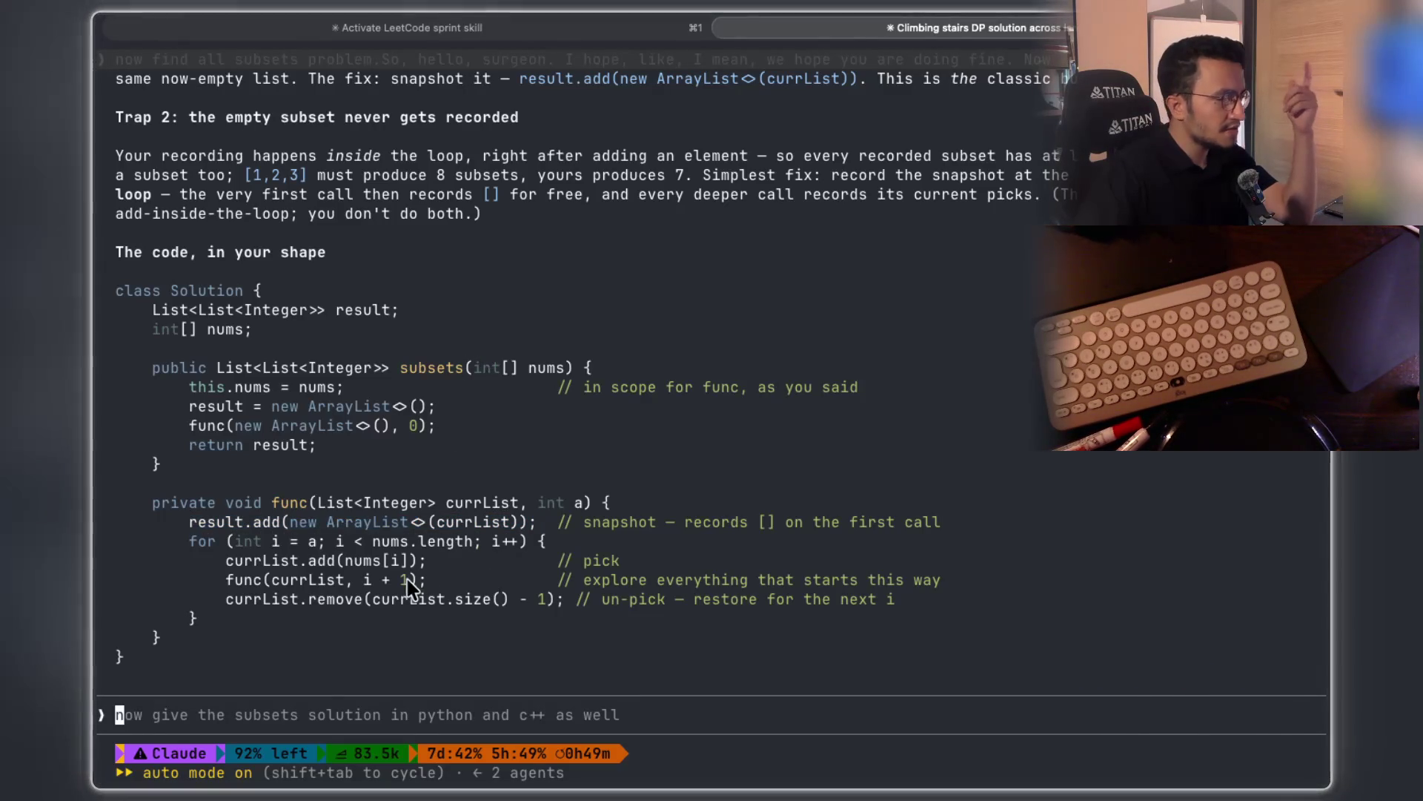
drag(190, 522, 514, 522)
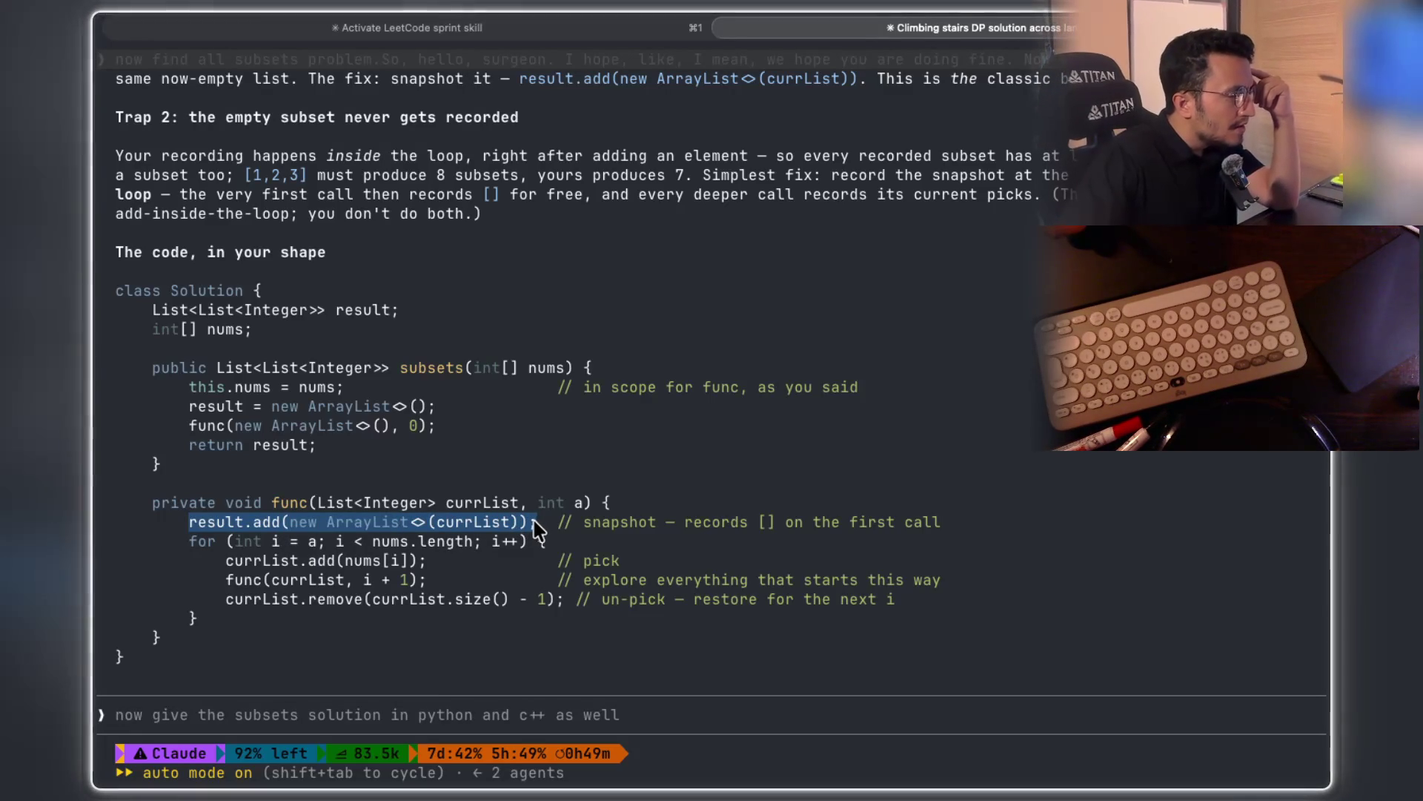
drag(537, 528, 537, 528)
drag(191, 522, 206, 522)
drag(439, 503, 519, 507)
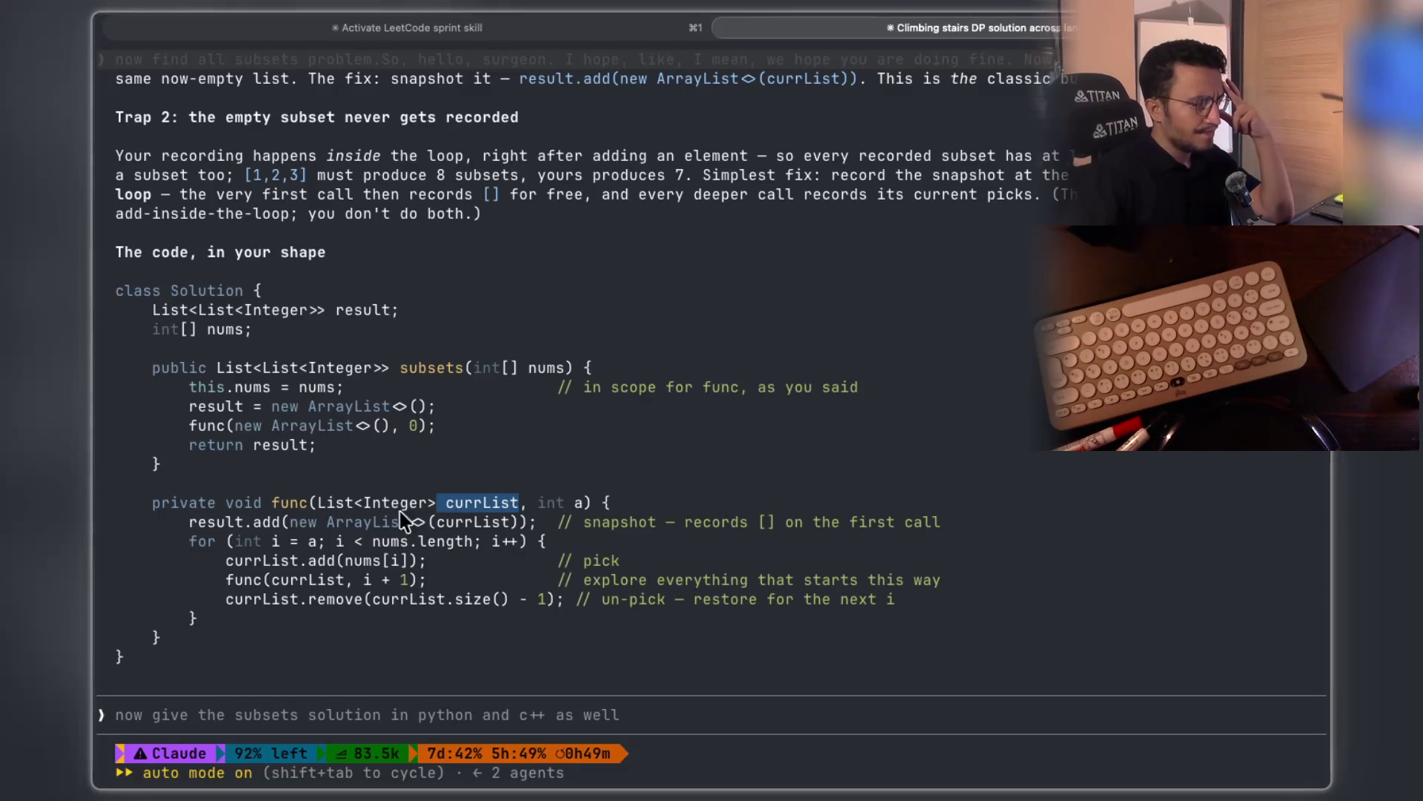
drag(430, 522, 523, 530)
click(226, 570)
Select the nums[i] add line, the recursive call, and copy the result.add(new ArrayList<>(currList)) snapshot line
drag(223, 563, 424, 570)
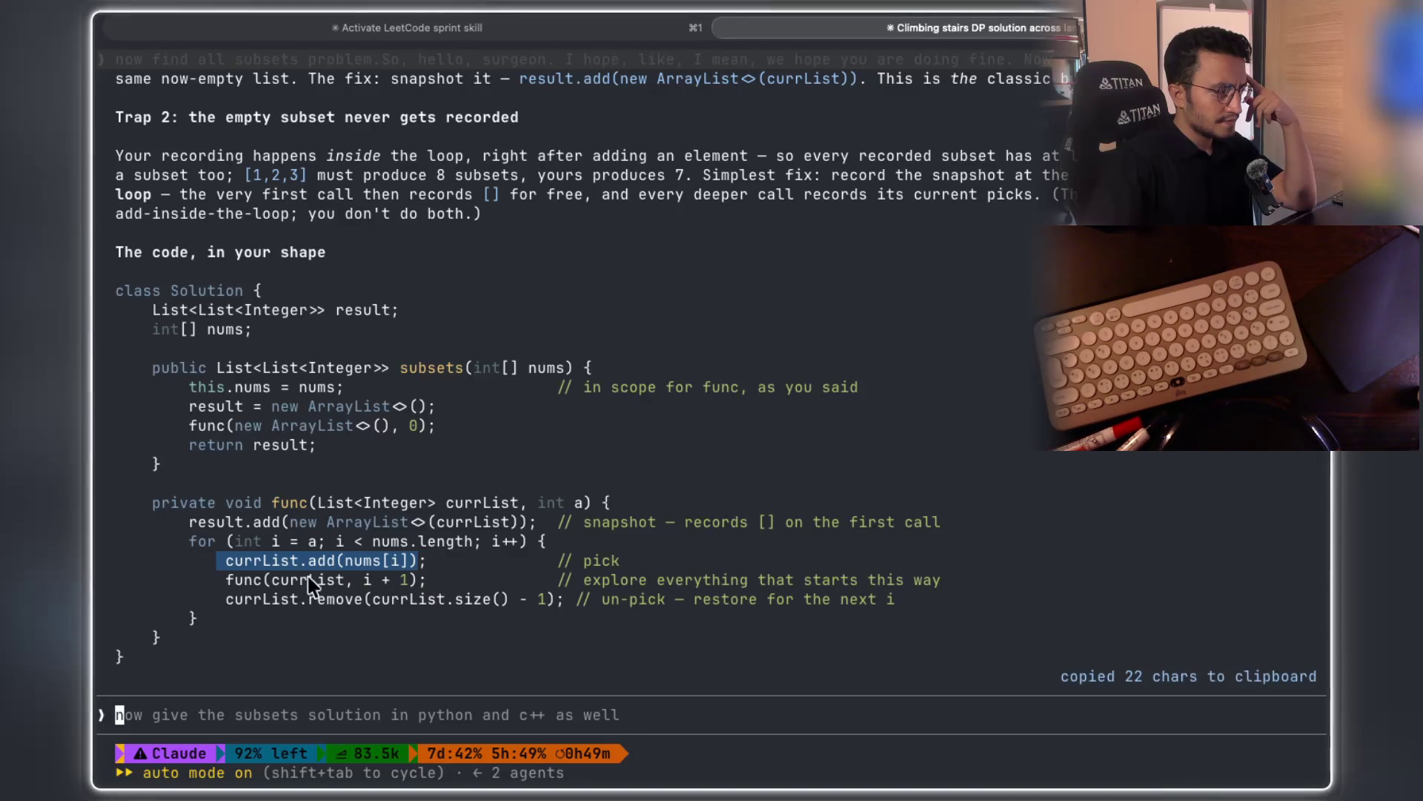
drag(227, 581, 342, 582)
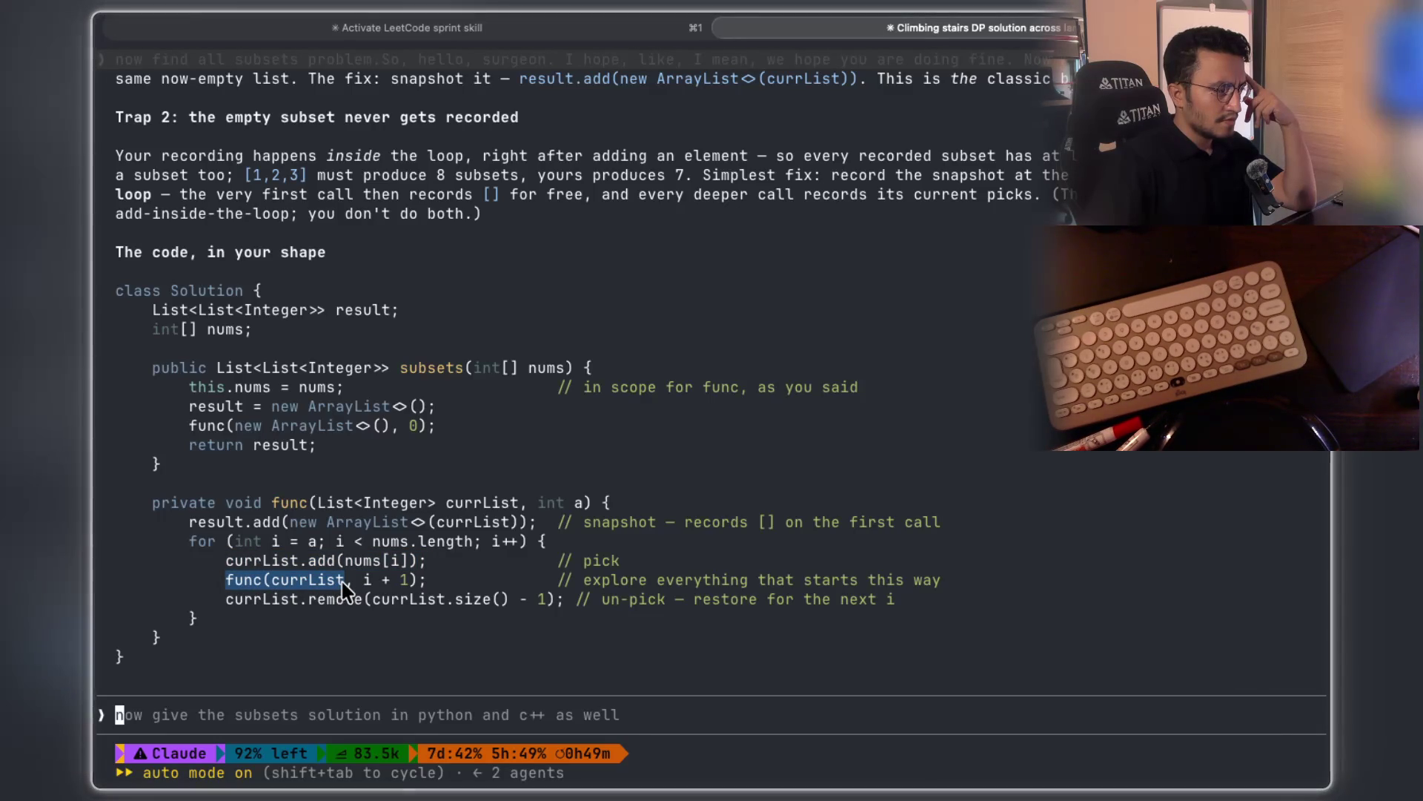
drag(342, 582, 343, 582)
mouse_move(283, 522)
mouse_down()
mouse_move(371, 546)
mouse_move(423, 530)
mouse_up()
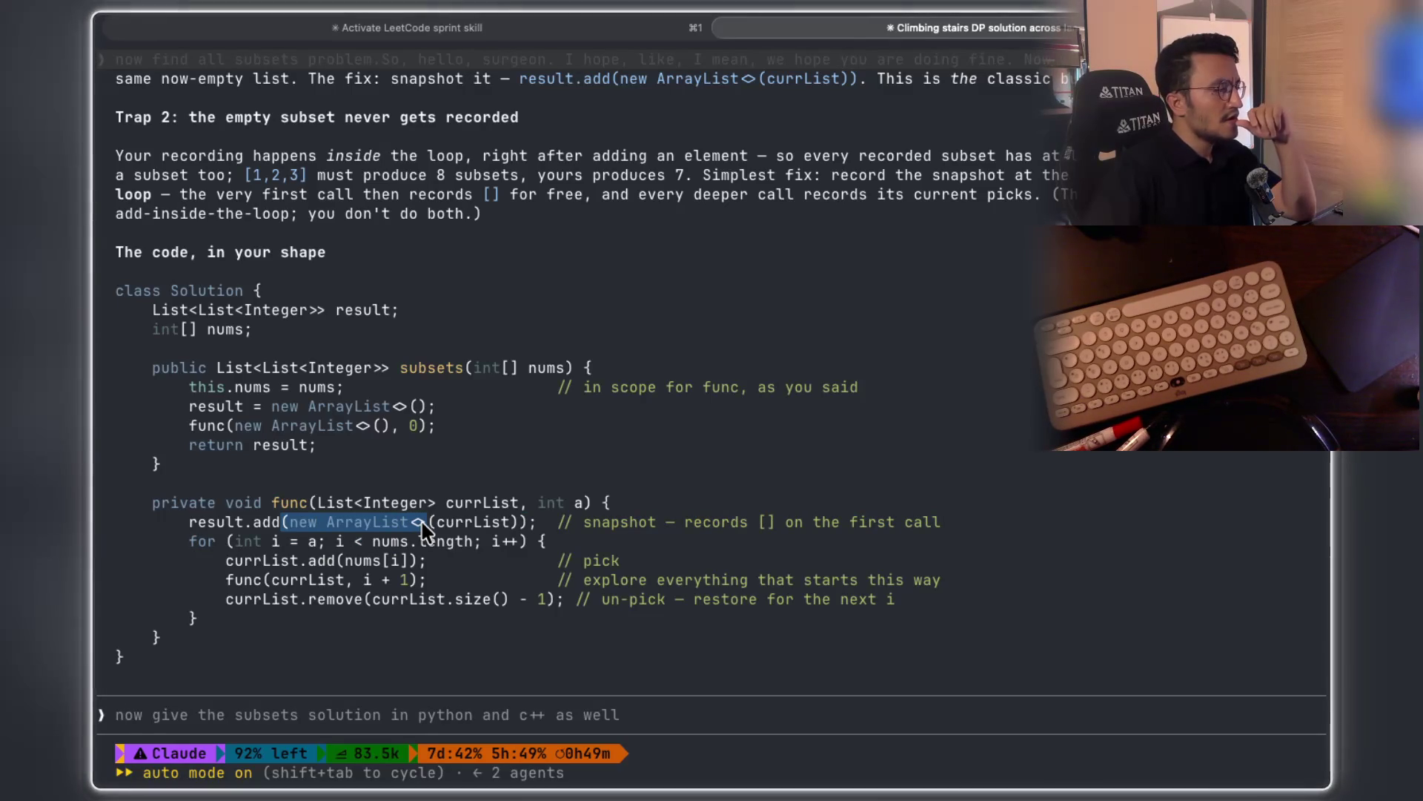
drag(424, 528, 423, 529)
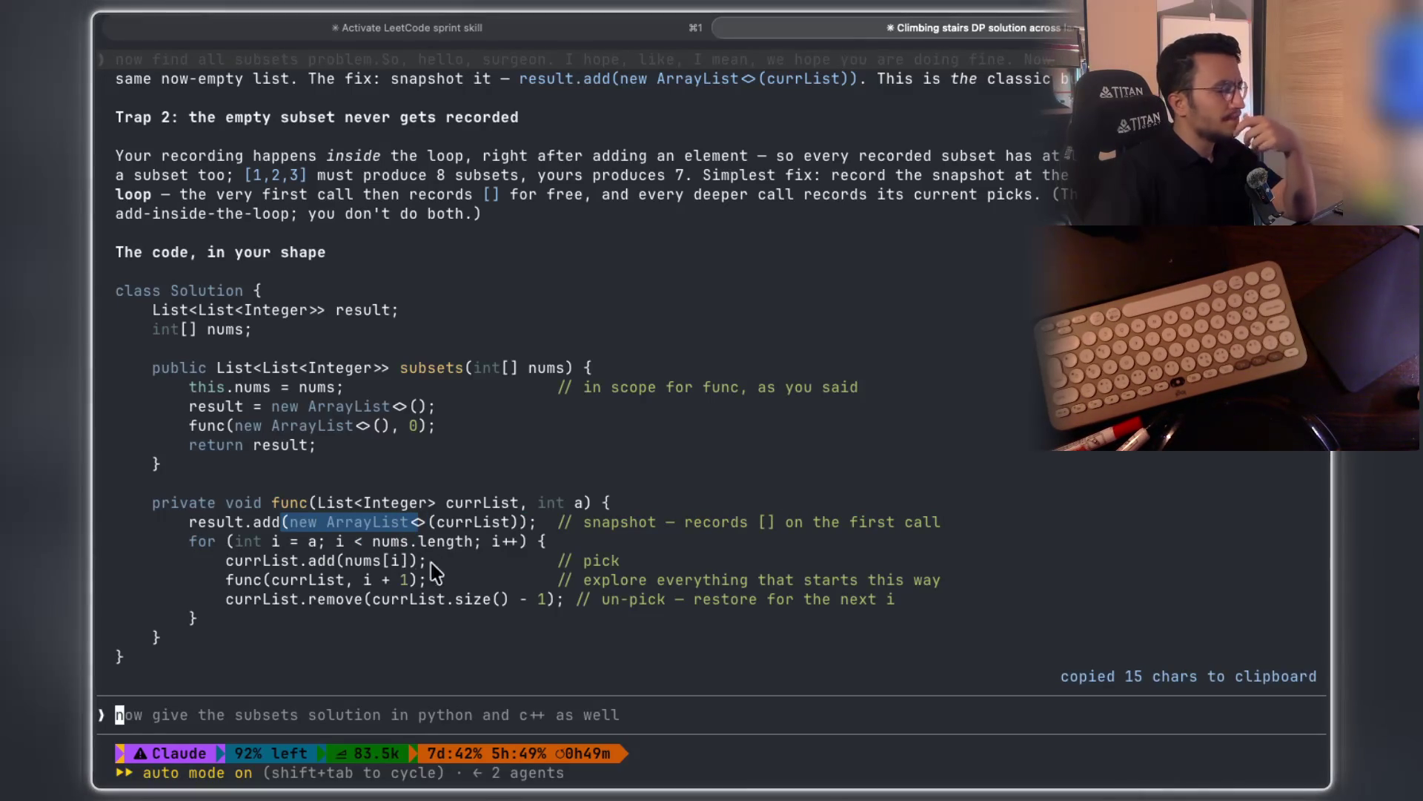
click(491, 563)
drag(538, 528, 194, 528)
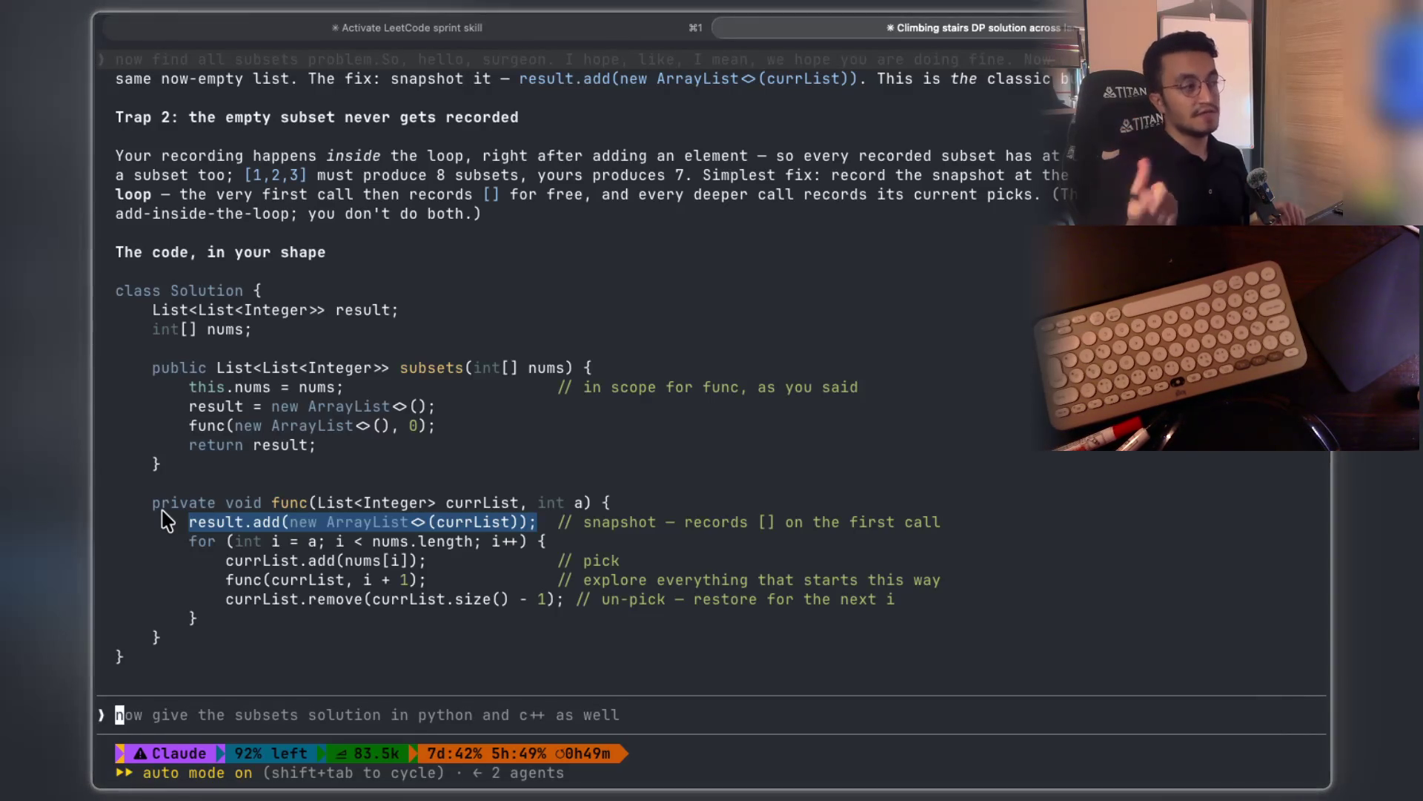
click(561, 713)
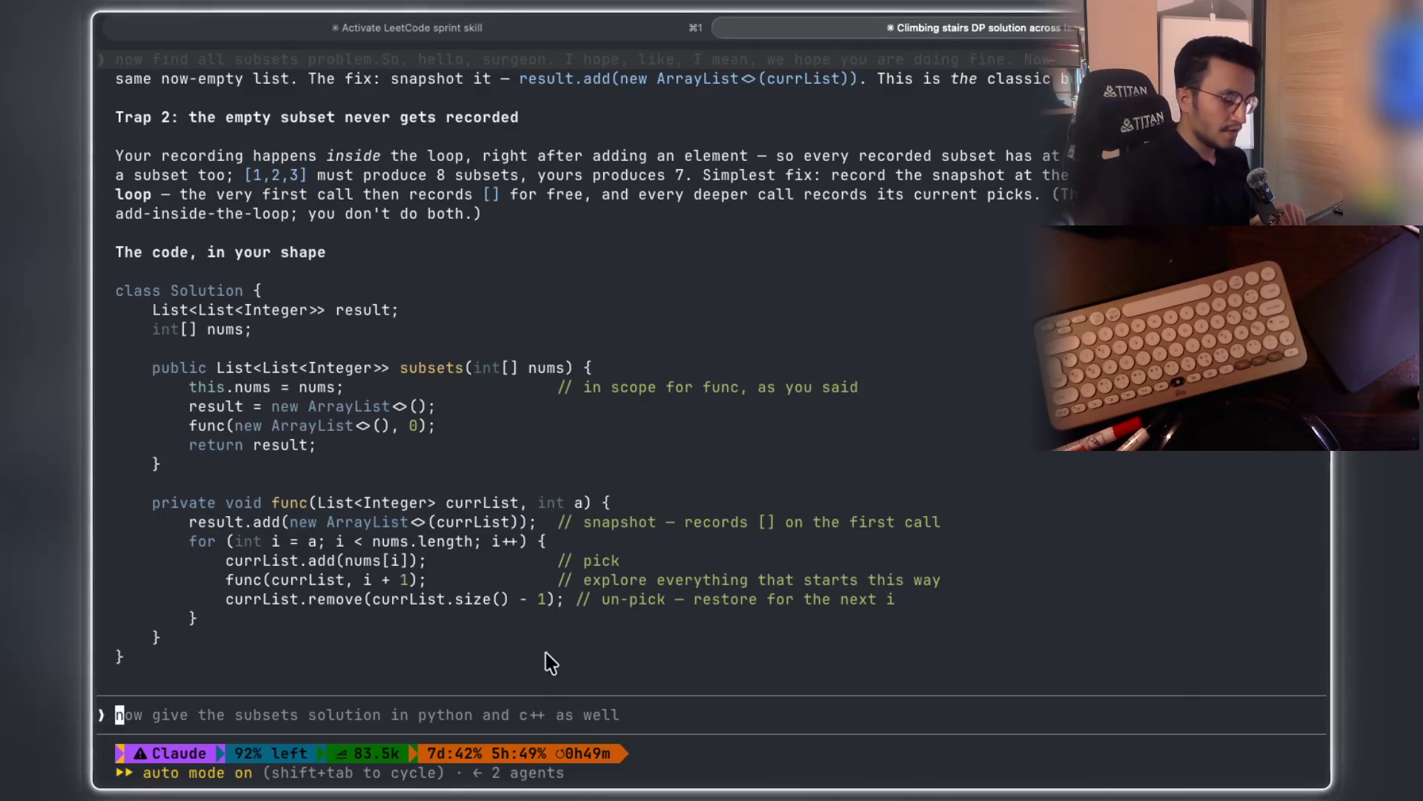
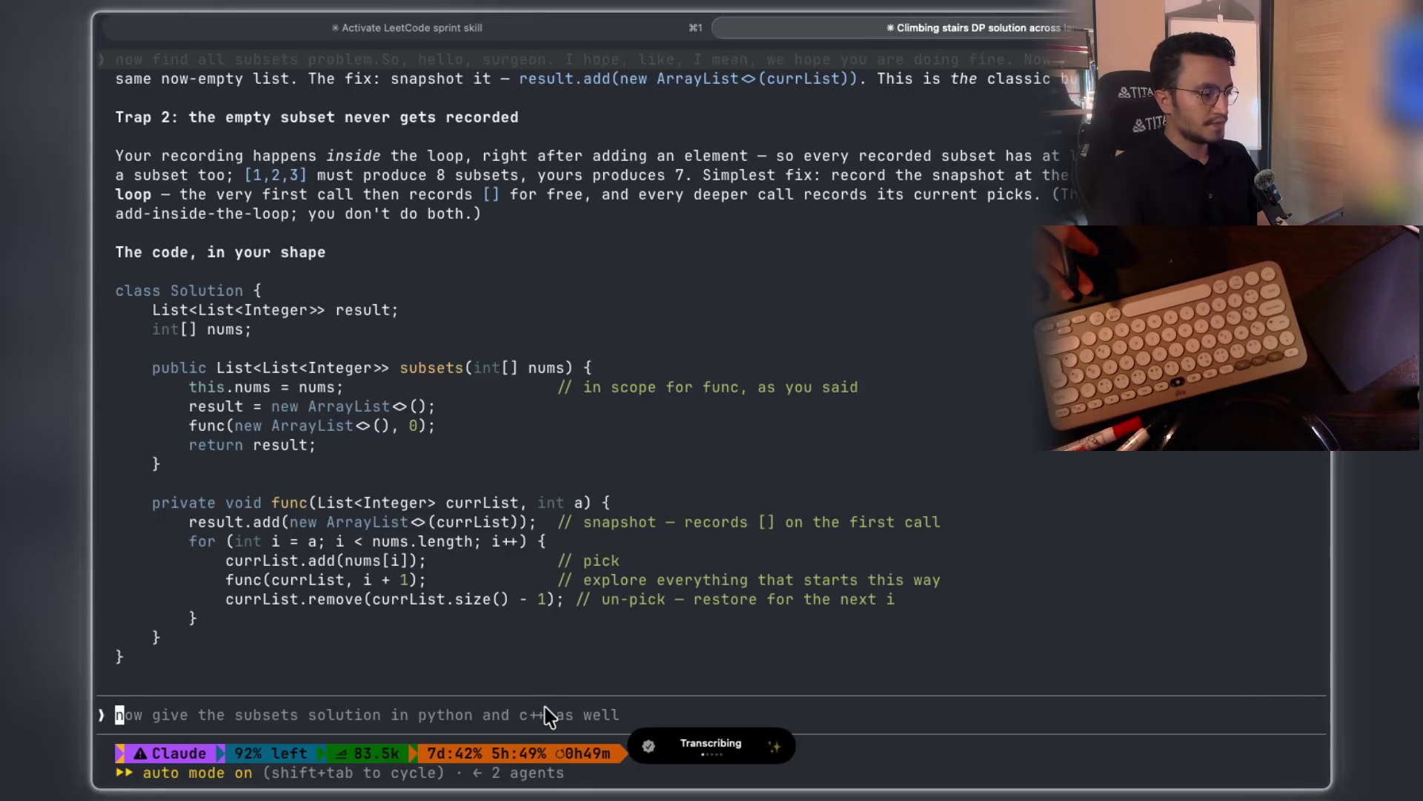
Submit the question about needing new ArrayLists and read Claude's shared-buffer, frozen-copy reply
key(Return)
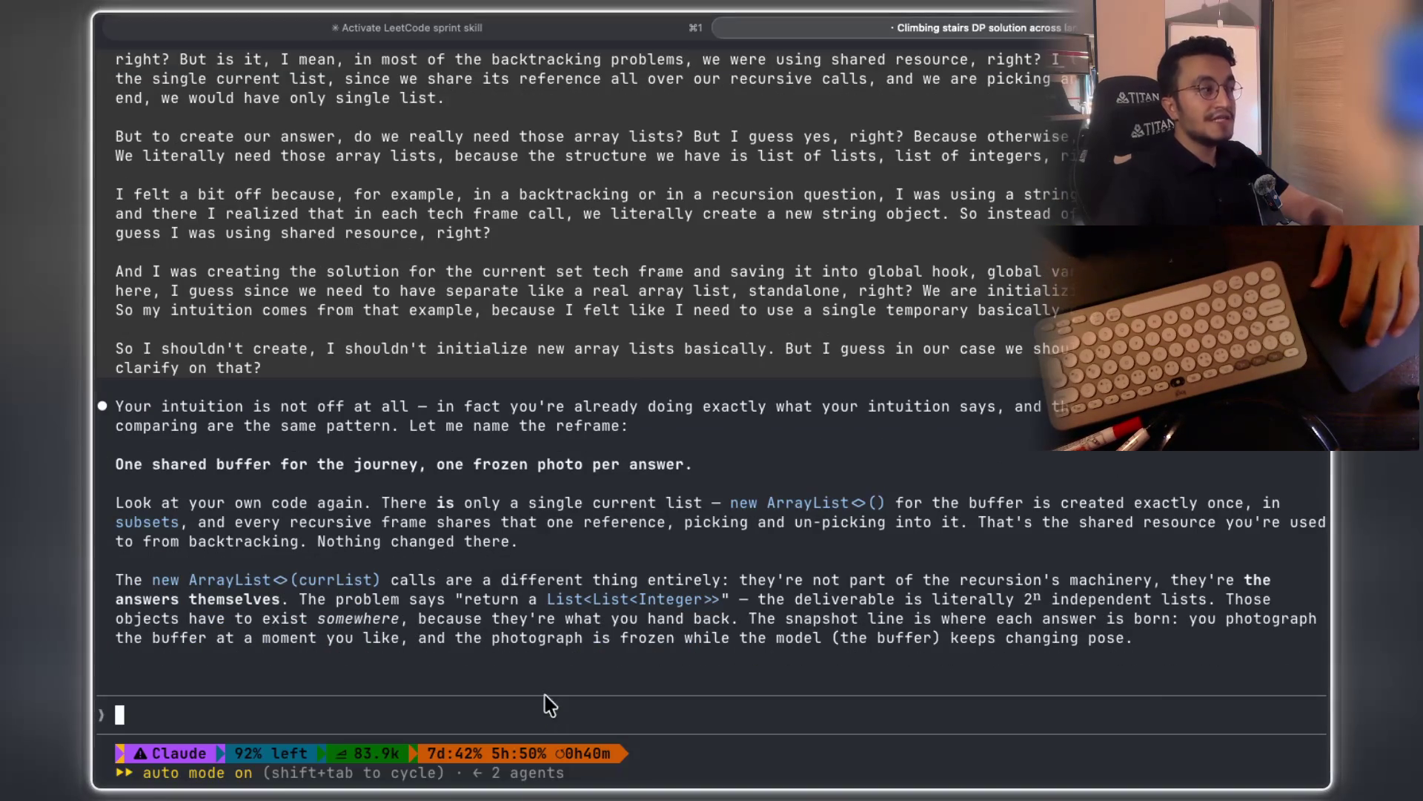
scroll(517, 513, up, 3)
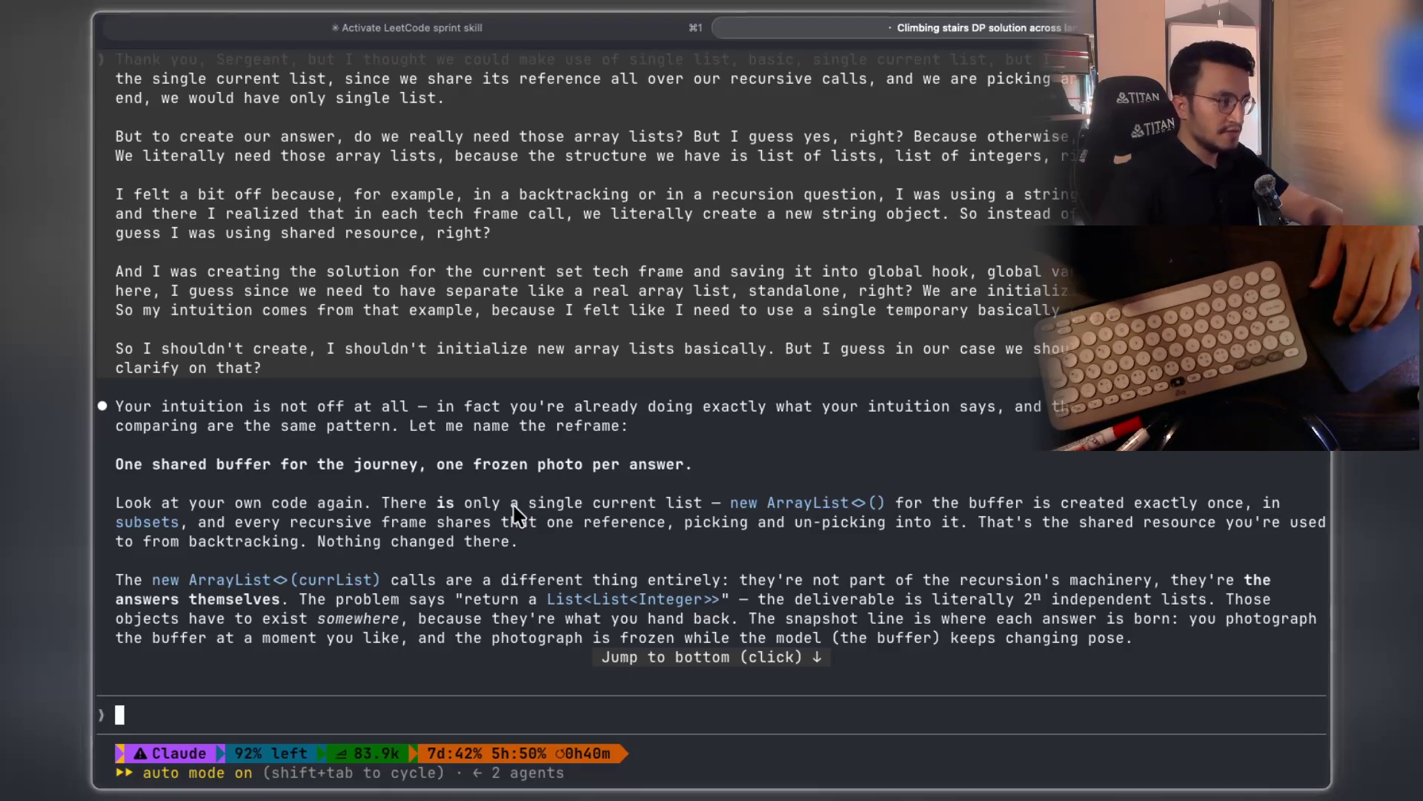
scroll(516, 512, down, 1)
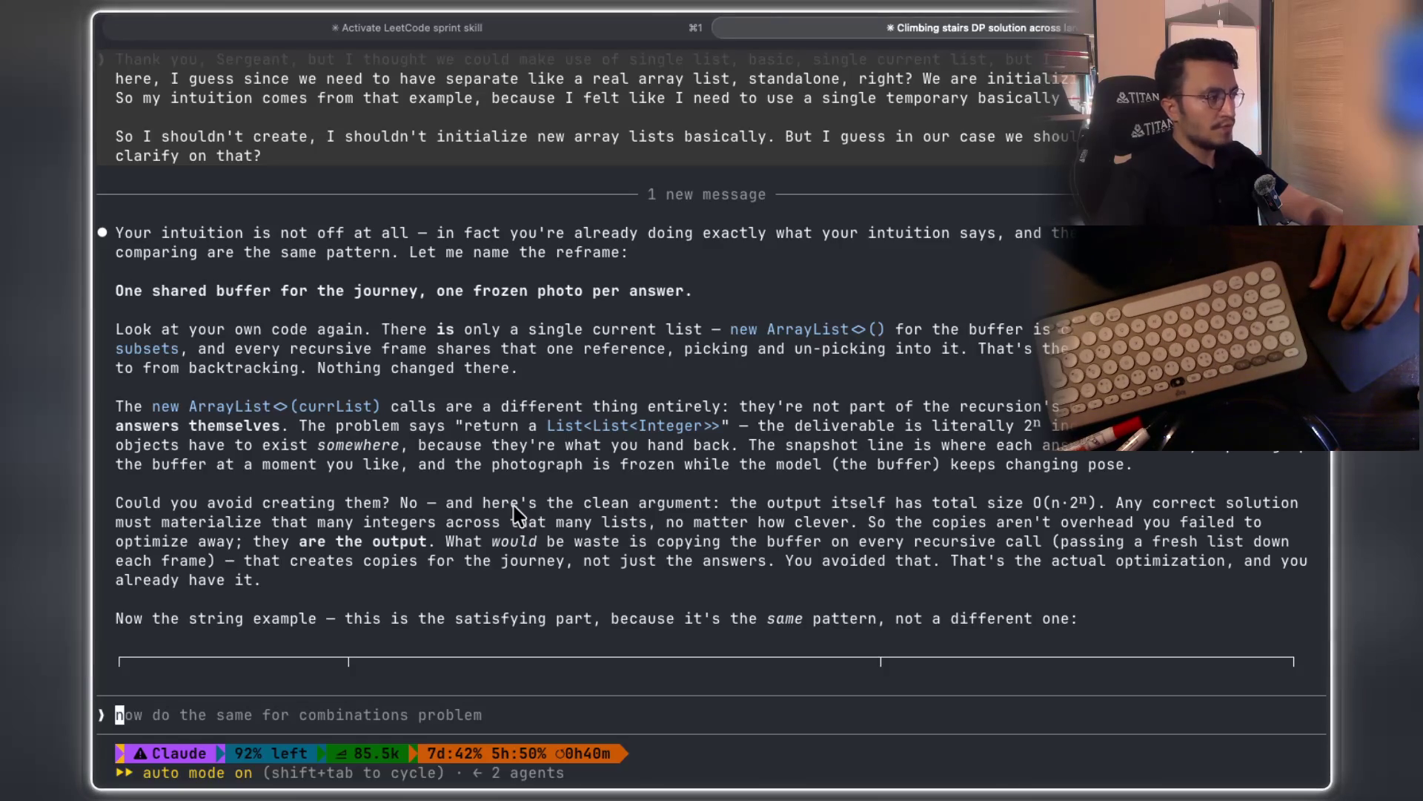
Copy the 'new ArrayLis' fragment from Claude's reply
drag(312, 368, 519, 368)
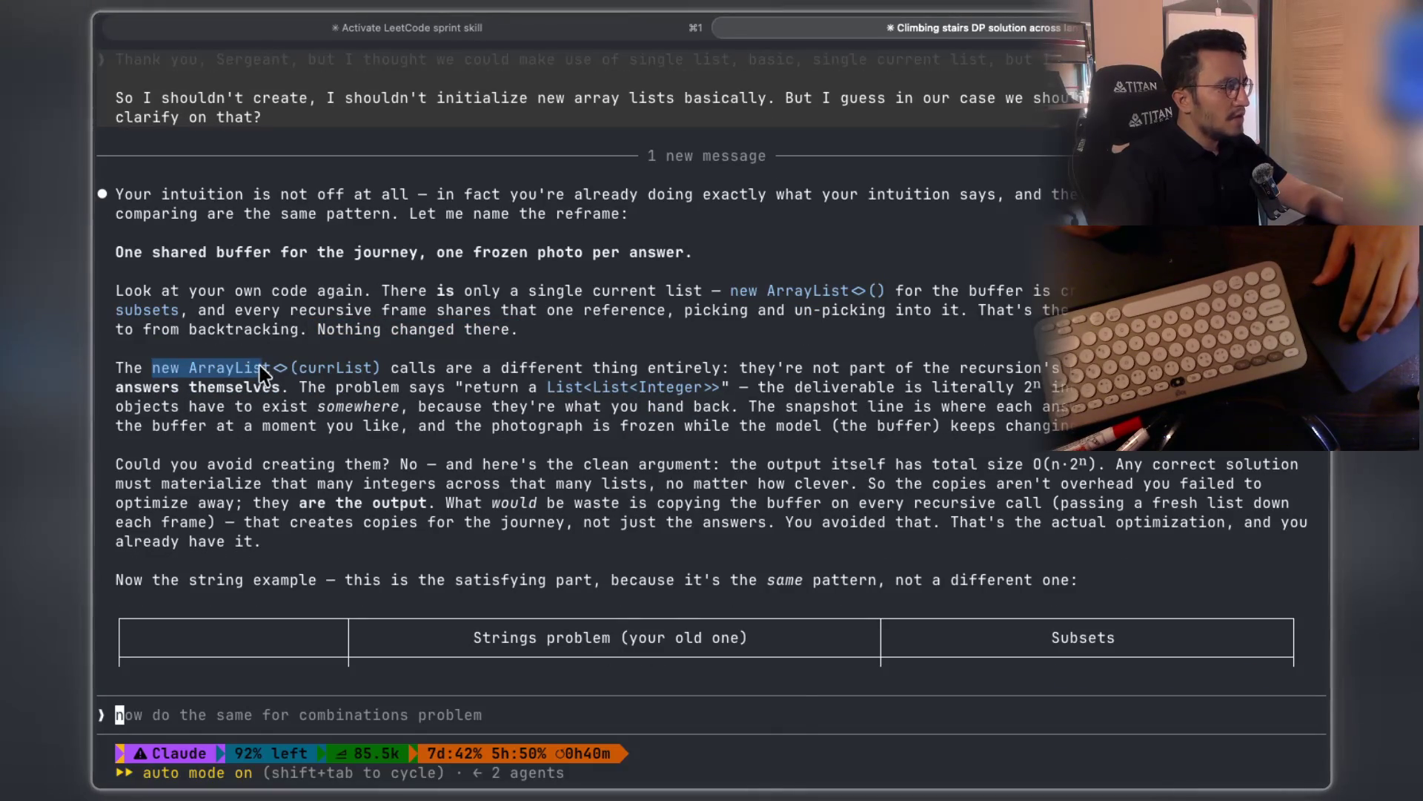
drag(263, 371, 265, 371)
drag(405, 374, 730, 373)
Scroll back up to the earlier 'The code, in your shape' subsets Java solution
scroll(690, 358, up, 20)
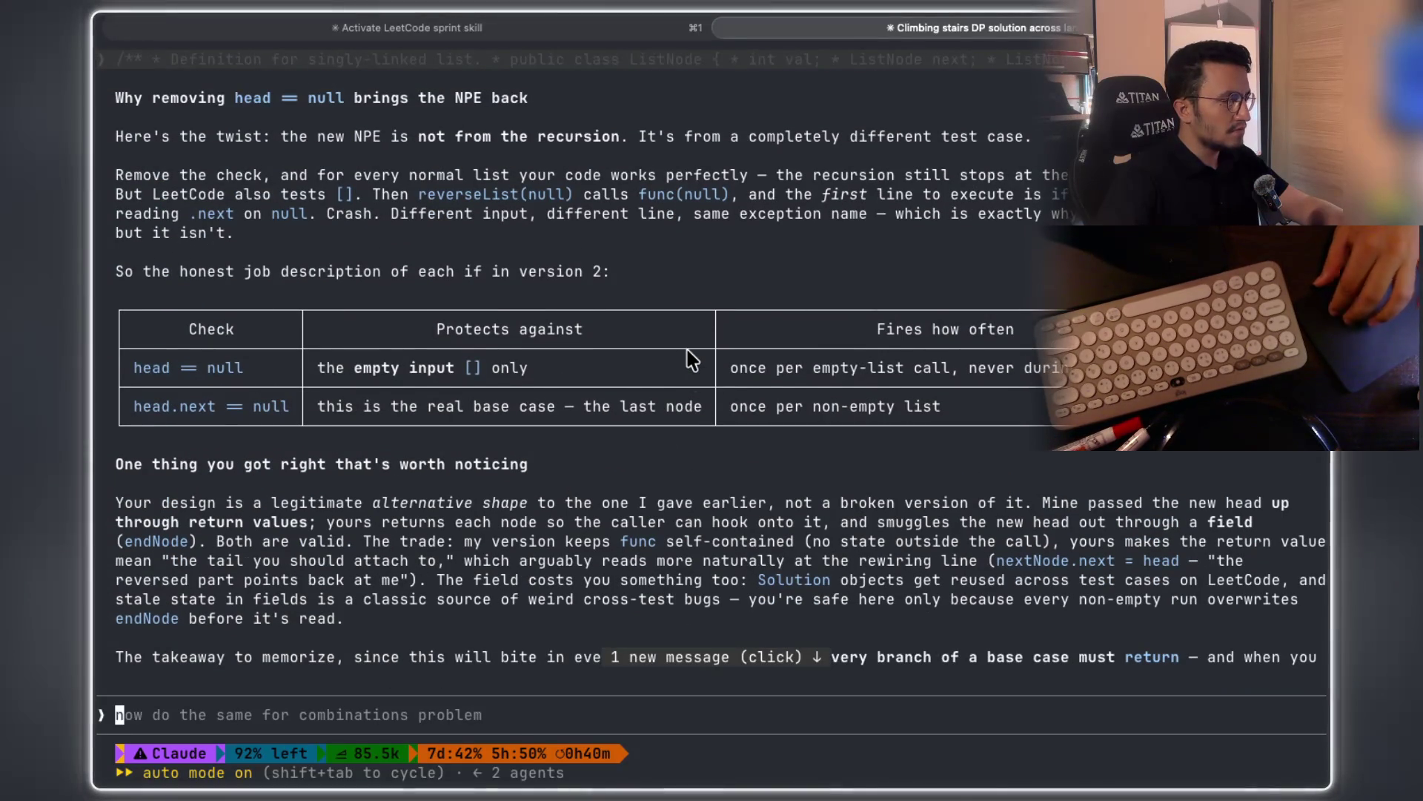
scroll(690, 359, down, 15)
scroll(690, 360, up, 5)
scroll(690, 360, up, 10)
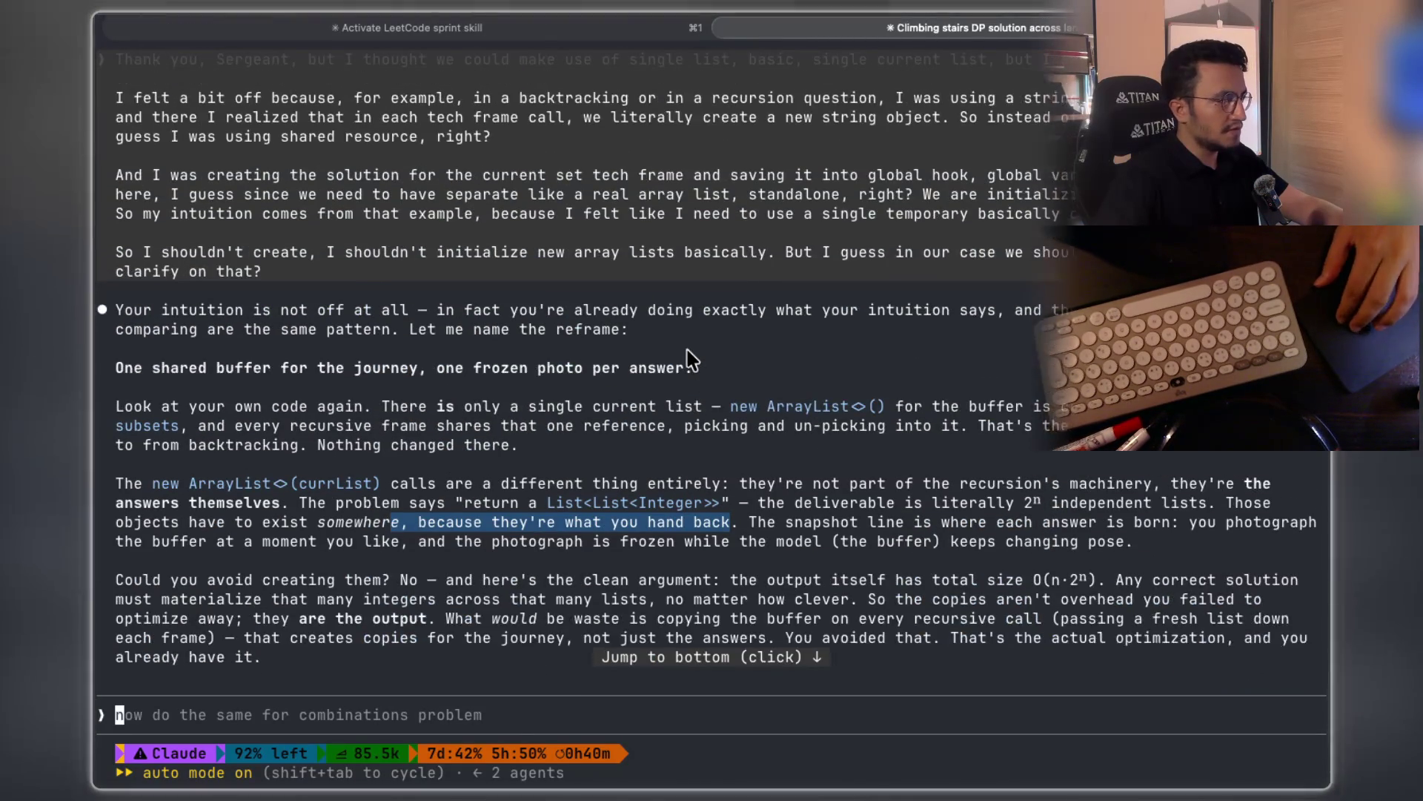
scroll(690, 360, up, 10)
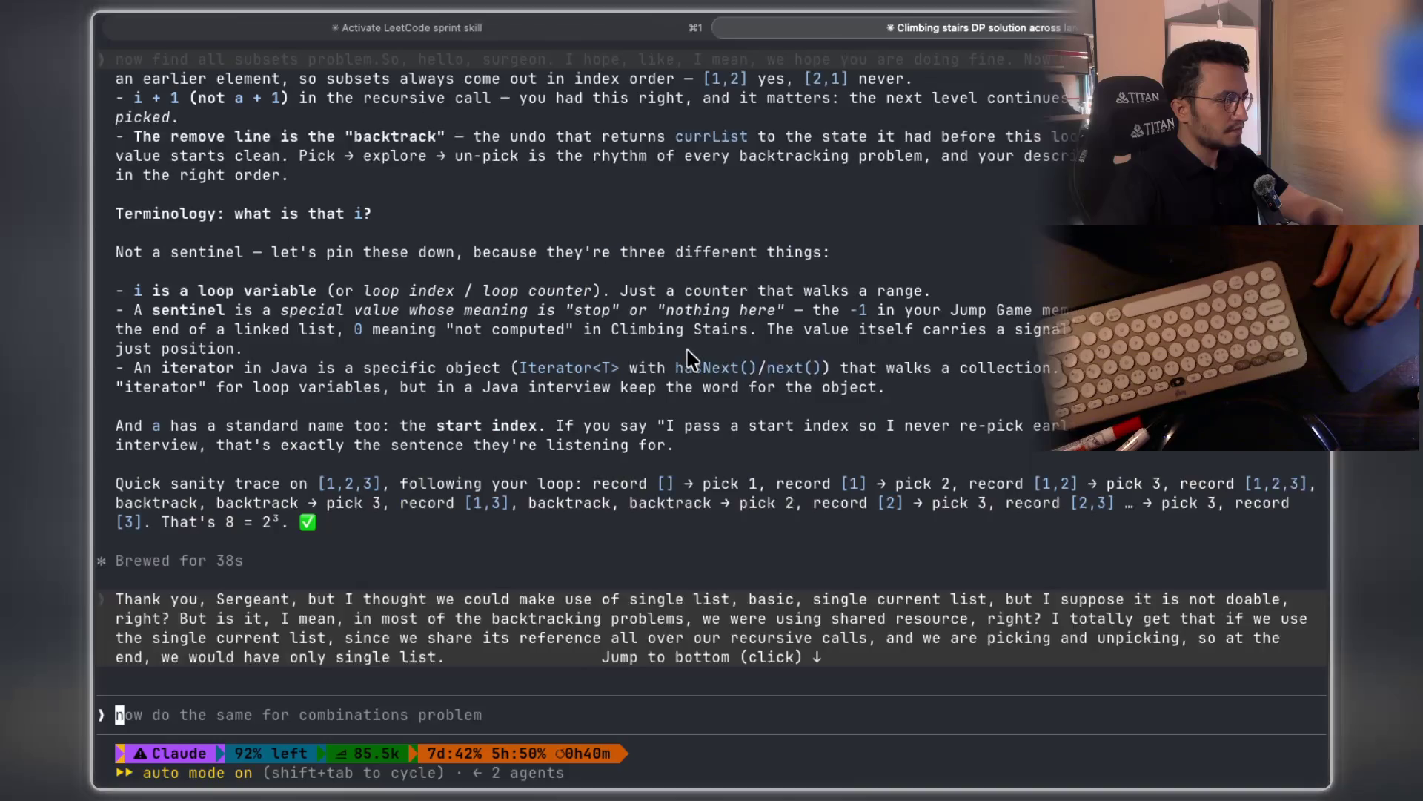
scroll(690, 359, up, 5)
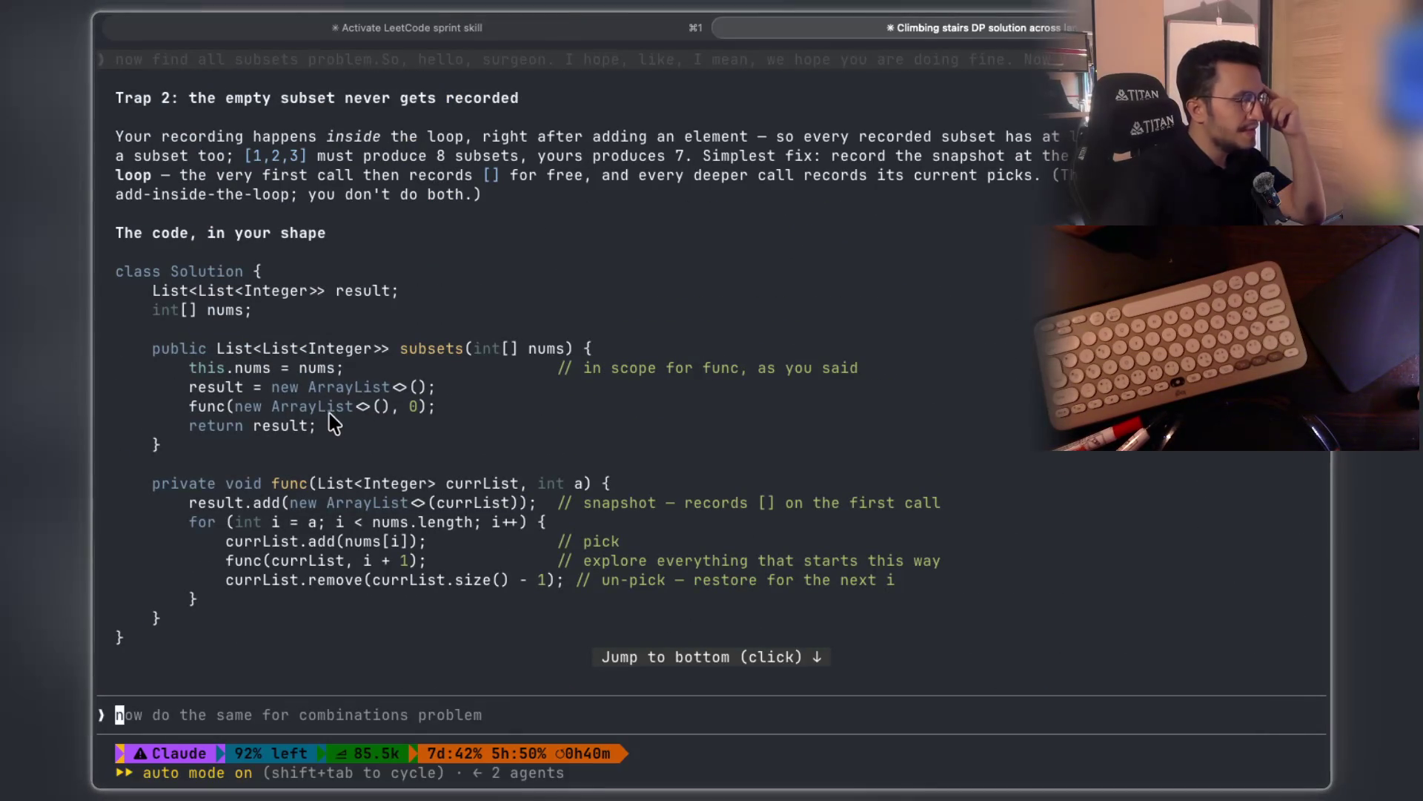
drag(446, 489, 510, 491)
double_click(495, 504)
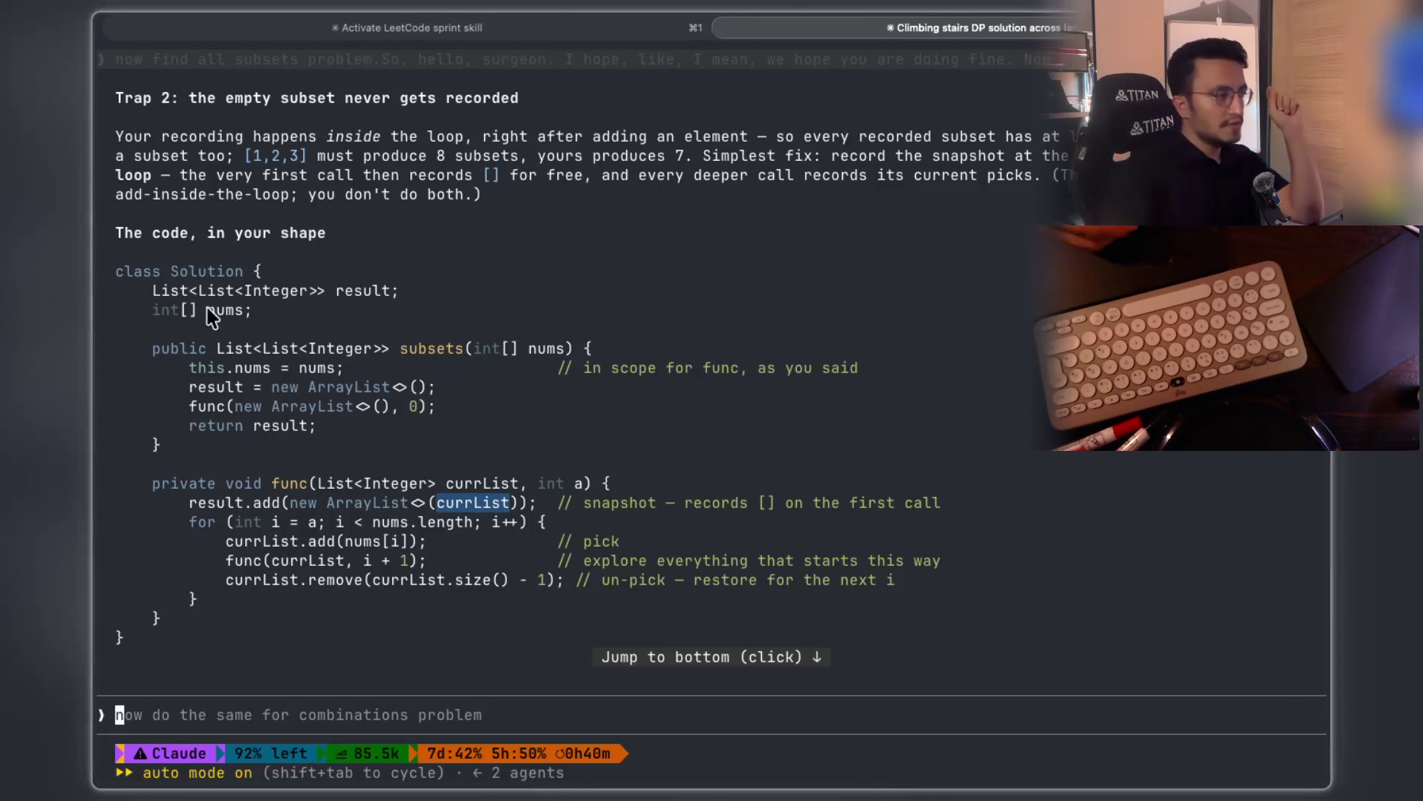
drag(162, 293, 272, 292)
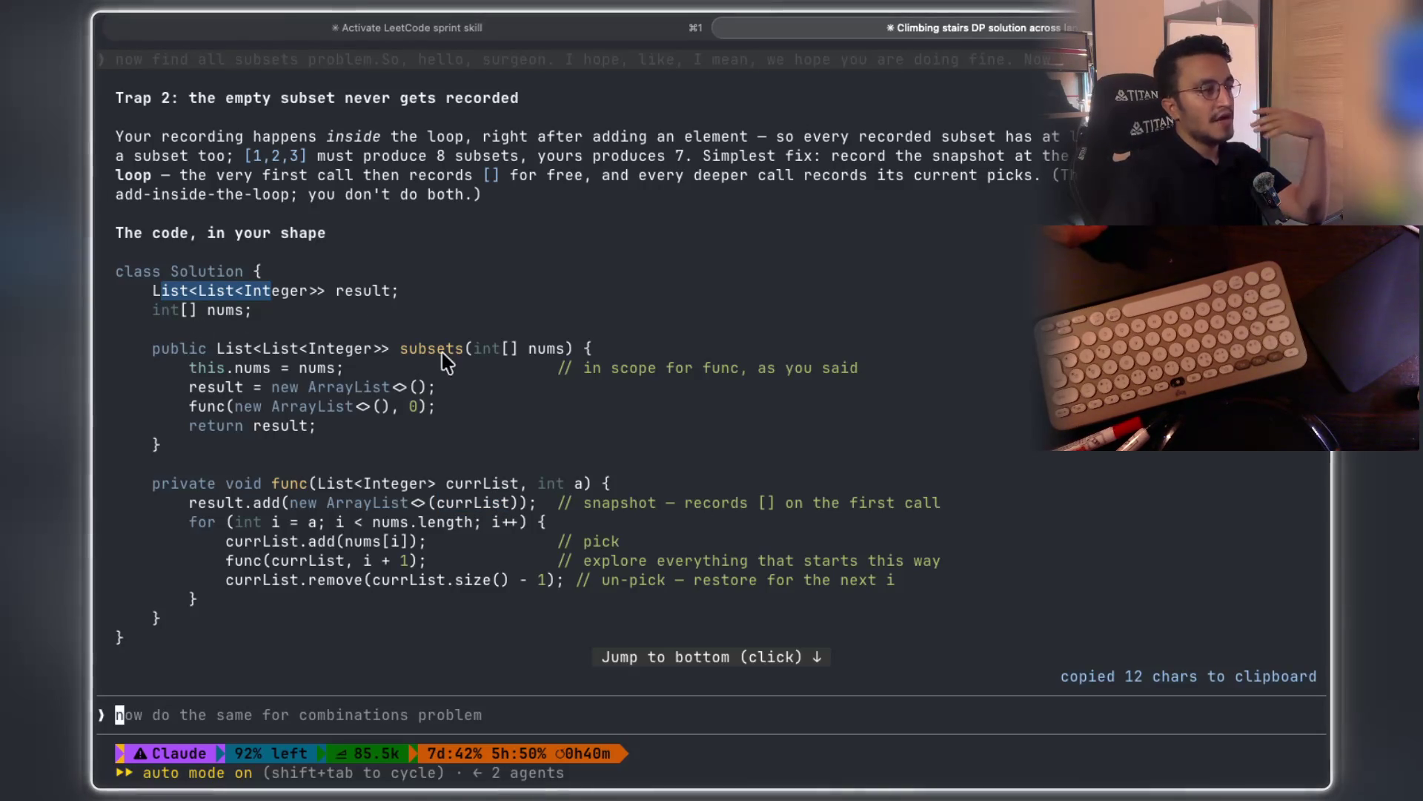
click(232, 415)
drag(231, 406, 399, 408)
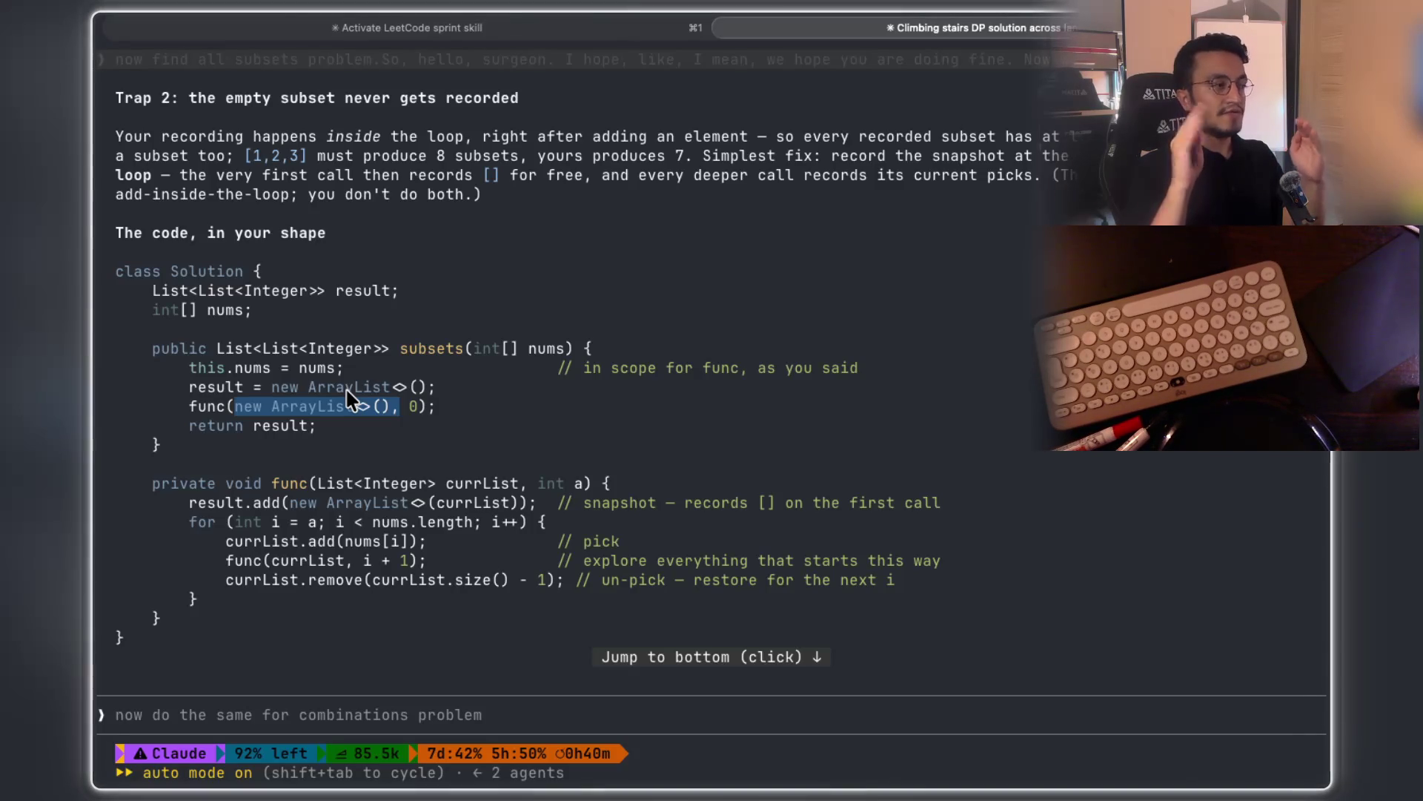
mouse_move(290, 503)
mouse_down()
mouse_move(401, 511)
mouse_move(428, 497)
mouse_up()
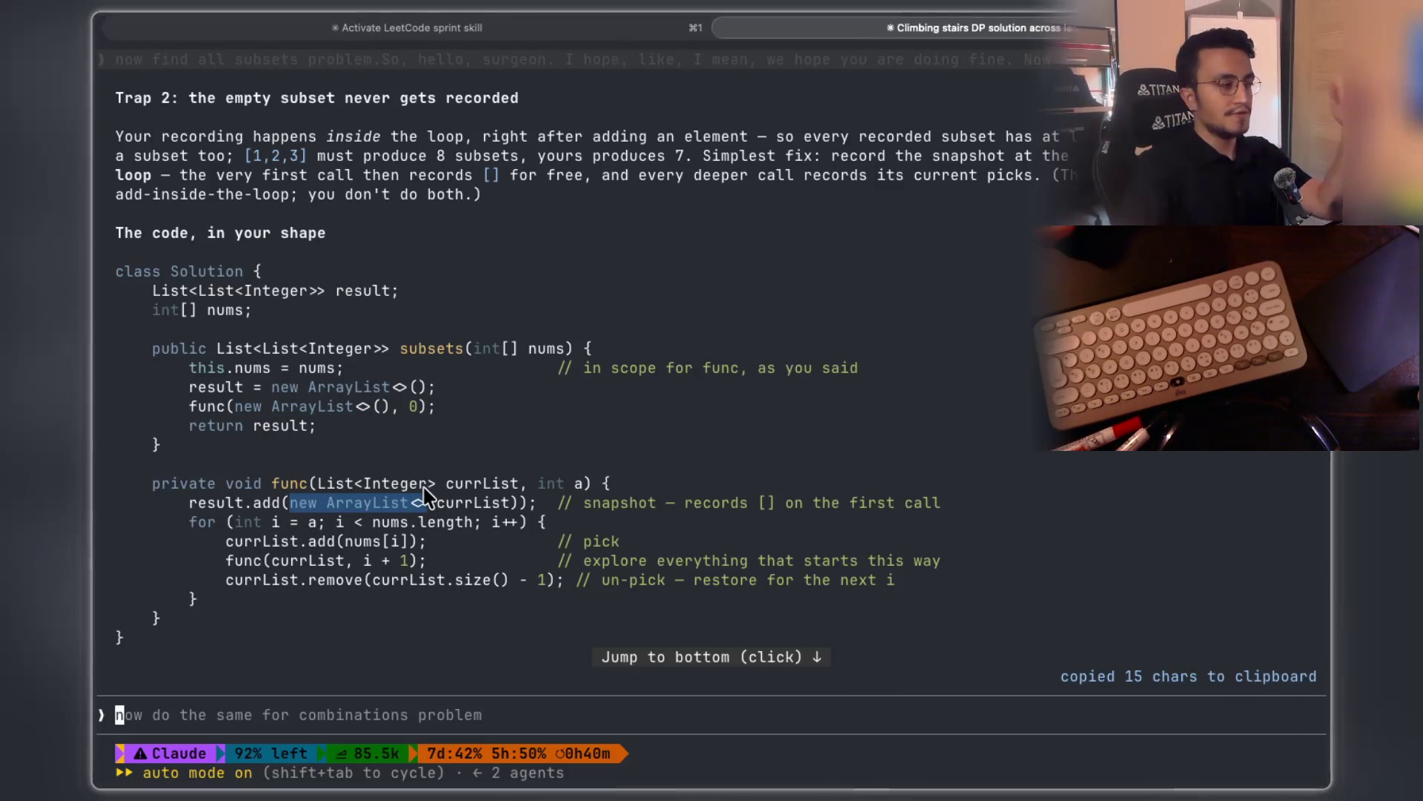
key(super+Tab)
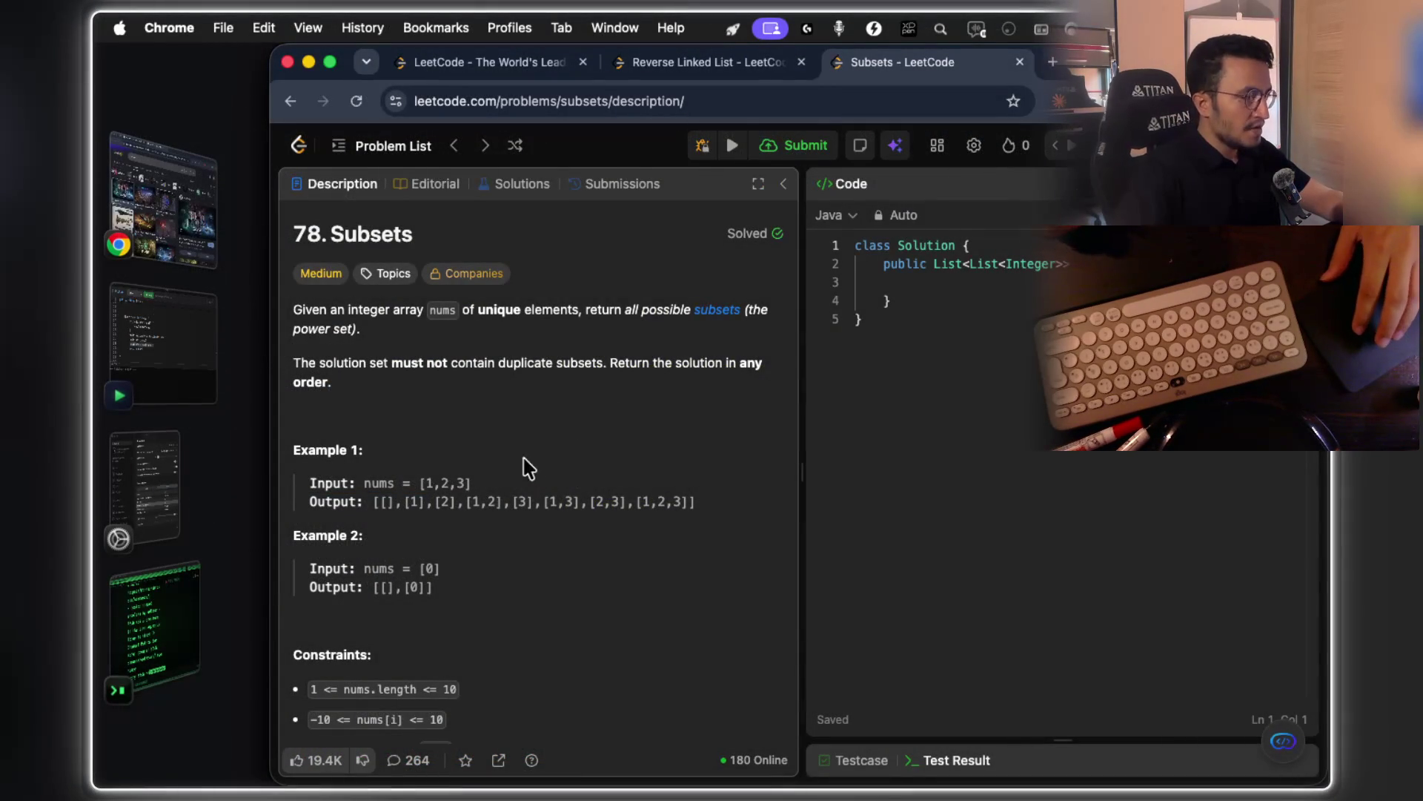
mouse_move(695, 502)
mouse_down()
mouse_move(361, 495)
mouse_move(696, 504)
mouse_up()
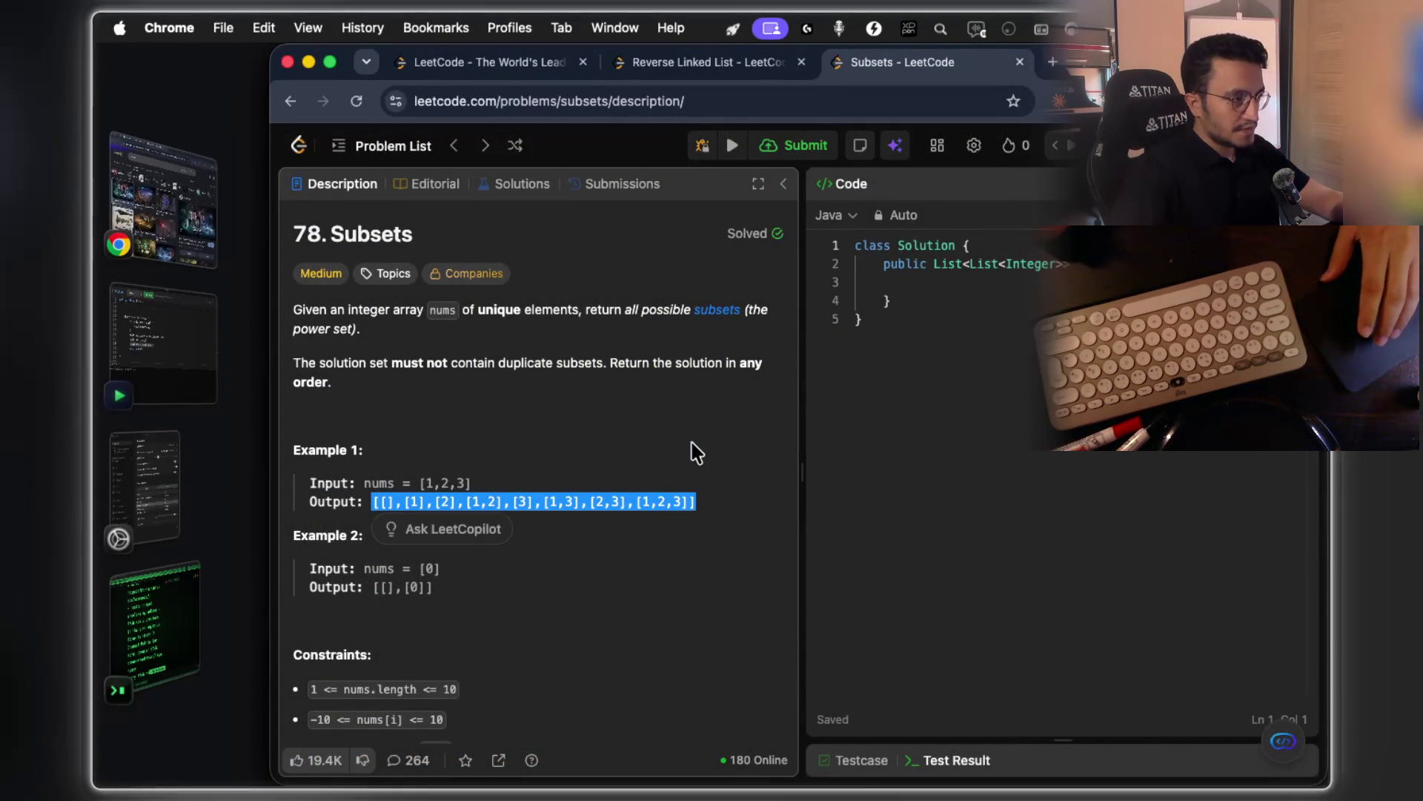
key(super+Tab)
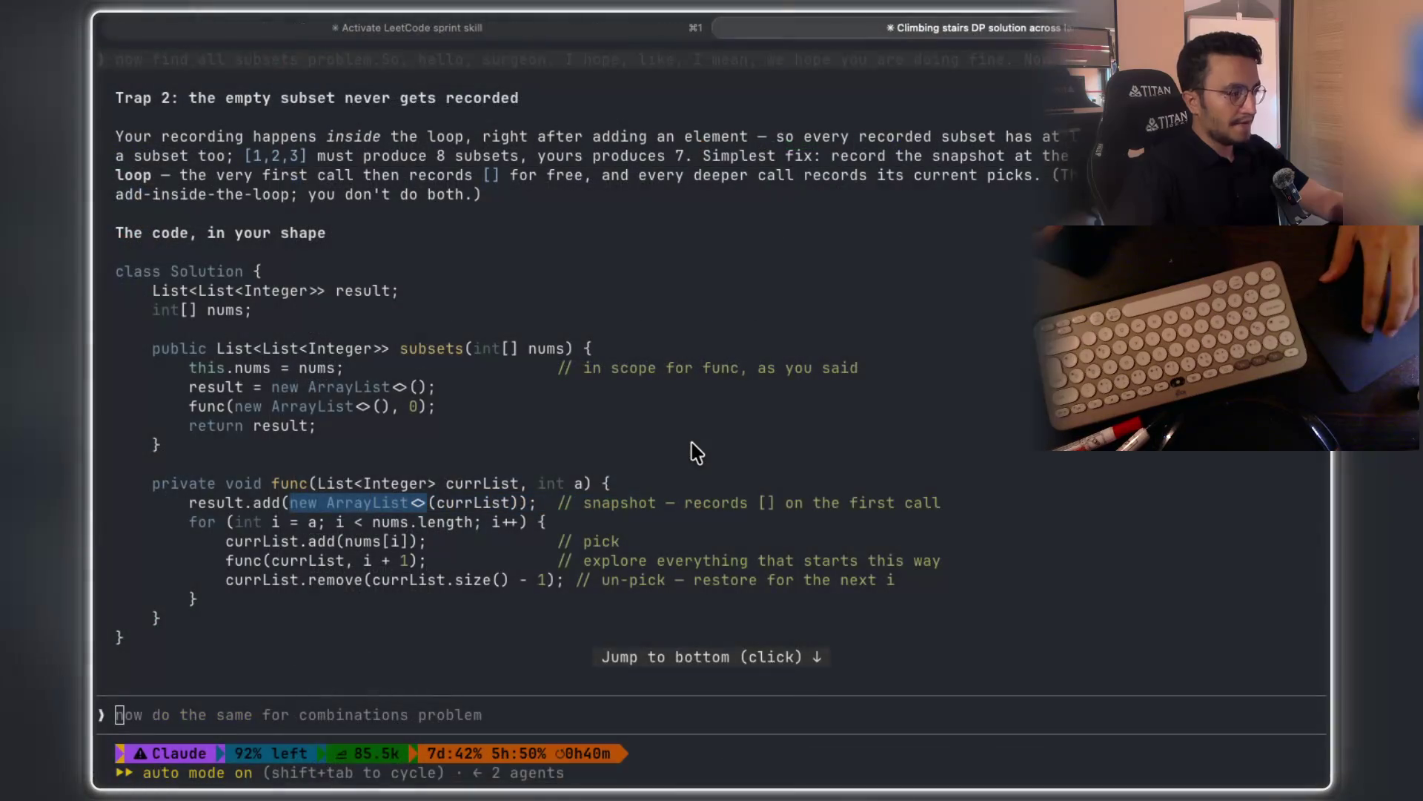
Clear the selection and try a screen capture of the subsets code block
click(595, 504)
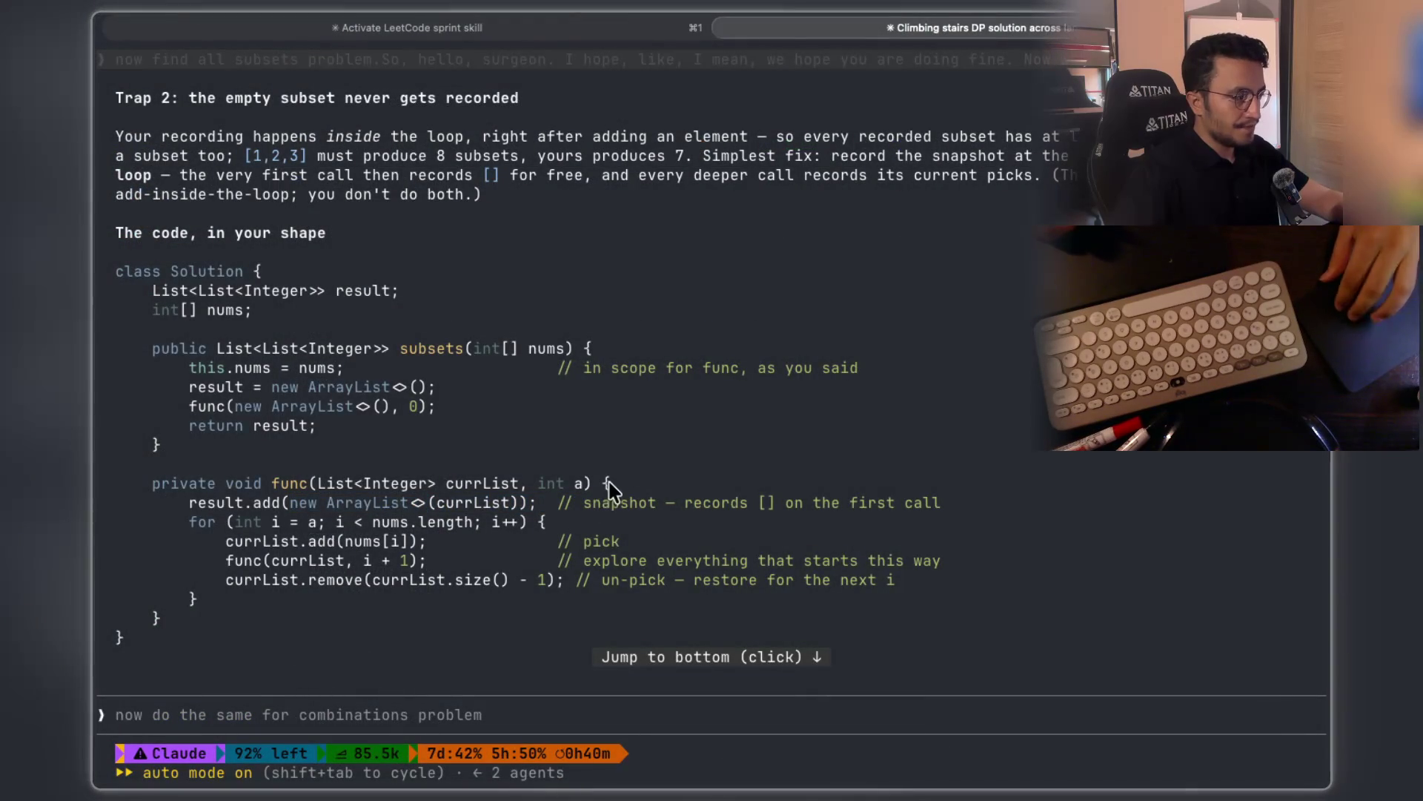
scroll(607, 489, down, 5)
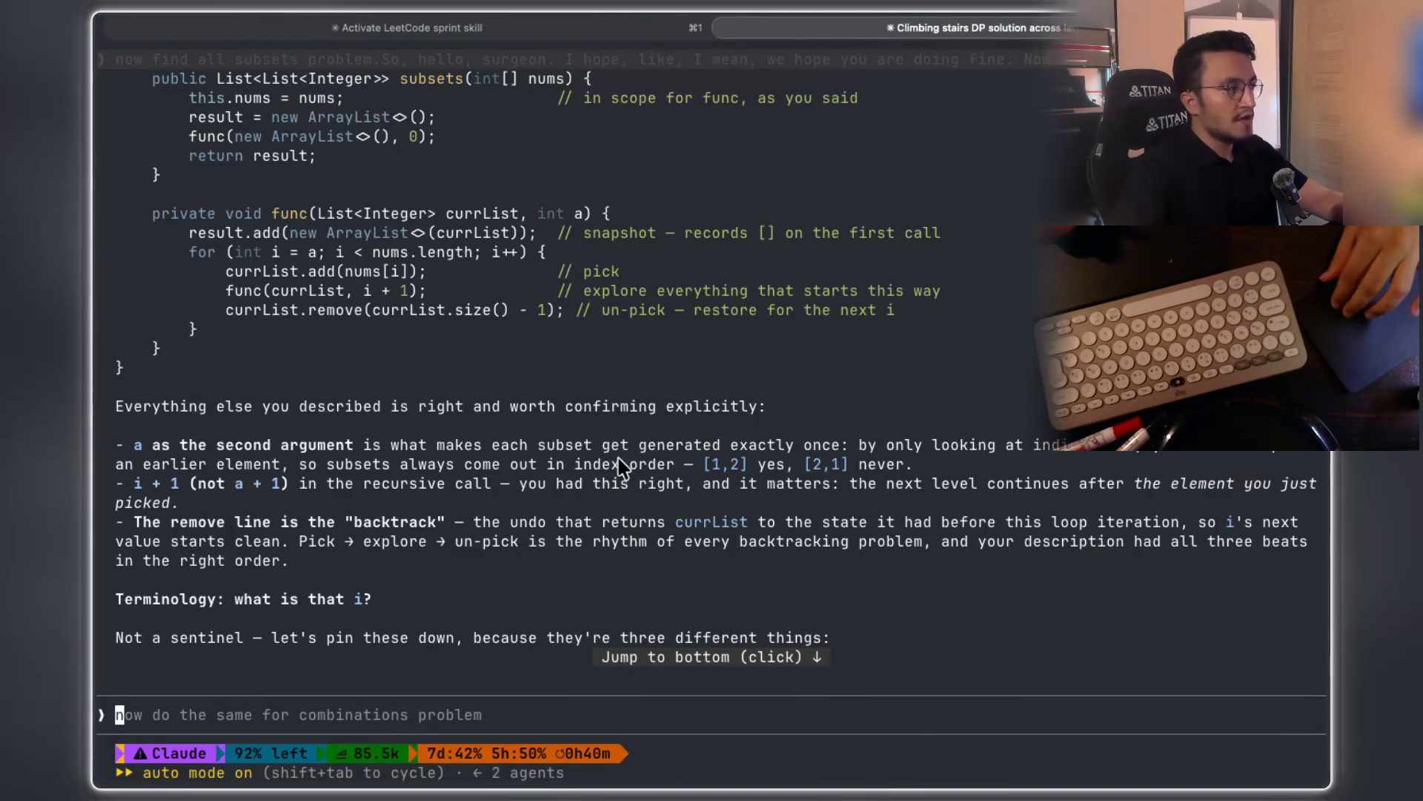
scroll(626, 467, up, 2)
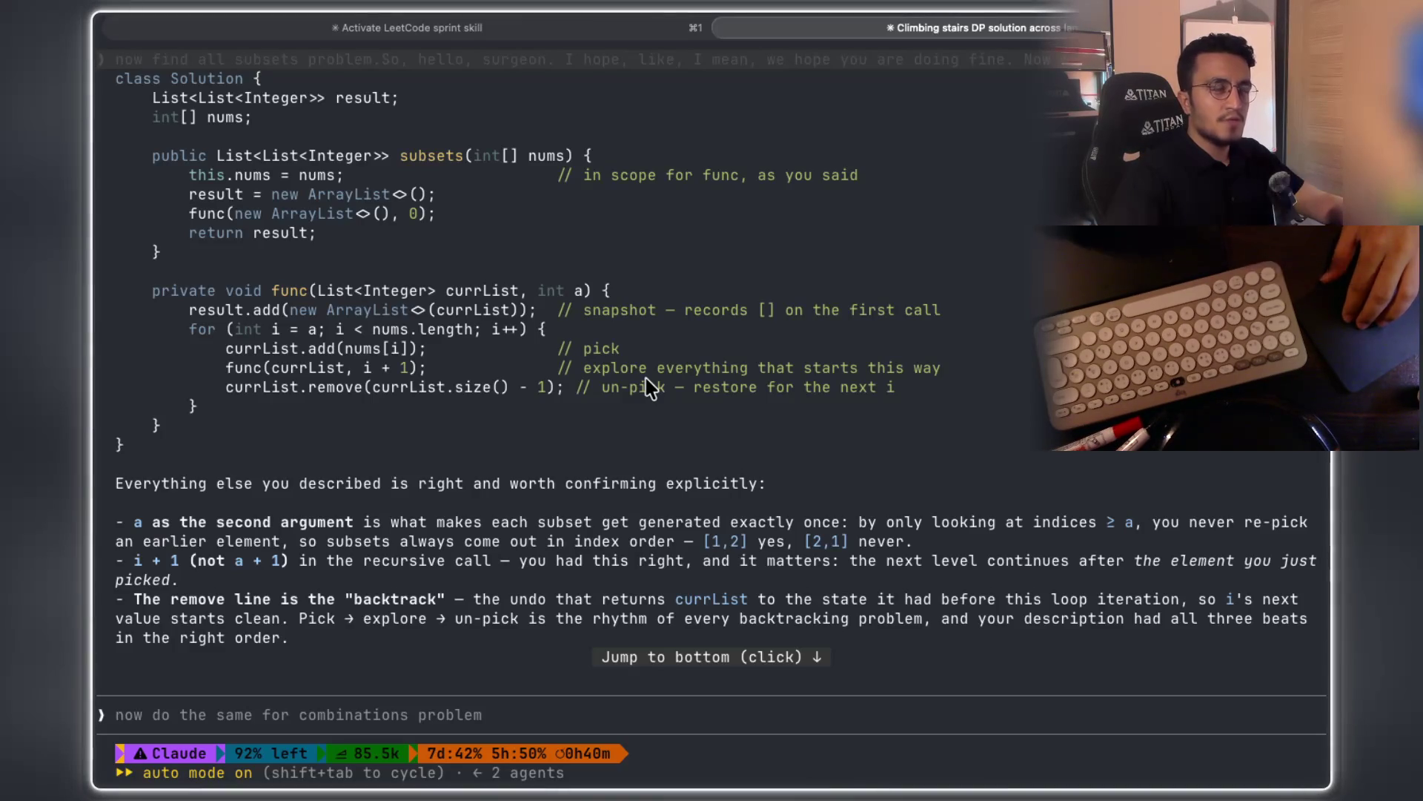
scroll(650, 387, up, 2)
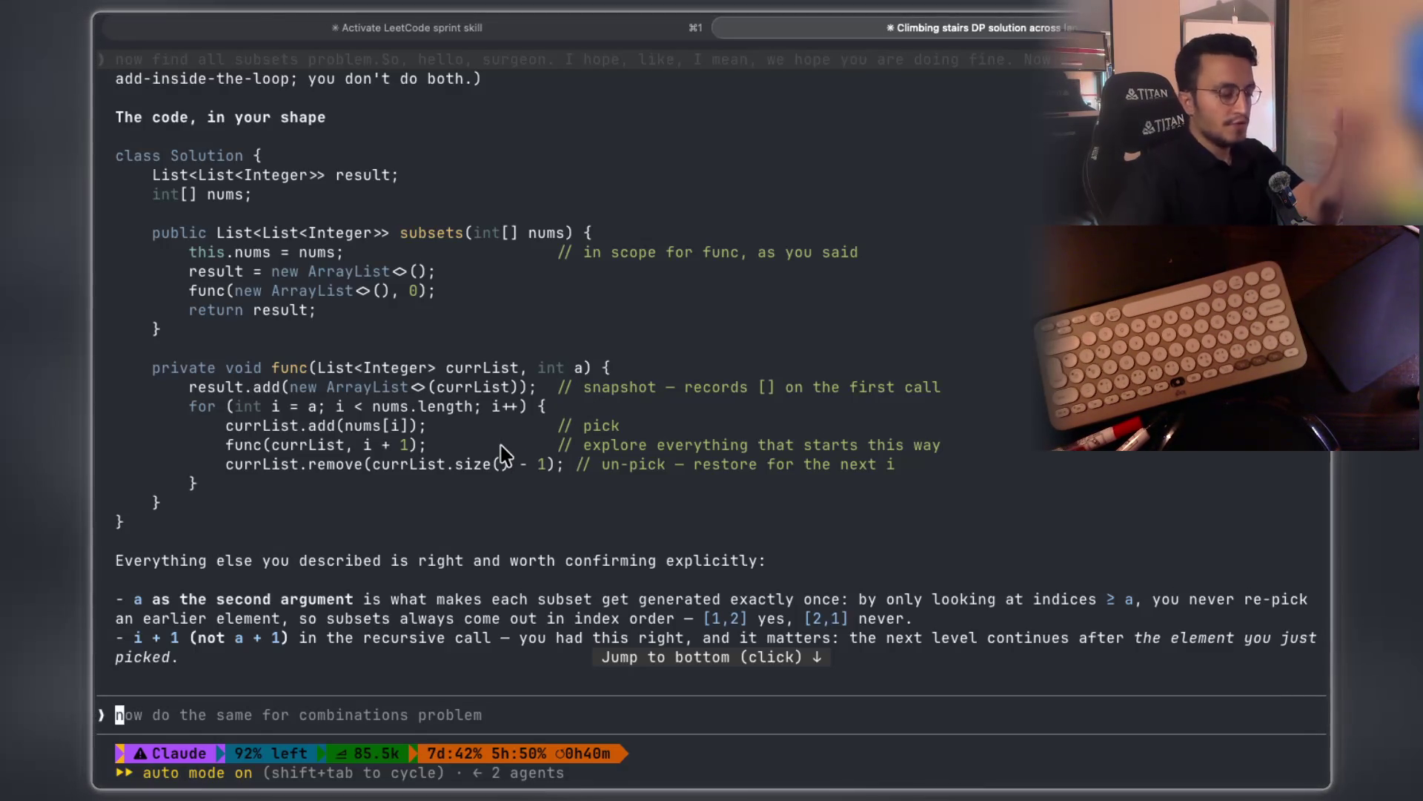
key(Caps_Lock)
key(super+shift+4)
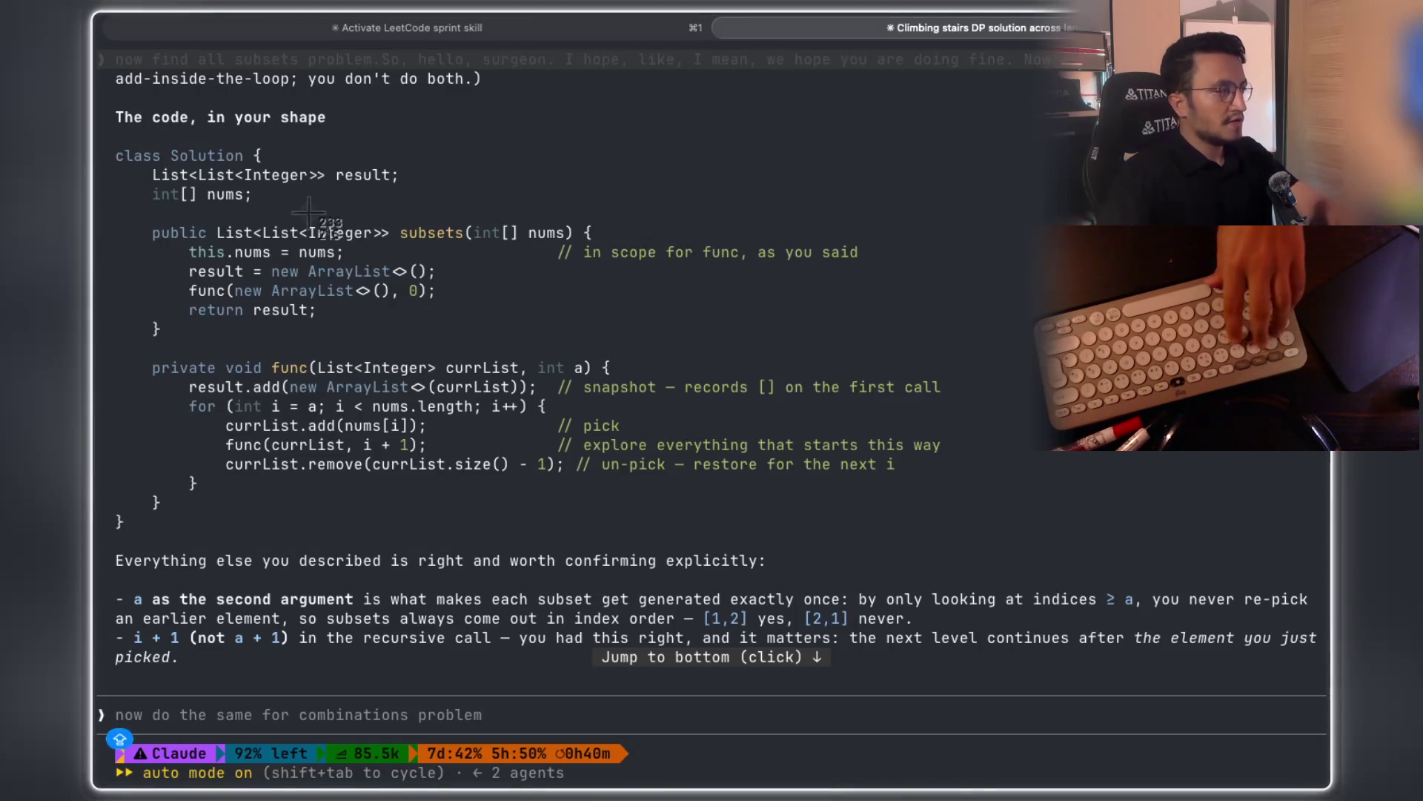
mouse_move(107, 134)
mouse_down()
mouse_move(905, 517)
mouse_move(952, 520)
mouse_up()
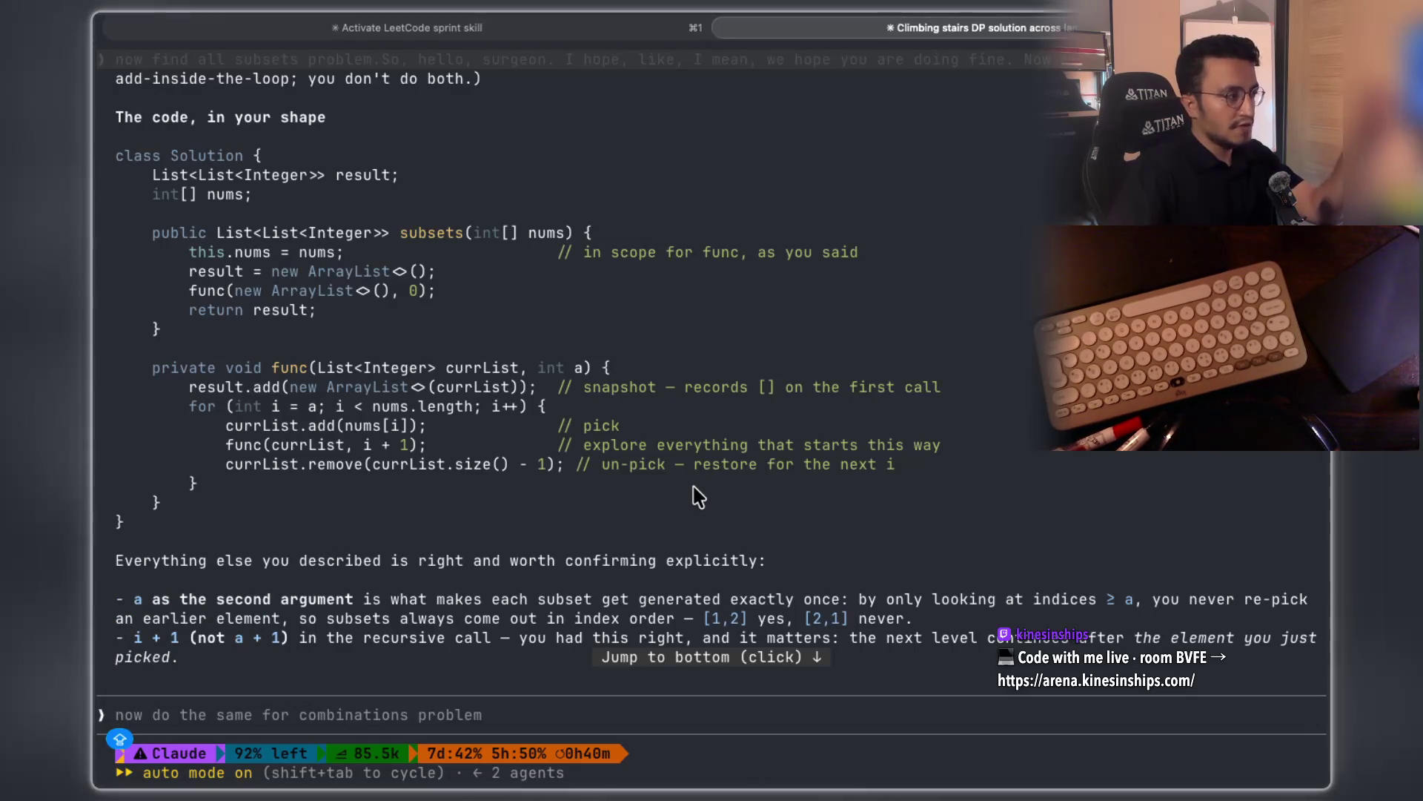
Select currList and new ArrayList in the snapshot line, then switch to the study notes
double_click(497, 387)
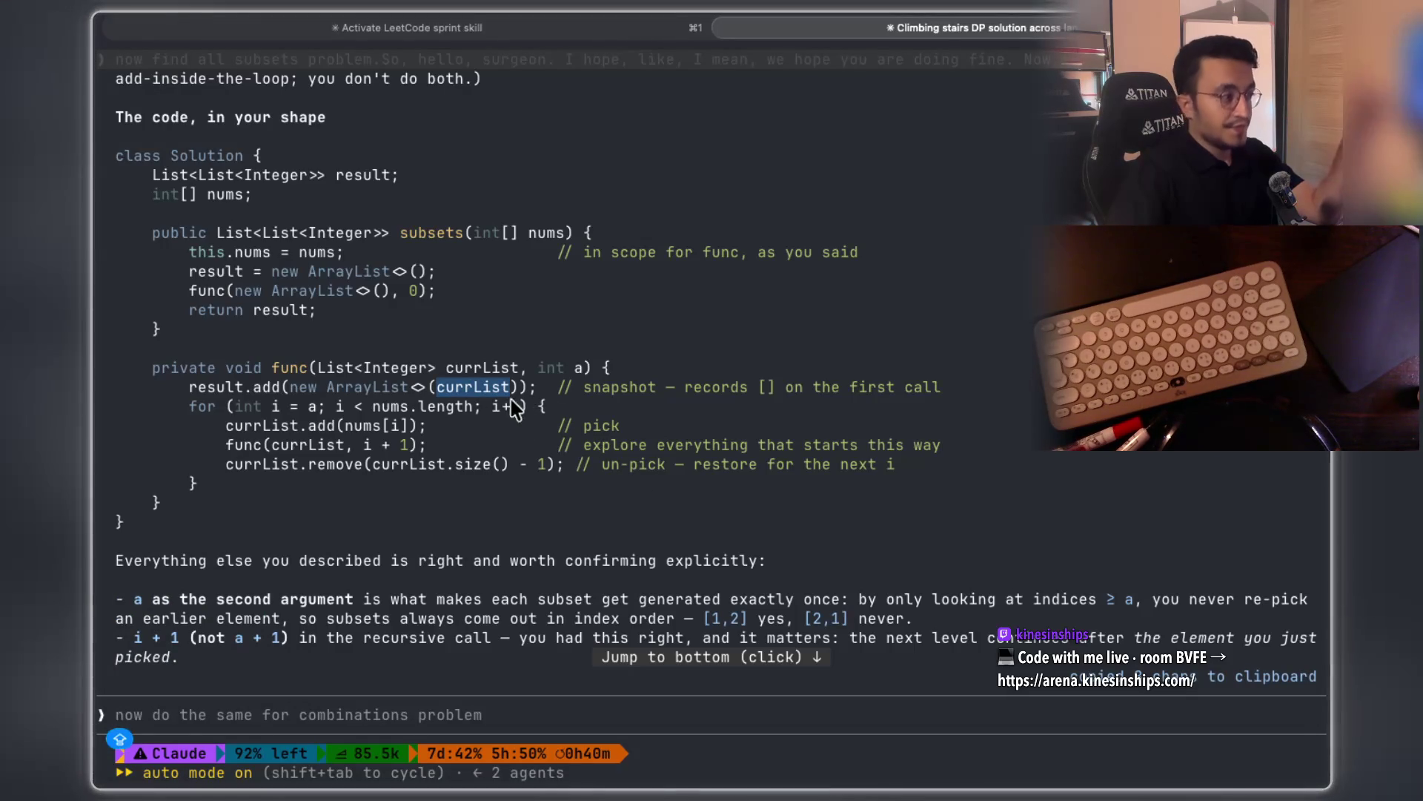
drag(427, 387, 283, 387)
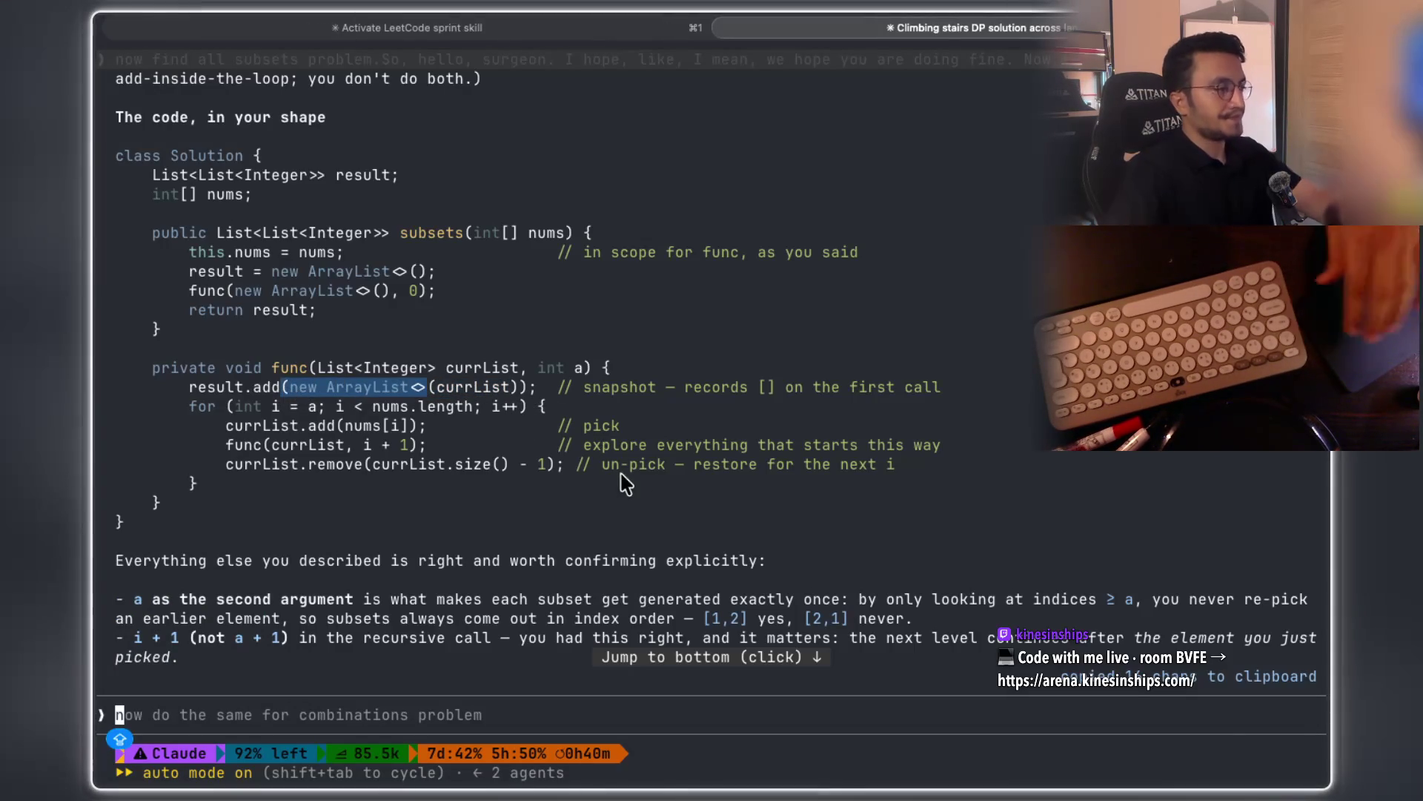
key(ctrl+Right)
key(ctrl+Right)
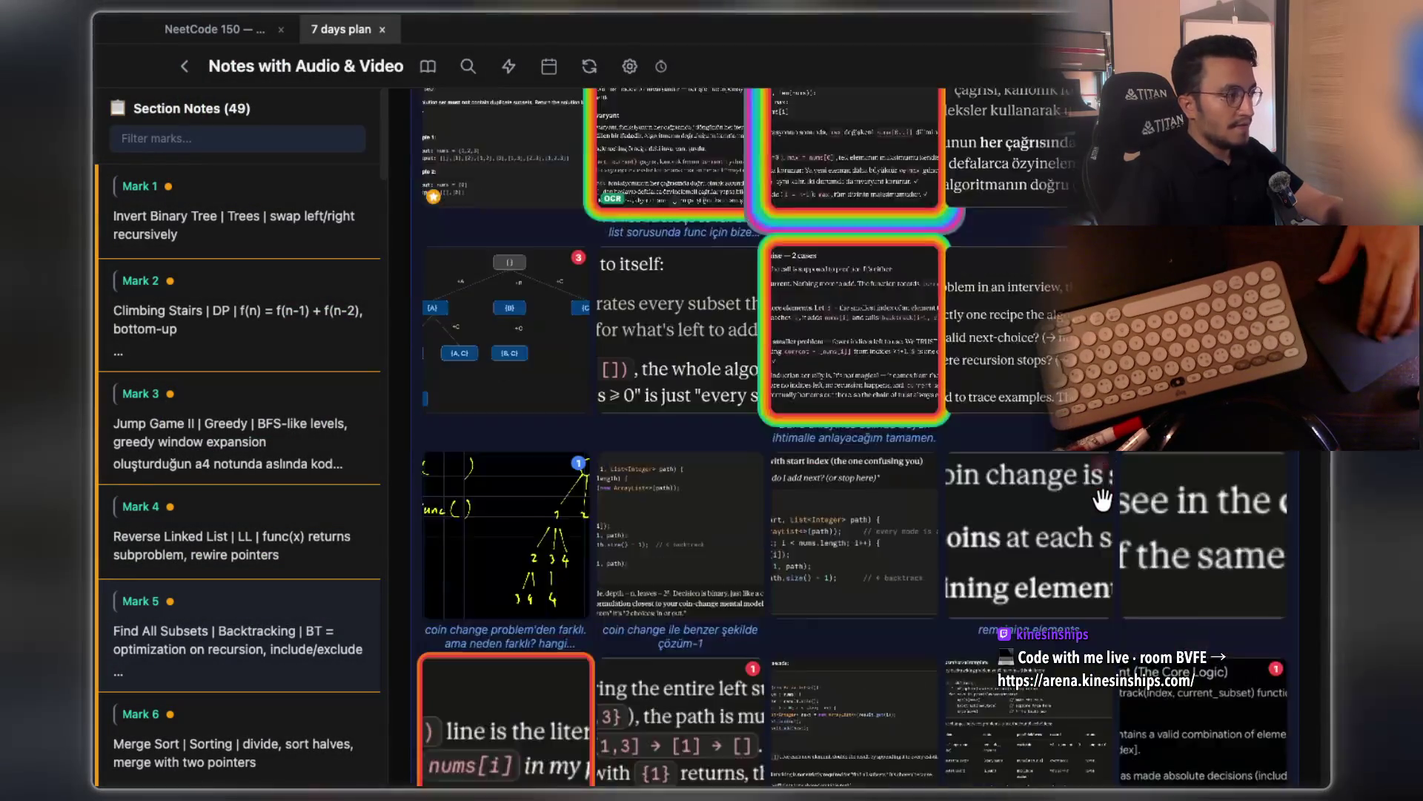
Try pasting into the subsets notes, dismiss the empty-clipboard warning, and return to the terminal
scroll(1102, 498, down, 7)
key(ctrl+v)
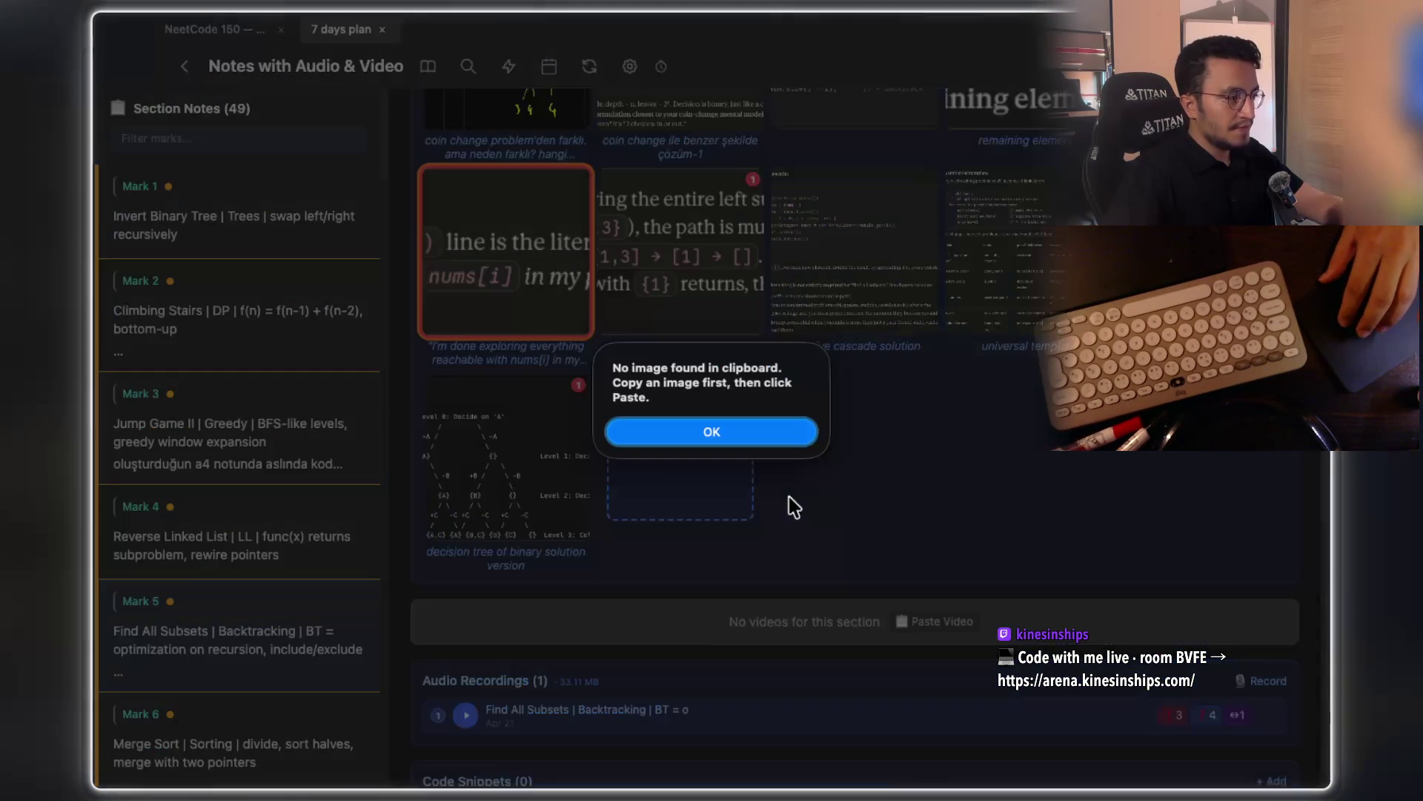
click(744, 439)
key(ctrl+shift+a)
key(ctrl+Left)
key(ctrl+shift+a)
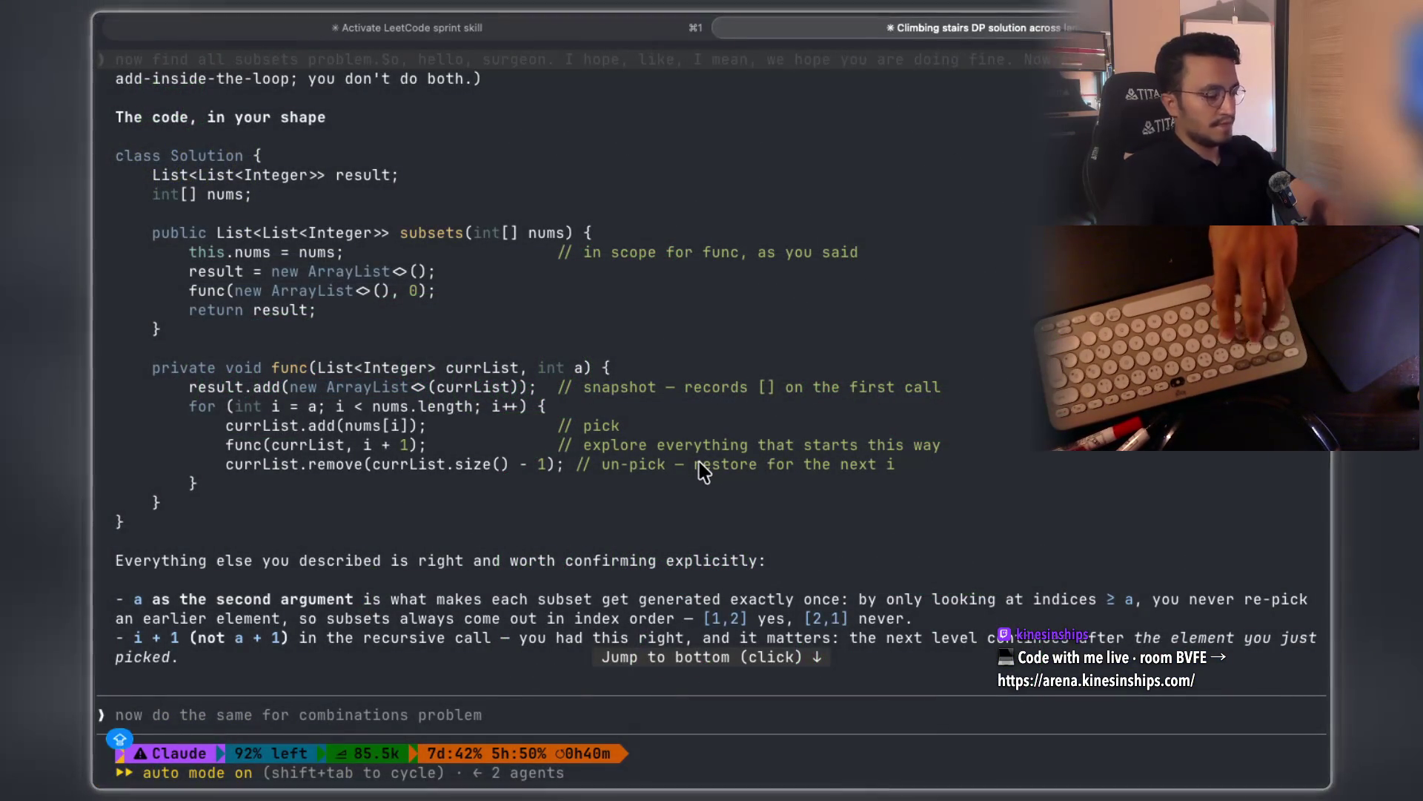
Capture the subsets code block and paste it into the notes as a related image, then open it
key(super+shift+4)
mouse_move(113, 140)
mouse_down()
mouse_move(170, 204)
mouse_move(593, 452)
mouse_move(1038, 563)
mouse_move(959, 535)
mouse_up()
key(ctrl+Right)
key(ctrl+Left)
key(super+v)
click(750, 509)
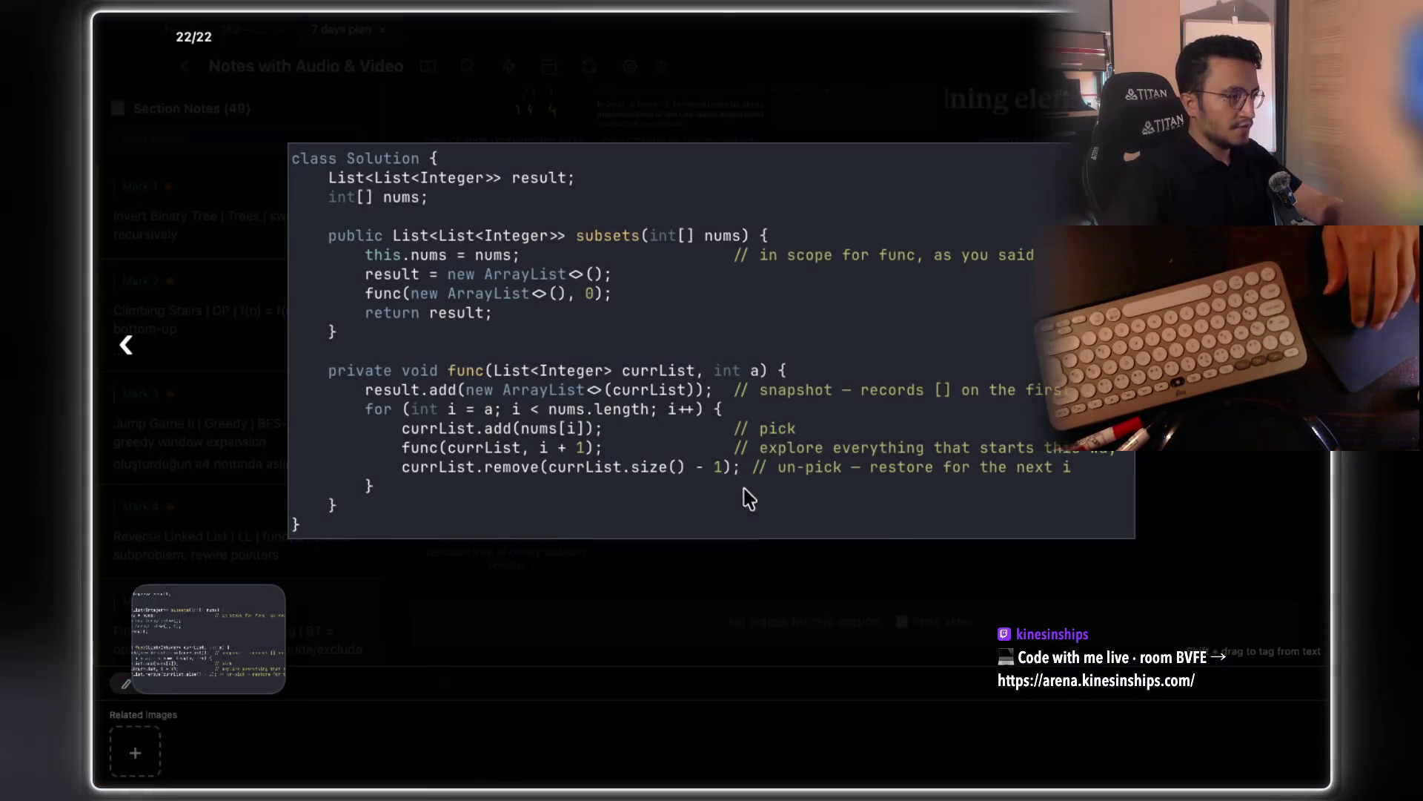
right_click(751, 508)
Pixelate the result.add(new ArrayList<>(currList)) line with a mask, then return to the whiteboard
click(842, 620)
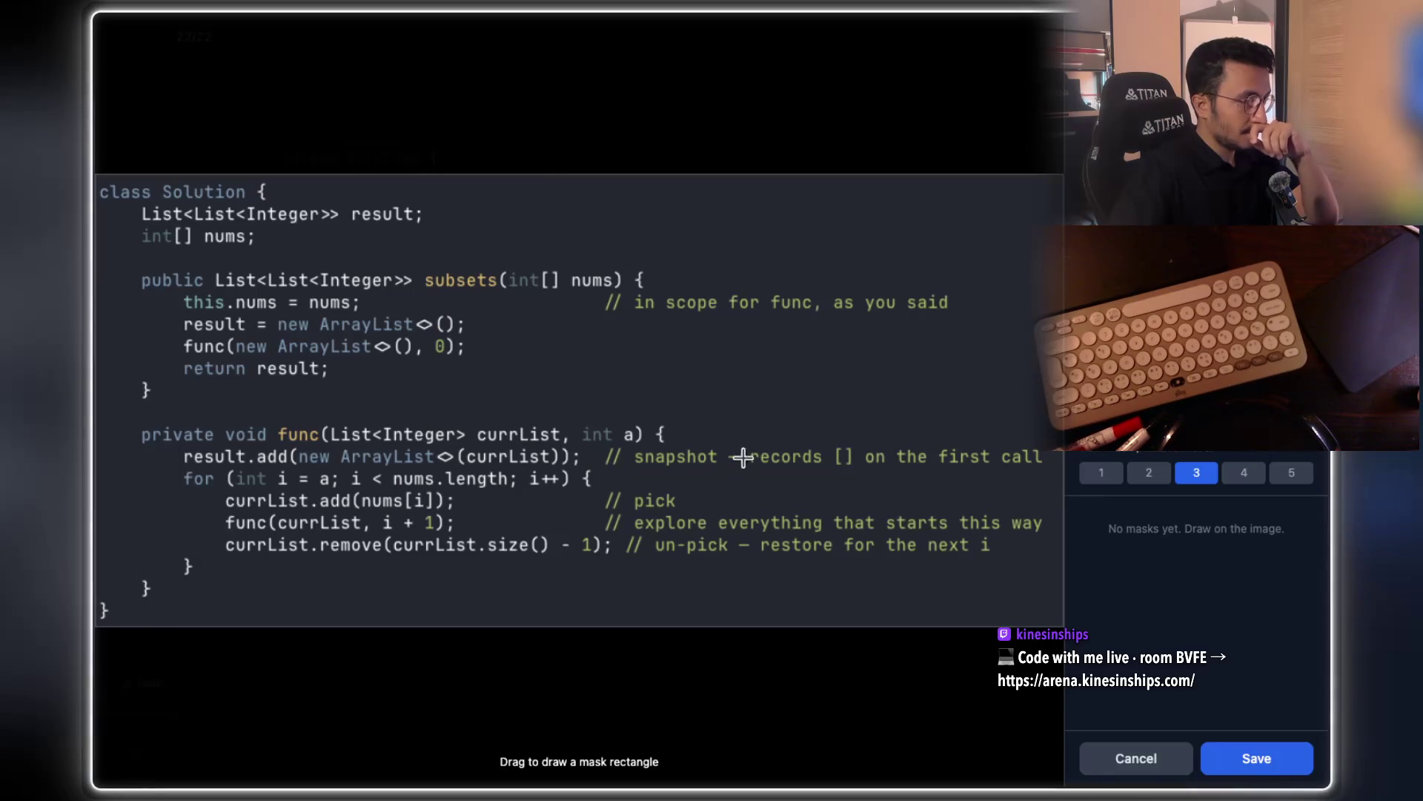
mouse_move(170, 441)
mouse_down()
mouse_move(244, 474)
mouse_move(609, 473)
mouse_up()
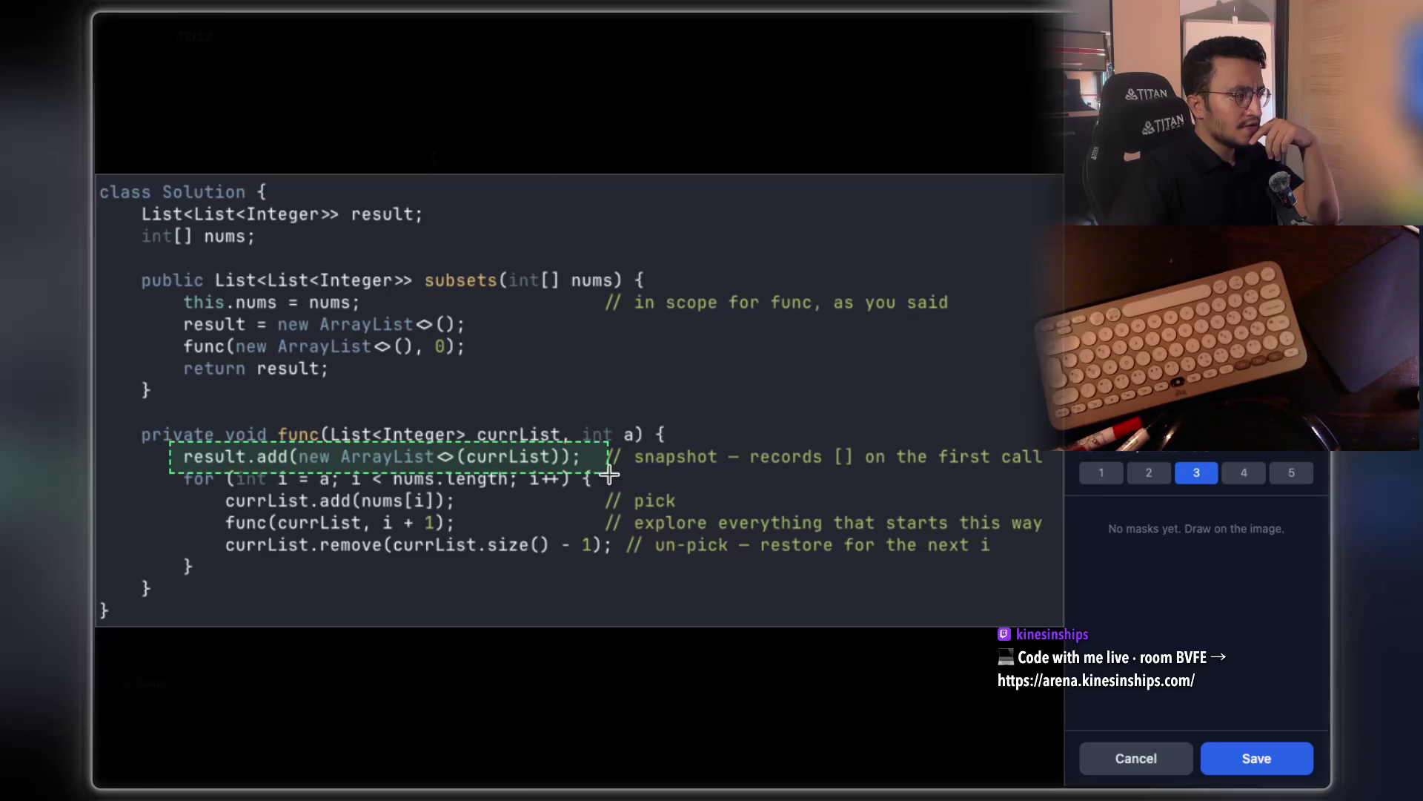
drag(608, 472, 1051, 468)
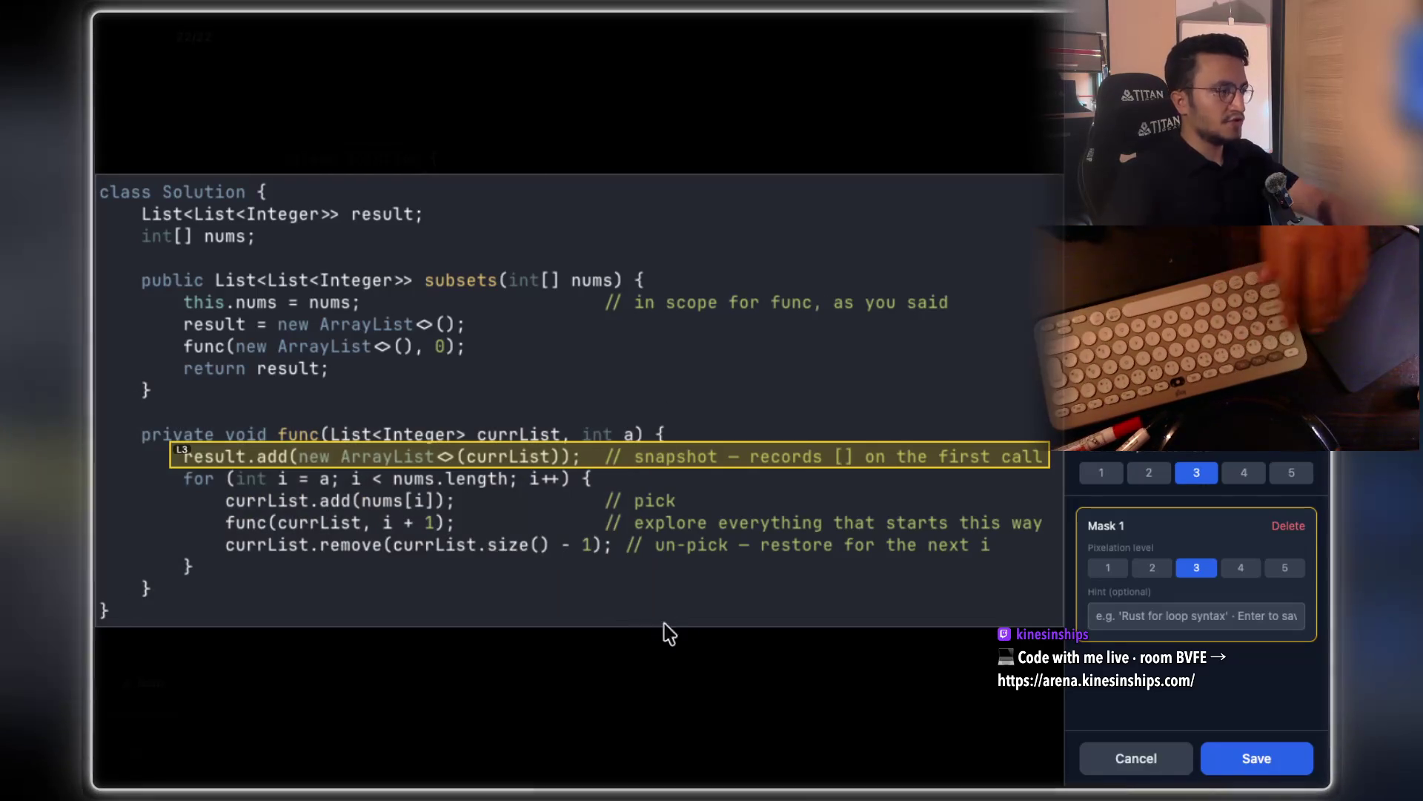
key(Escape)
Capture the recursion tree drawing with a screen-area selection
scroll(683, 461, down, 5)
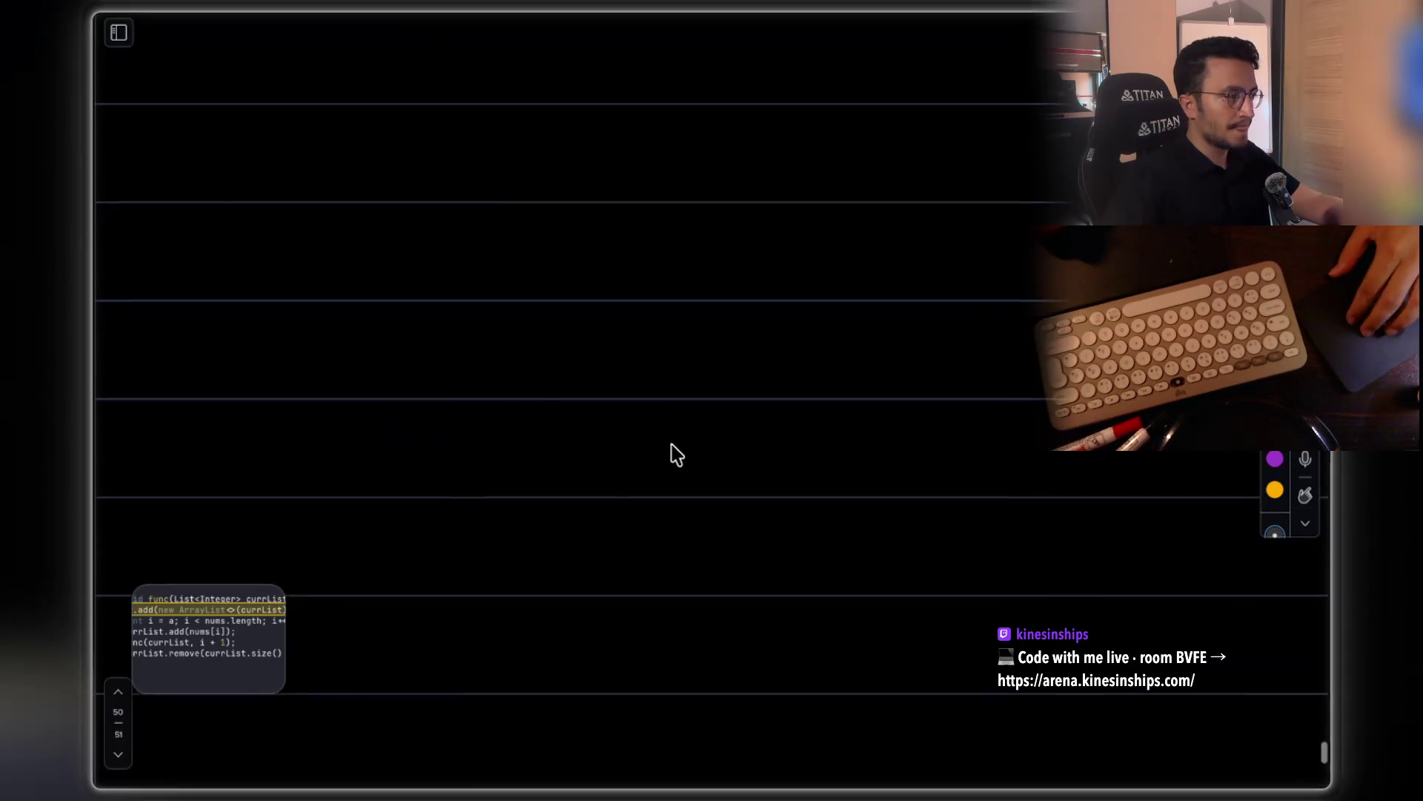
scroll(683, 461, up, 5)
scroll(460, 485, down, 2)
click(443, 463)
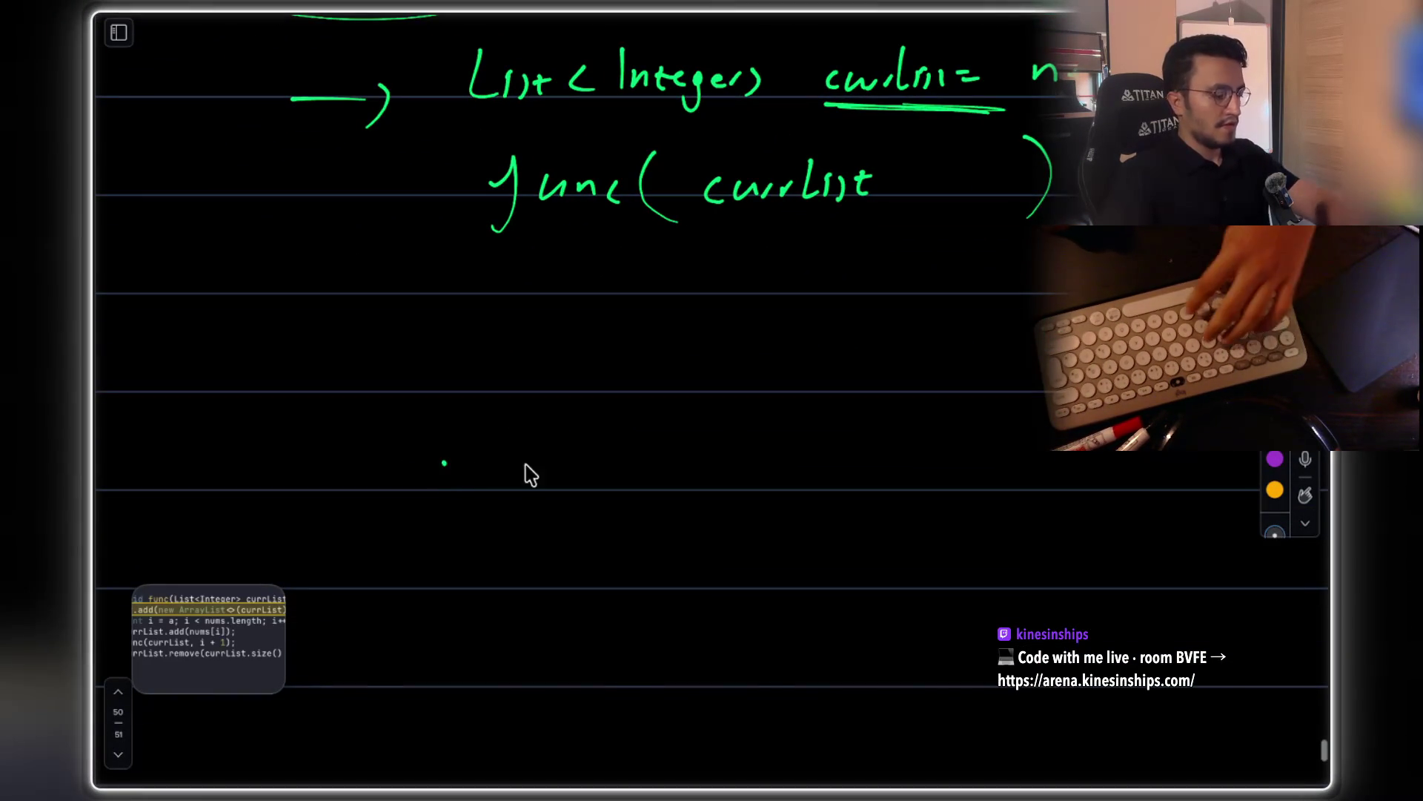
scroll(696, 371, up, 5)
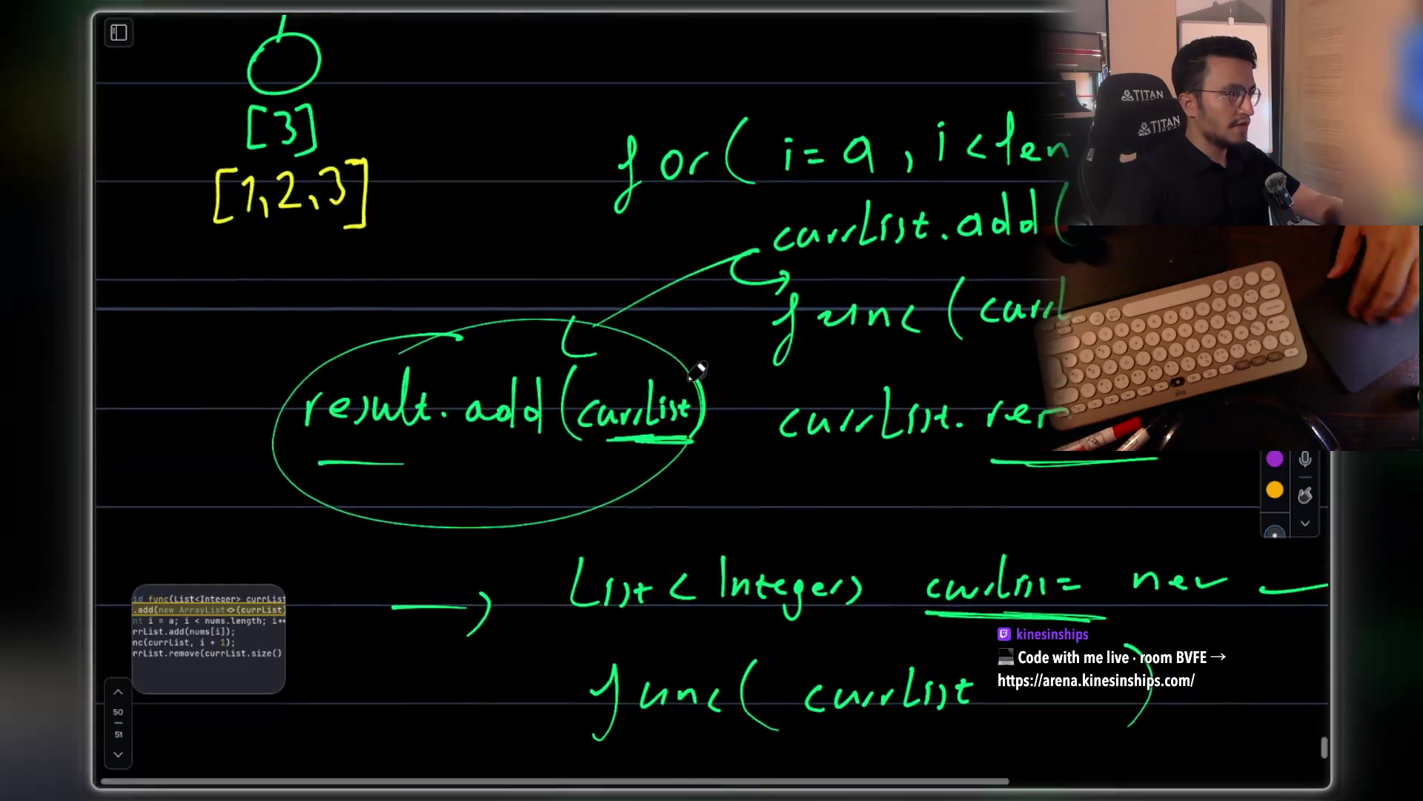
scroll(697, 371, up, 5)
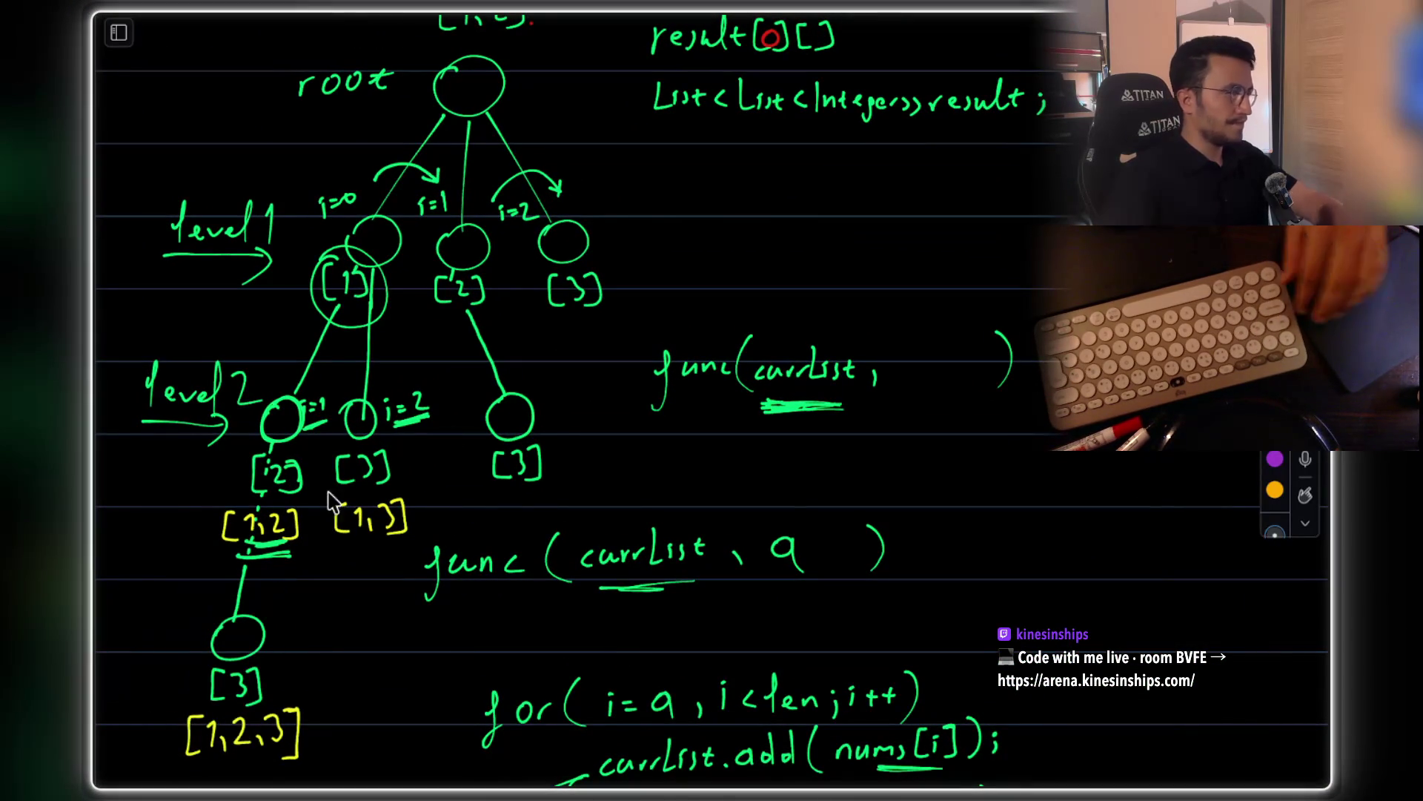
key(super+shift+4)
mouse_move(122, 27)
mouse_down()
mouse_move(244, 175)
mouse_move(604, 745)
mouse_up()
Paste the tree capture and place it to the right of the func code snippet
scroll(696, 482, down, 3)
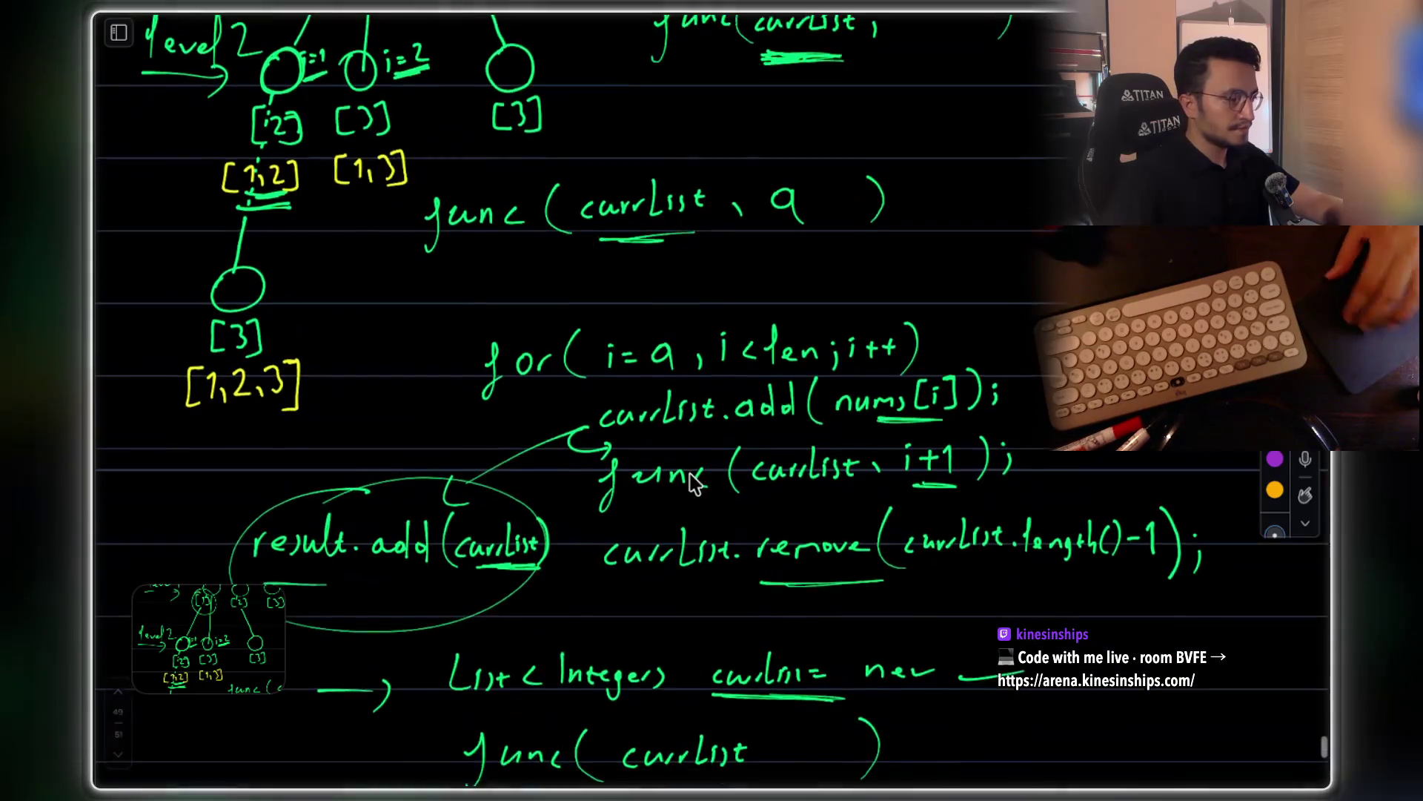
scroll(695, 483, down, 10)
key(super+v)
mouse_move(722, 471)
mouse_down()
mouse_move(785, 489)
mouse_move(1031, 467)
mouse_up()
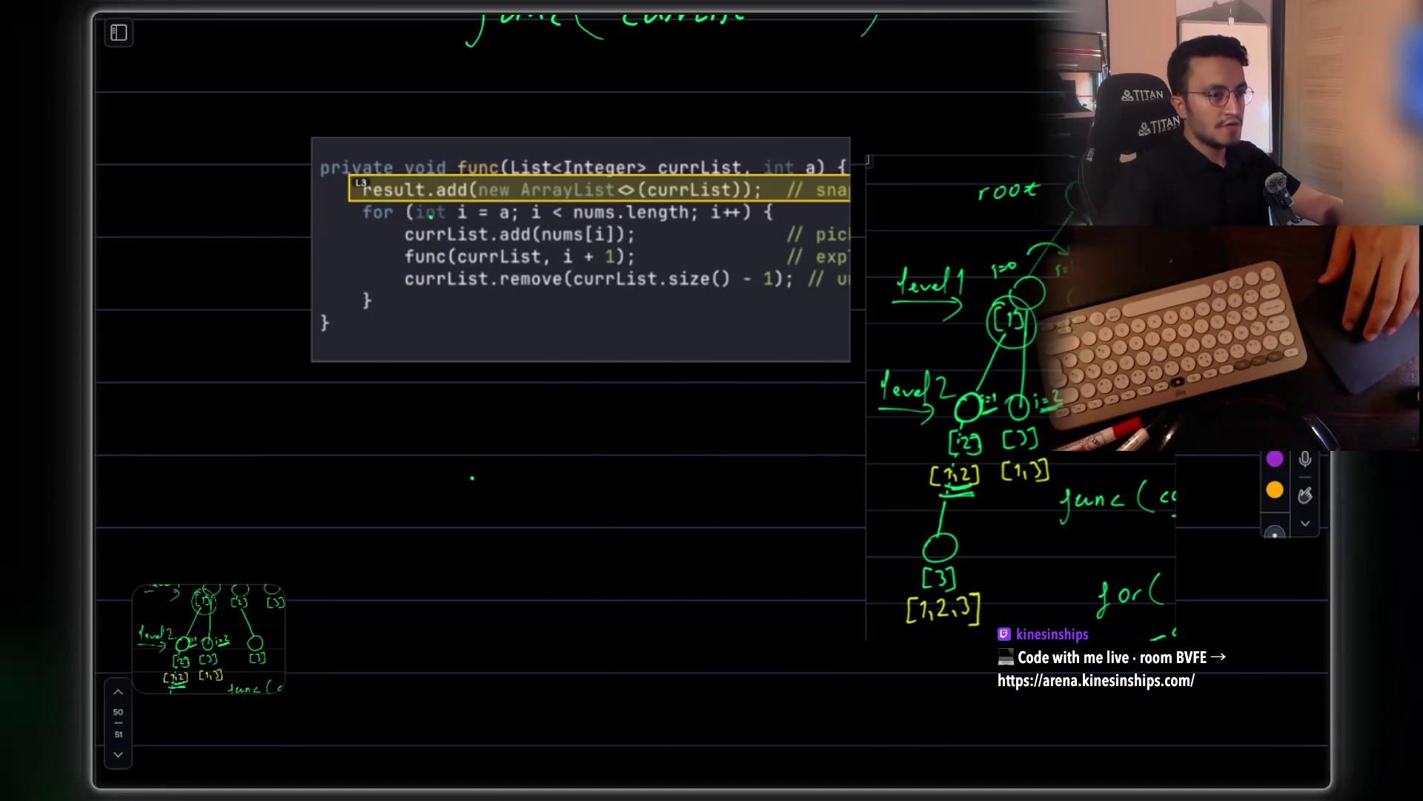
scroll(997, 367, up, 2)
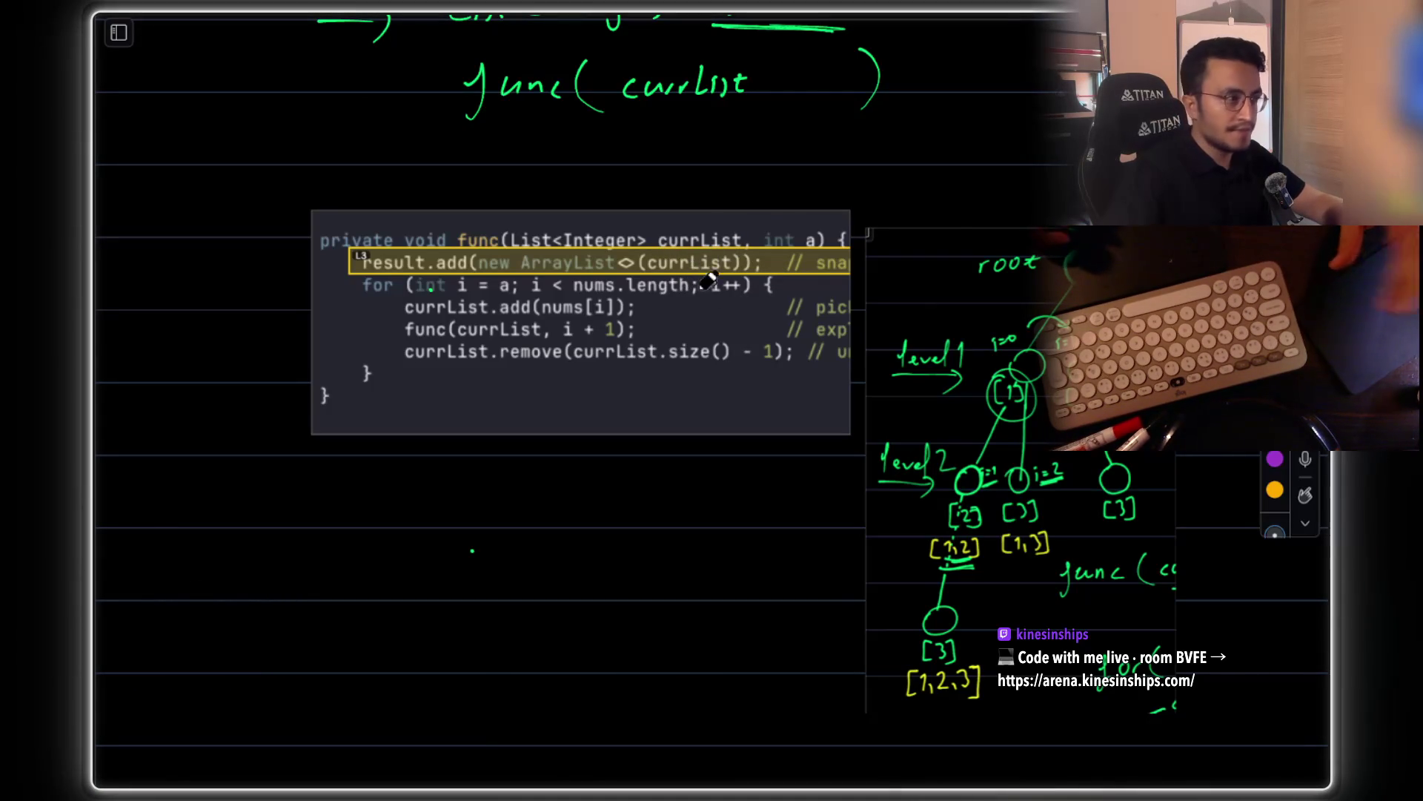
scroll(741, 280, up, 5)
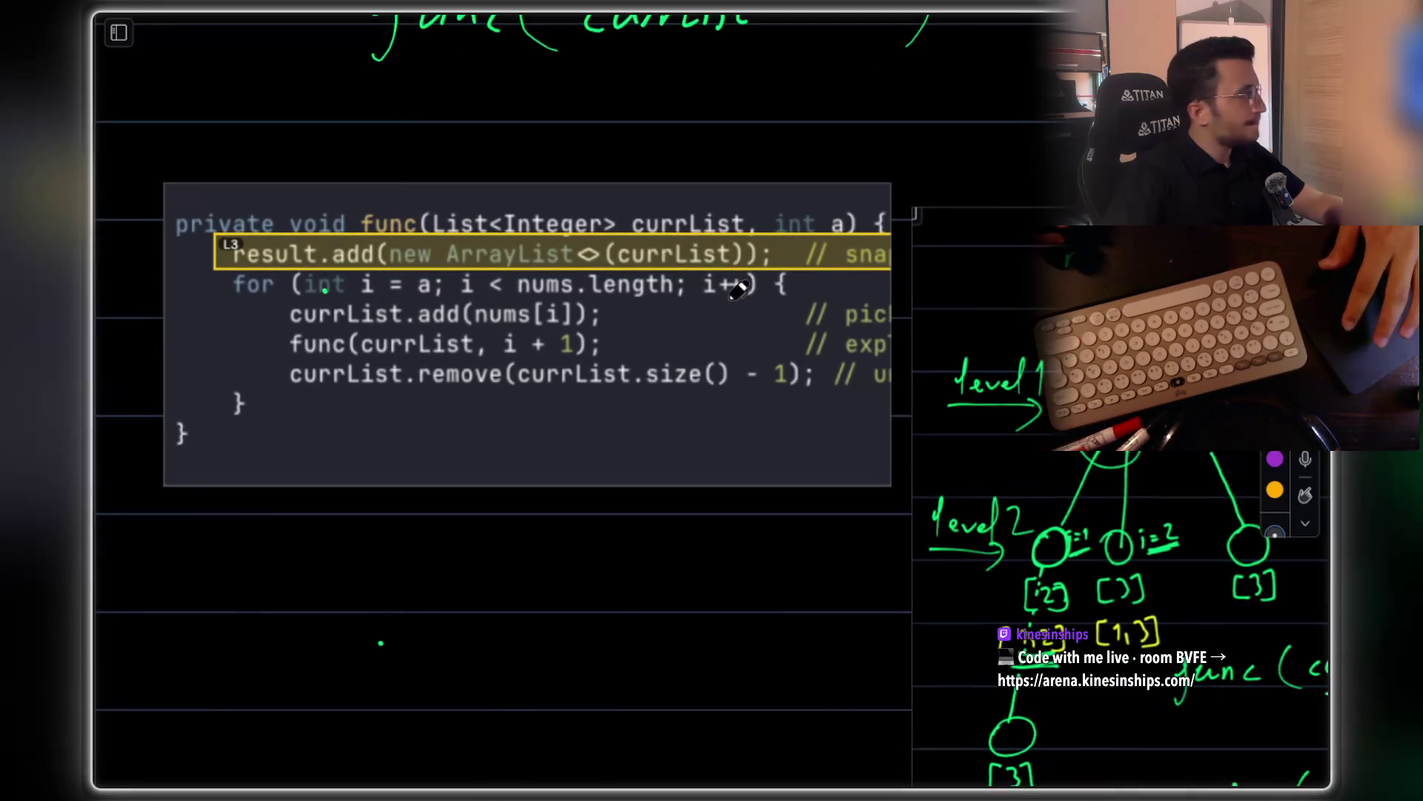
scroll(739, 293, left, 2)
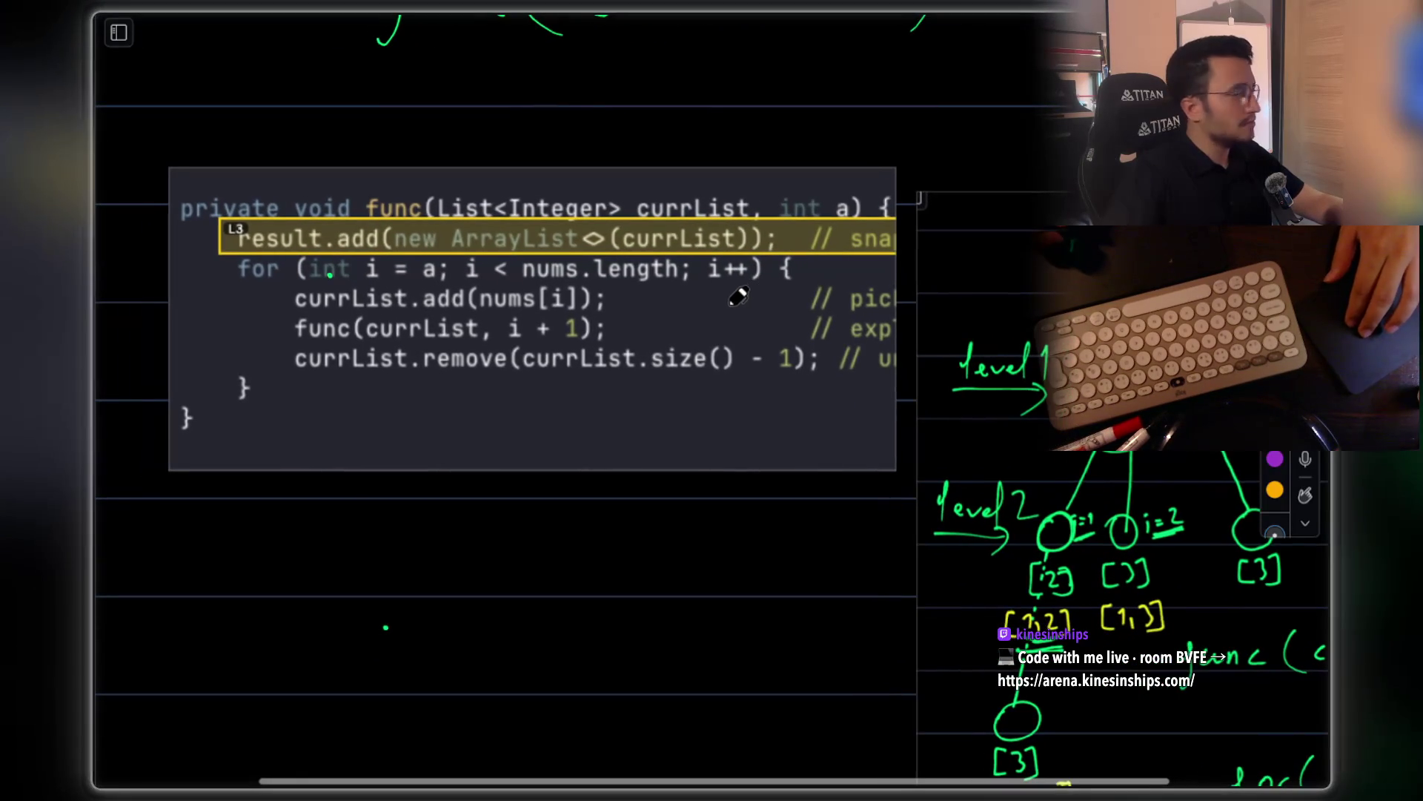
scroll(734, 294, down, 5)
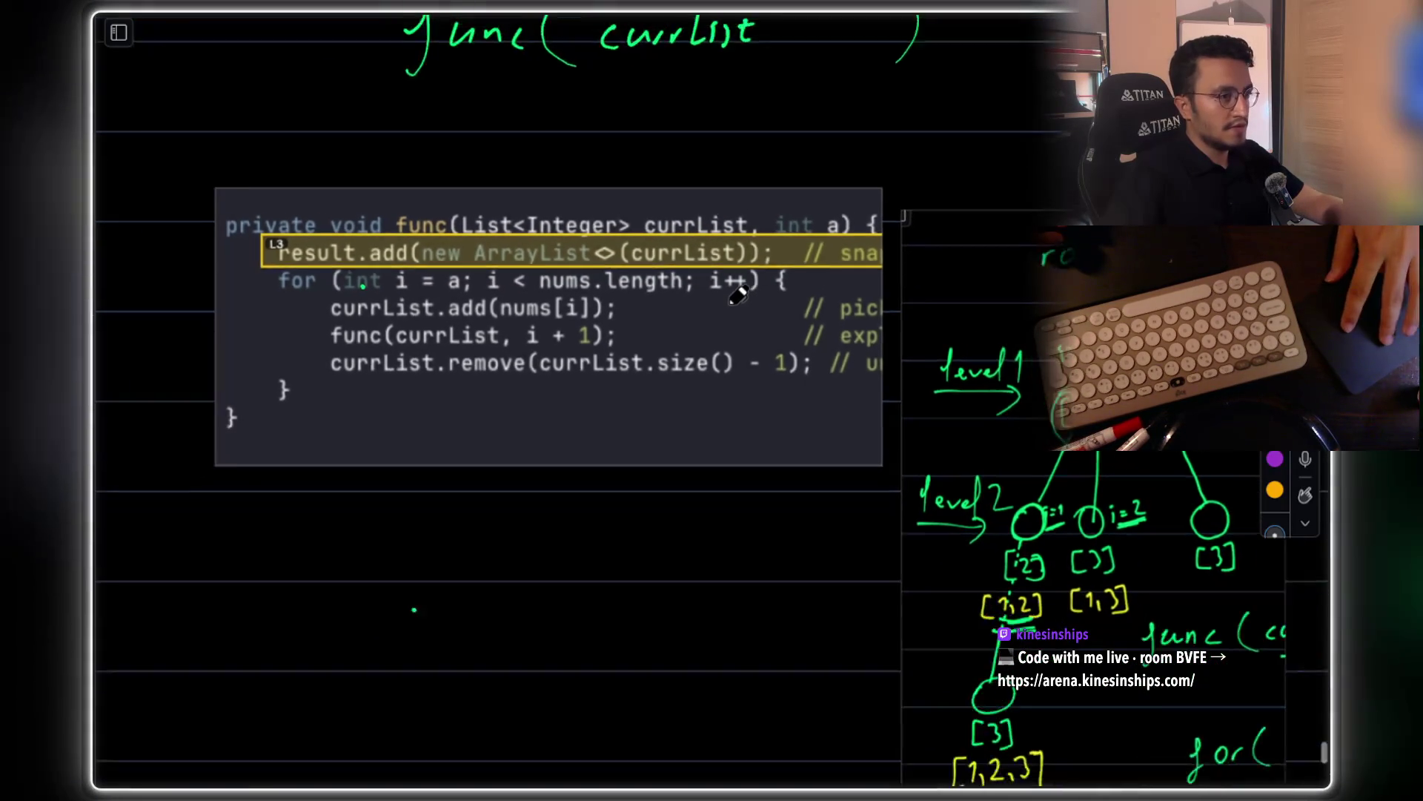
scroll(739, 295, up, 1)
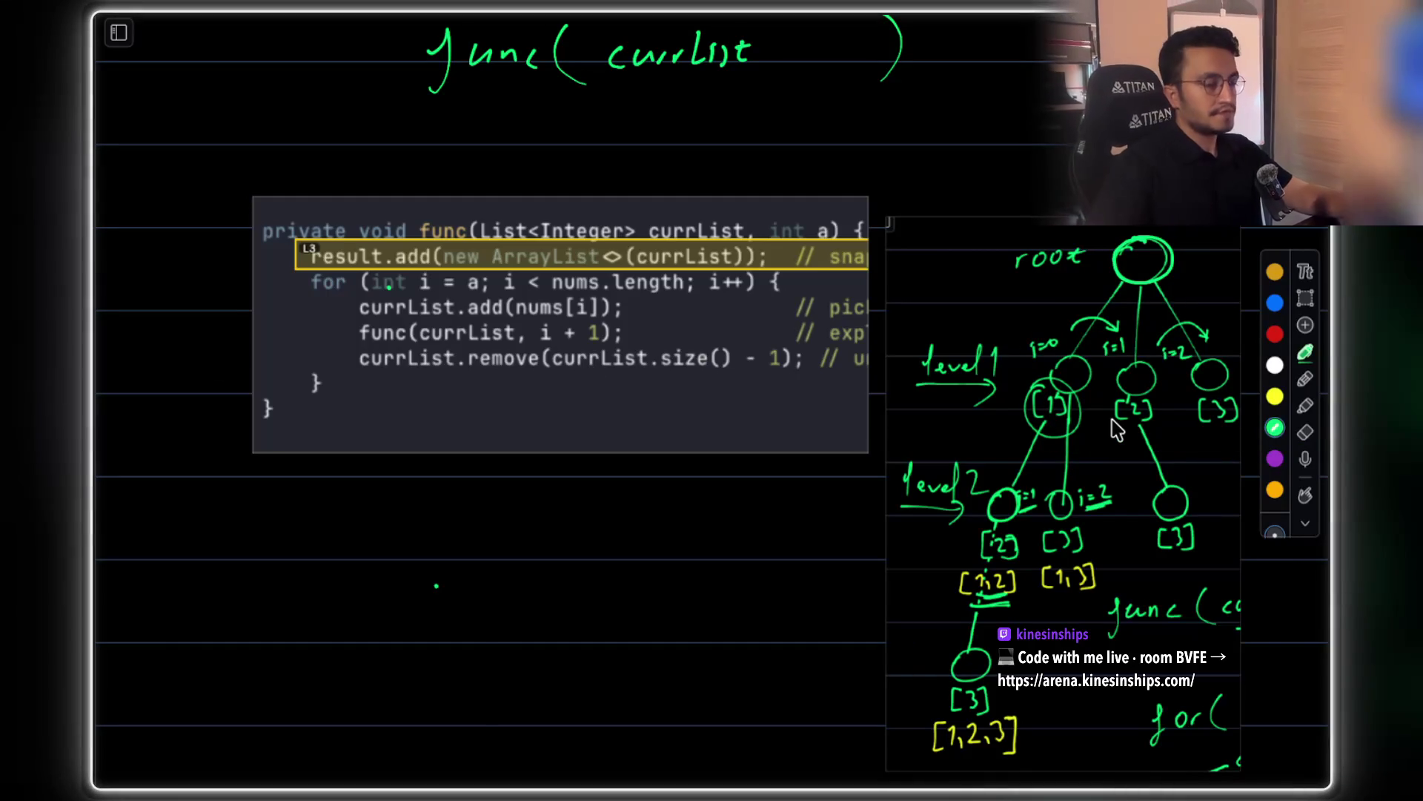
scroll(793, 334, right, 3)
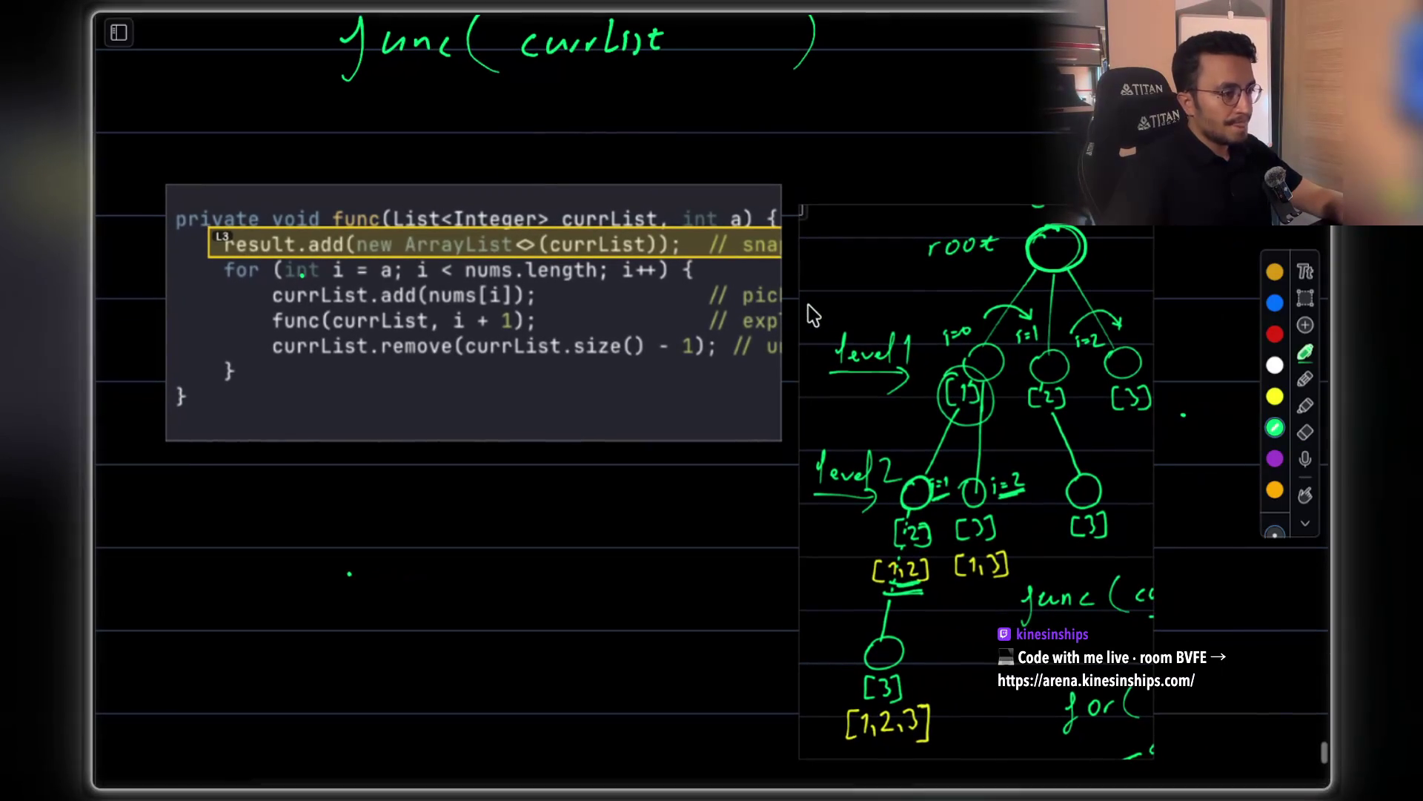
scroll(800, 319, up, 1)
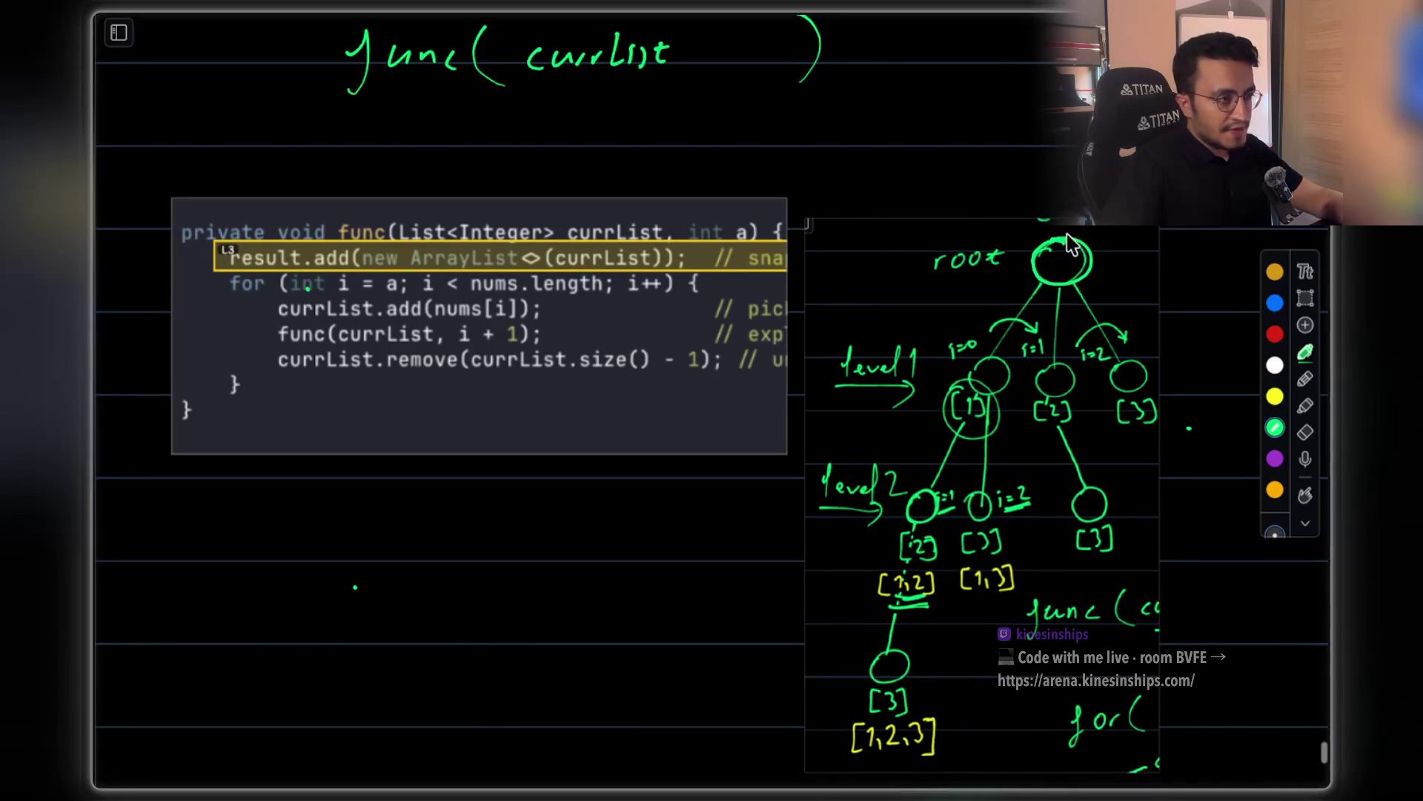
scroll(677, 280, up, 1)
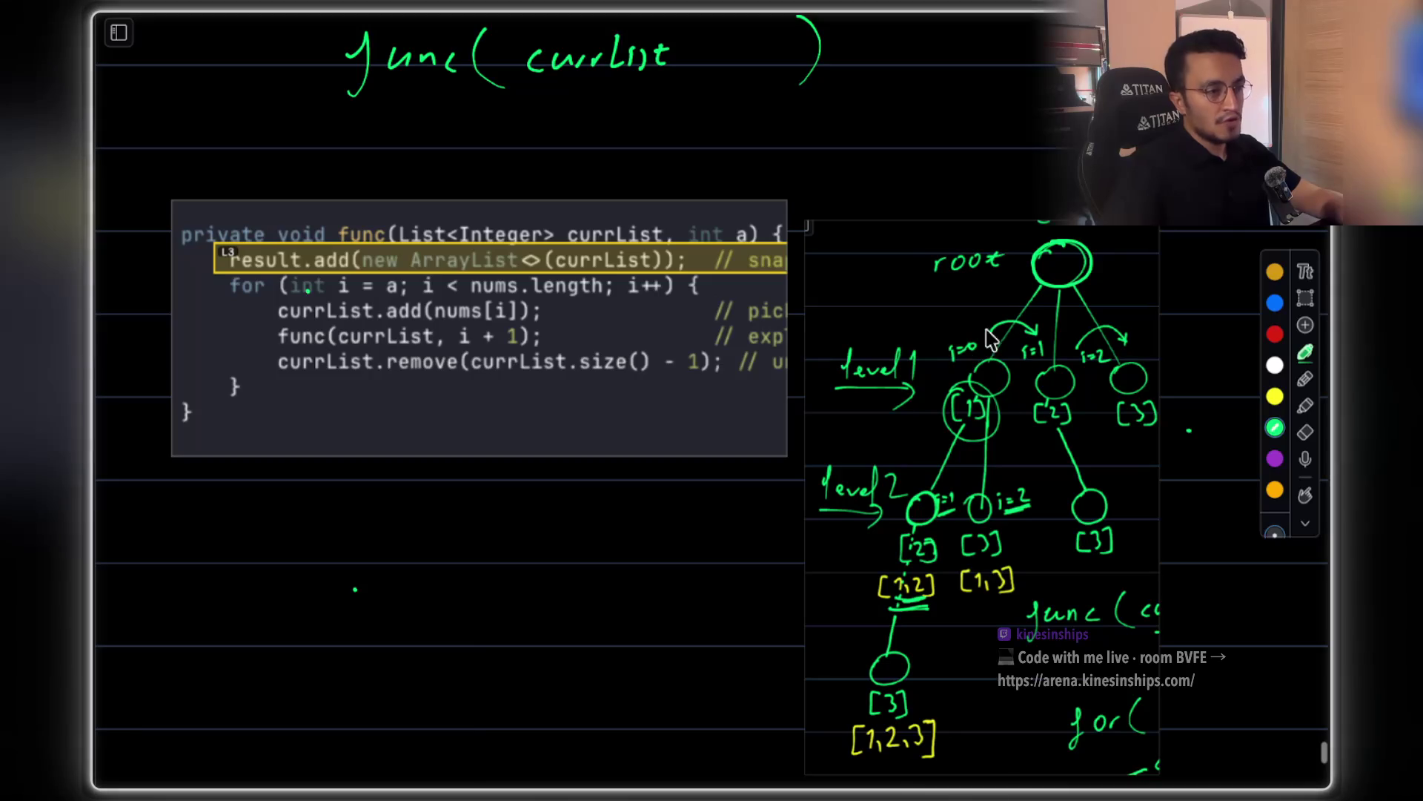
scroll(566, 328, left, 3)
Draw a green bracket and arrow by the for-loop, then red circles on [1], level 2 and currList
mouse_move(312, 326)
mouse_down()
mouse_move(296, 428)
mouse_move(310, 319)
mouse_up()
scroll(993, 352, right, 1)
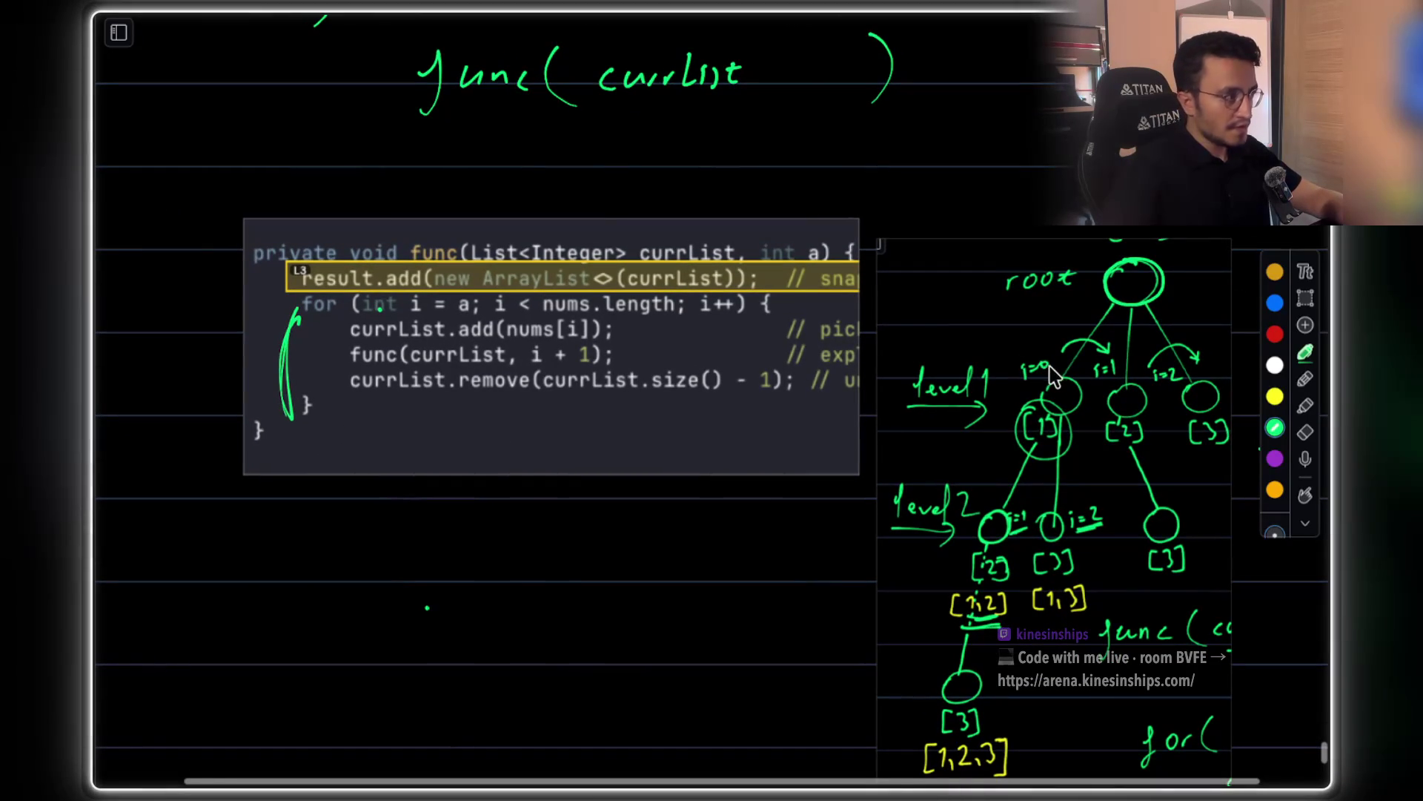
drag(317, 328, 343, 339)
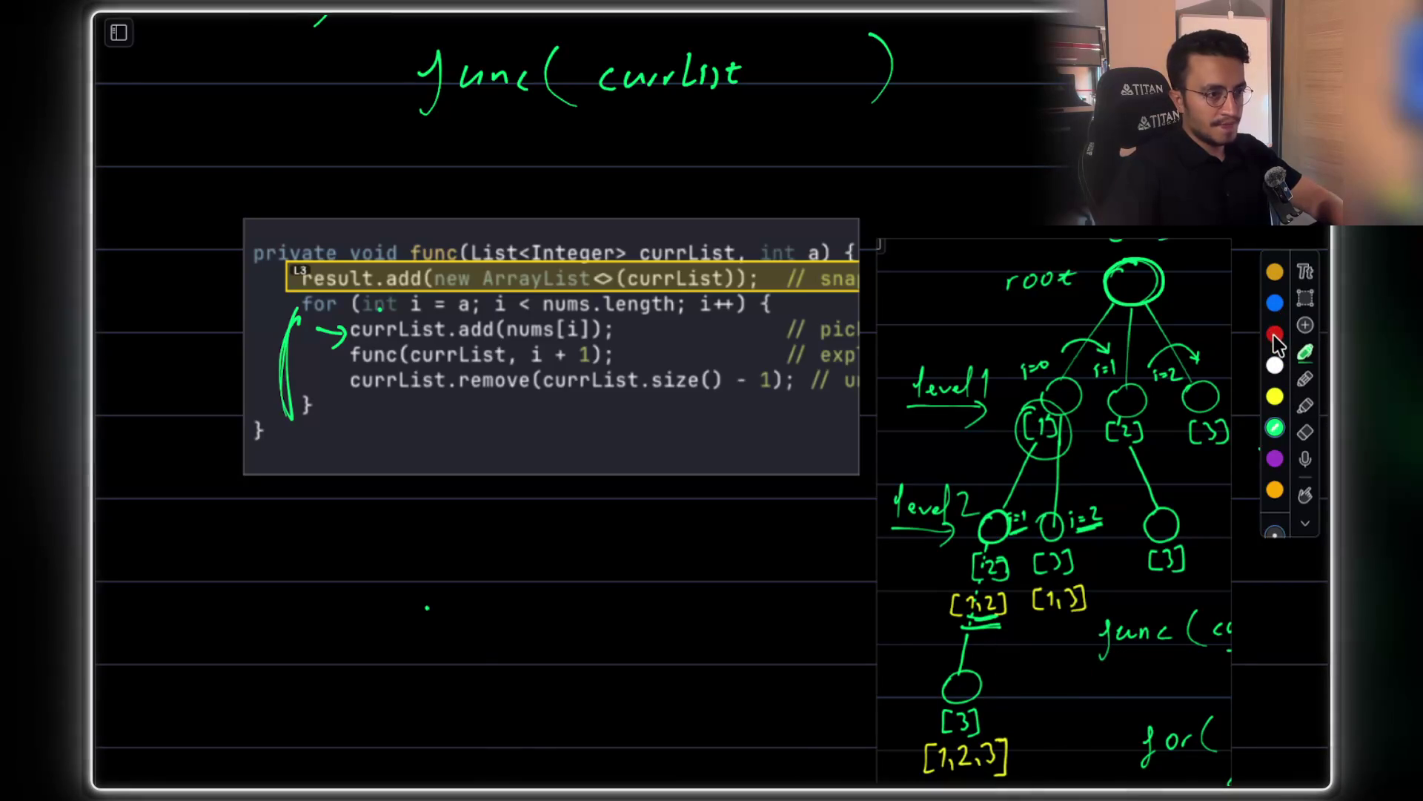
mouse_move(997, 456)
mouse_down()
mouse_move(1031, 408)
mouse_move(1023, 419)
mouse_up()
drag(315, 357, 338, 355)
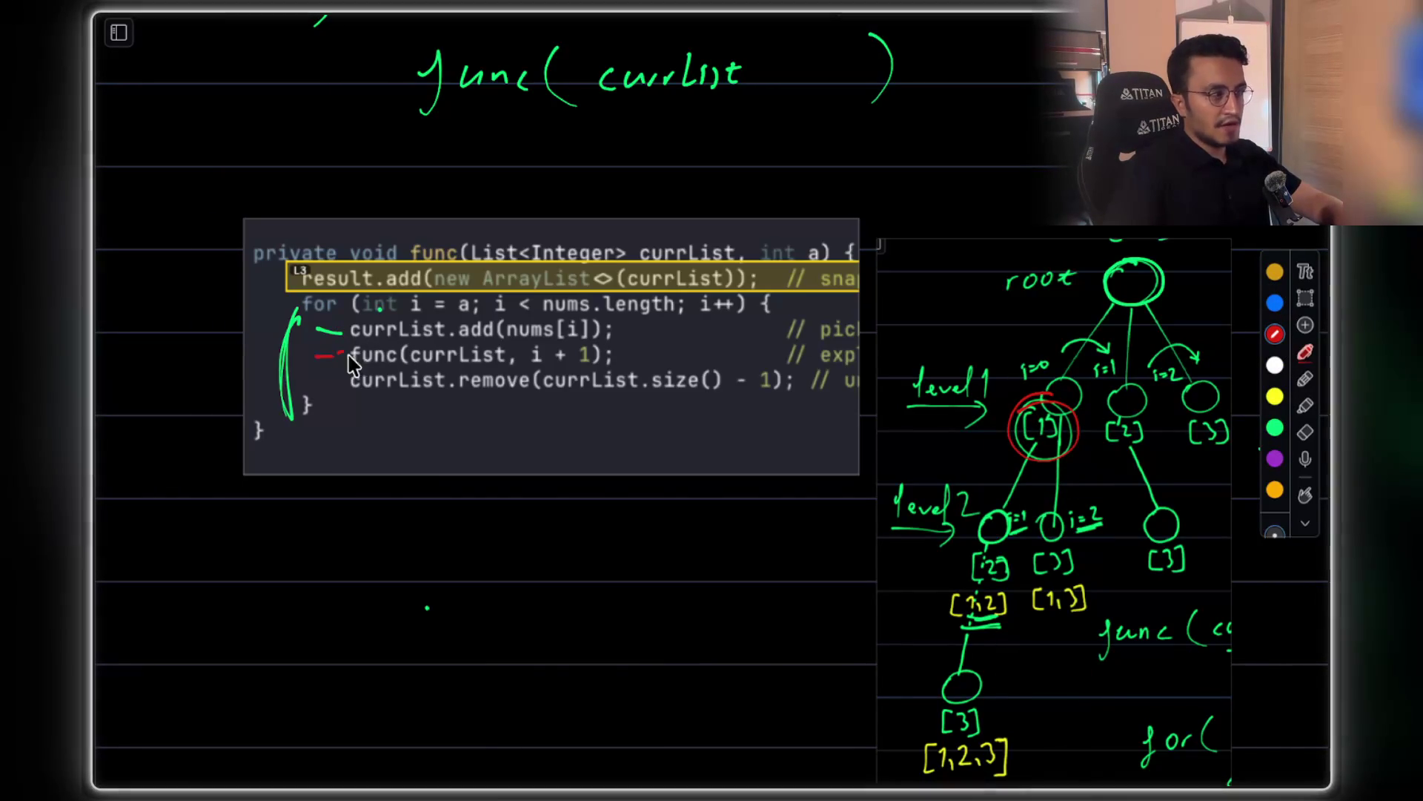
mouse_move(982, 512)
mouse_down()
mouse_move(972, 728)
mouse_move(1002, 478)
mouse_move(1115, 608)
mouse_move(910, 636)
mouse_up()
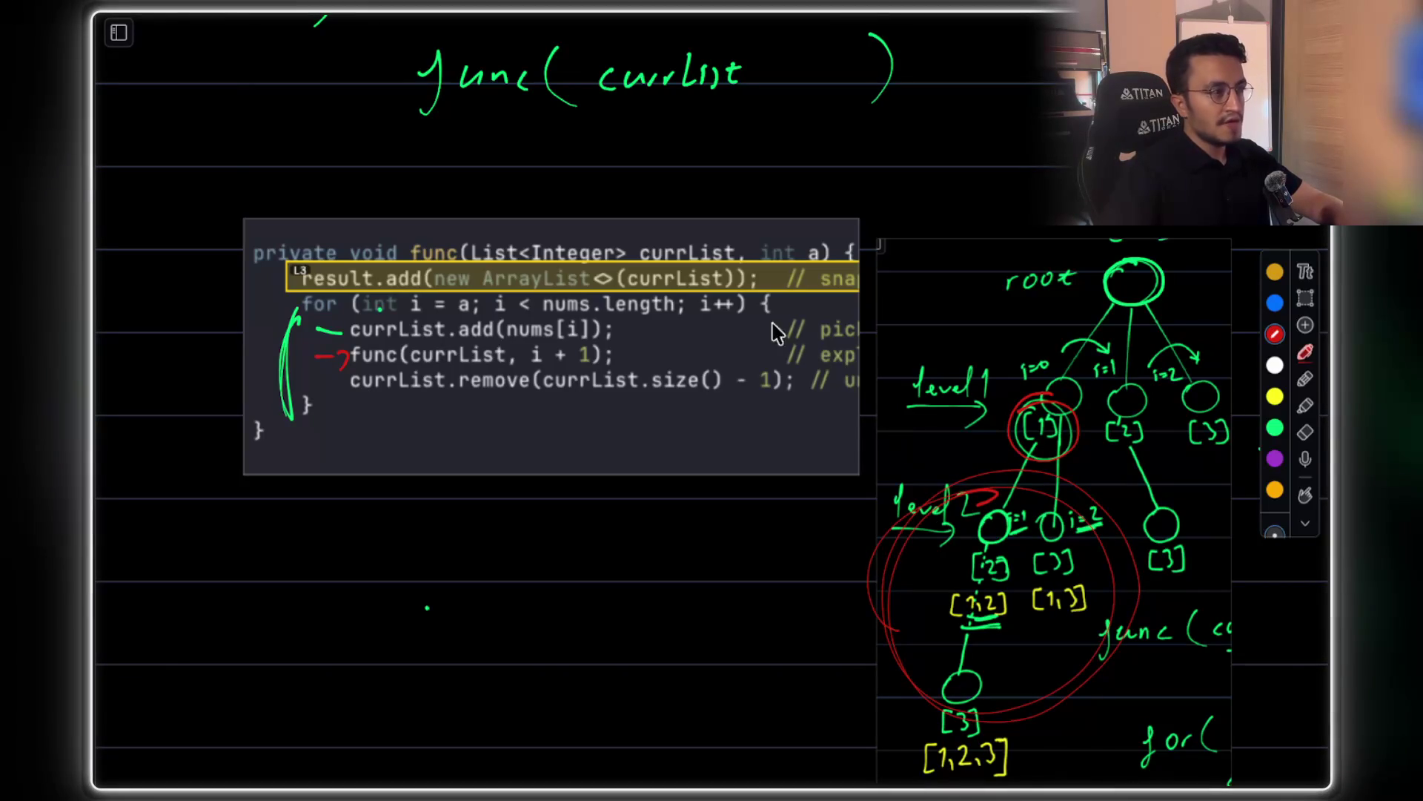
mouse_move(692, 239)
mouse_down()
mouse_move(676, 229)
mouse_move(741, 256)
mouse_up()
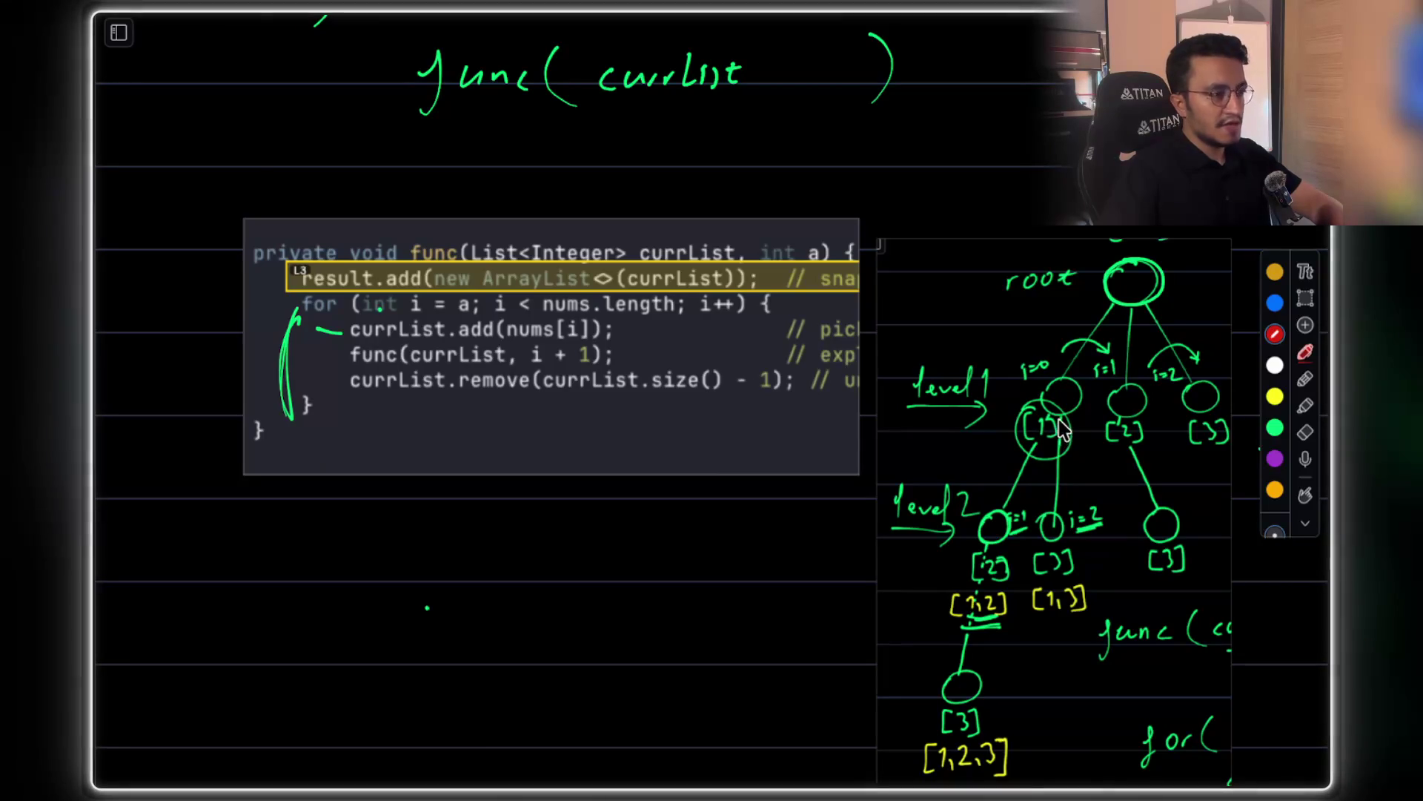
Add red arrows at the pick, recurse and result.add lines, loop the level-2 nodes, and bracket below the code
mouse_move(1041, 408)
mouse_down()
mouse_move(1031, 474)
mouse_move(1078, 404)
mouse_move(1034, 455)
mouse_up()
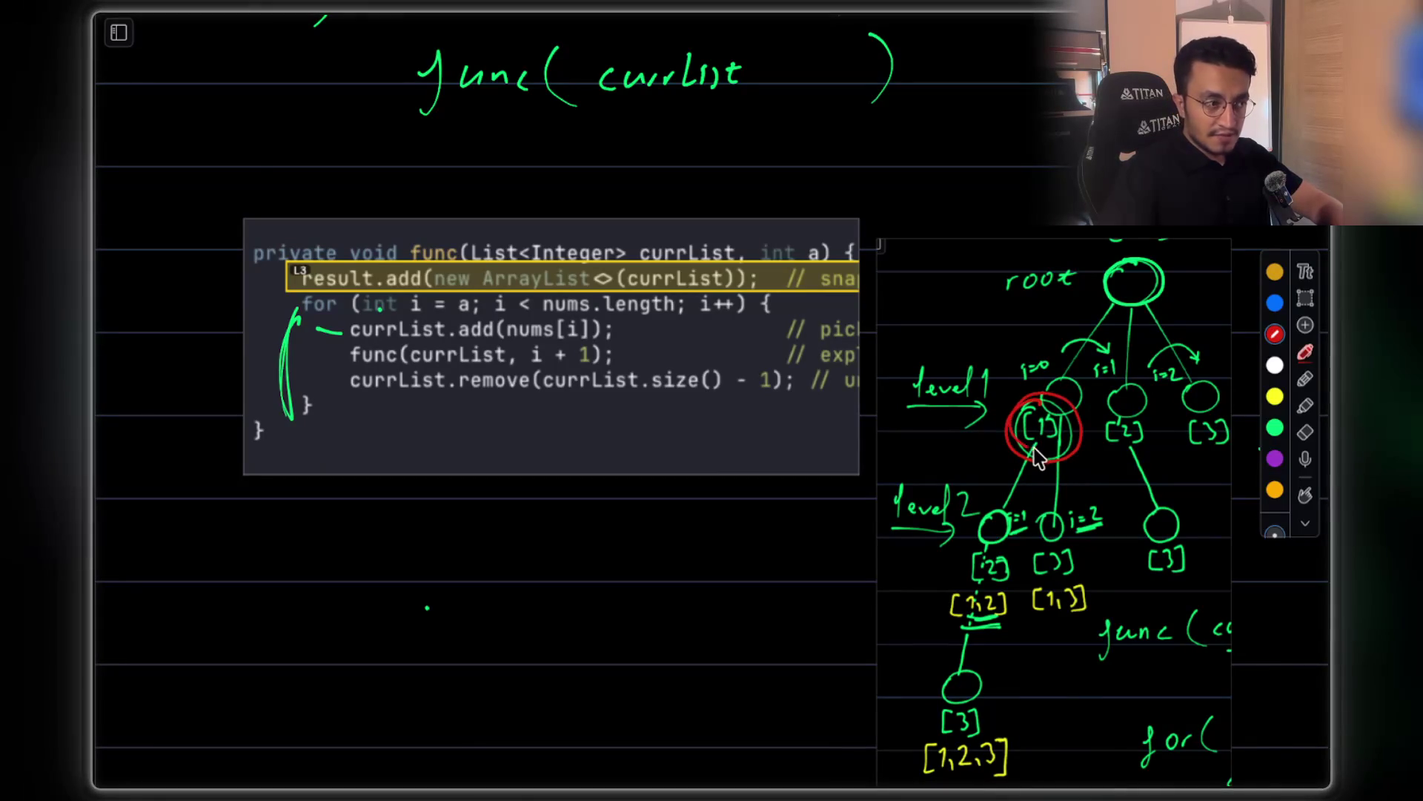
drag(337, 320, 349, 356)
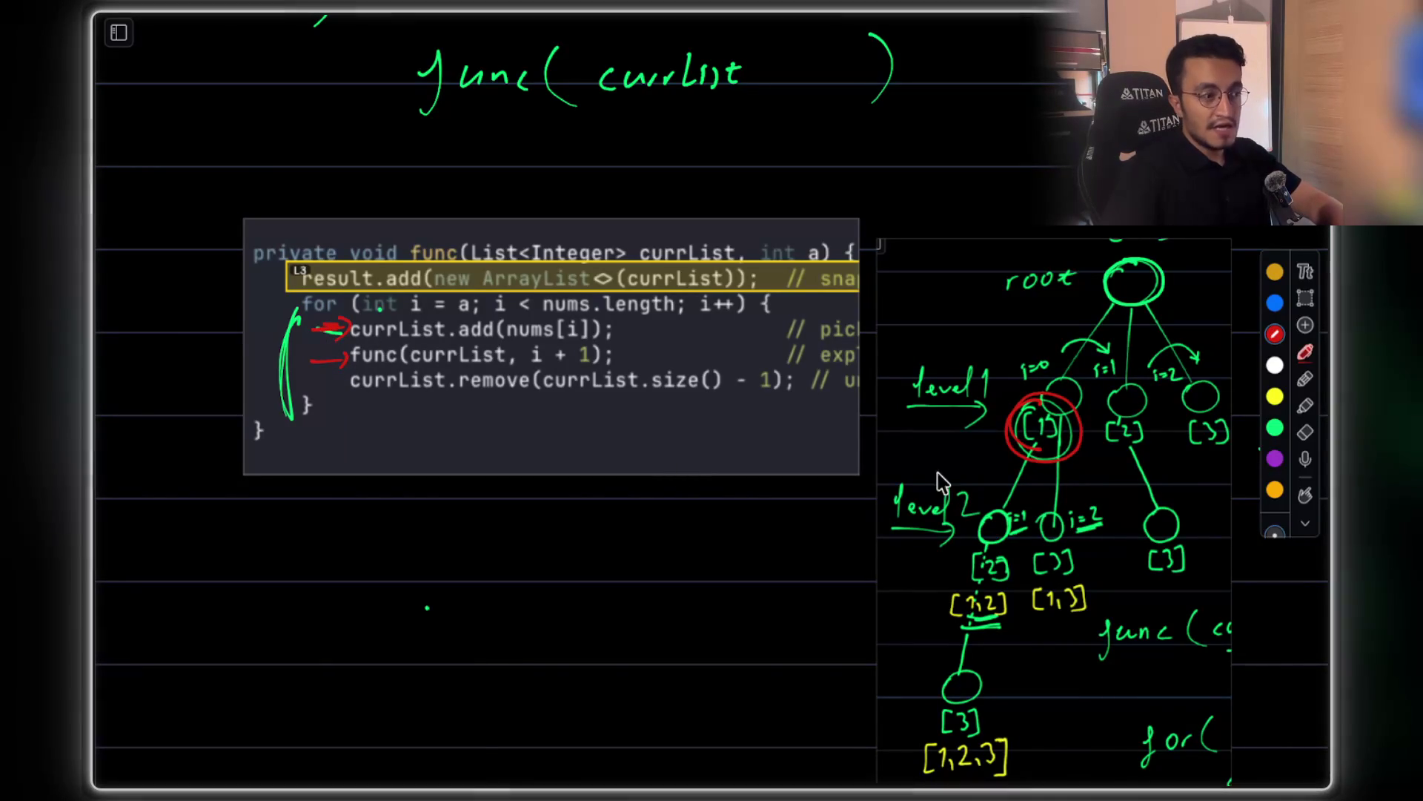
mouse_move(899, 502)
mouse_down()
mouse_move(964, 565)
mouse_move(908, 500)
mouse_up()
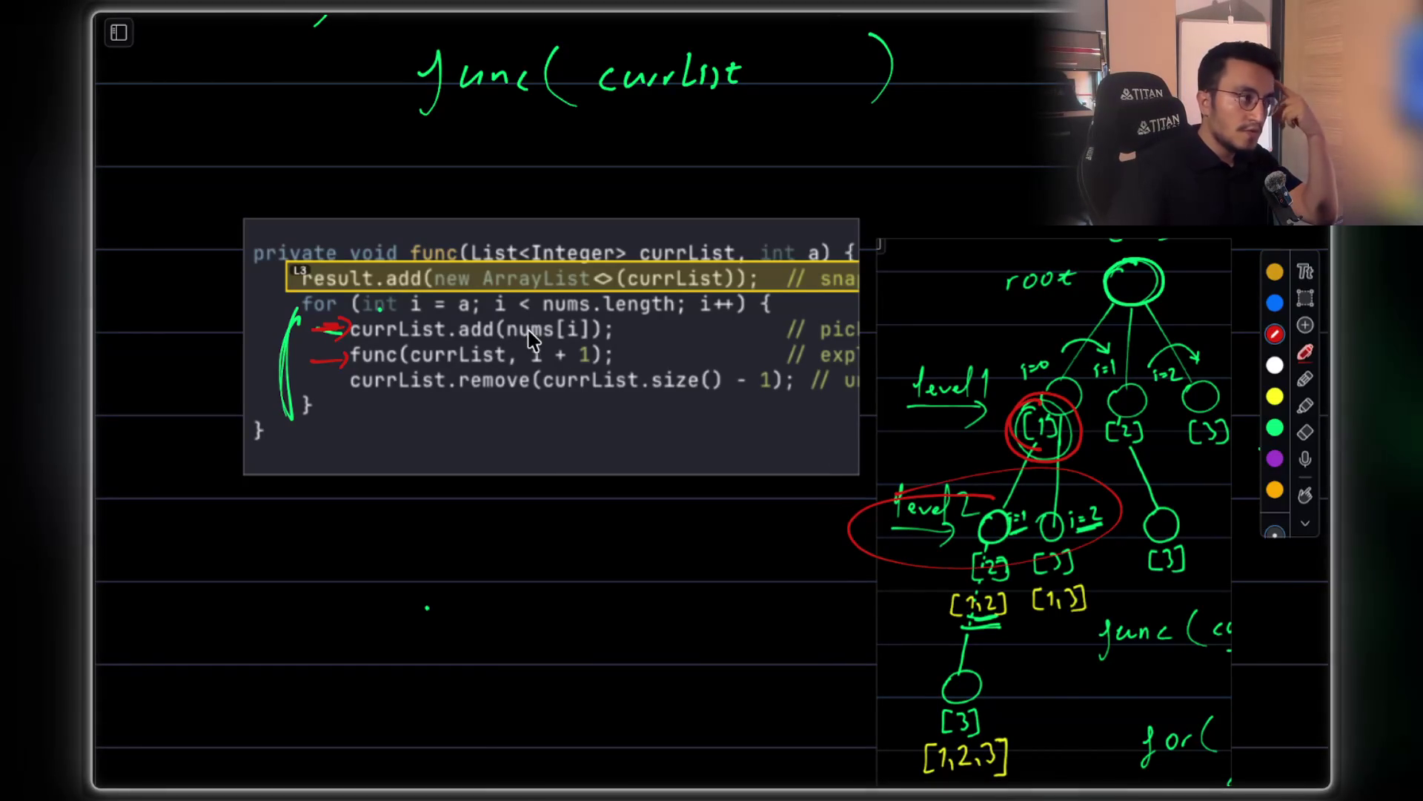
drag(196, 271, 262, 299)
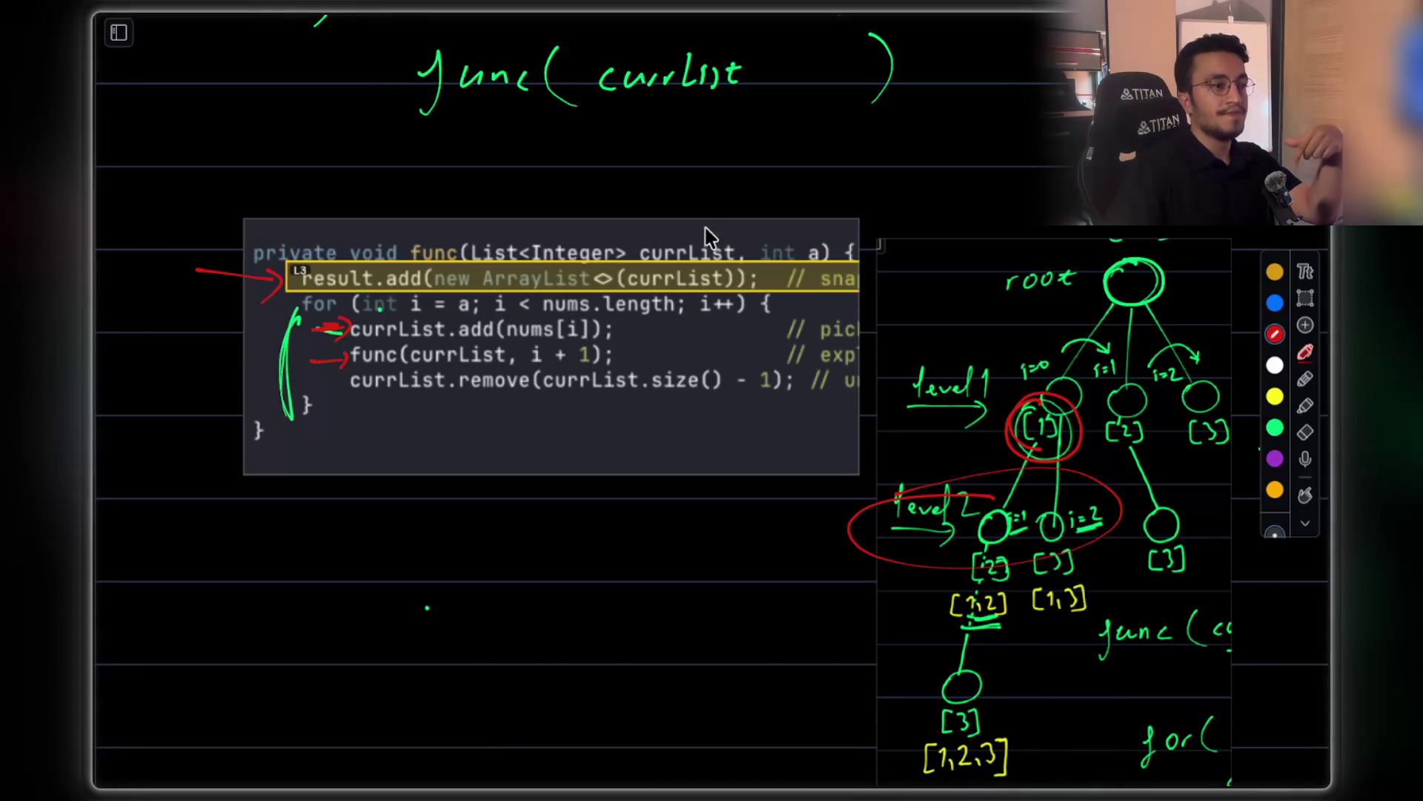
mouse_move(1065, 501)
mouse_down()
mouse_move(940, 561)
mouse_move(1121, 515)
mouse_move(918, 527)
mouse_move(1128, 512)
mouse_move(1023, 575)
mouse_move(1068, 511)
mouse_up()
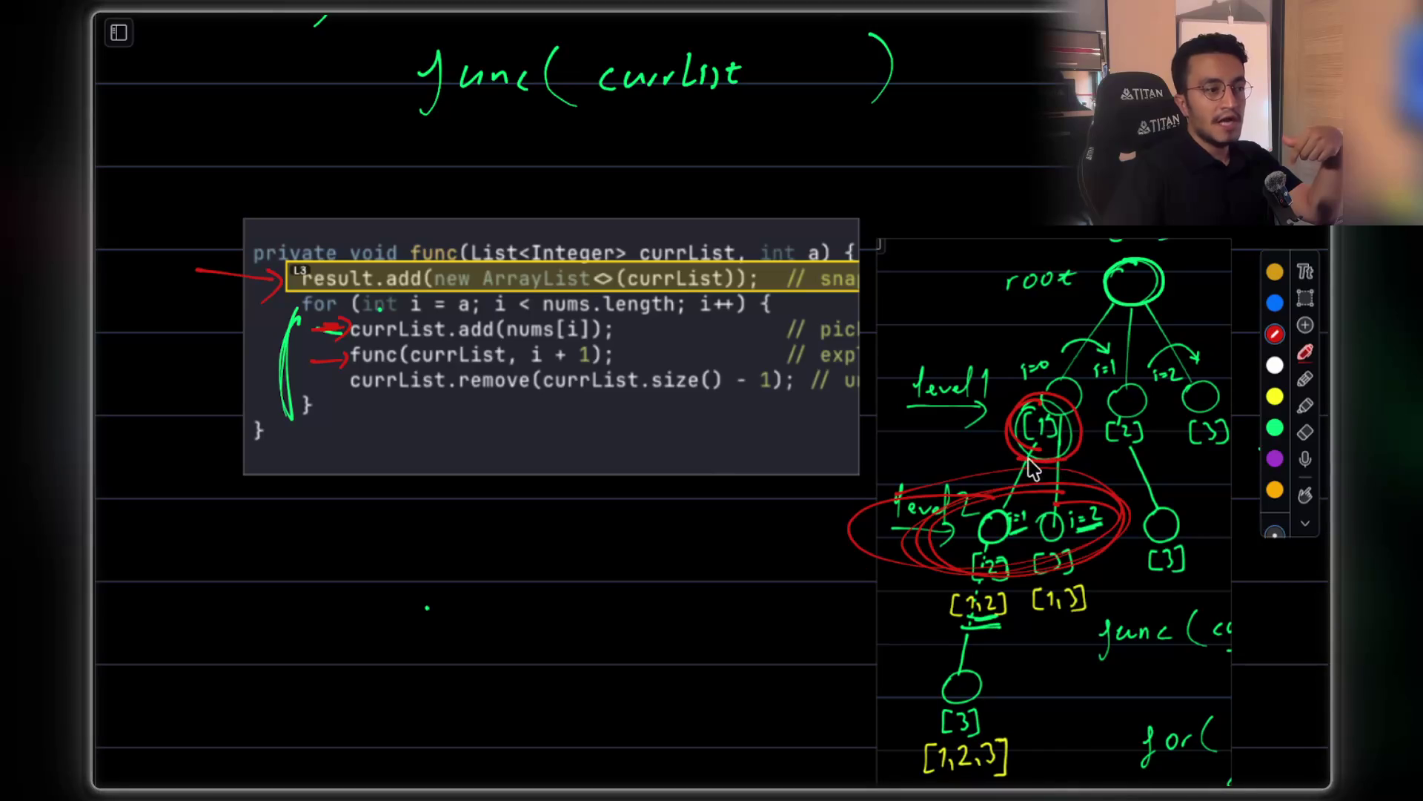
mouse_move(254, 545)
mouse_down()
mouse_move(228, 557)
mouse_move(289, 665)
mouse_up()
click(326, 567)
Sketch nested-list brackets below the code, erasing a stroke and returning to the red pen
drag(326, 567, 355, 658)
drag(409, 545, 382, 665)
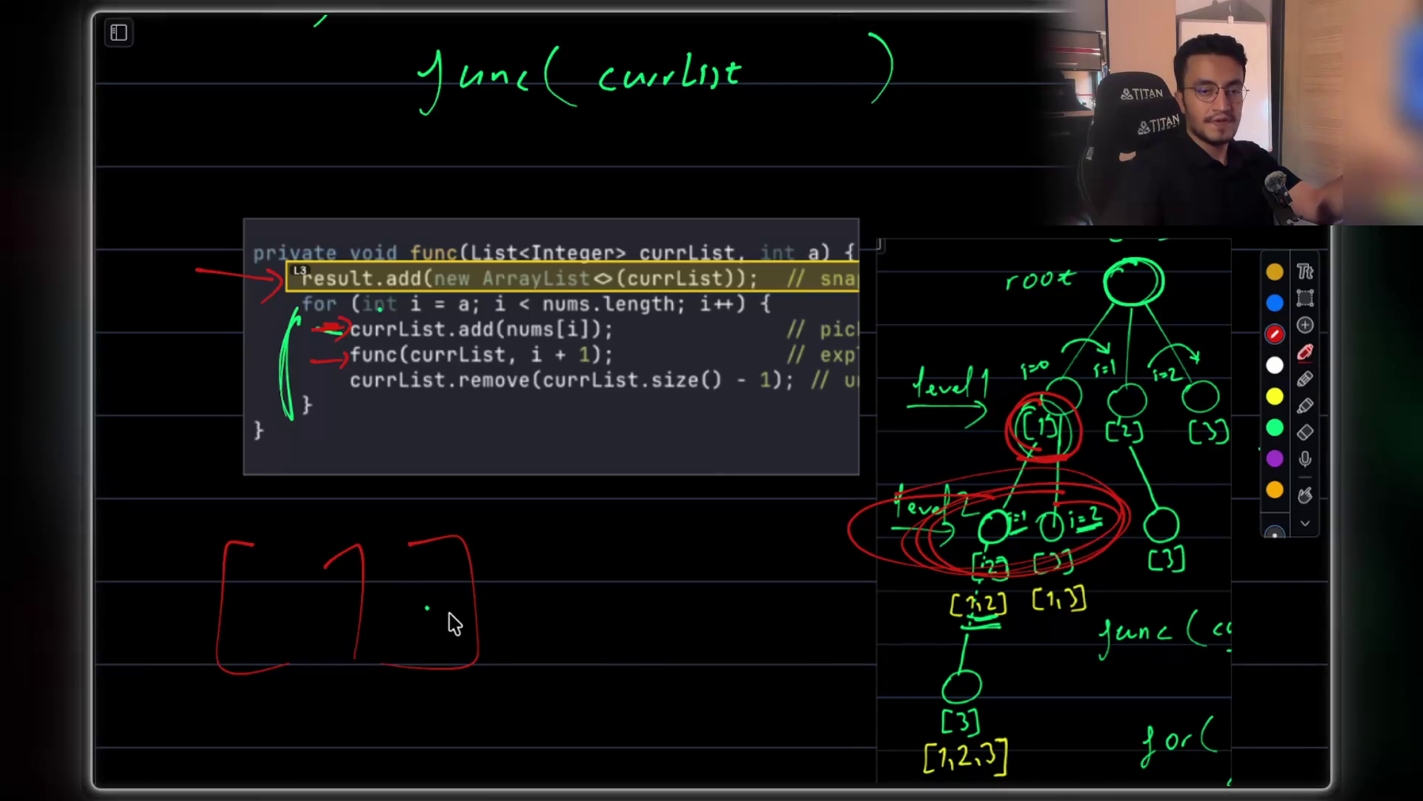
mouse_move(369, 295)
mouse_down()
mouse_move(334, 248)
mouse_move(293, 323)
mouse_move(348, 296)
mouse_up()
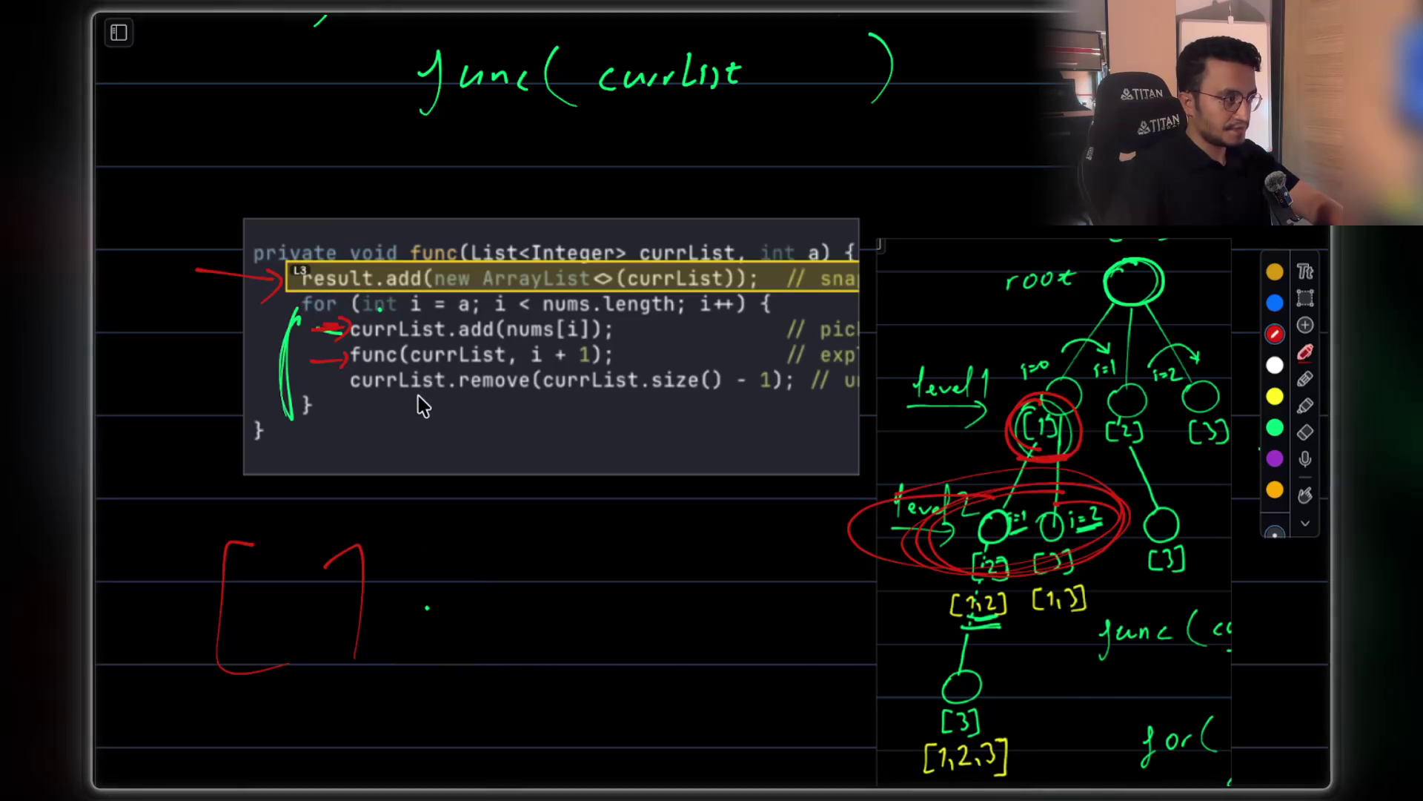
drag(415, 512, 474, 585)
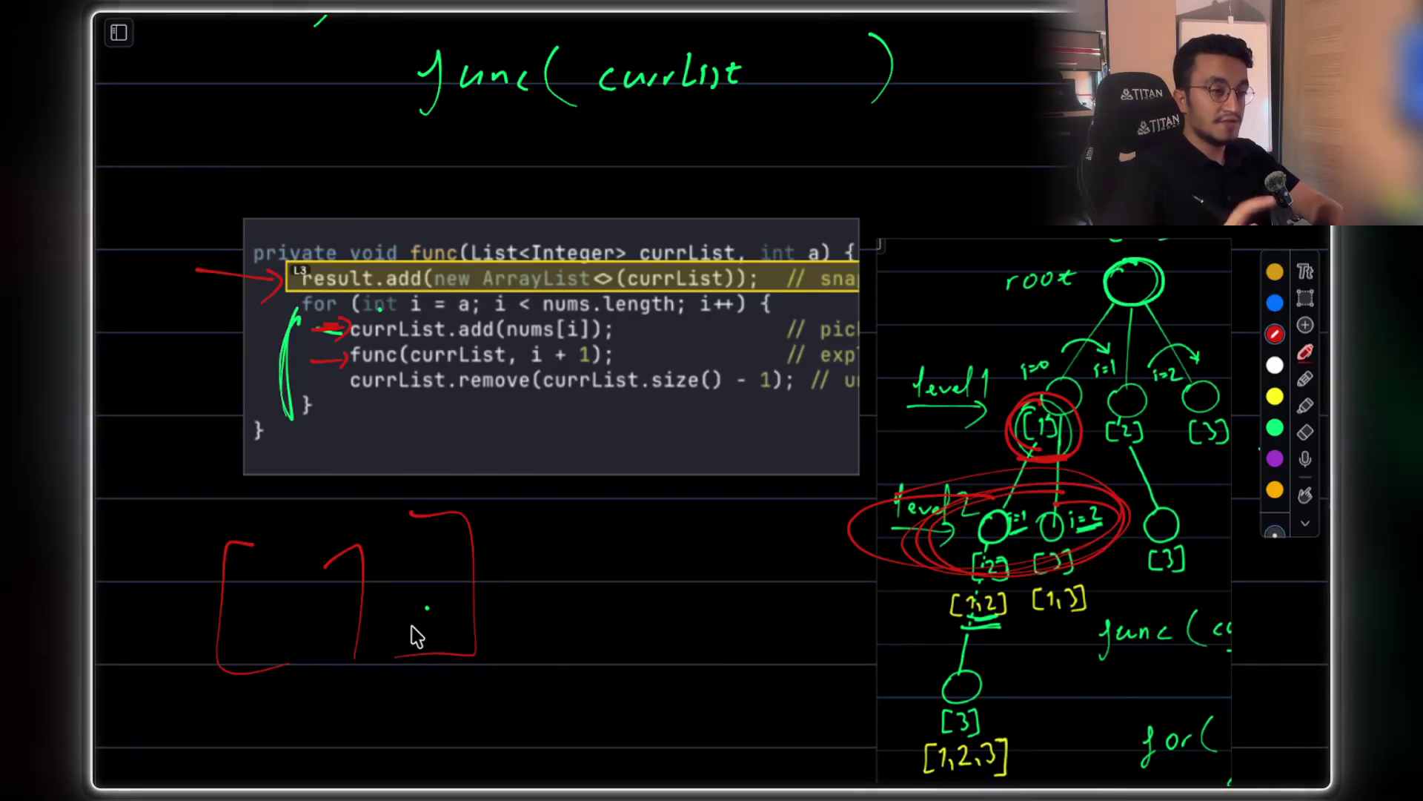
drag(421, 530, 455, 663)
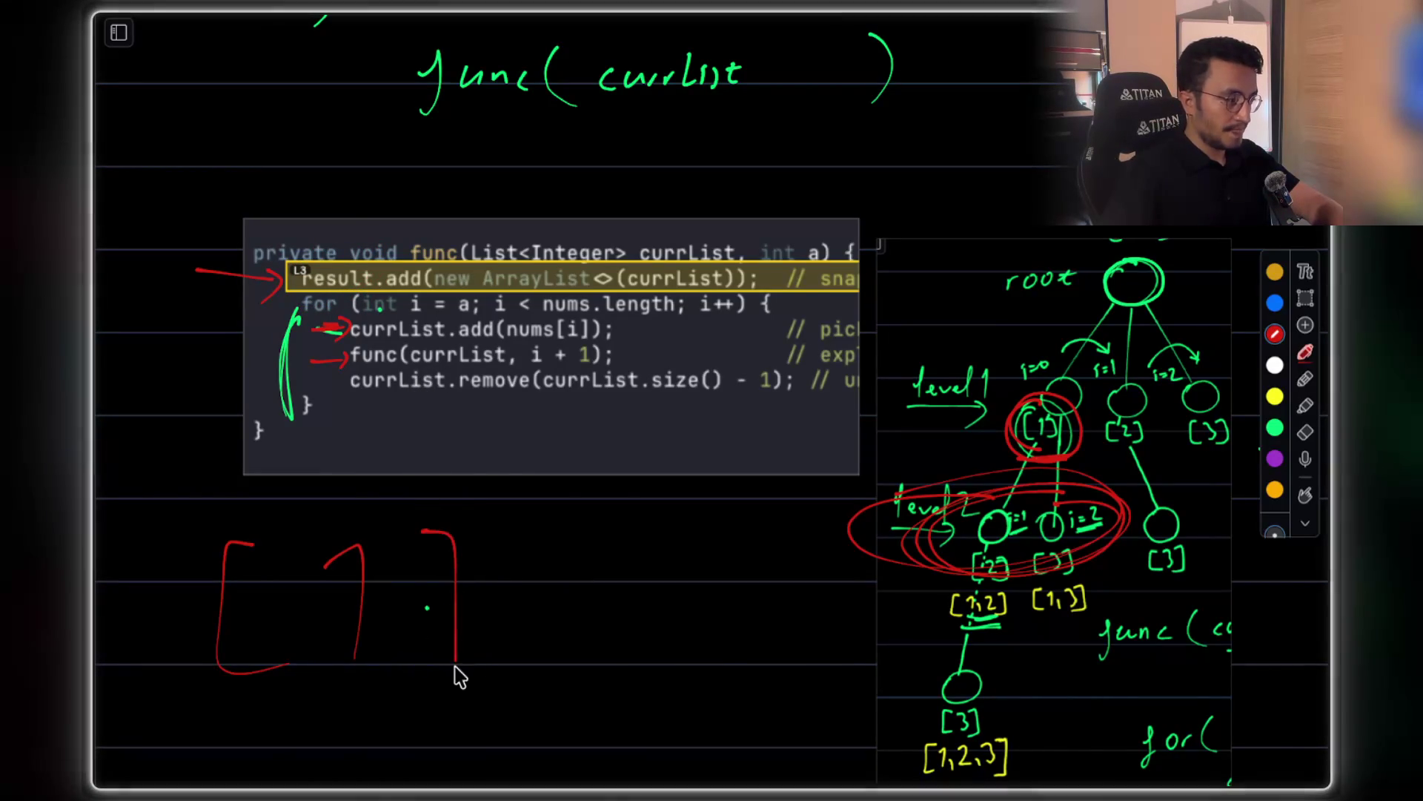
click(1304, 432)
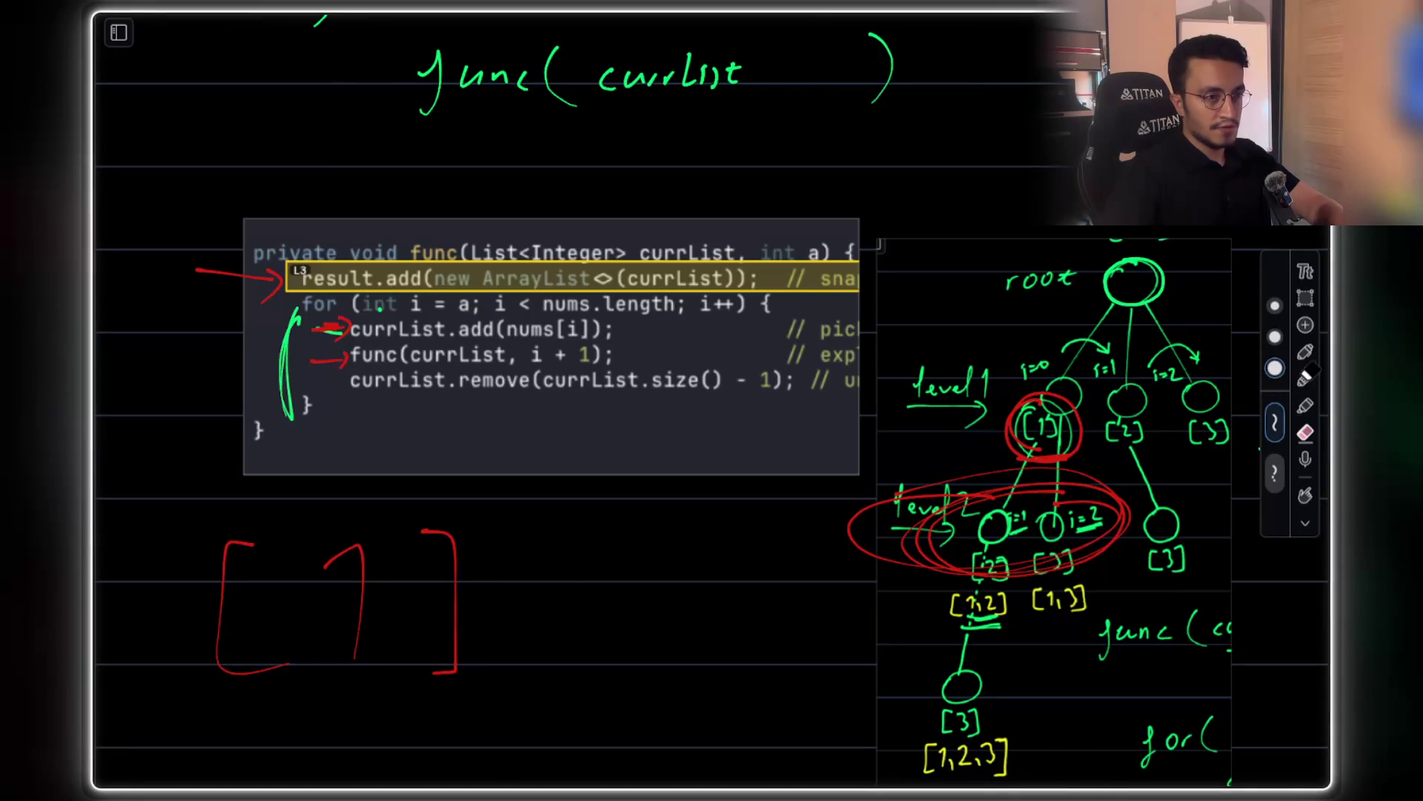
click(1308, 354)
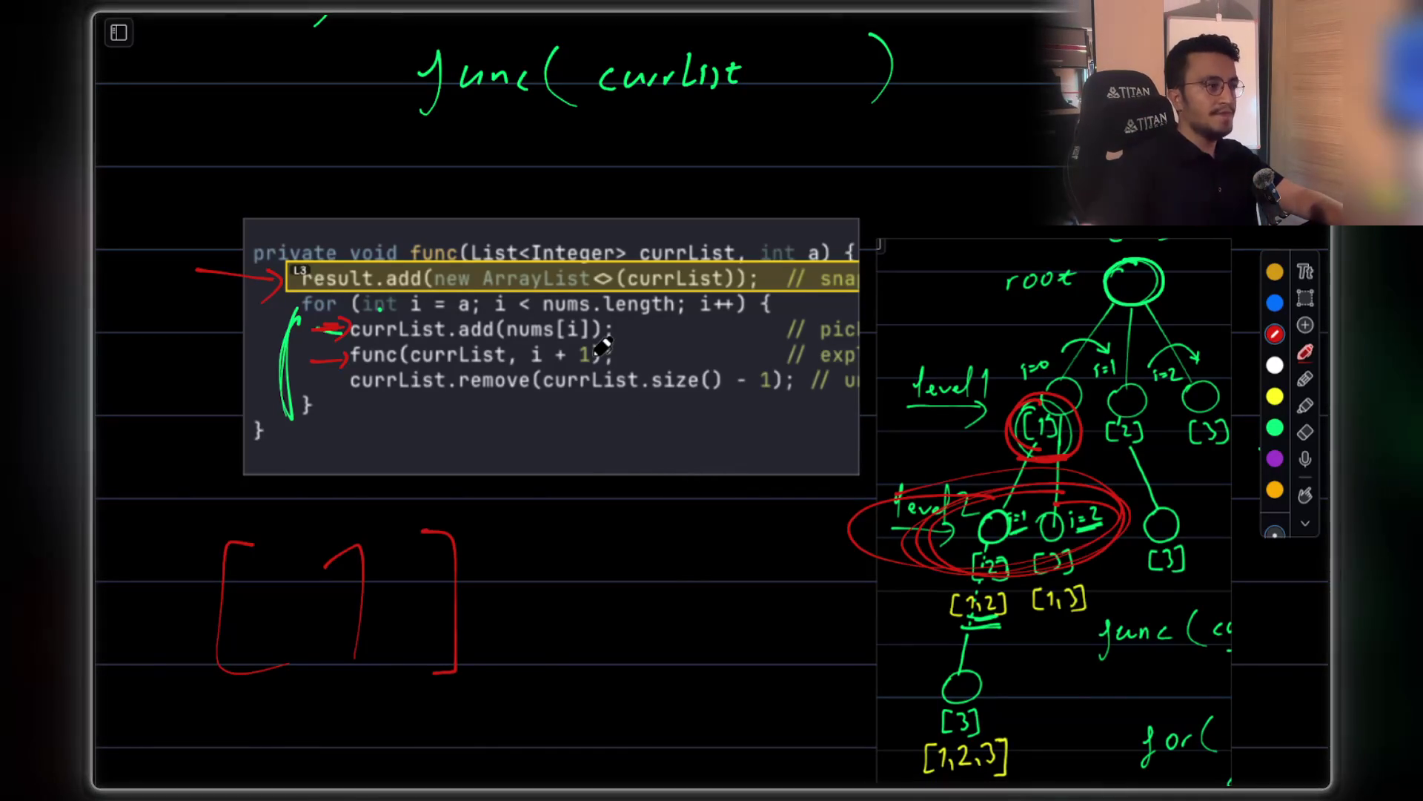
Draw a red arrow off currList.add curving below, recircle node [1], and sketch [ ] pointing to result.add
mouse_move(628, 334)
mouse_down()
mouse_move(694, 332)
mouse_move(710, 420)
mouse_up()
mouse_move(682, 467)
mouse_down()
mouse_move(675, 441)
mouse_move(625, 549)
mouse_move(636, 513)
mouse_up()
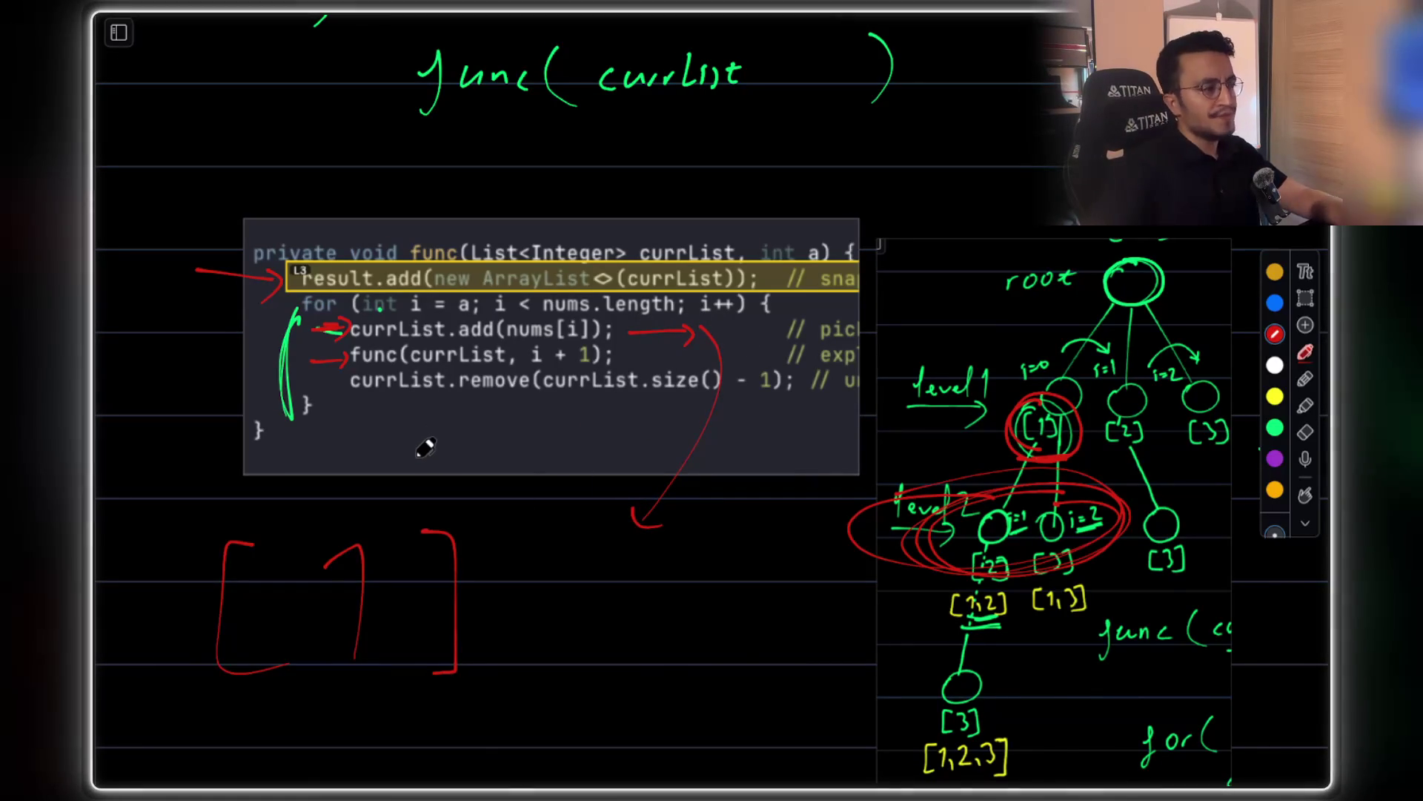
mouse_move(1061, 415)
mouse_down()
mouse_move(1024, 456)
mouse_move(1078, 398)
mouse_move(1000, 446)
mouse_up()
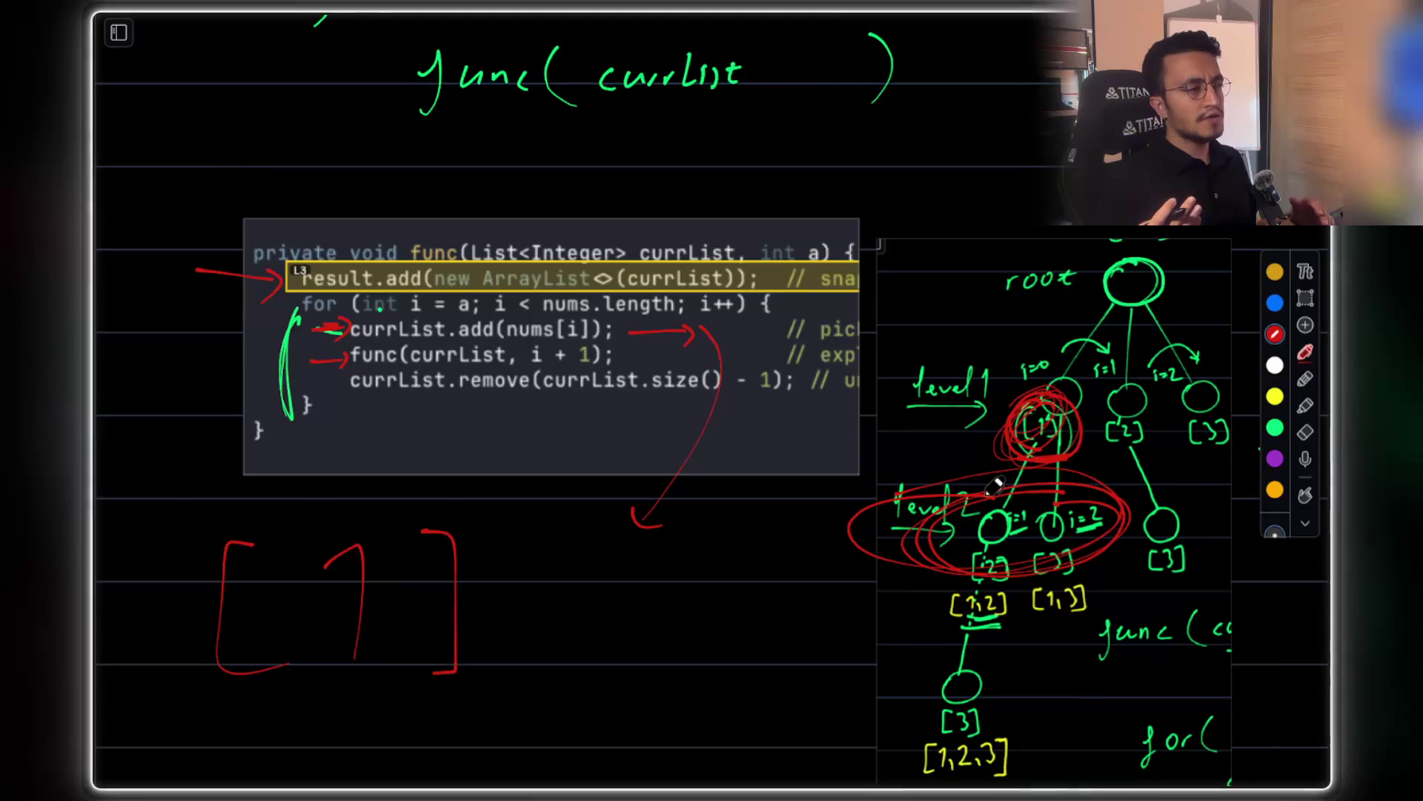
drag(809, 191, 774, 257)
mouse_move(860, 152)
mouse_down()
mouse_move(871, 204)
mouse_move(893, 204)
mouse_move(862, 238)
mouse_up()
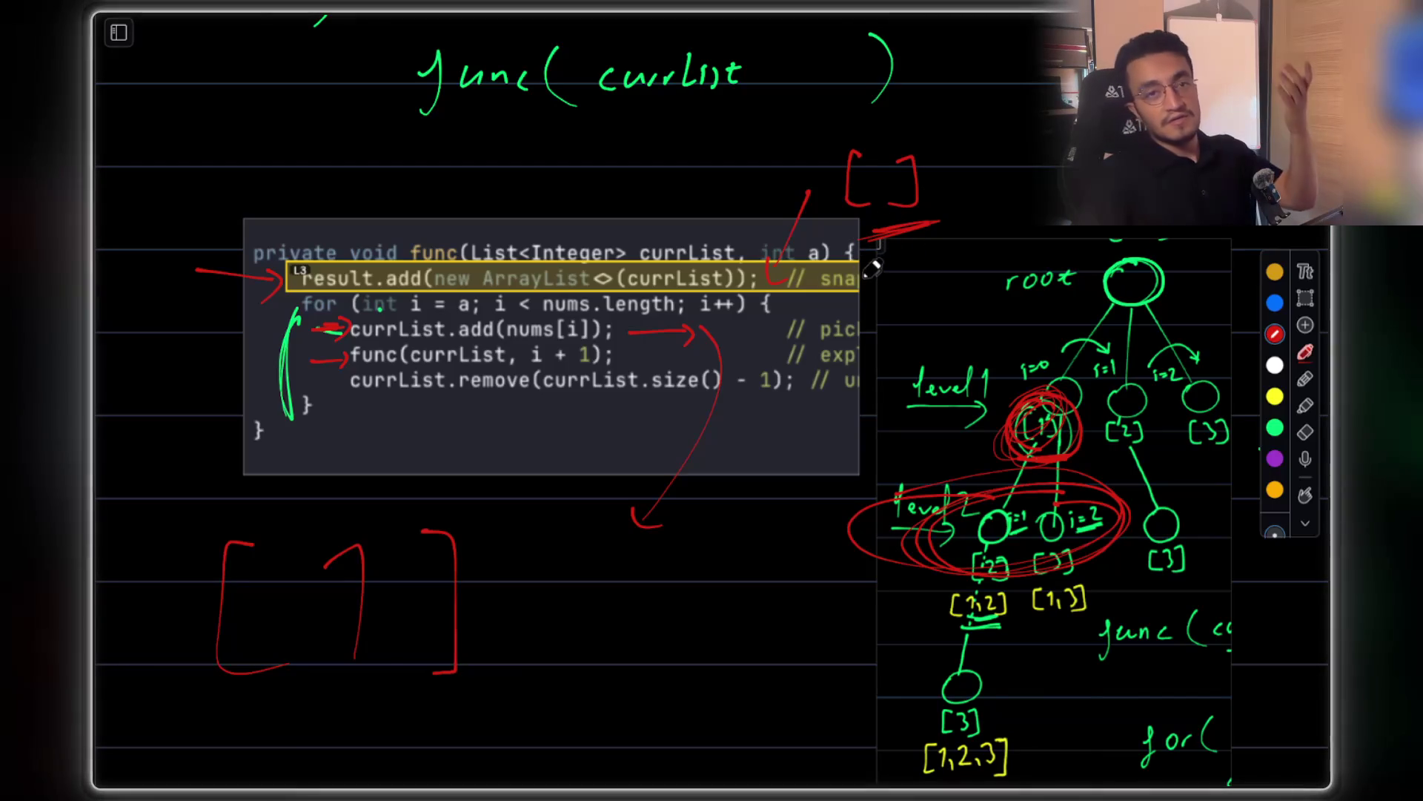
drag(892, 225, 949, 215)
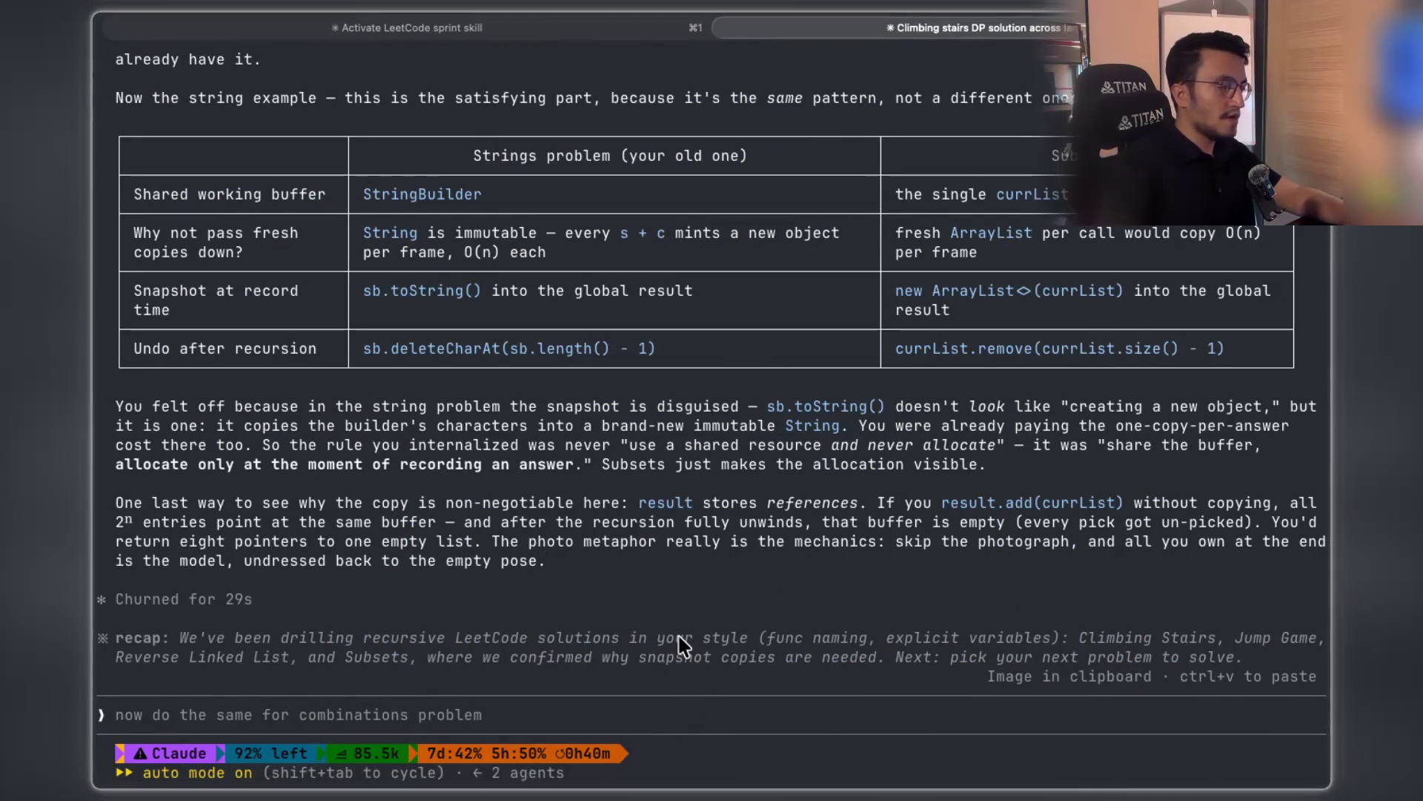
scroll(681, 644, up, 5)
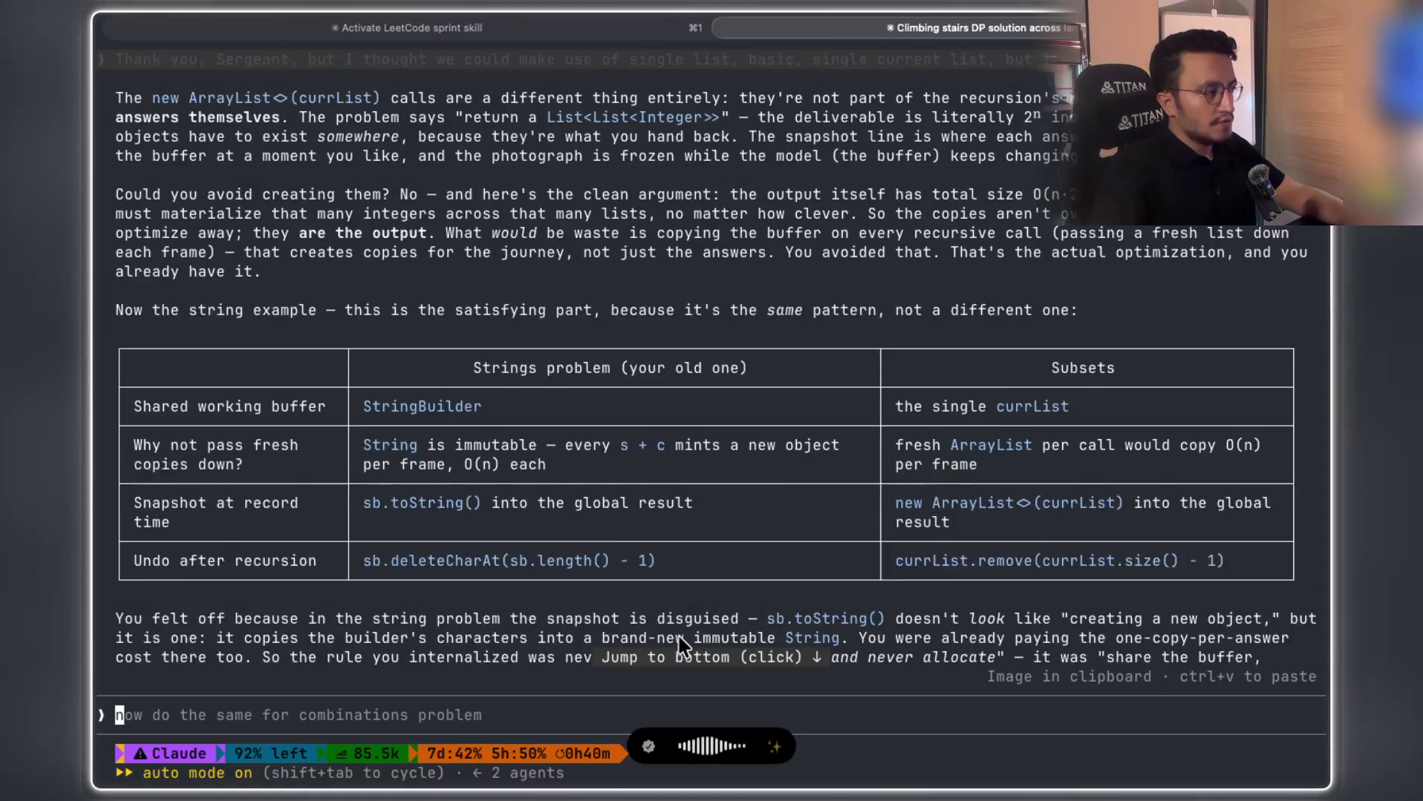
scroll(680, 643, down, 5)
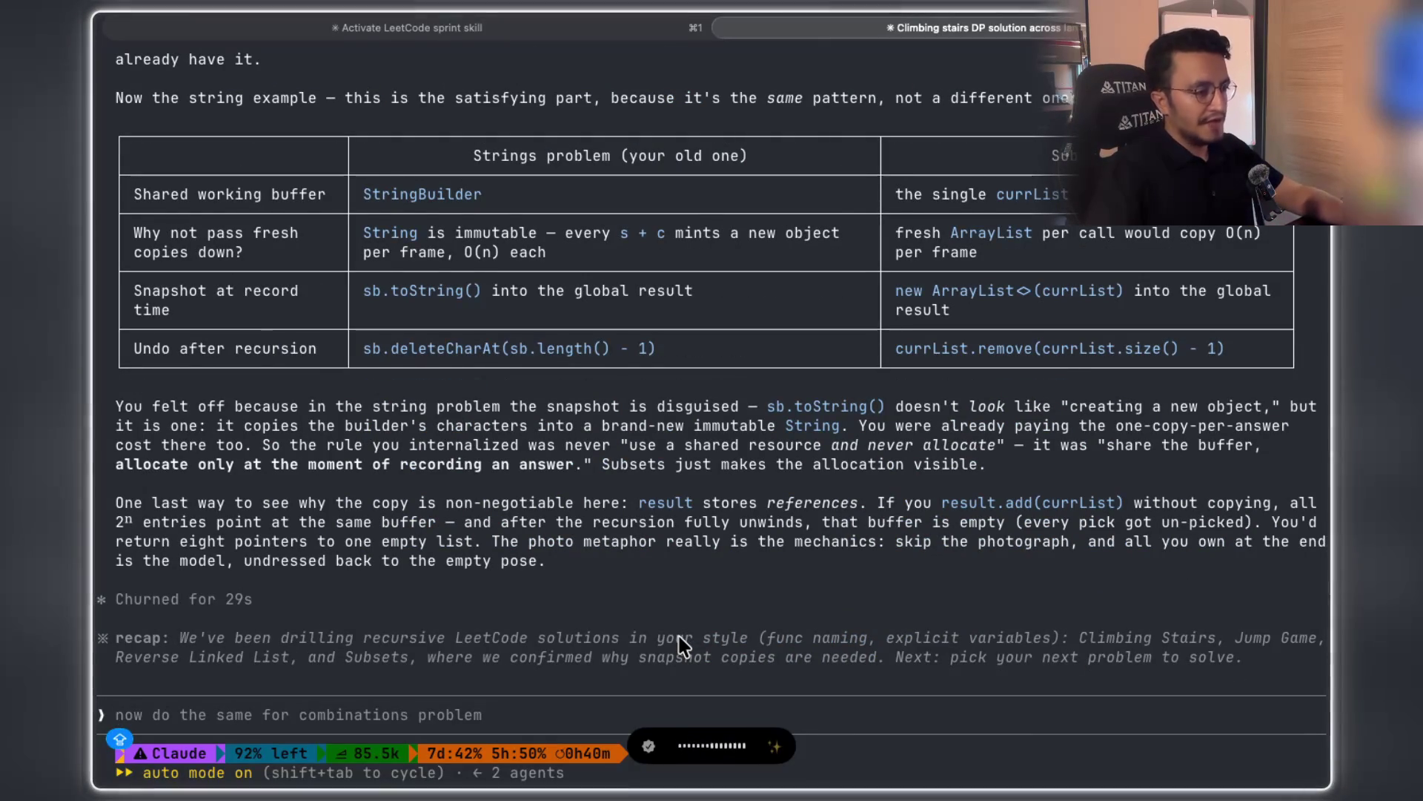
scroll(613, 508, up, 10)
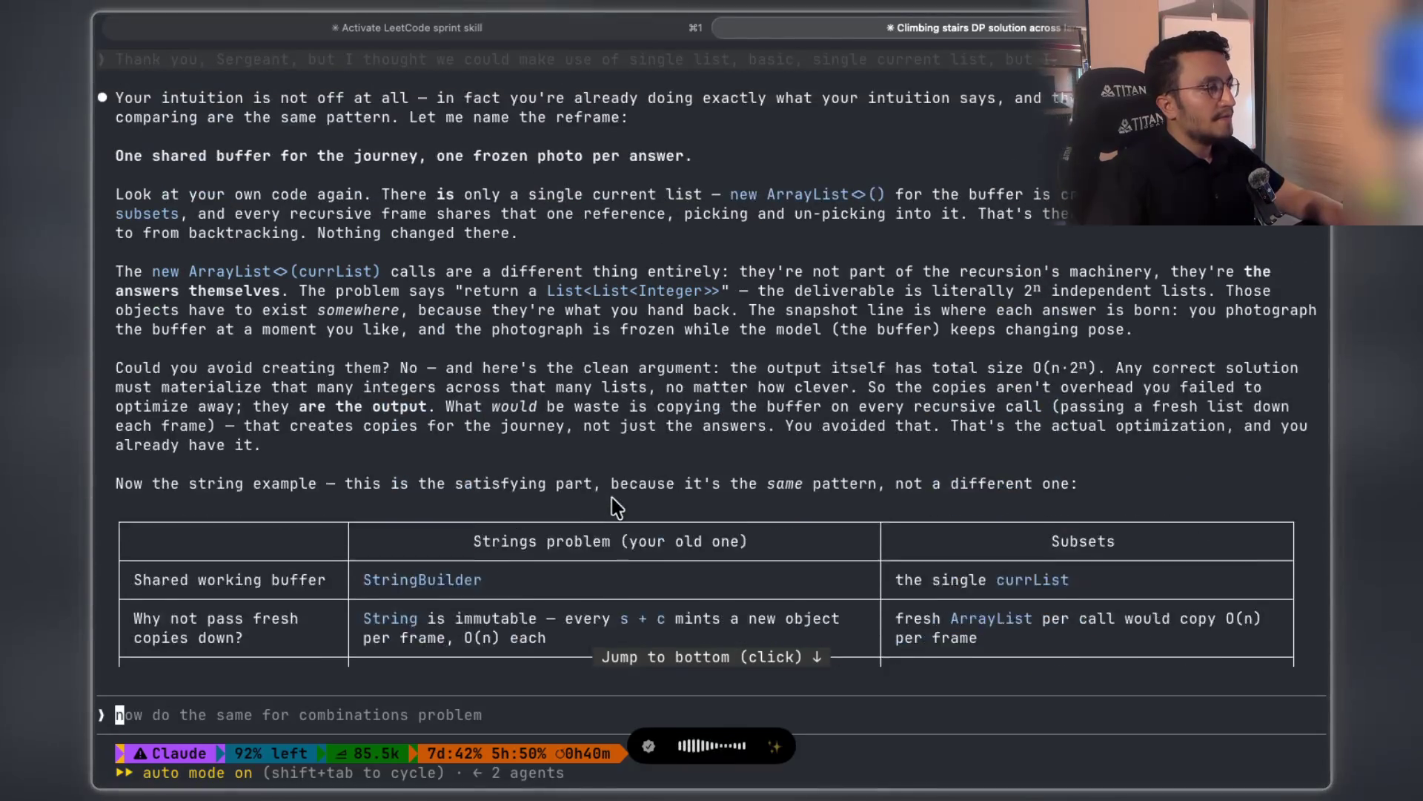
key(ctrl+End)
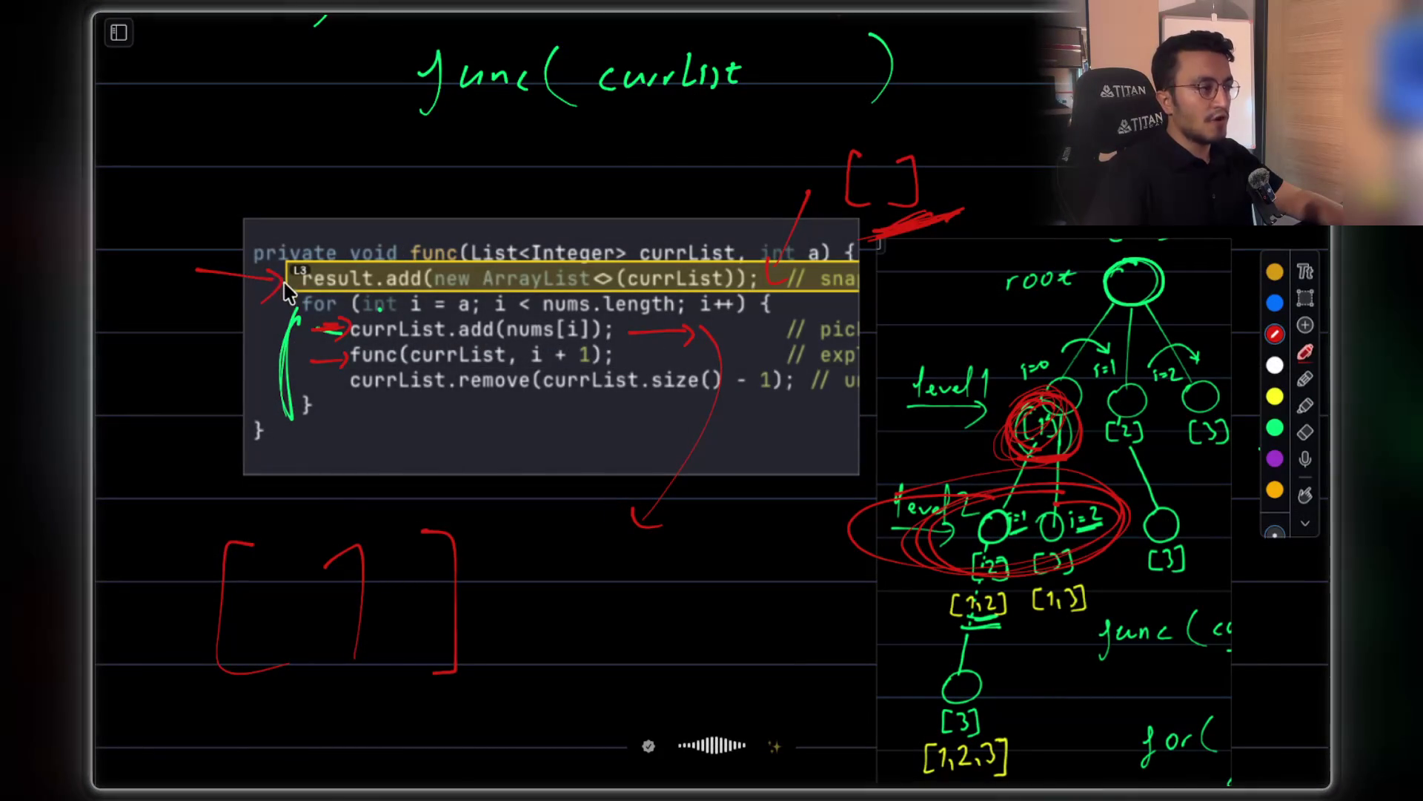
Circle func( on the signature line and mark nums[i] in currList.add in red
mouse_move(461, 252)
mouse_down()
mouse_move(404, 256)
mouse_move(482, 226)
mouse_move(416, 215)
mouse_up()
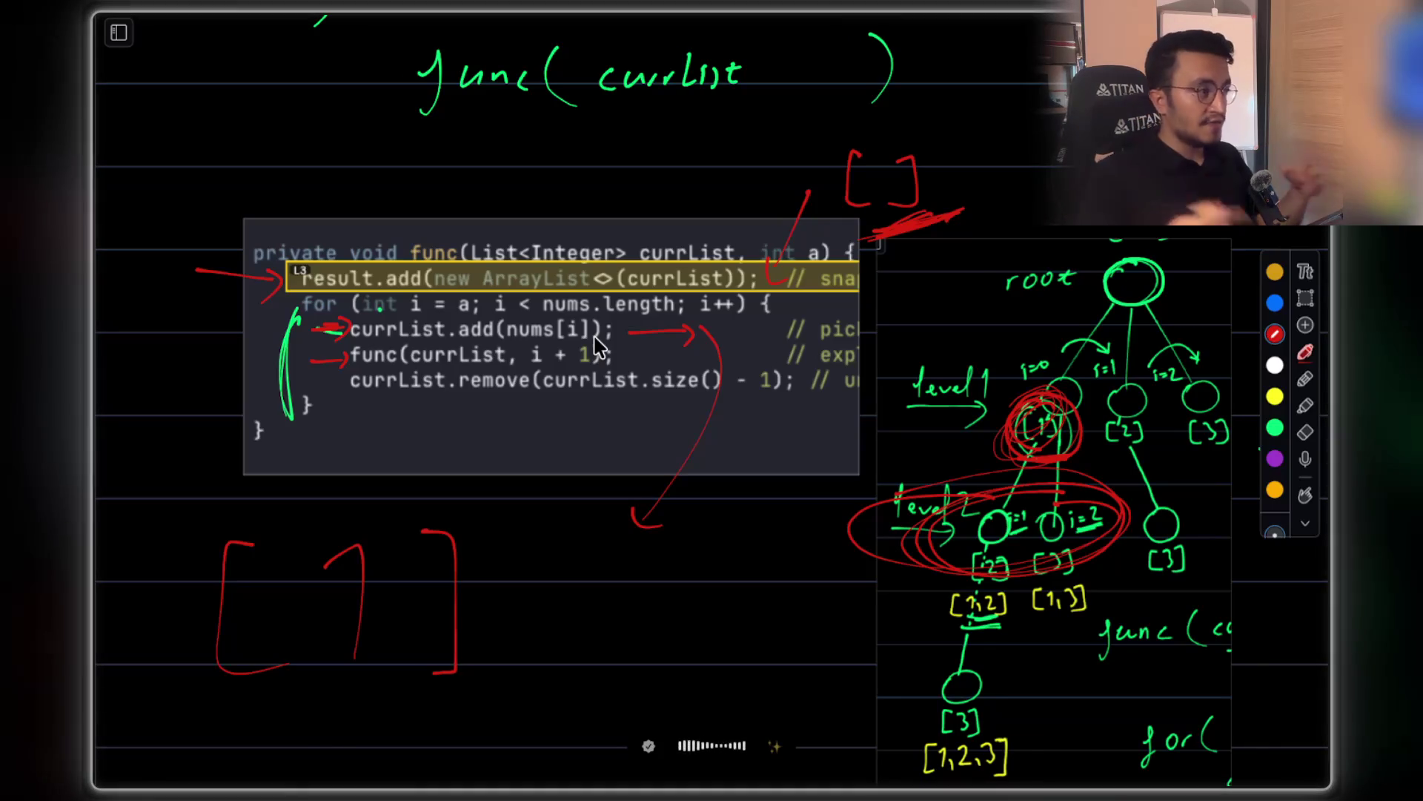
mouse_move(537, 319)
mouse_down()
mouse_move(539, 345)
mouse_move(579, 307)
mouse_up()
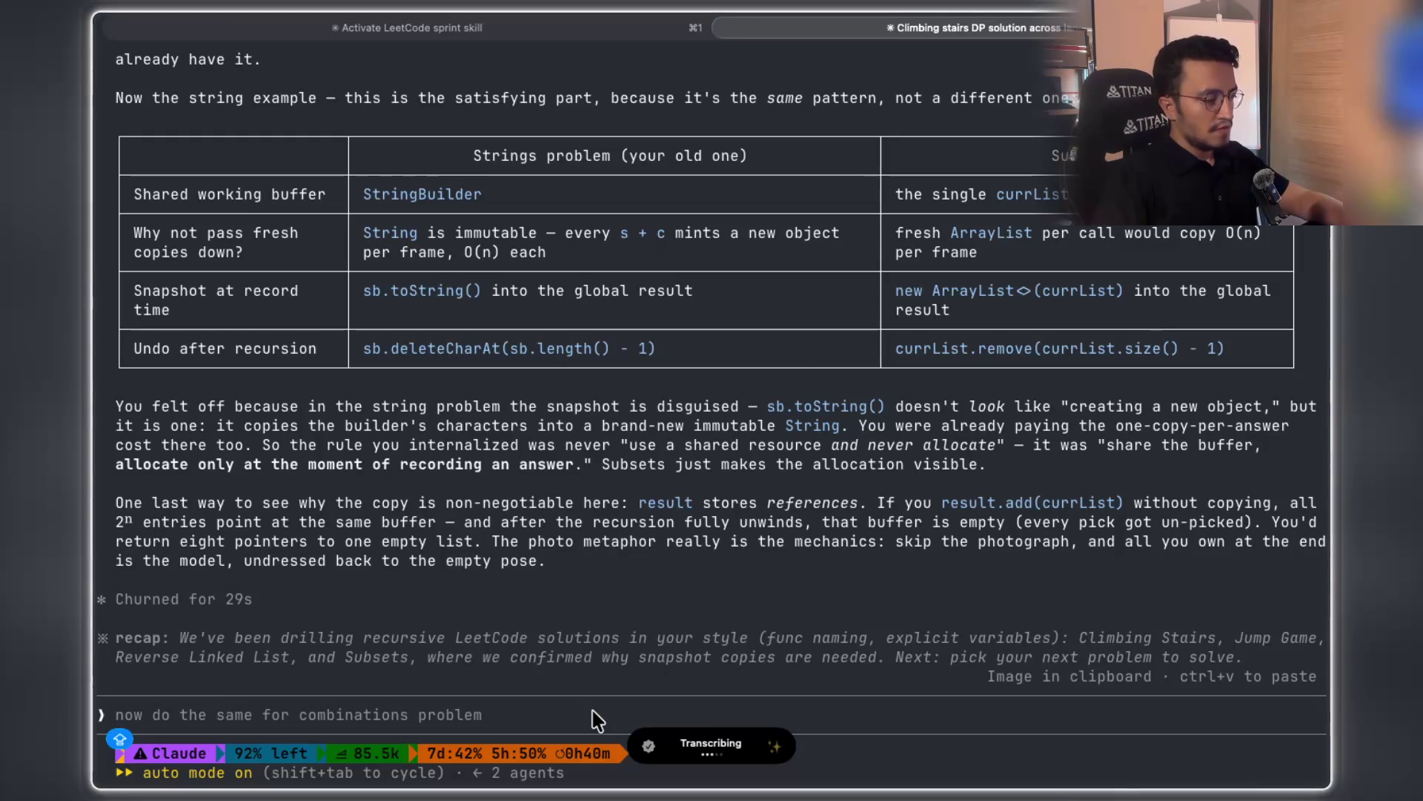
Send the request for record-on-pick subsets code with the empty subset seeded outside, saving Combinations (LeetCode 77)
key(Return)
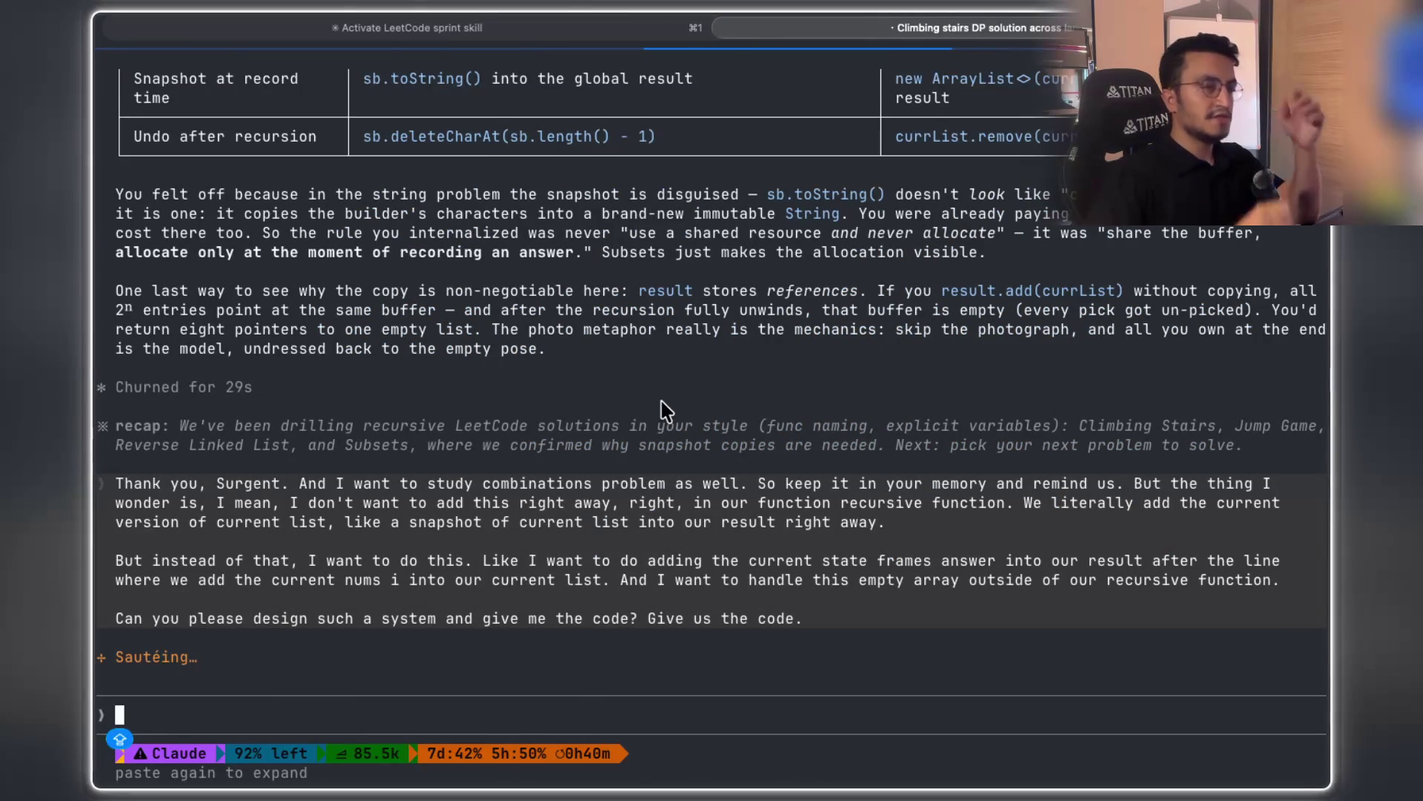
mouse_move(837, 16)
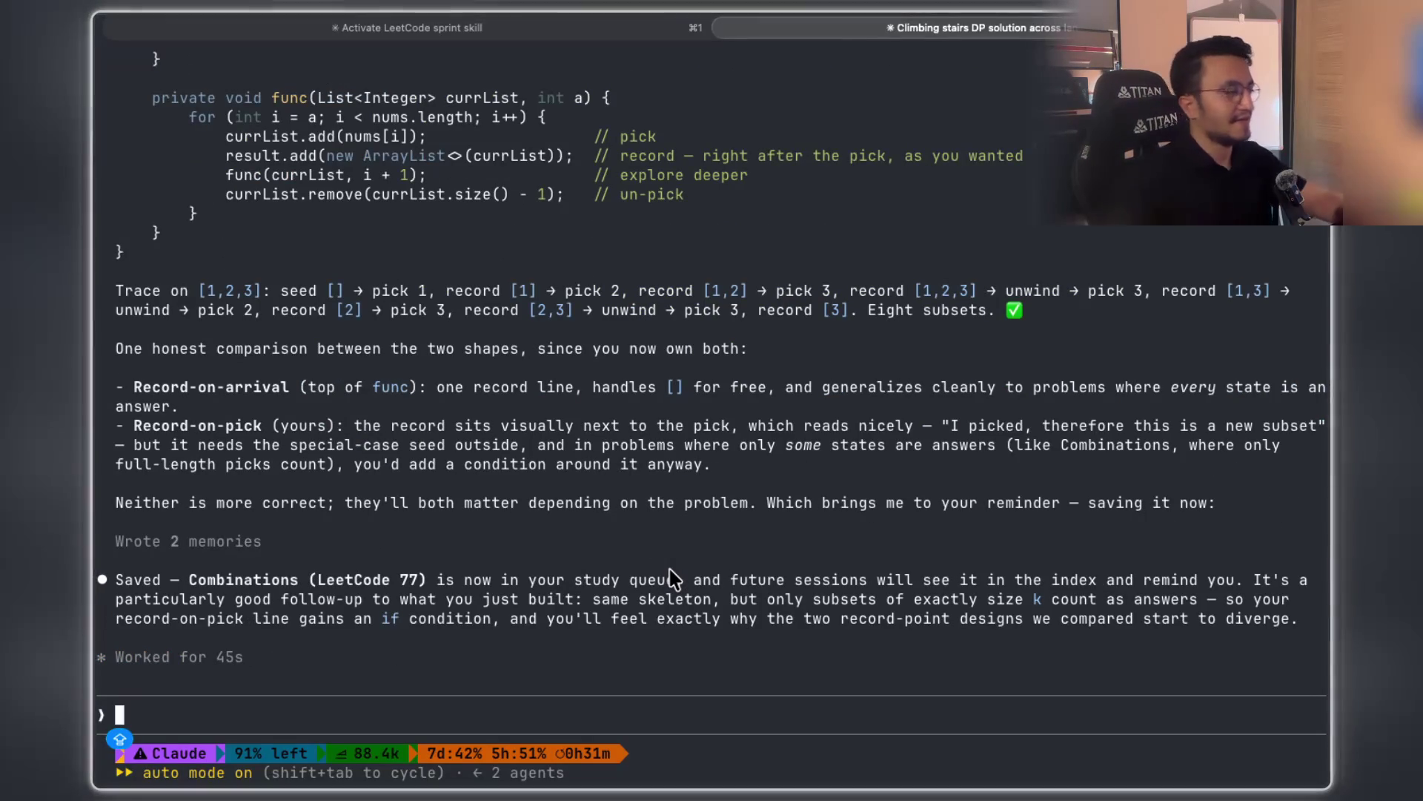
Capture a region screenshot framing the new class Solution subsets code block
scroll(673, 579, up, 8)
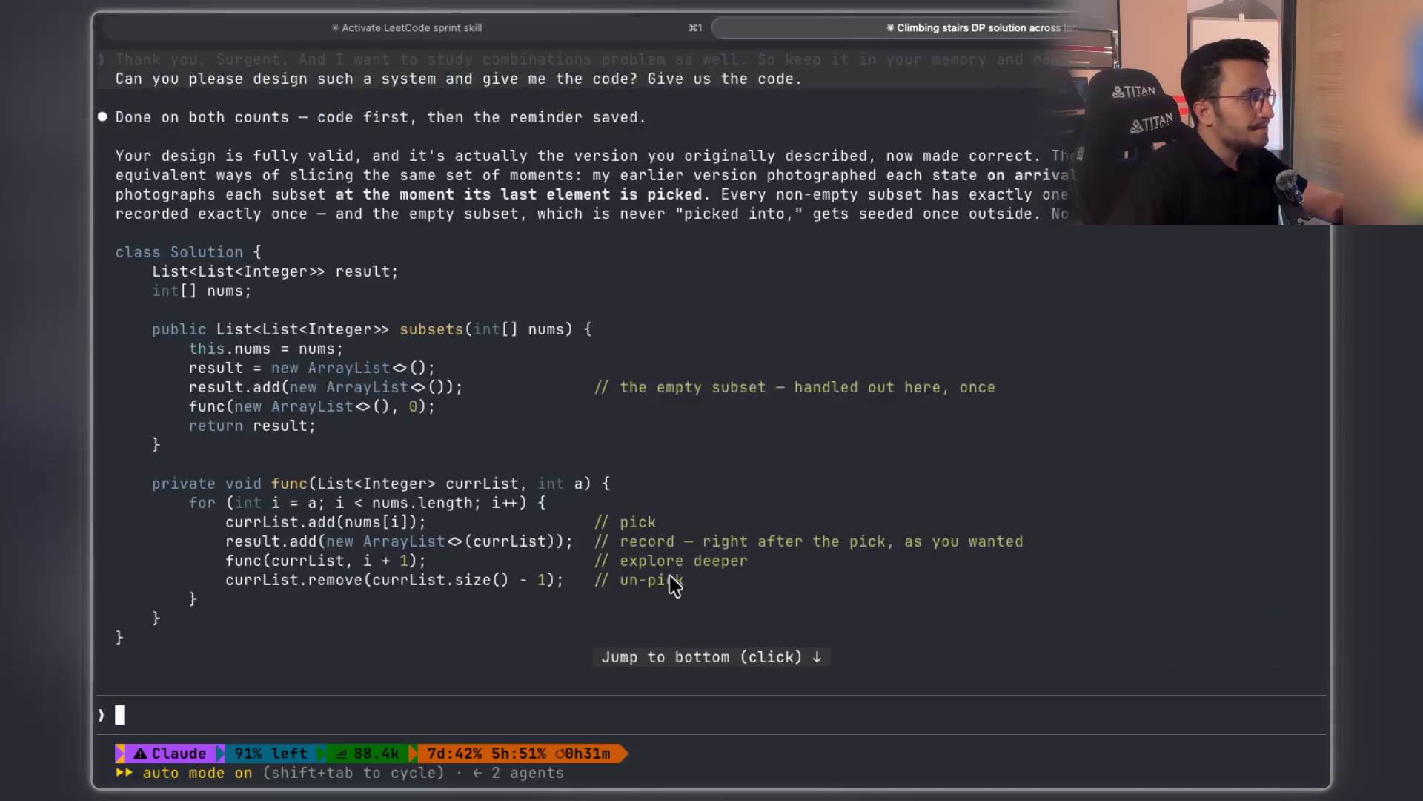
scroll(673, 586, down, 3)
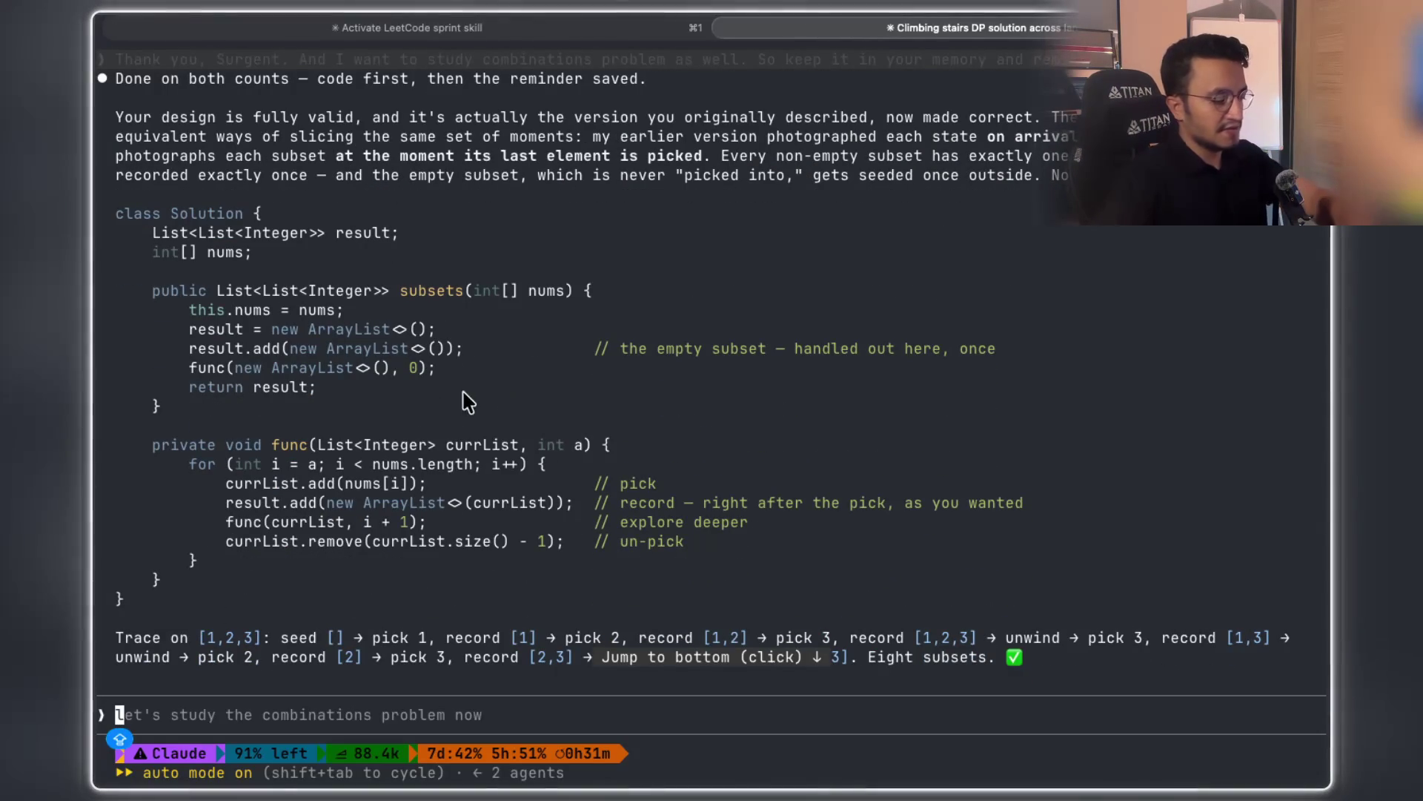
key(super+shift+4)
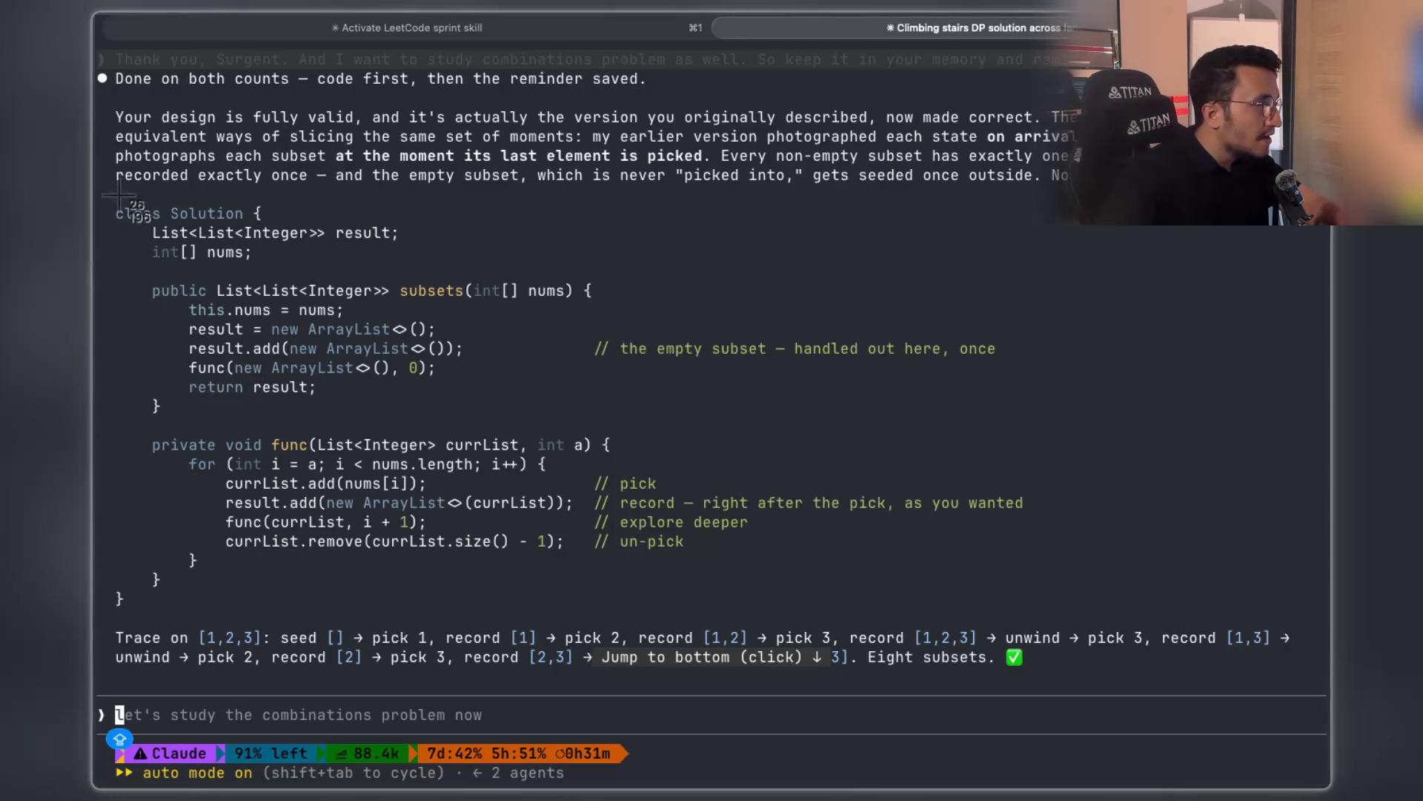
mouse_move(111, 195)
mouse_down()
mouse_move(763, 522)
mouse_move(1146, 643)
mouse_move(1030, 615)
mouse_up()
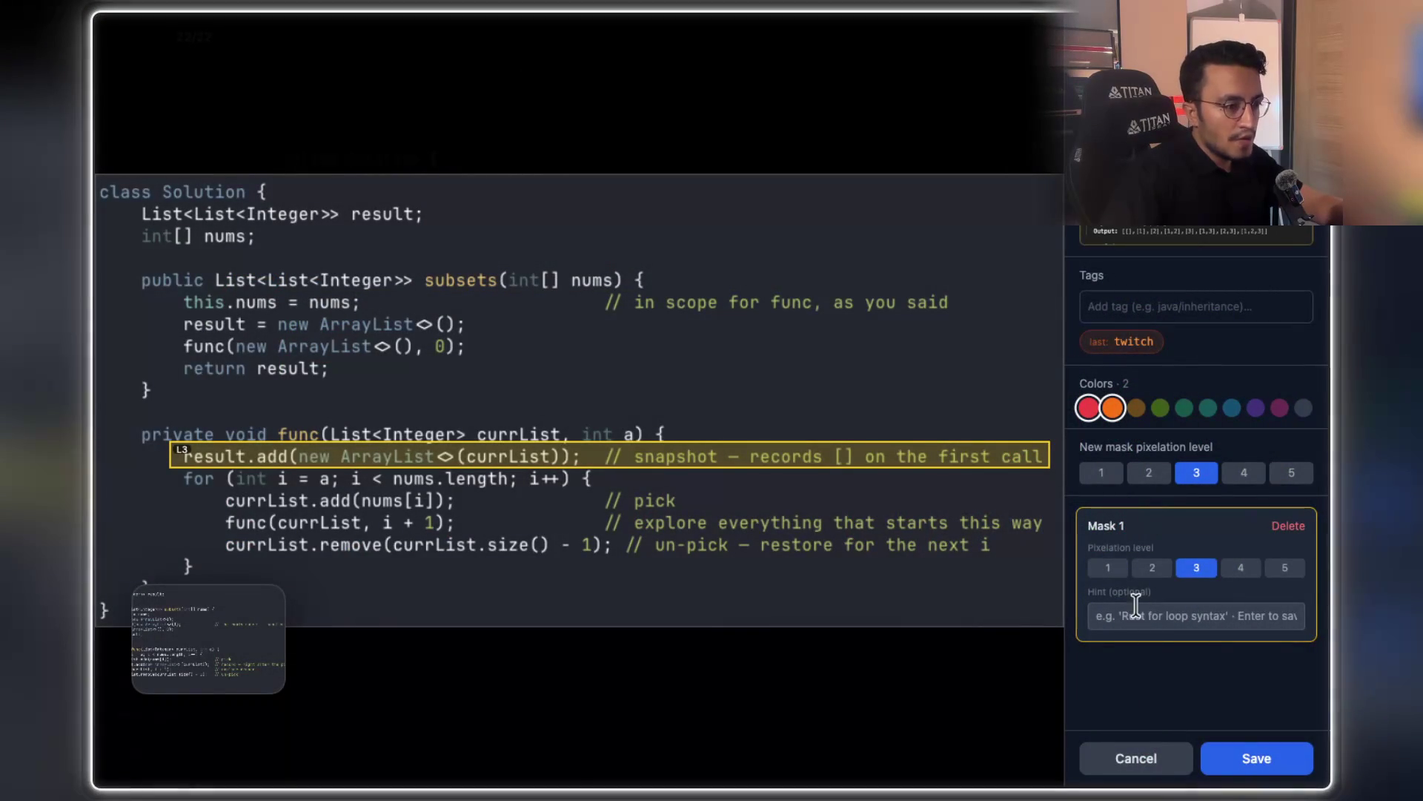
Hint Mask 1 'to cover empty array case we have this', mask new ArrayList<>(), and save
click(1133, 615)
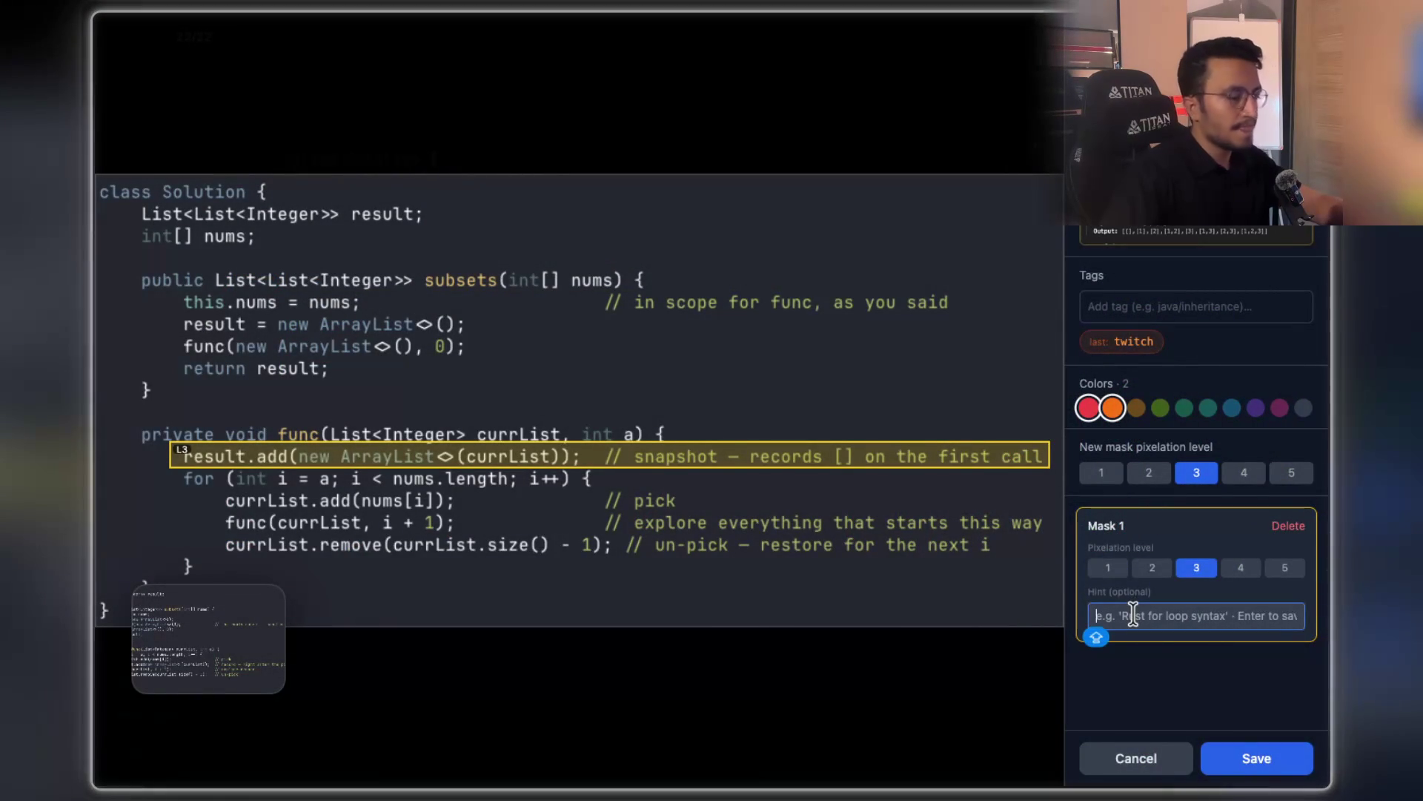
text(TO)
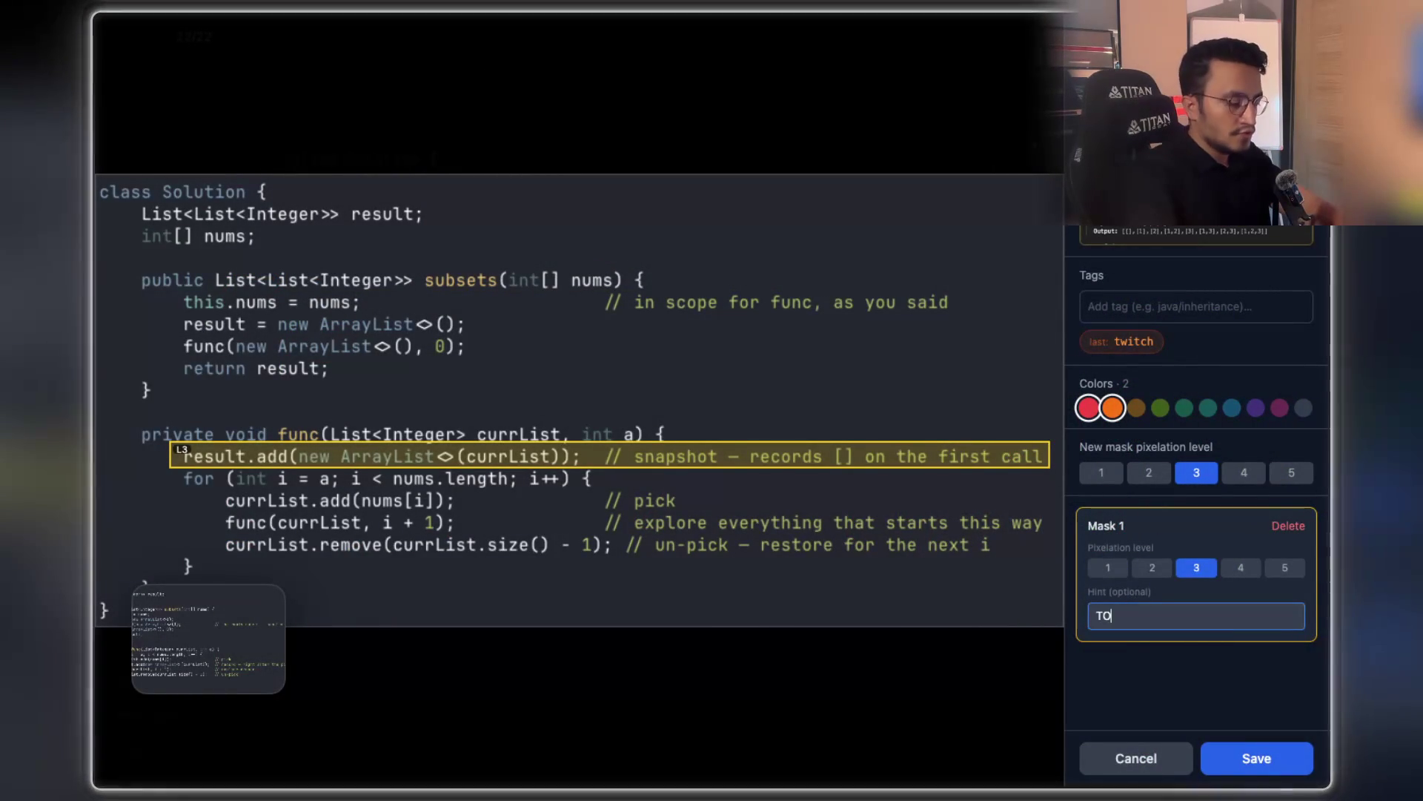
key(BackSpace)
text(to cover em)
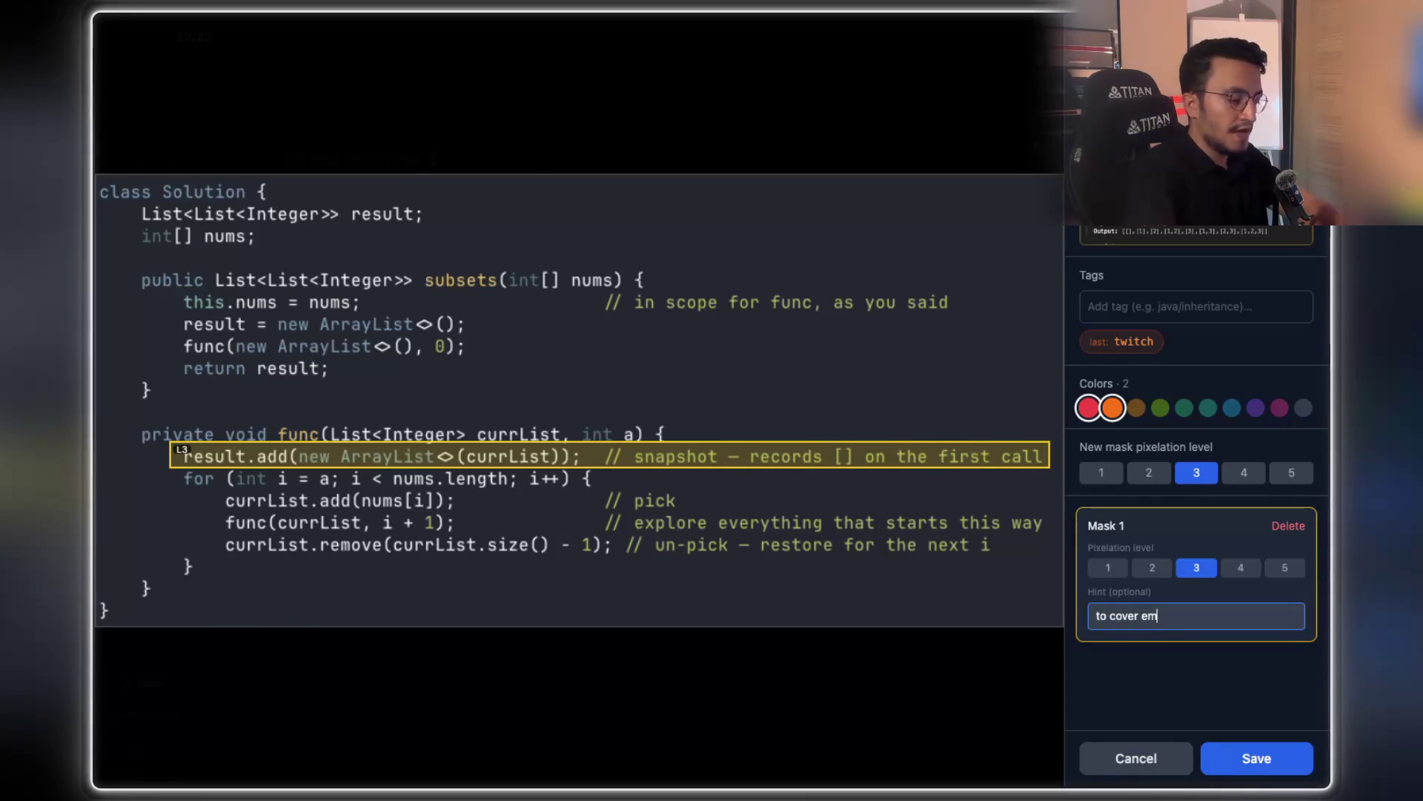
text(pty array)
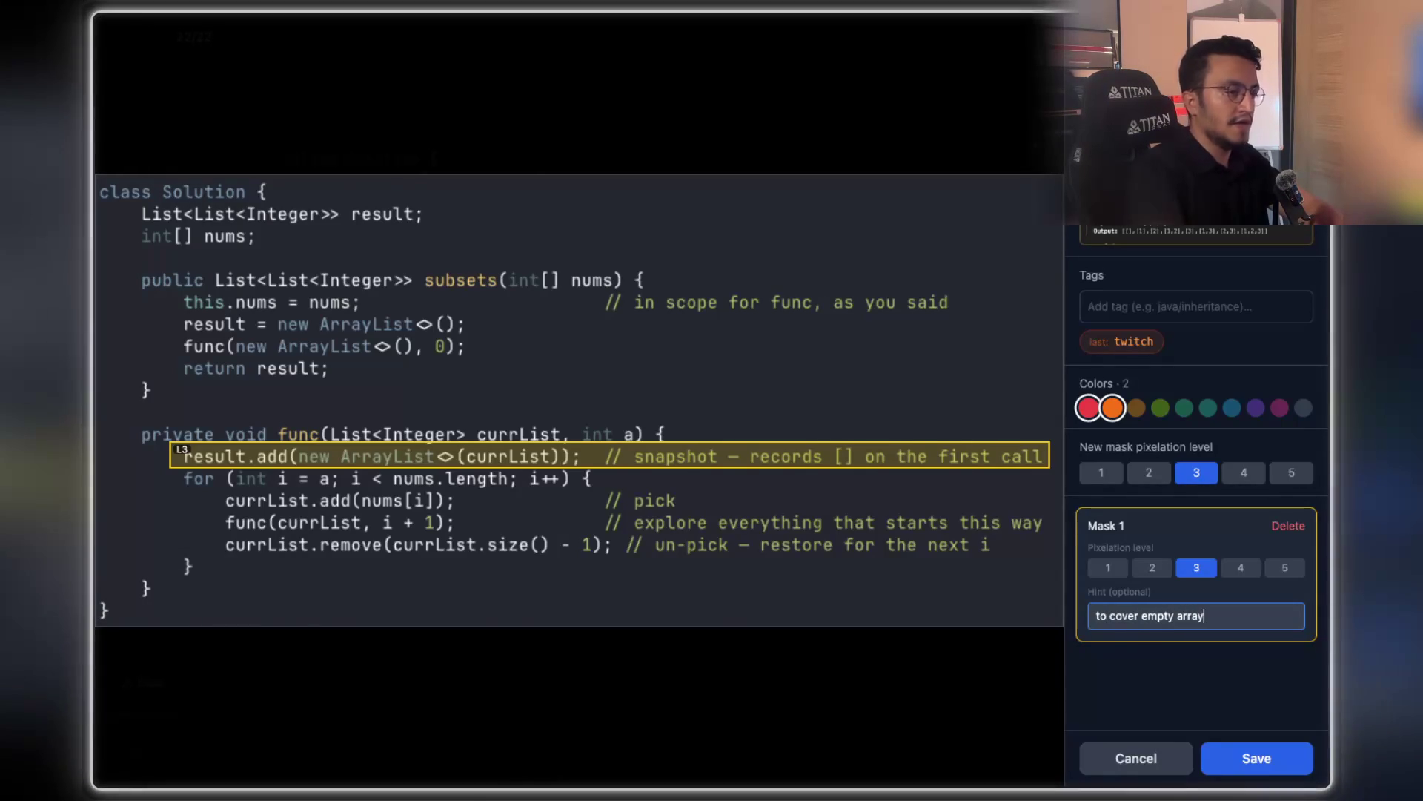
text( case w)
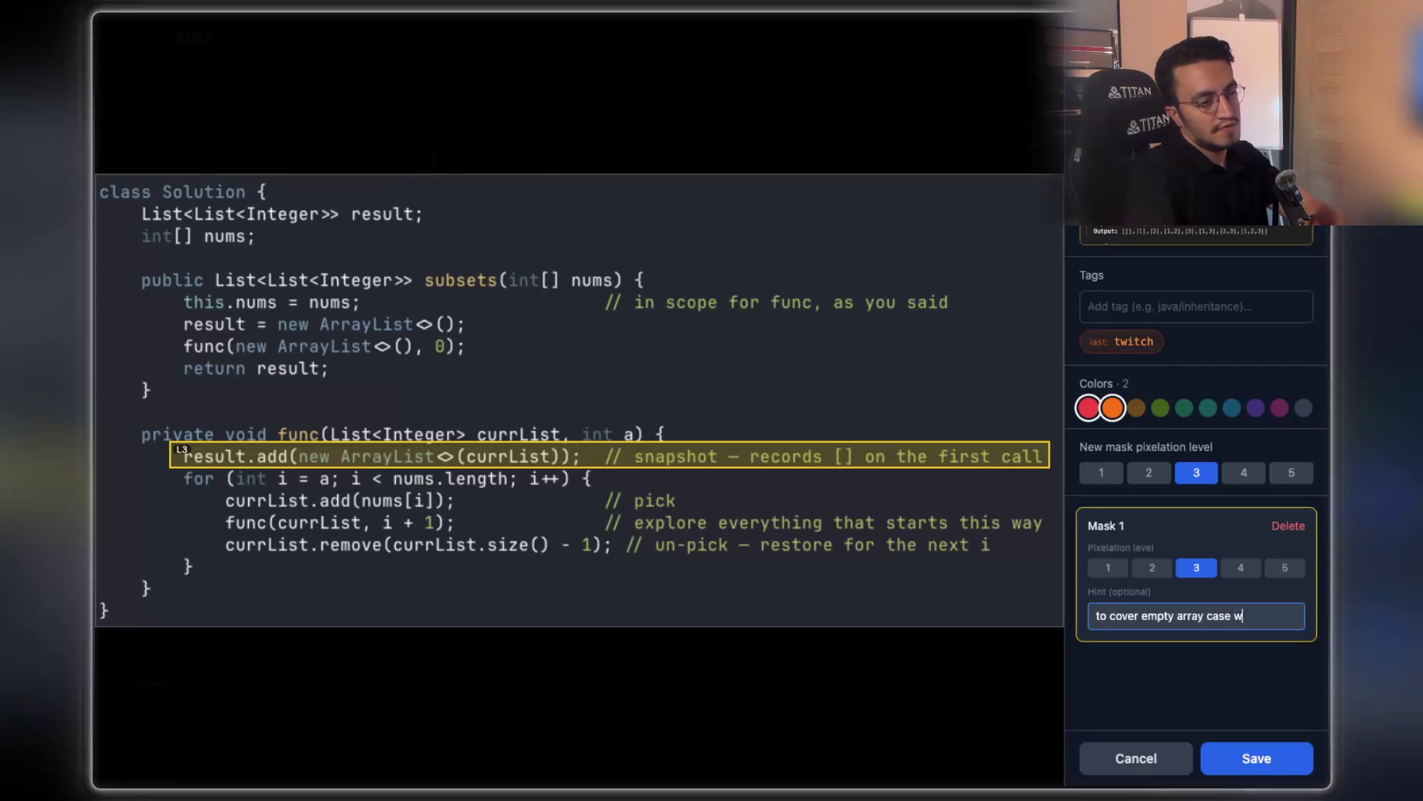
text(is)
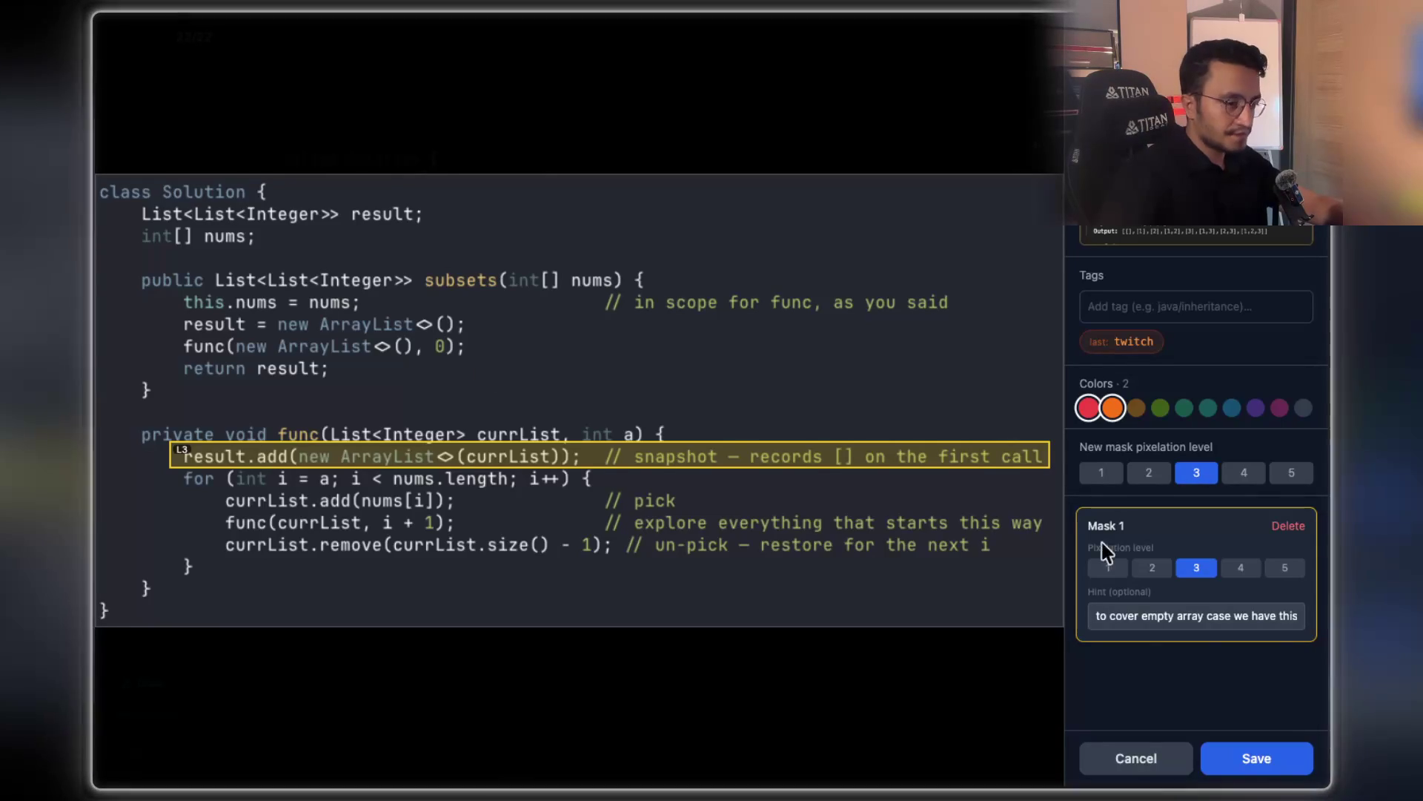
click(1272, 617)
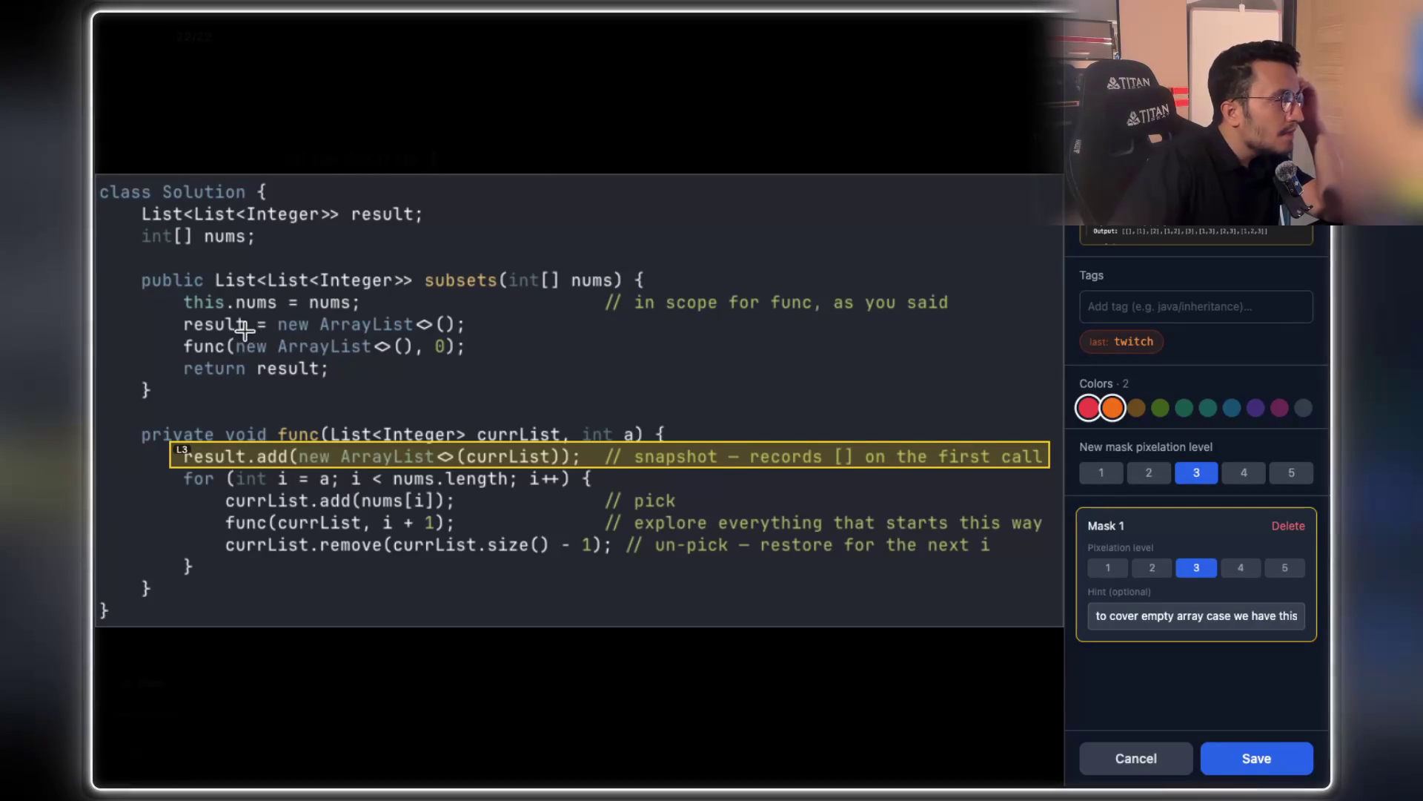
drag(232, 333, 425, 363)
click(1225, 749)
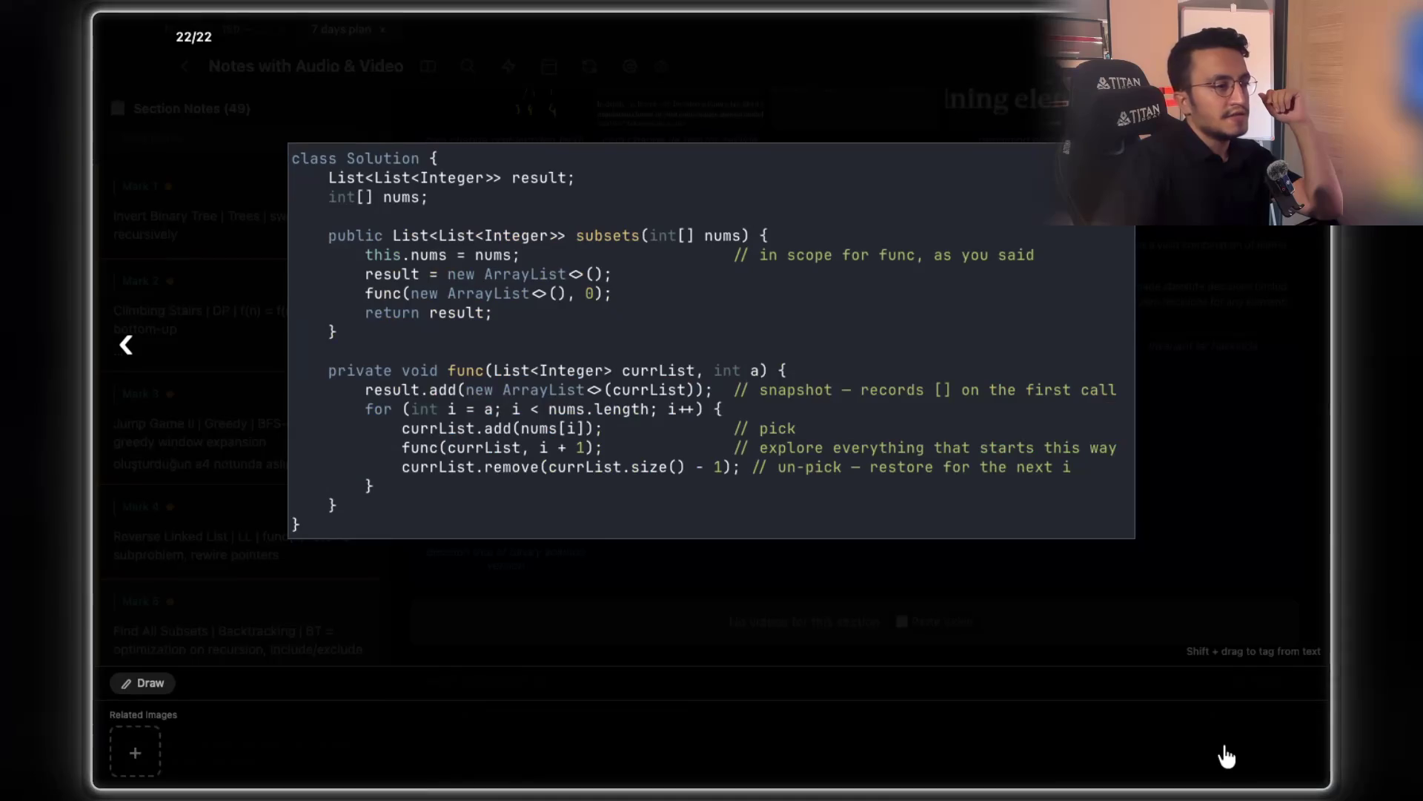
Copy a region screenshot of the subsets code and select the .add(new ArrayList<>()) text
click(1182, 476)
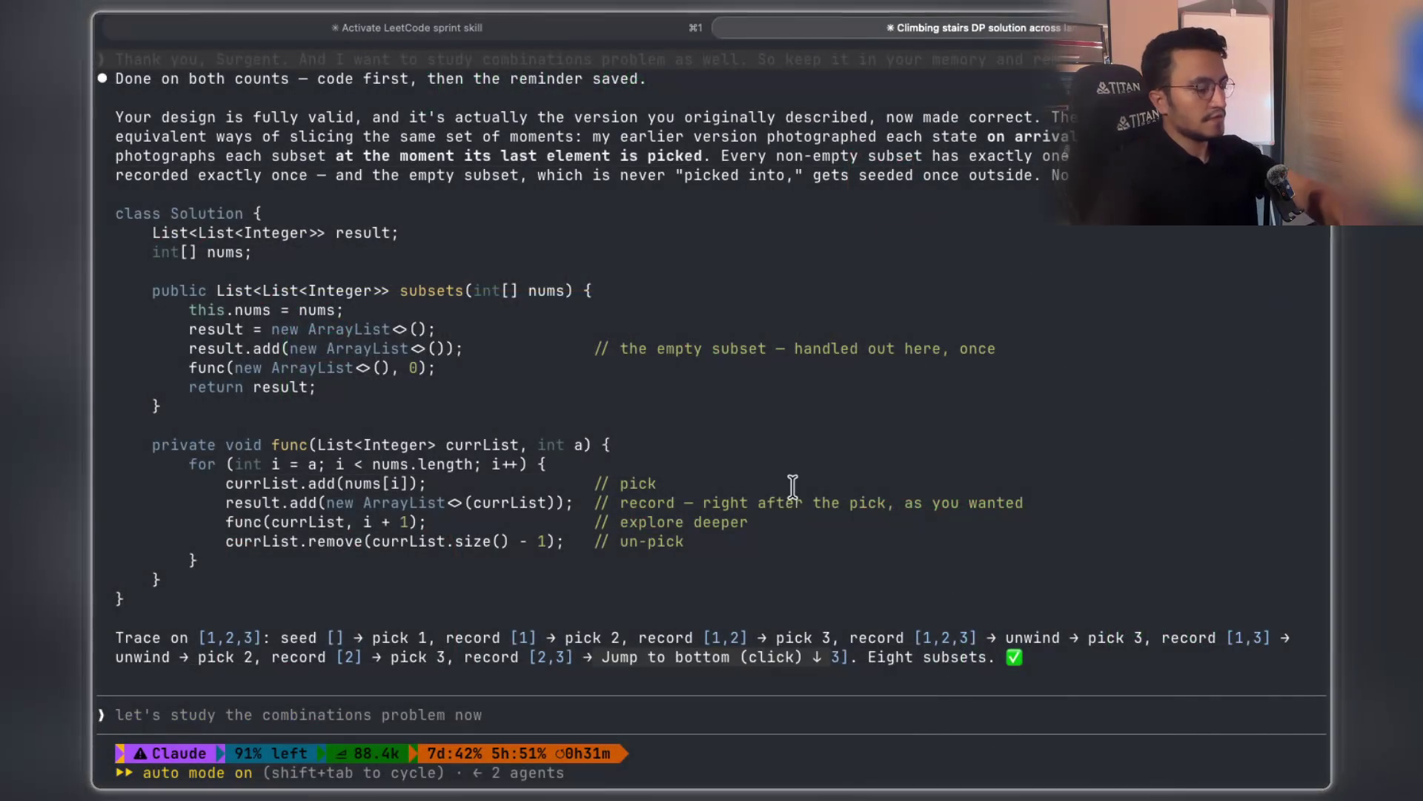
key(super+ctrl+shift+4)
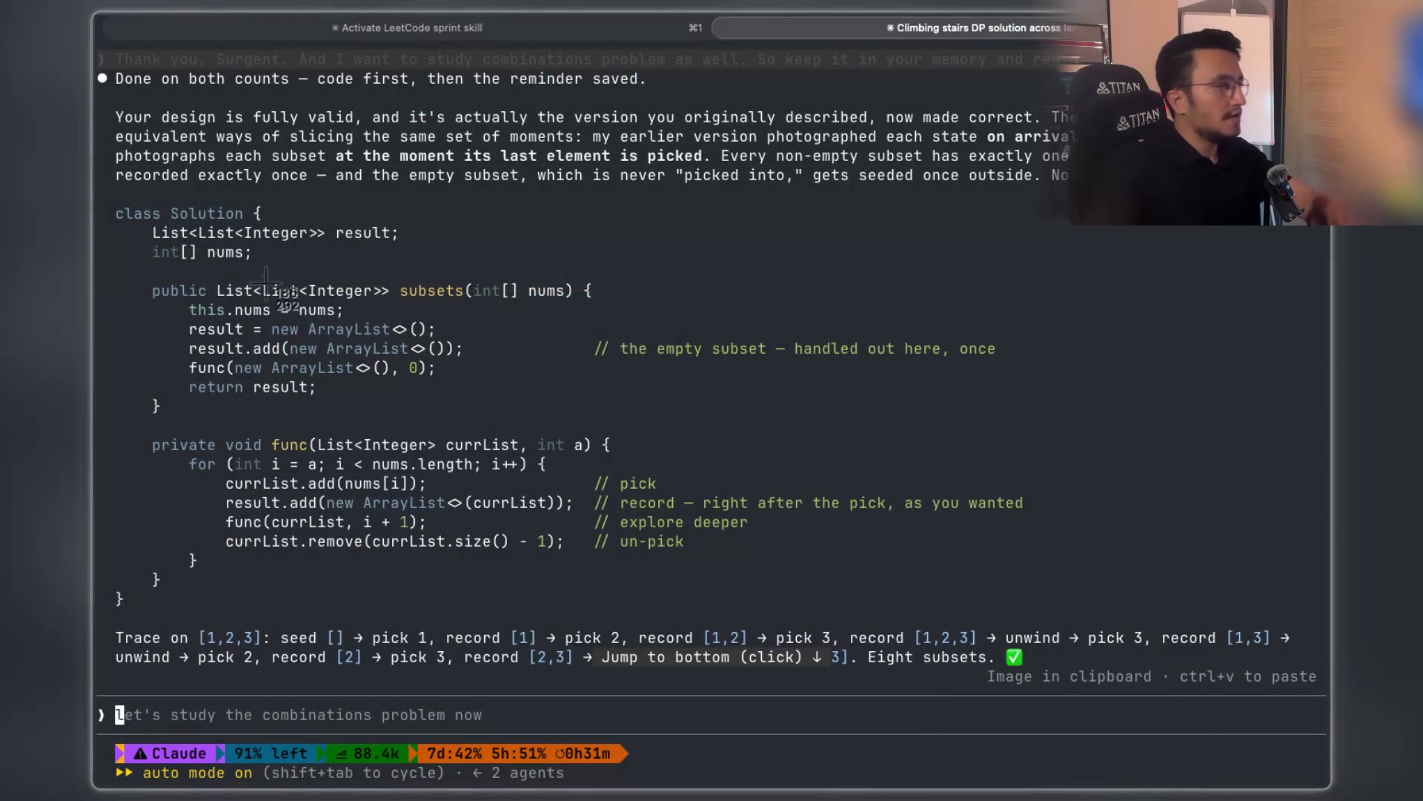
mouse_move(112, 194)
mouse_down()
mouse_move(771, 567)
mouse_move(1067, 597)
mouse_move(1033, 610)
mouse_up()
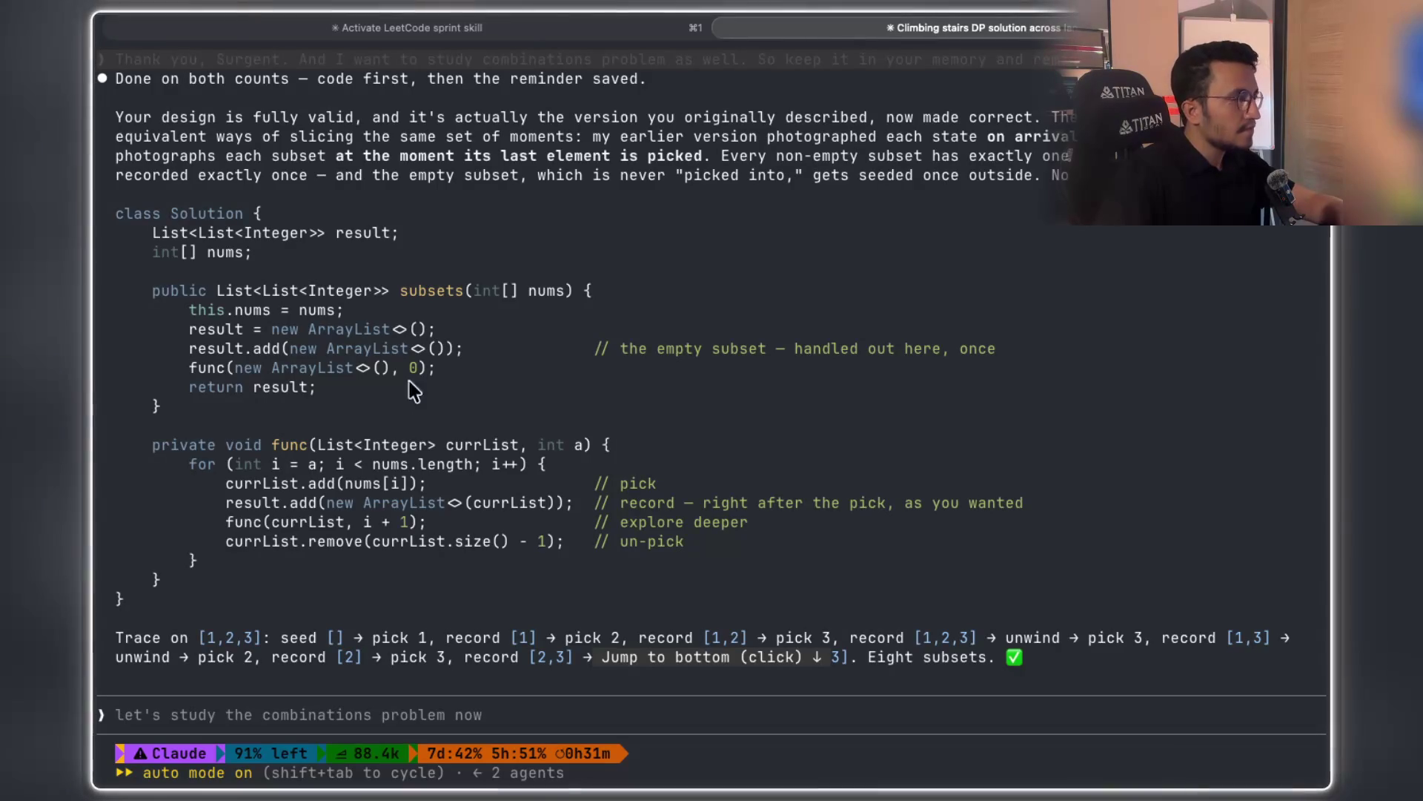
drag(473, 348, 187, 362)
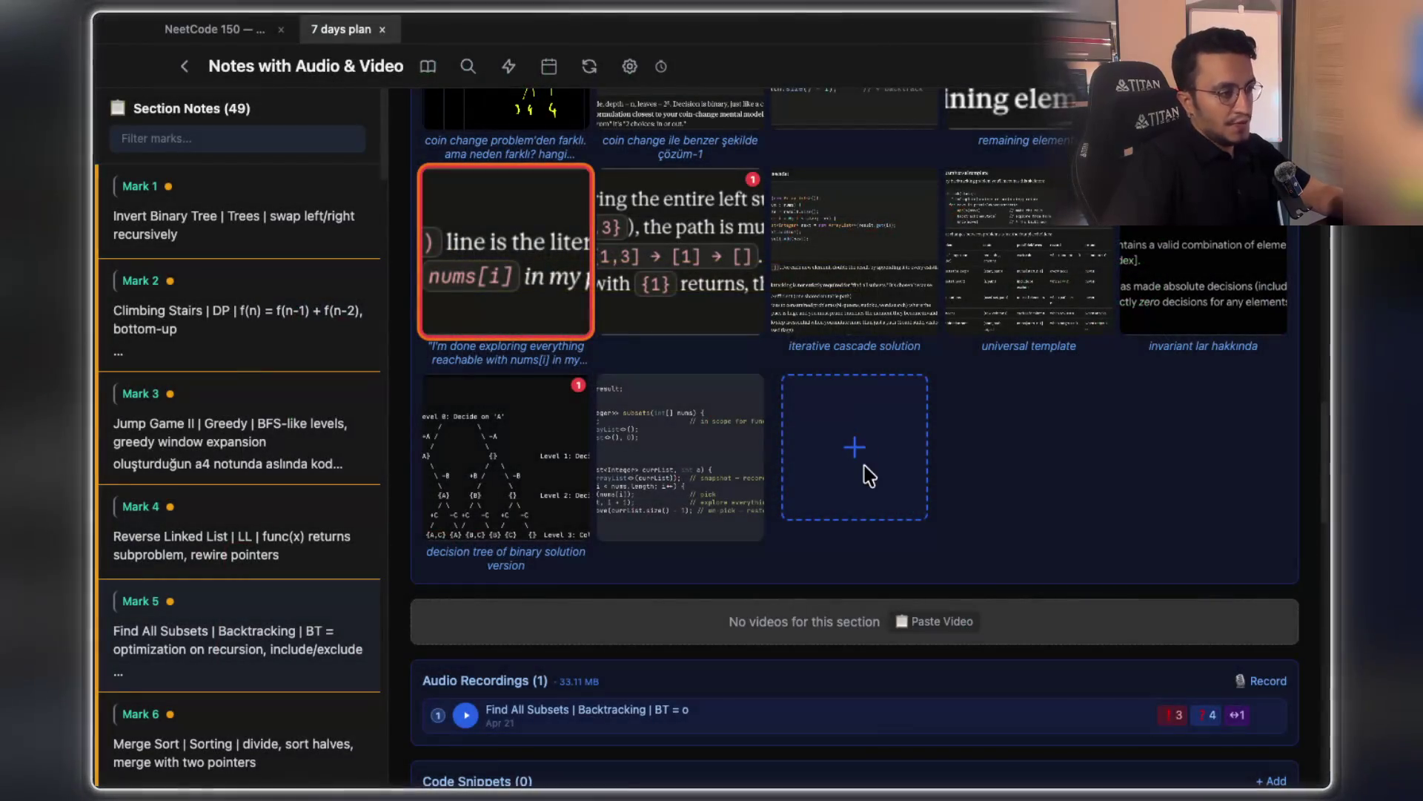
Try pasting into the notes image box and dismiss the empty-clipboard warning
click(868, 459)
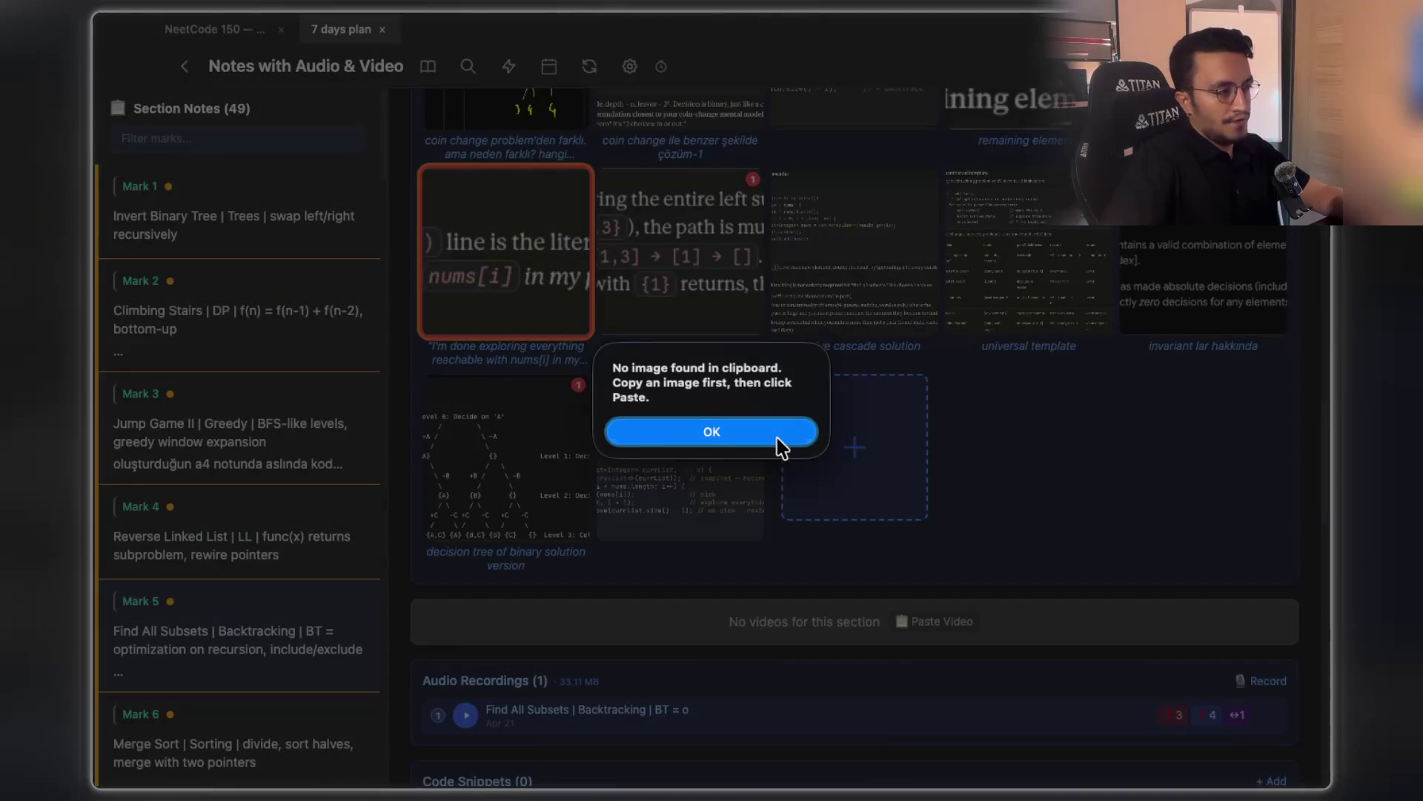
click(778, 438)
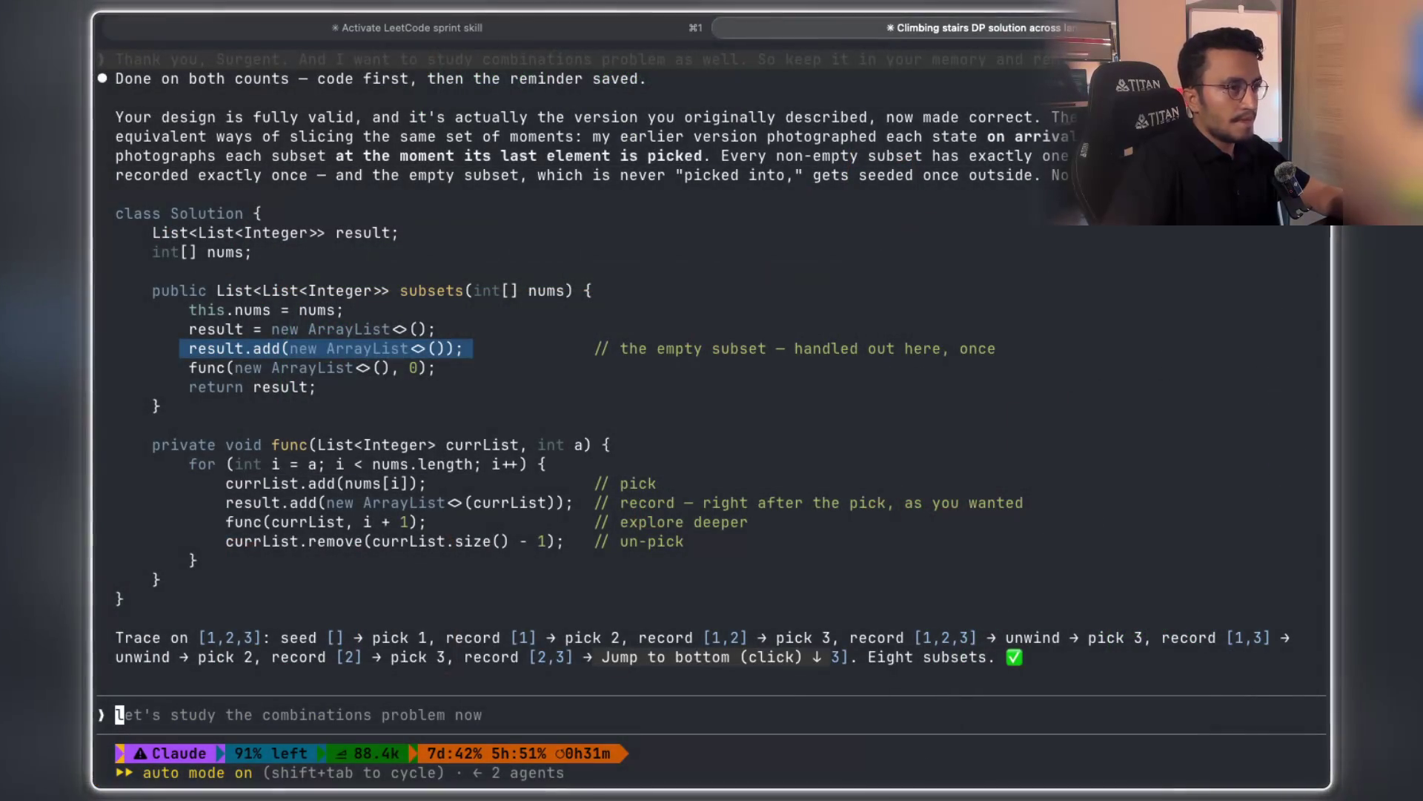
scroll(701, 427, down, 1)
scroll(701, 426, down, 1)
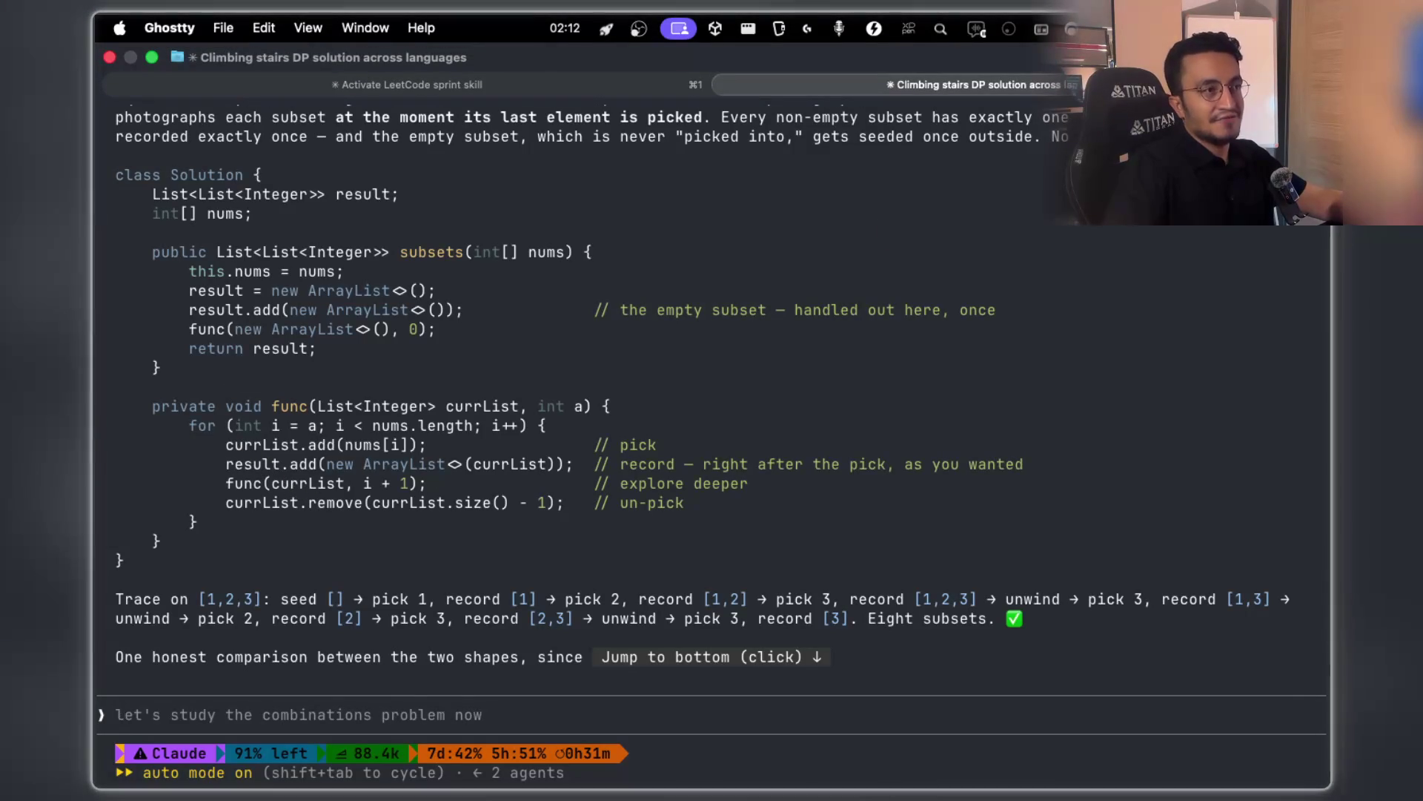
Run a CleanShot scrolling capture over the Solution code
click(1090, 29)
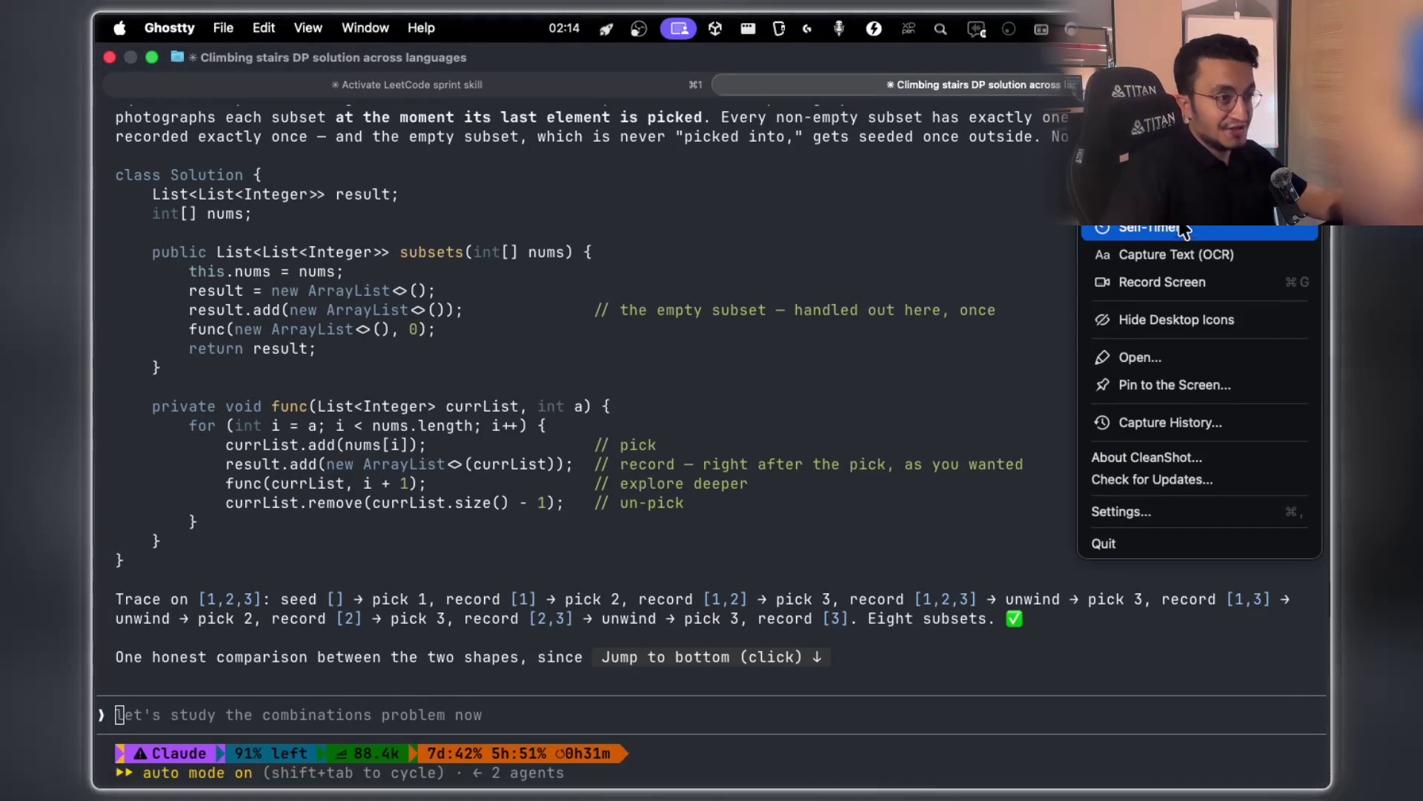
click(1156, 201)
mouse_move(111, 160)
mouse_down()
mouse_move(489, 400)
mouse_move(1053, 570)
mouse_up()
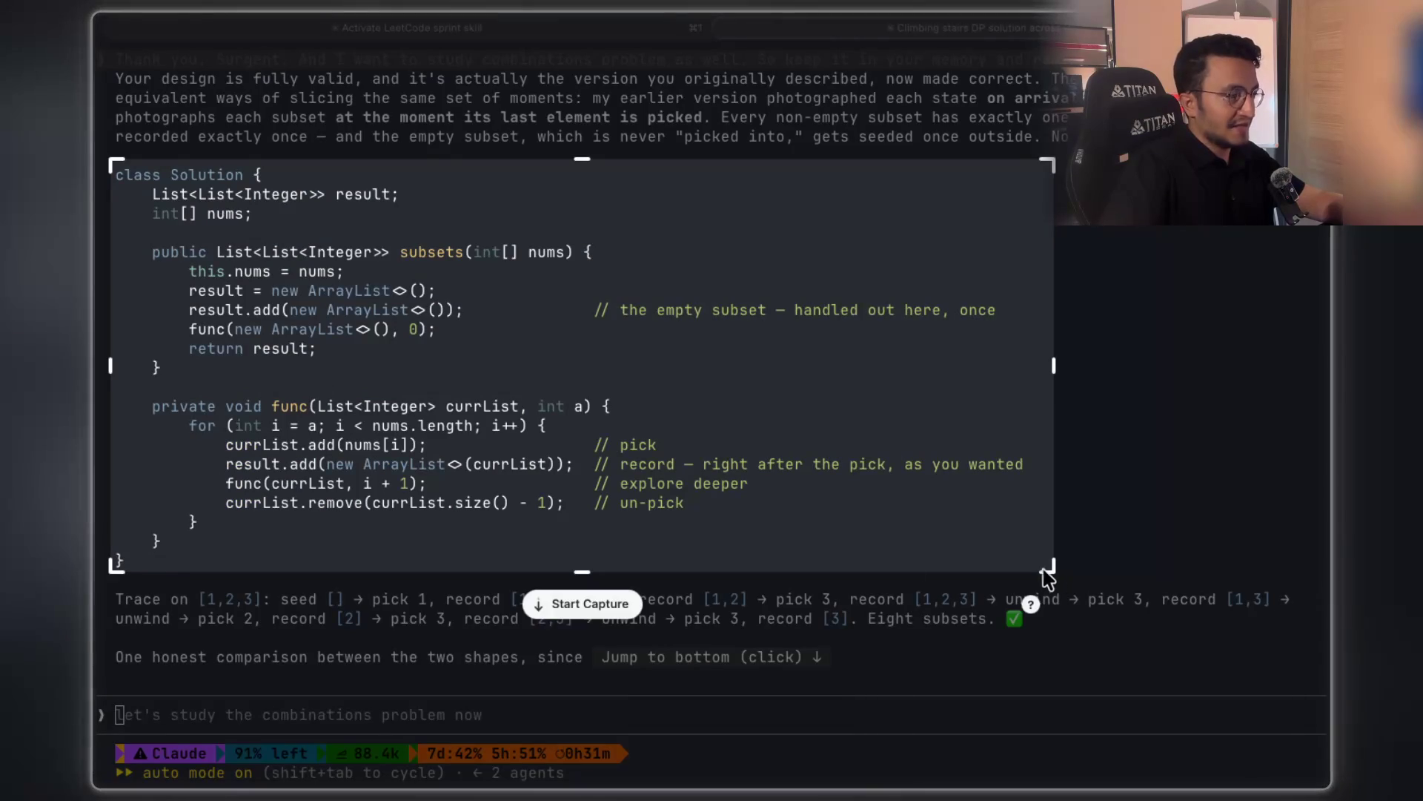
click(597, 604)
scroll(668, 575, down, 3)
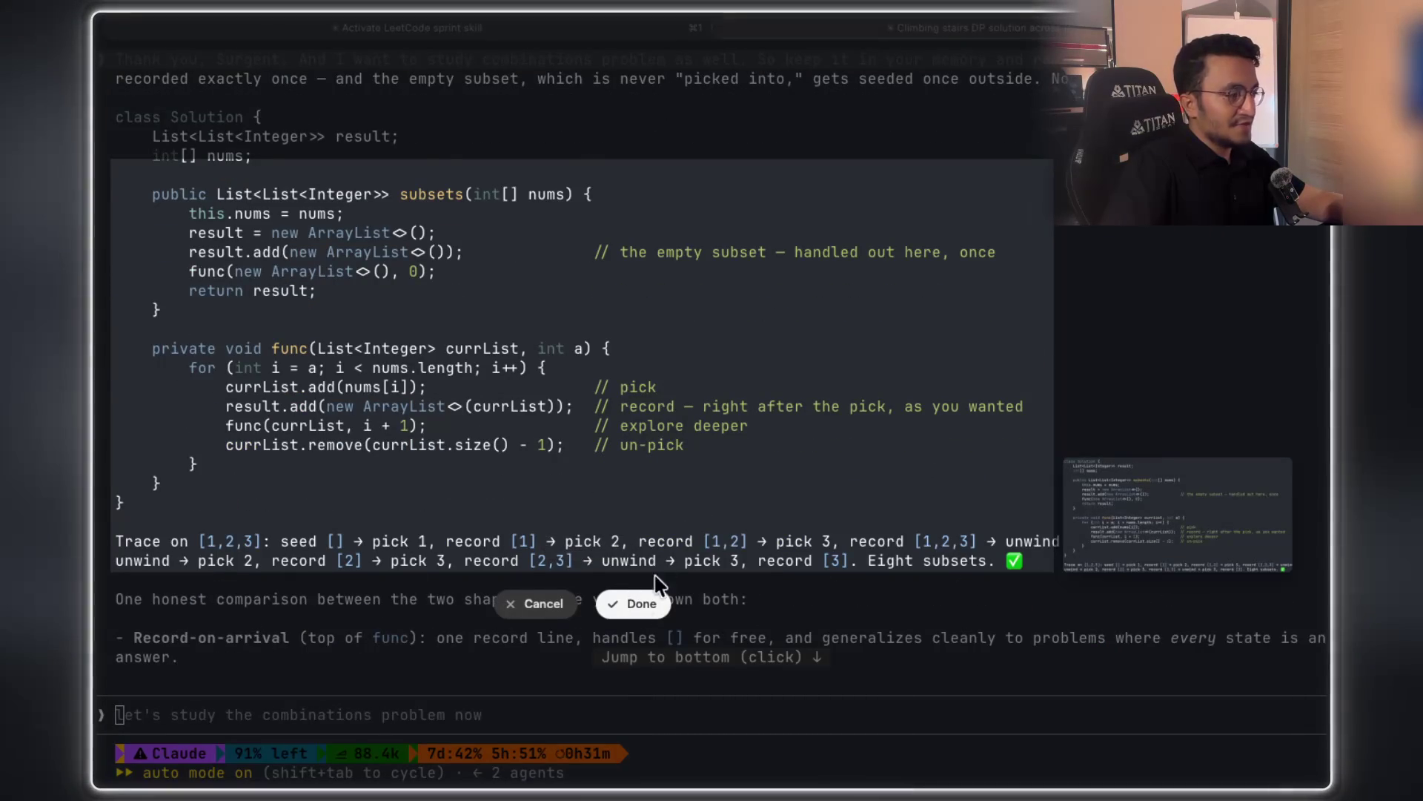
click(636, 602)
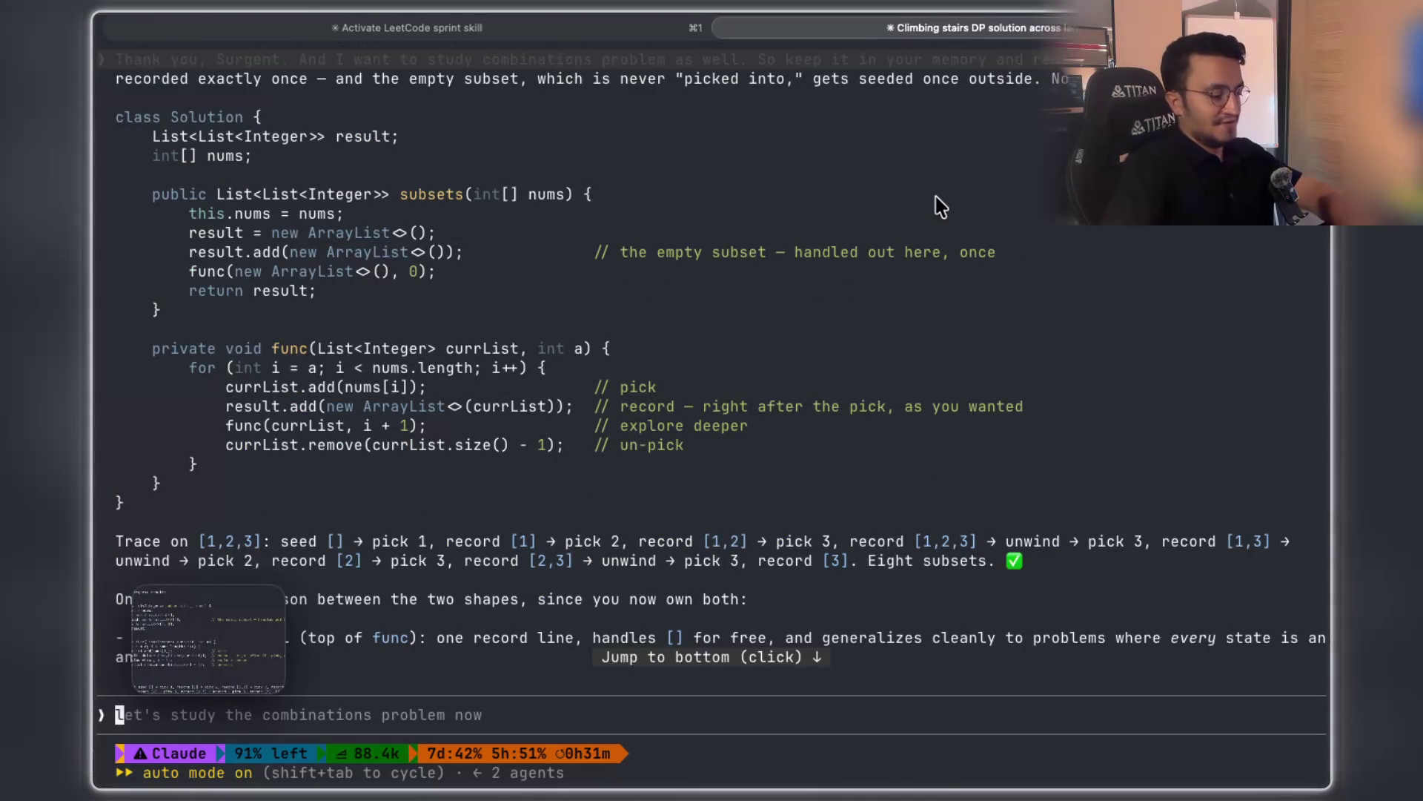
Take an area screenshot of the class Solution block and add it to the images
key(super+shift+4)
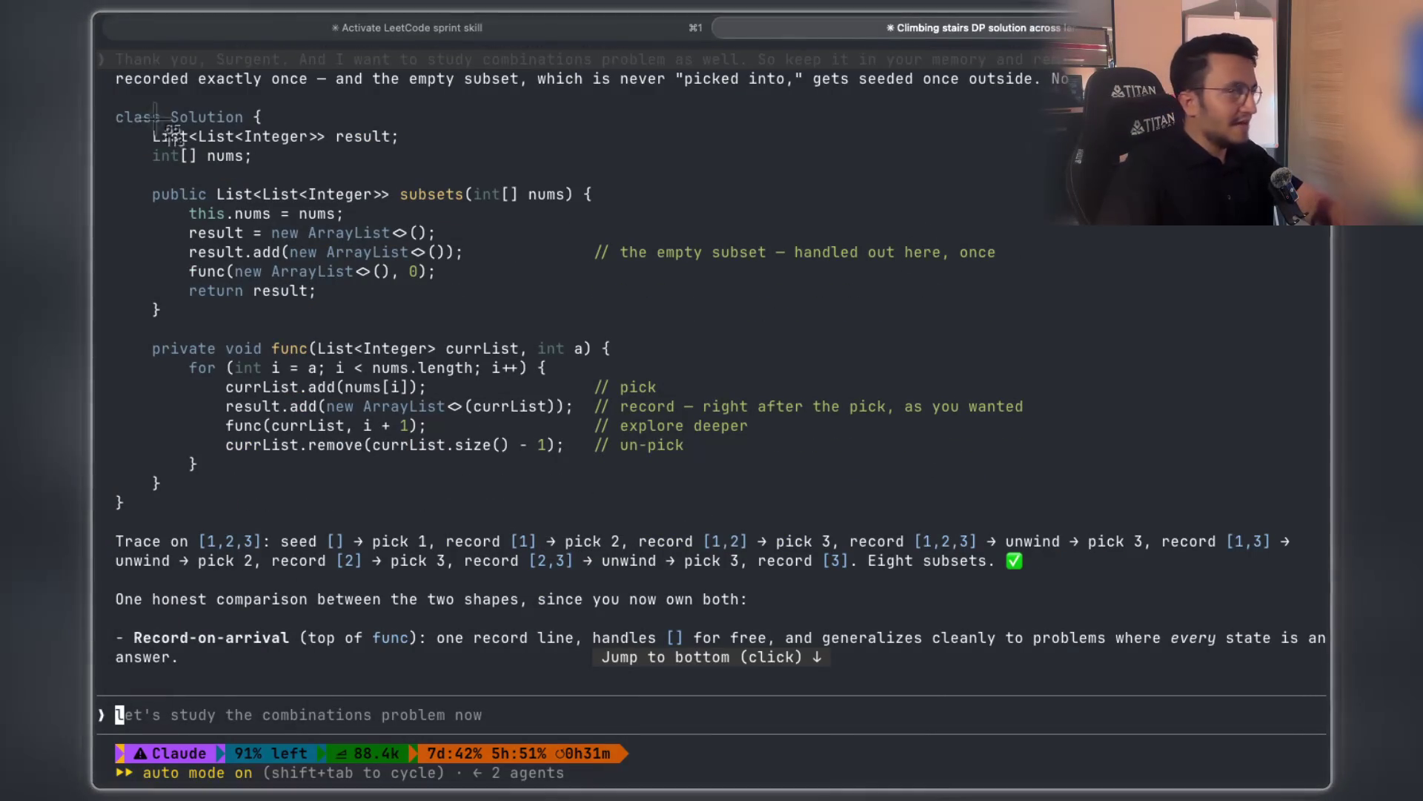
mouse_move(105, 103)
mouse_down()
mouse_move(337, 304)
mouse_move(1016, 499)
mouse_move(1060, 493)
mouse_move(1037, 505)
mouse_up()
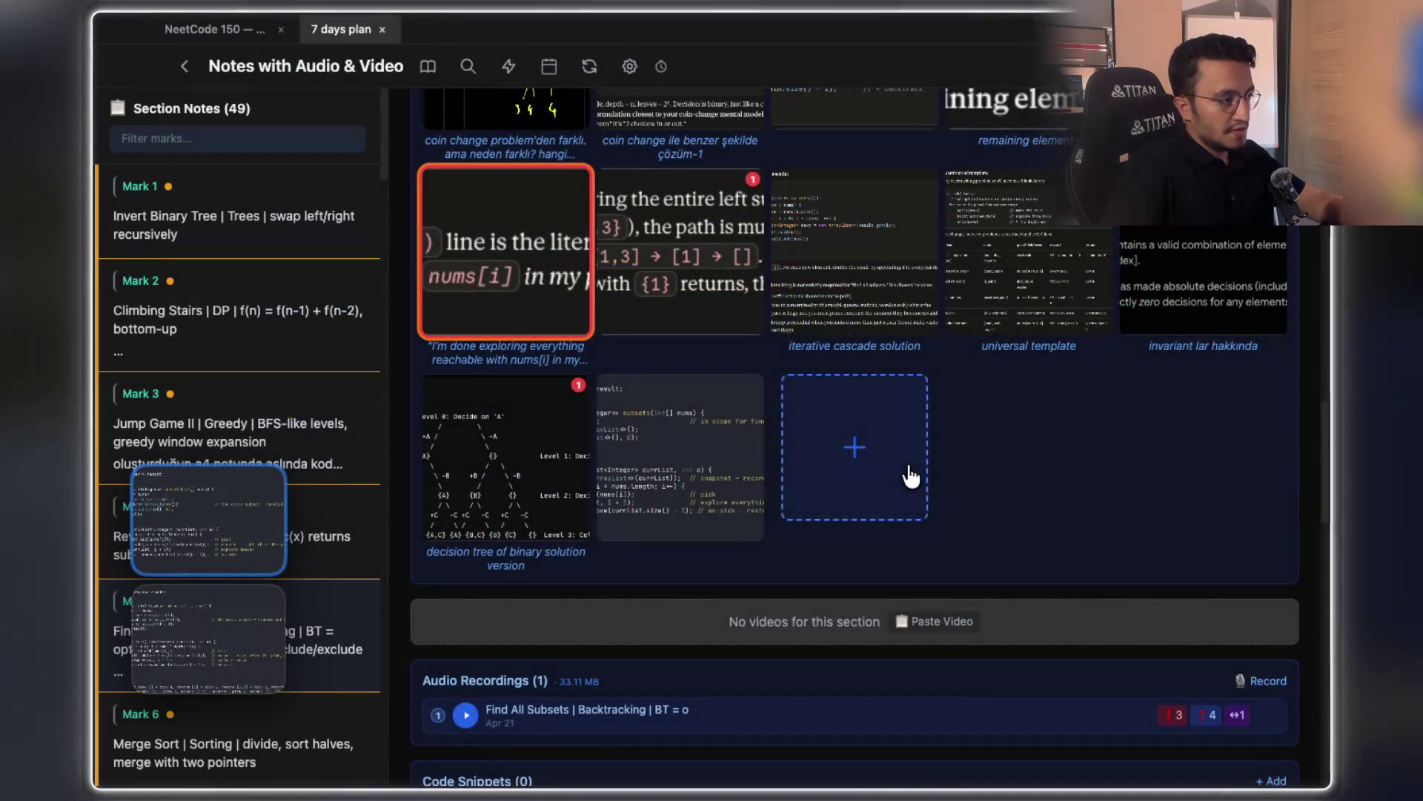
click(908, 471)
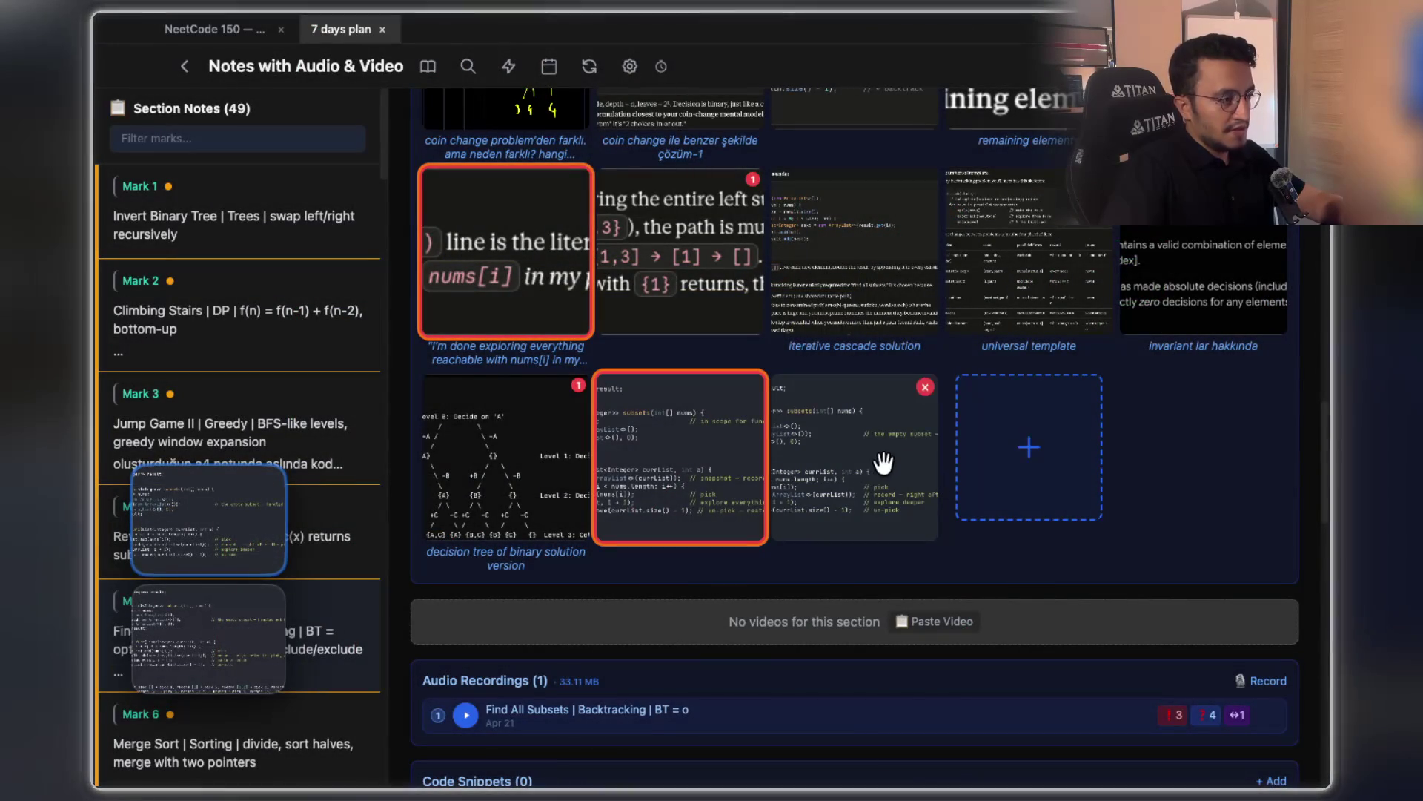
Open the code screenshot in the mask editor and mask the empty-subset result.add line
click(868, 500)
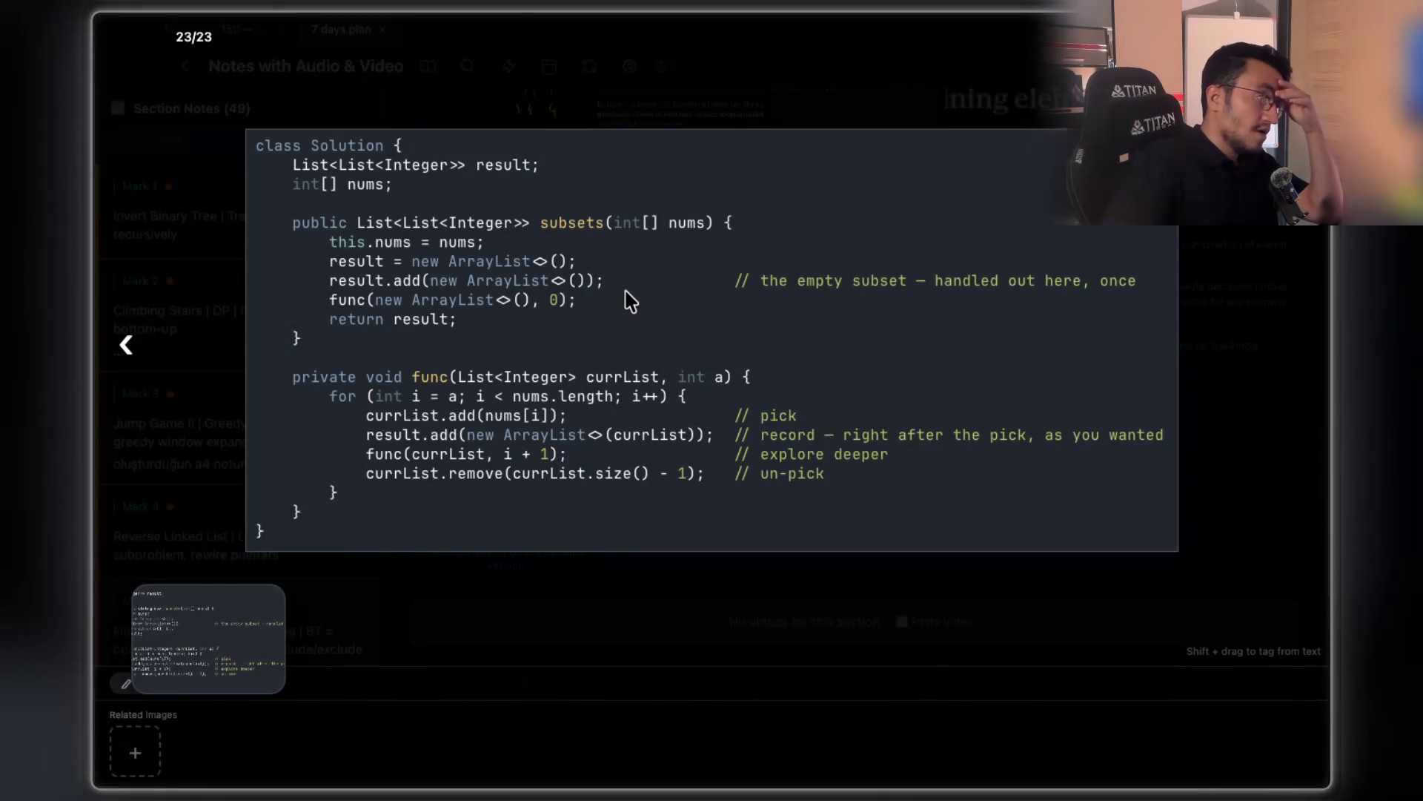
right_click(629, 311)
click(687, 544)
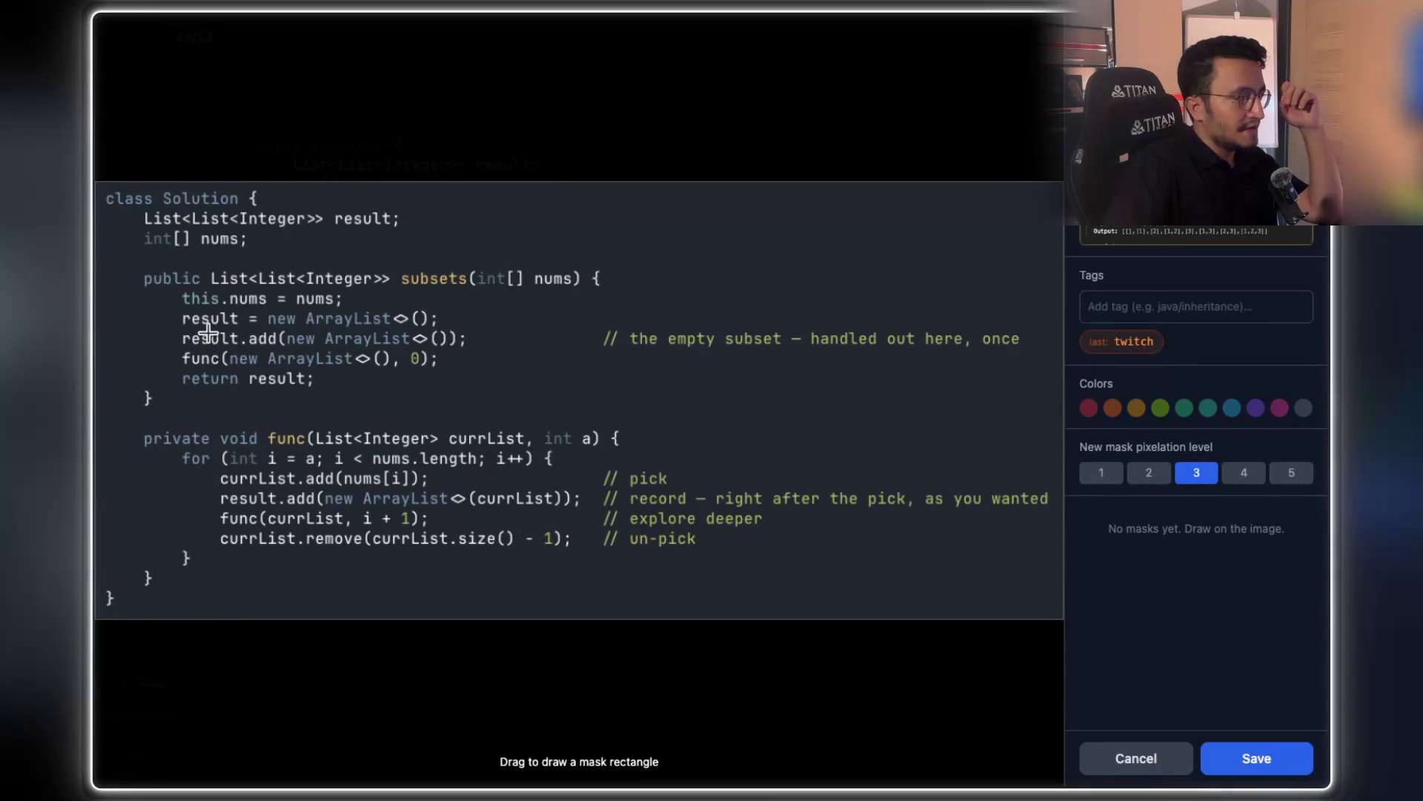
mouse_move(168, 326)
mouse_down()
mouse_move(718, 387)
mouse_move(1016, 340)
mouse_move(1035, 351)
mouse_up()
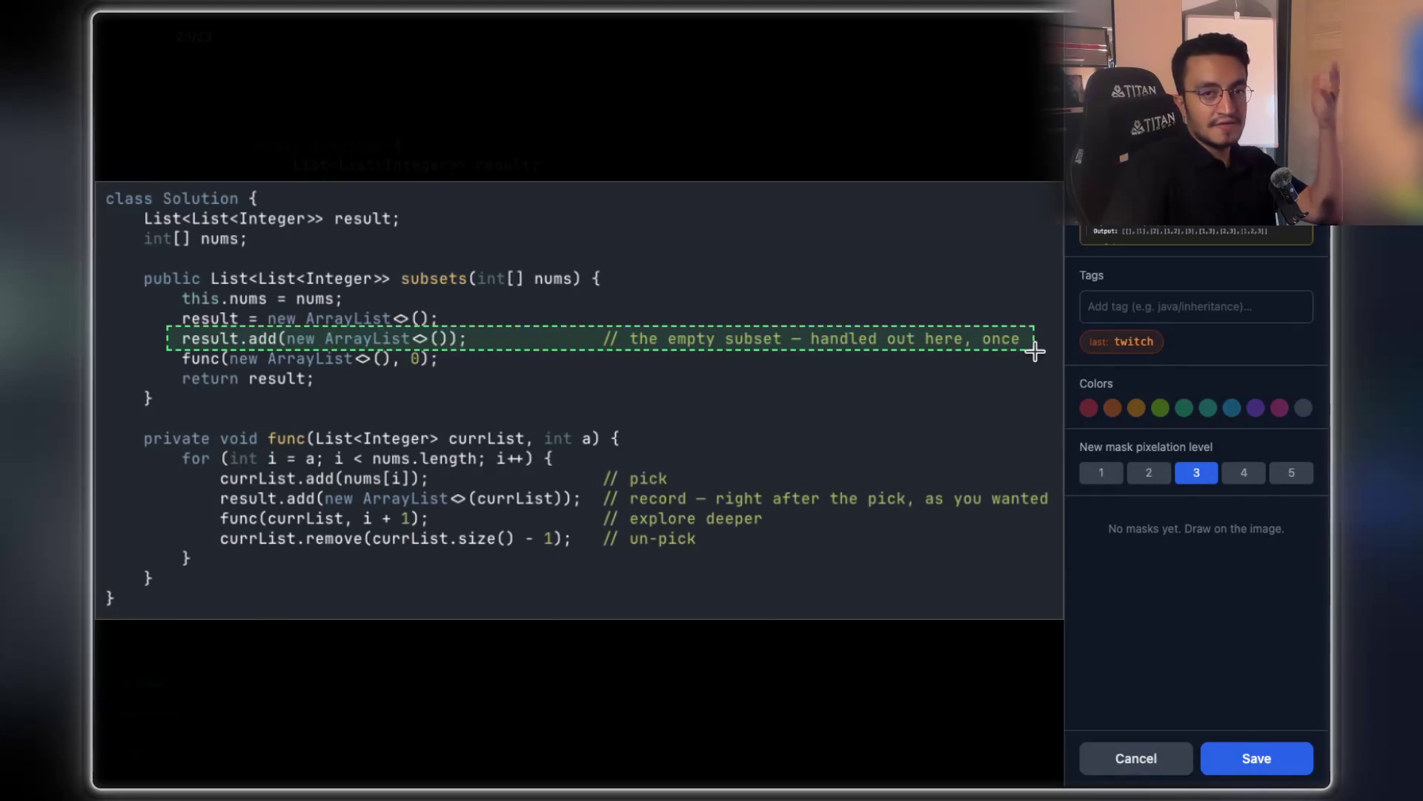
drag(1036, 351, 1035, 351)
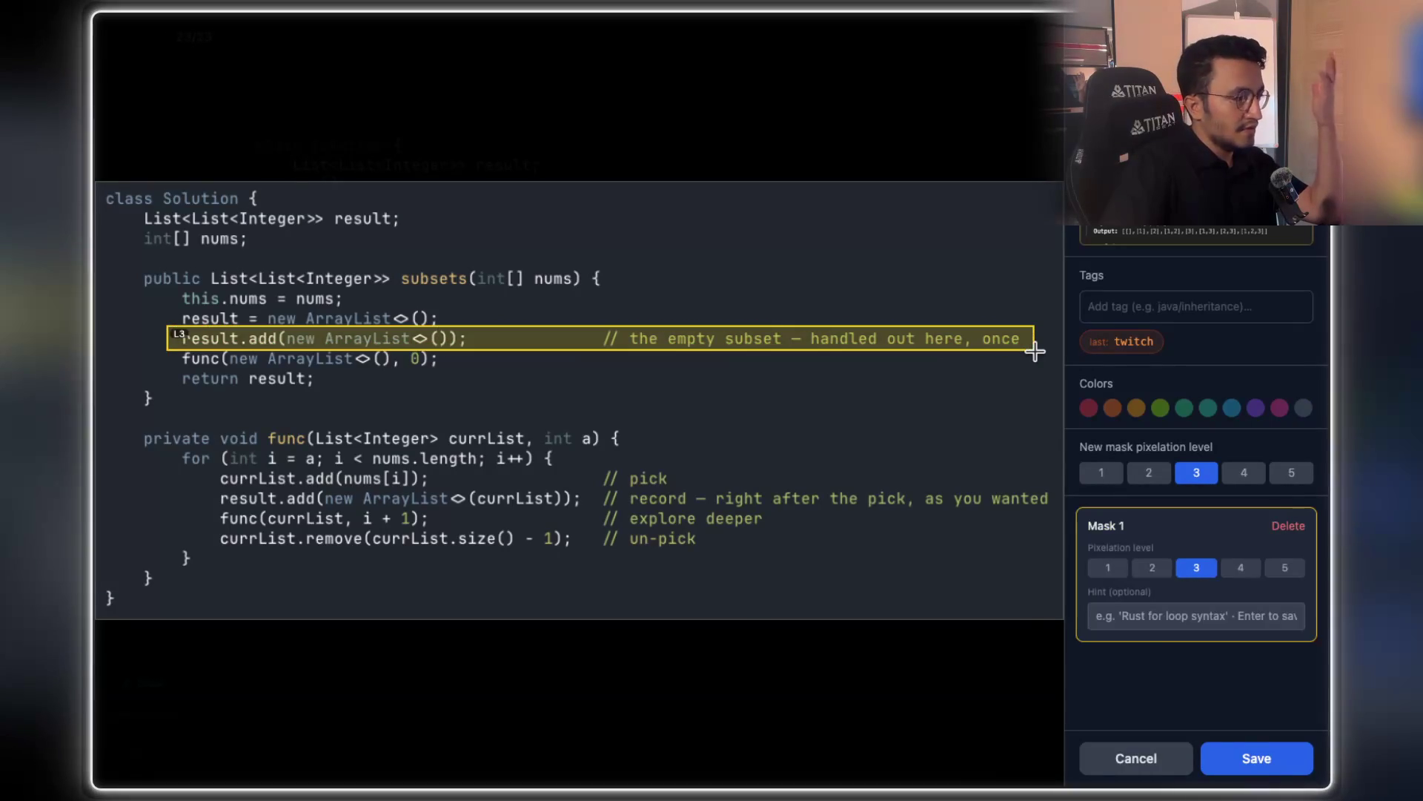
Add a hint to the first mask, mask the loop's result.add line, and save
click(1247, 615)
text(this is me saying helloo to you)
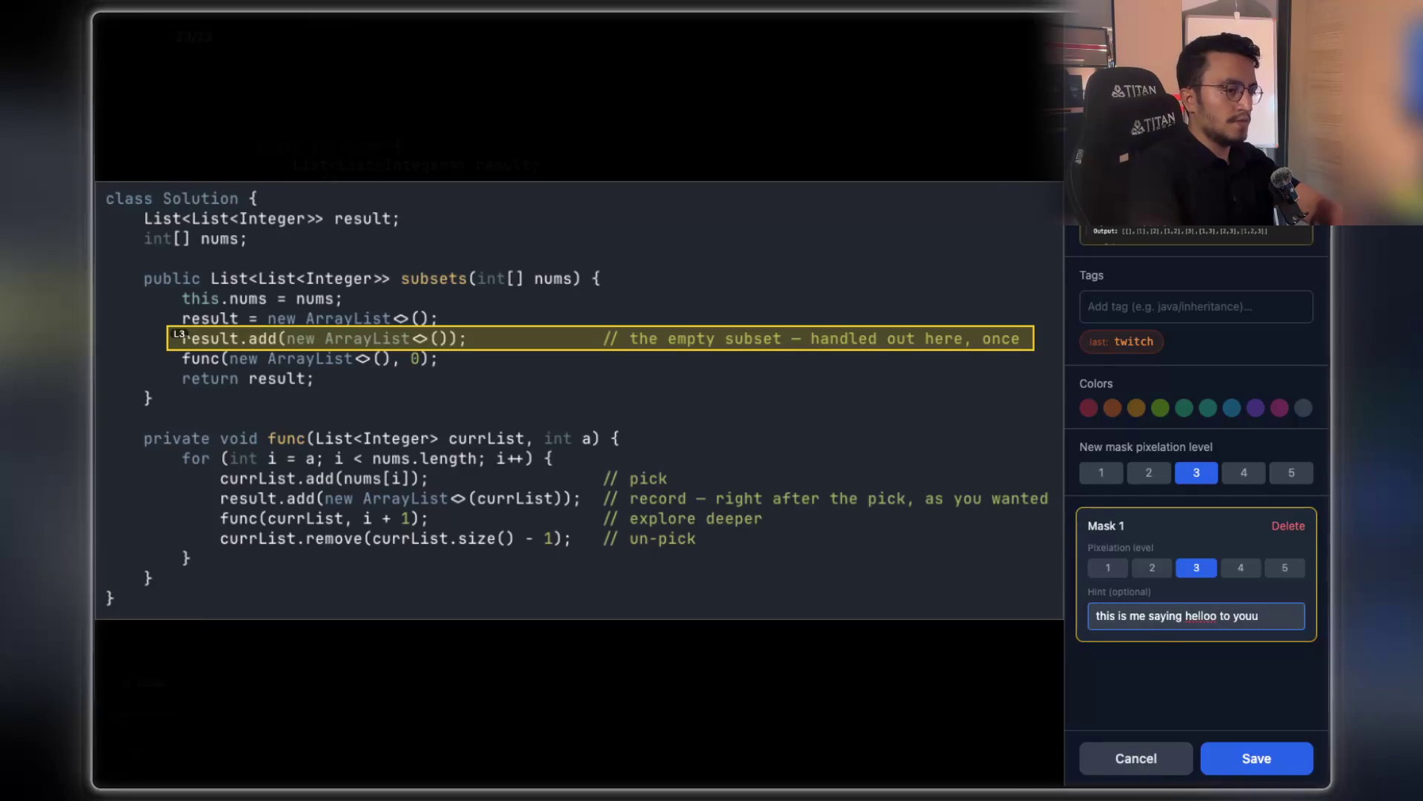
text(uu)
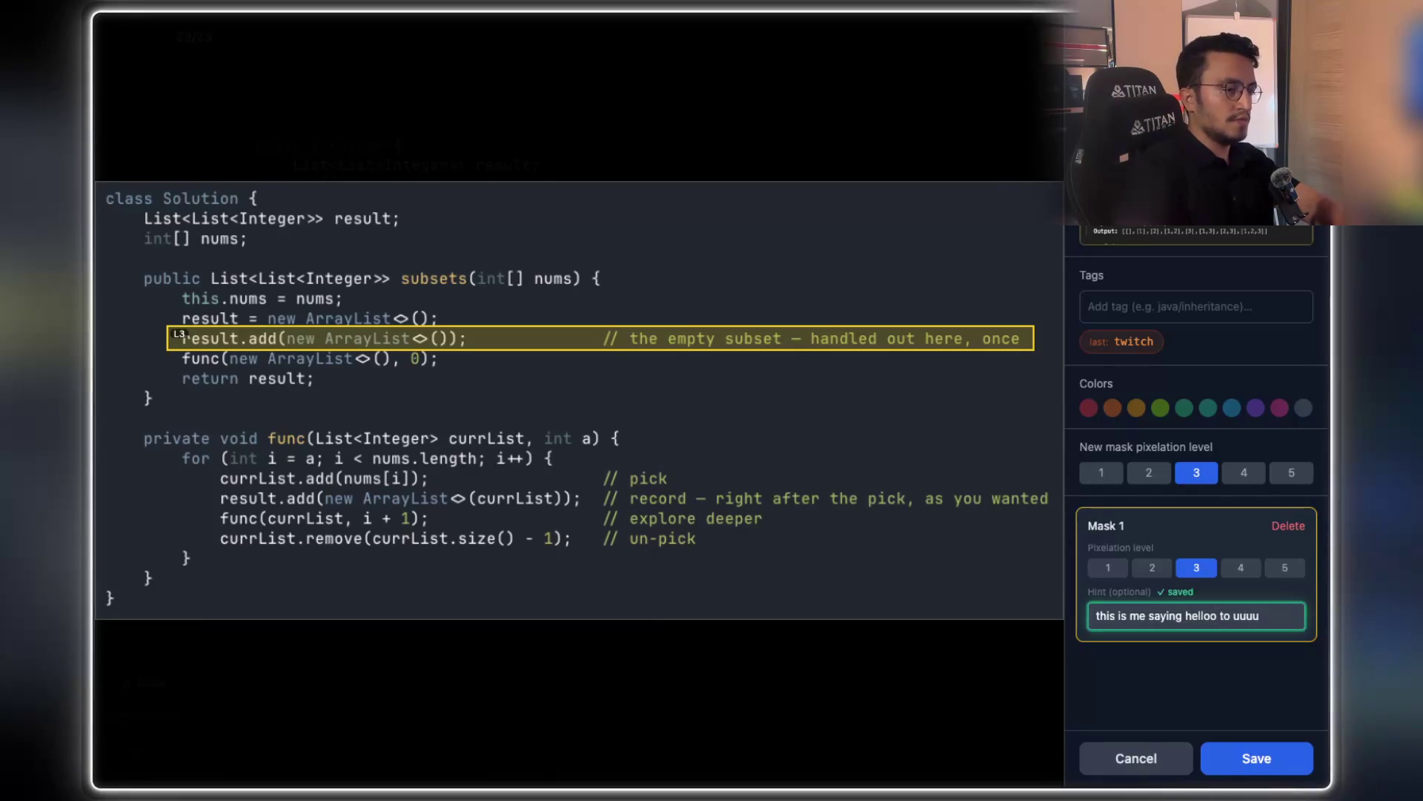
click(951, 563)
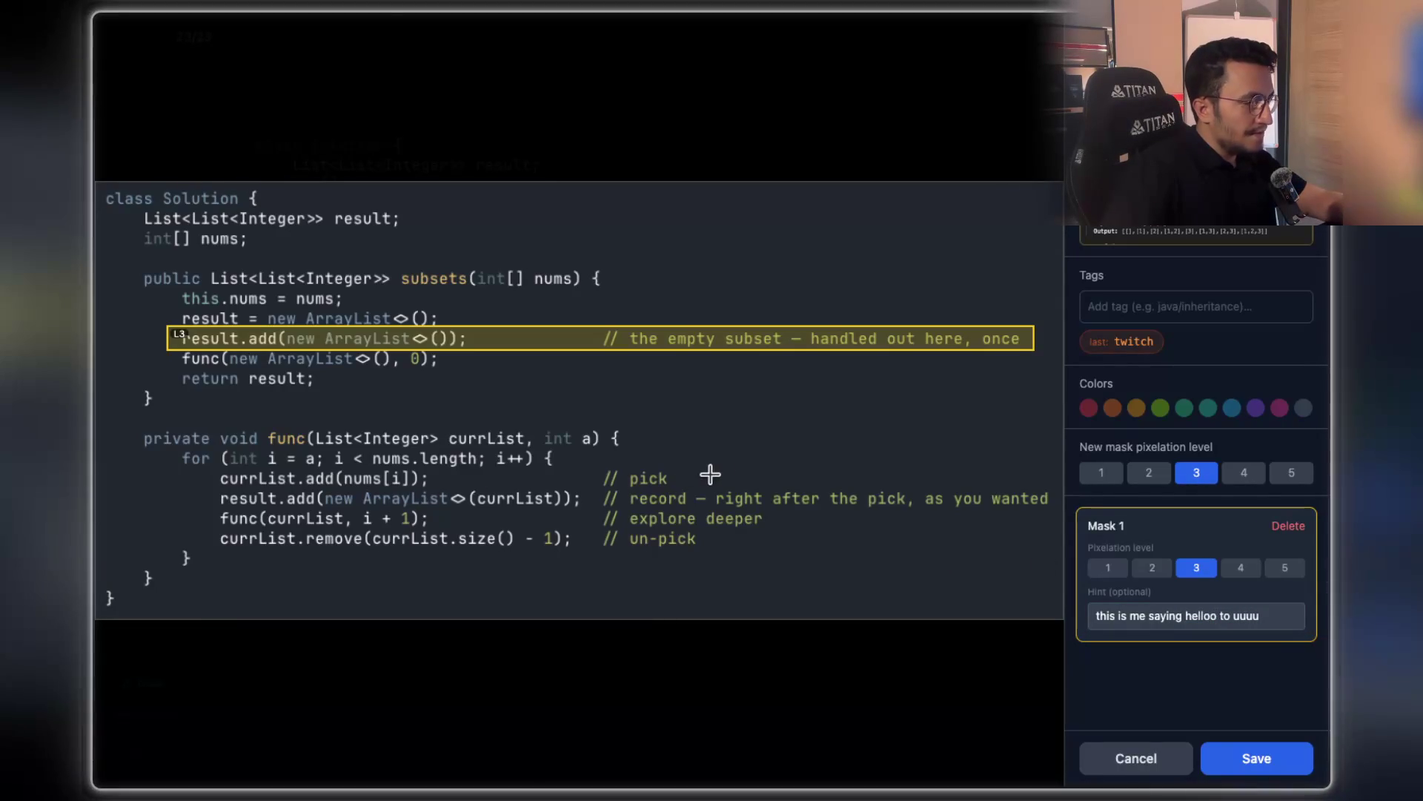
mouse_move(217, 487)
mouse_down()
mouse_move(731, 520)
mouse_move(1134, 519)
mouse_move(1049, 505)
mouse_move(1039, 521)
mouse_up()
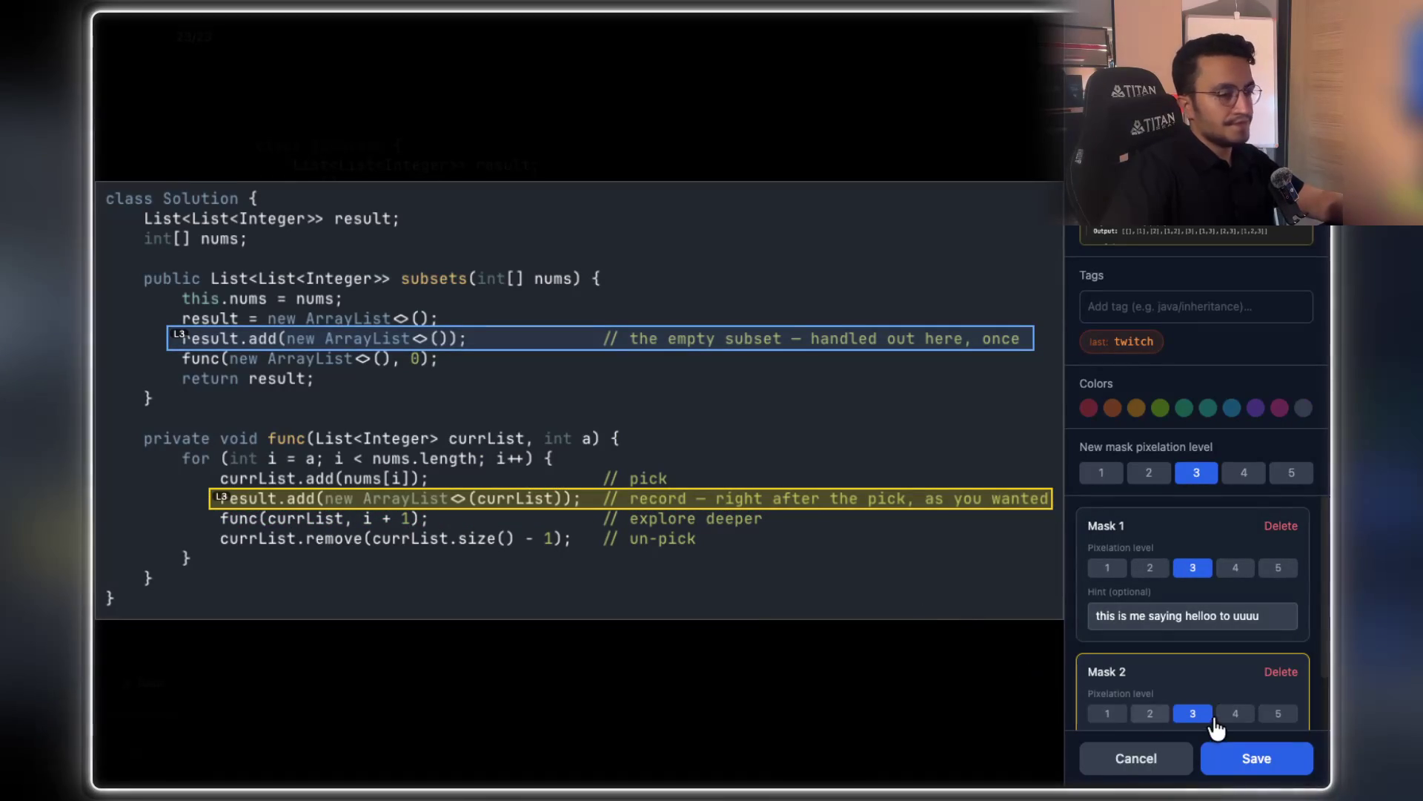
click(1233, 756)
click(1234, 497)
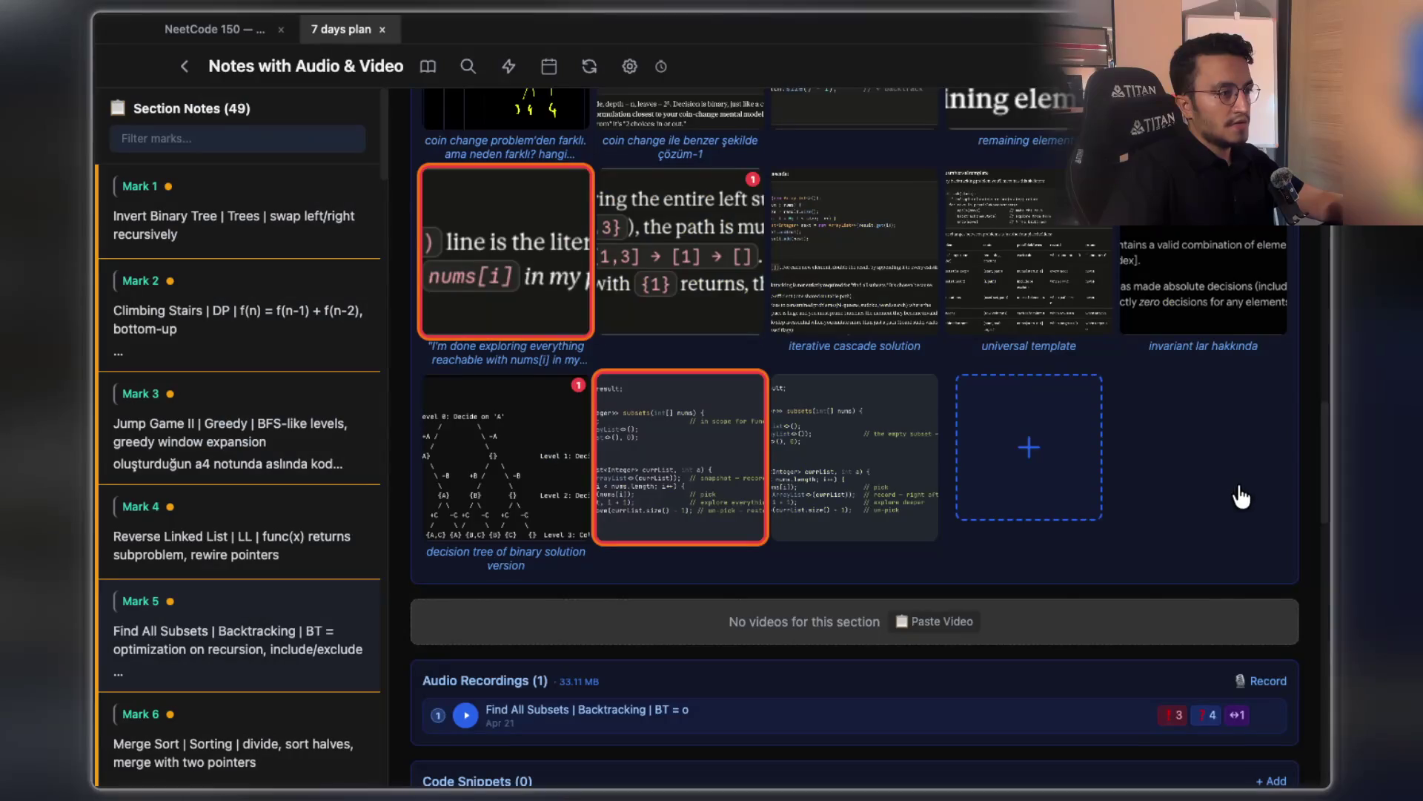
Scroll up to the Marks grid, select Mark 6, and read its Merge Sort note and images
scroll(852, 356, up, 6)
scroll(854, 352, up, 10)
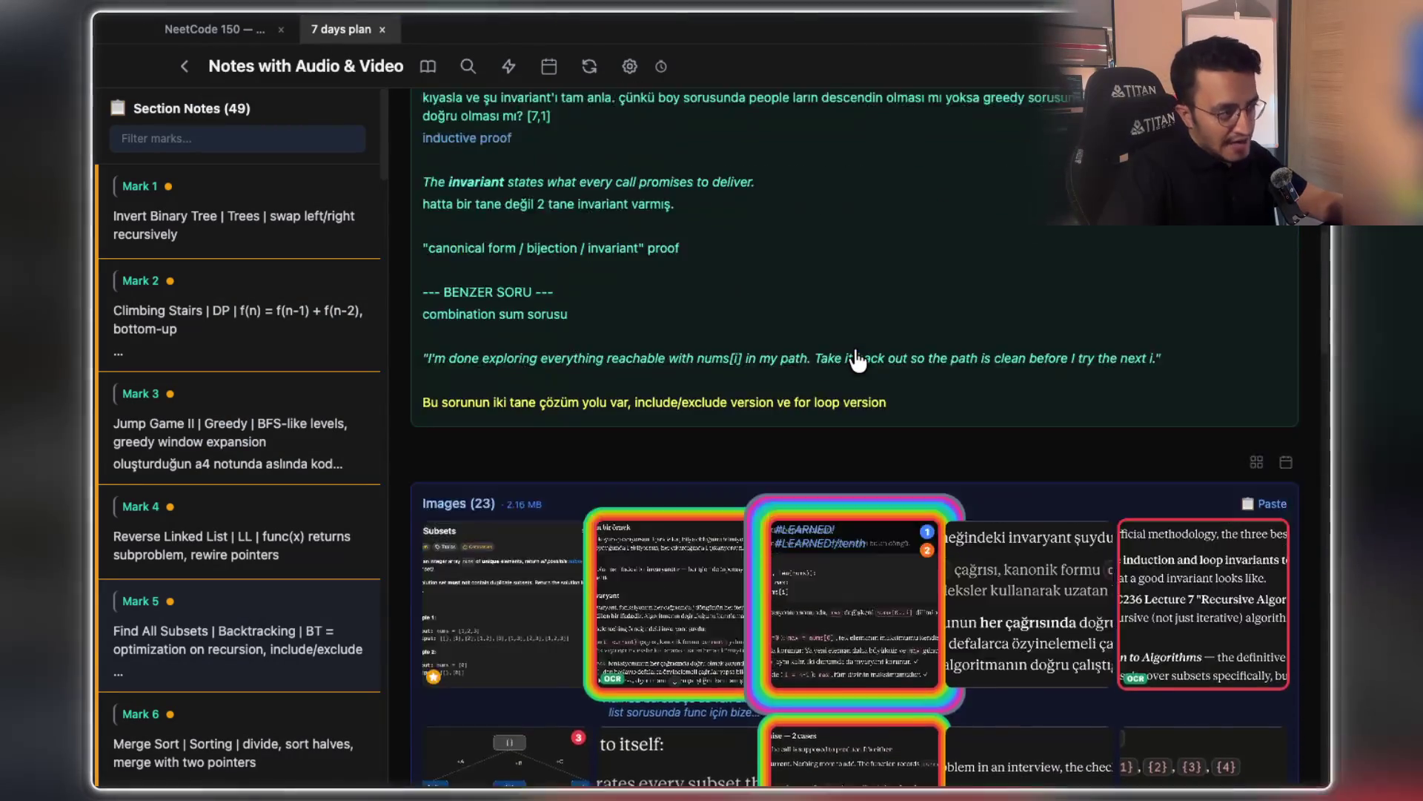
scroll(858, 360, up, 5)
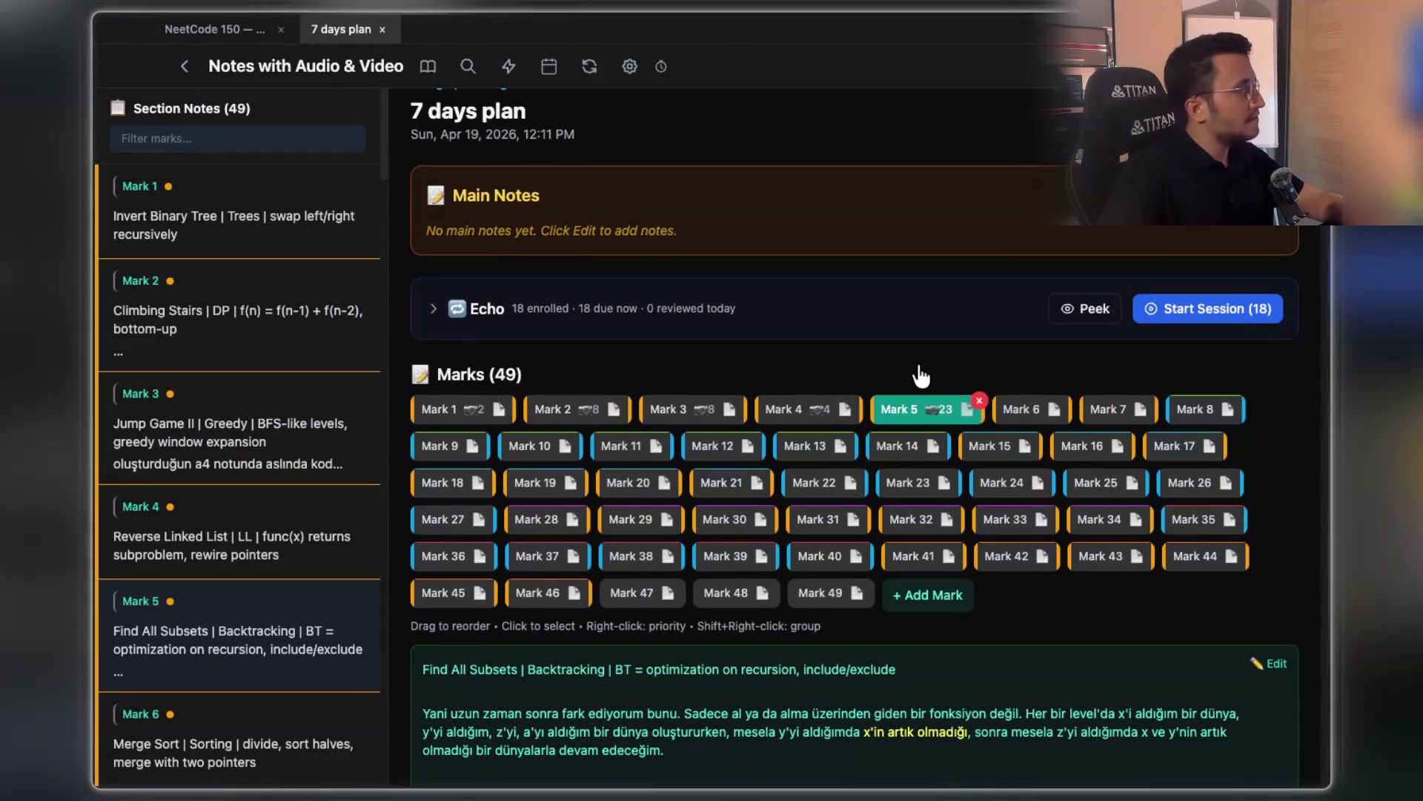
click(1016, 406)
scroll(983, 355, down, 2)
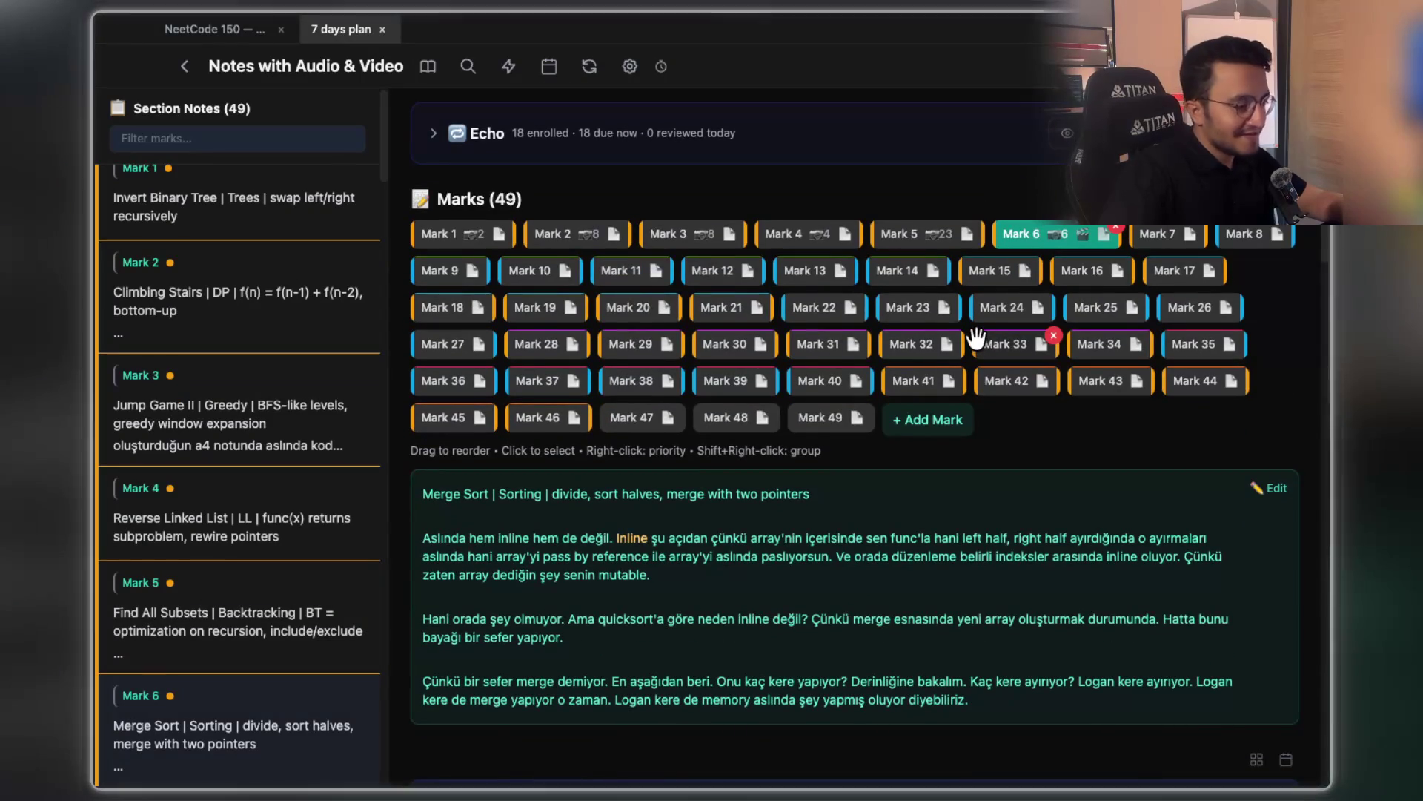
scroll(980, 350, down, 5)
scroll(978, 348, up, 3)
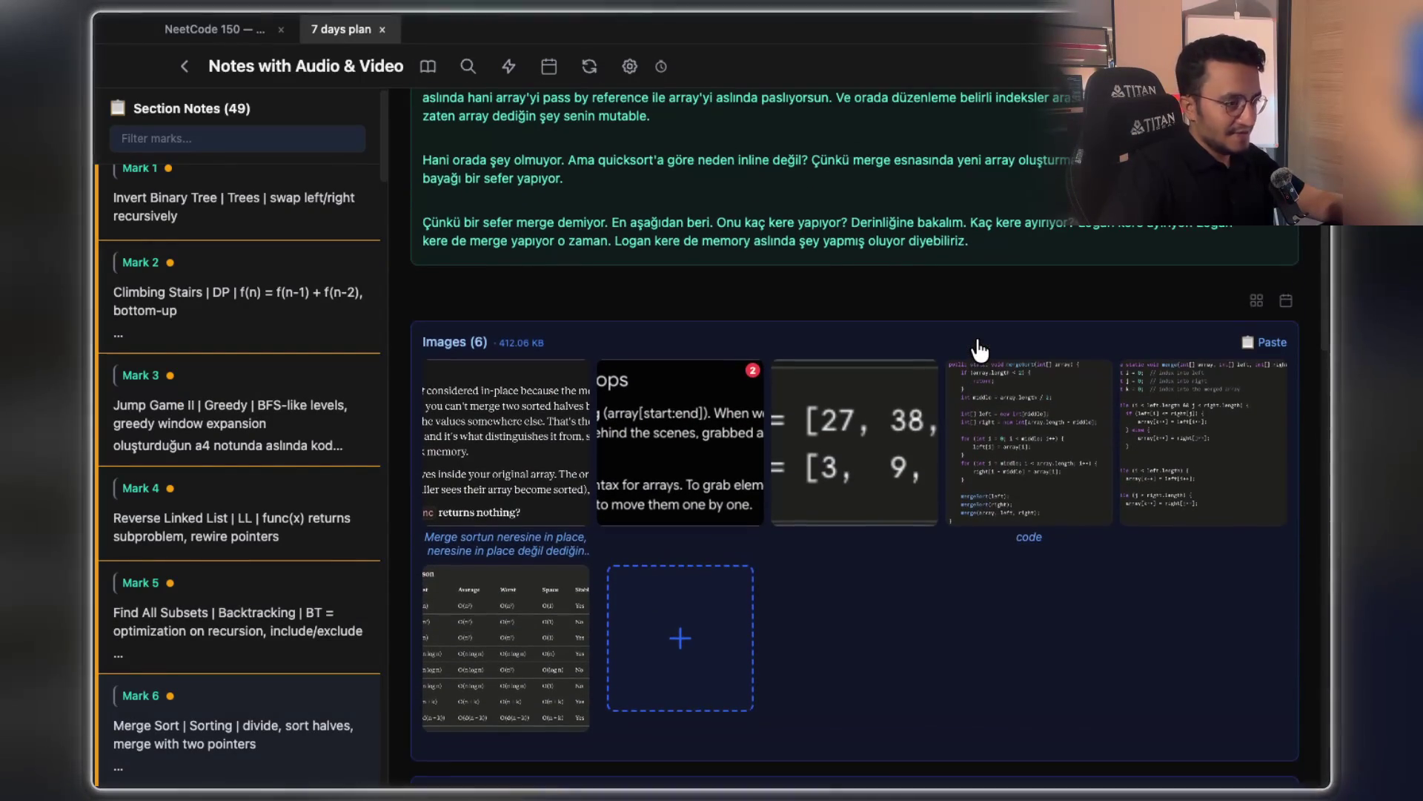
scroll(980, 350, up, 1)
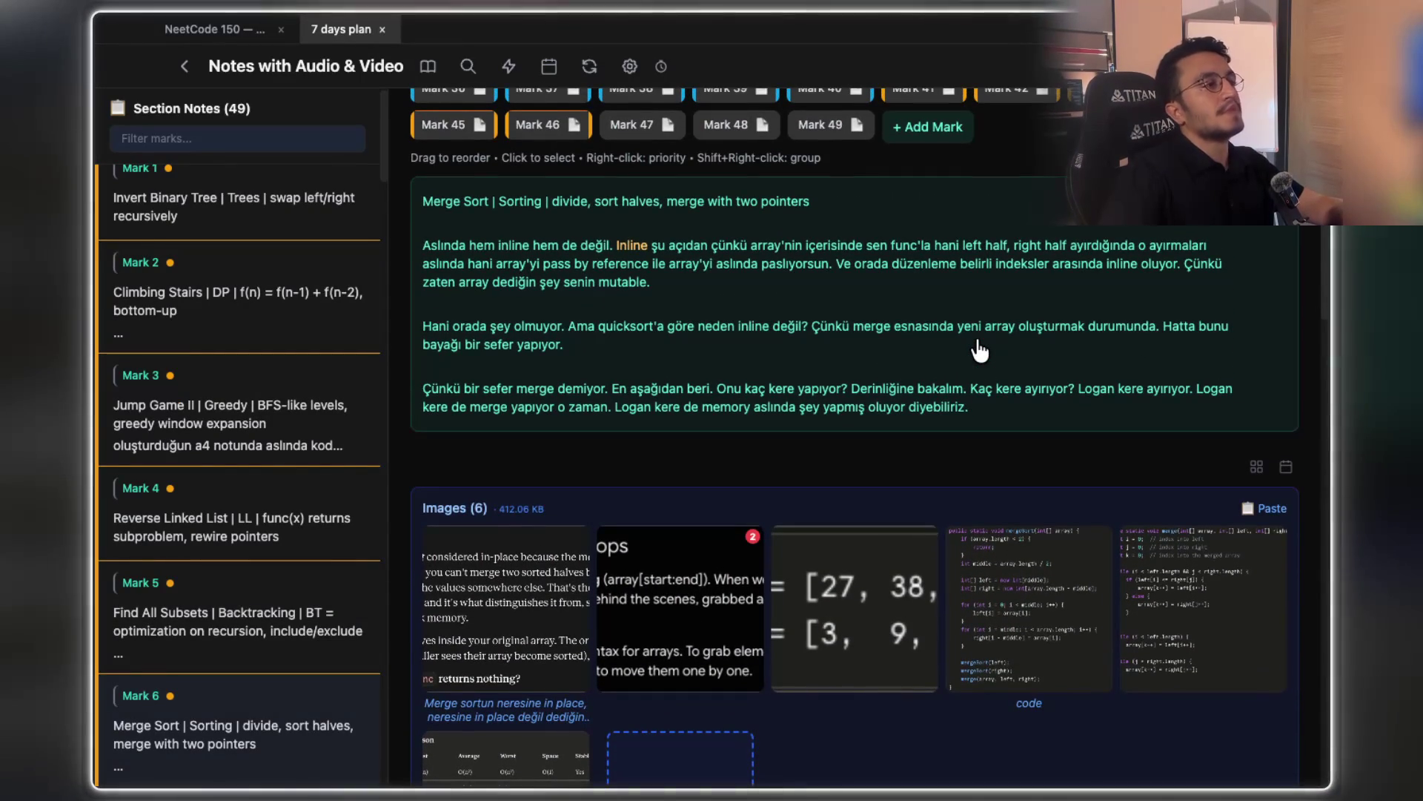
scroll(978, 350, up, 6)
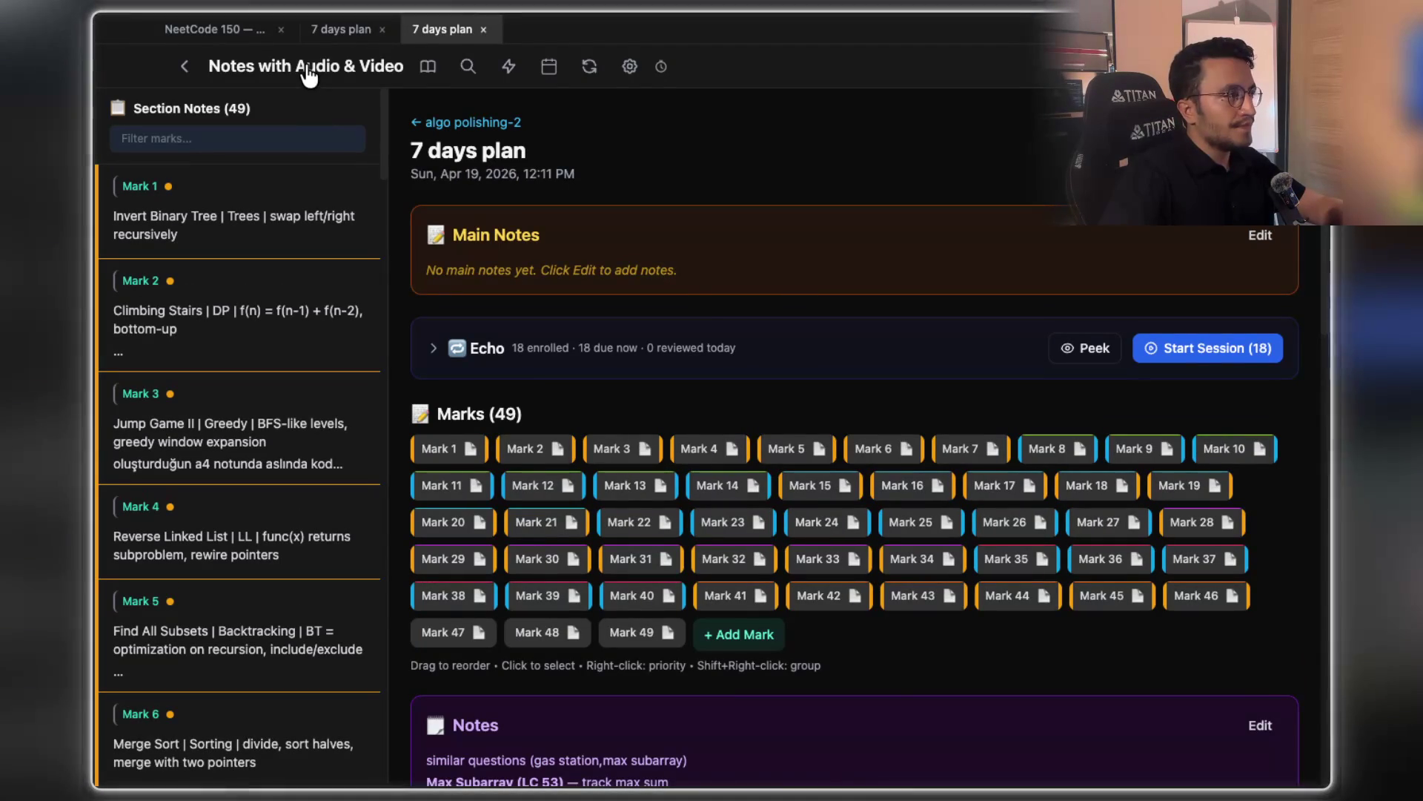
Browse all 50 Echo flashcards in the Browse grid, then return to the 7 days plan
click(590, 66)
click(597, 185)
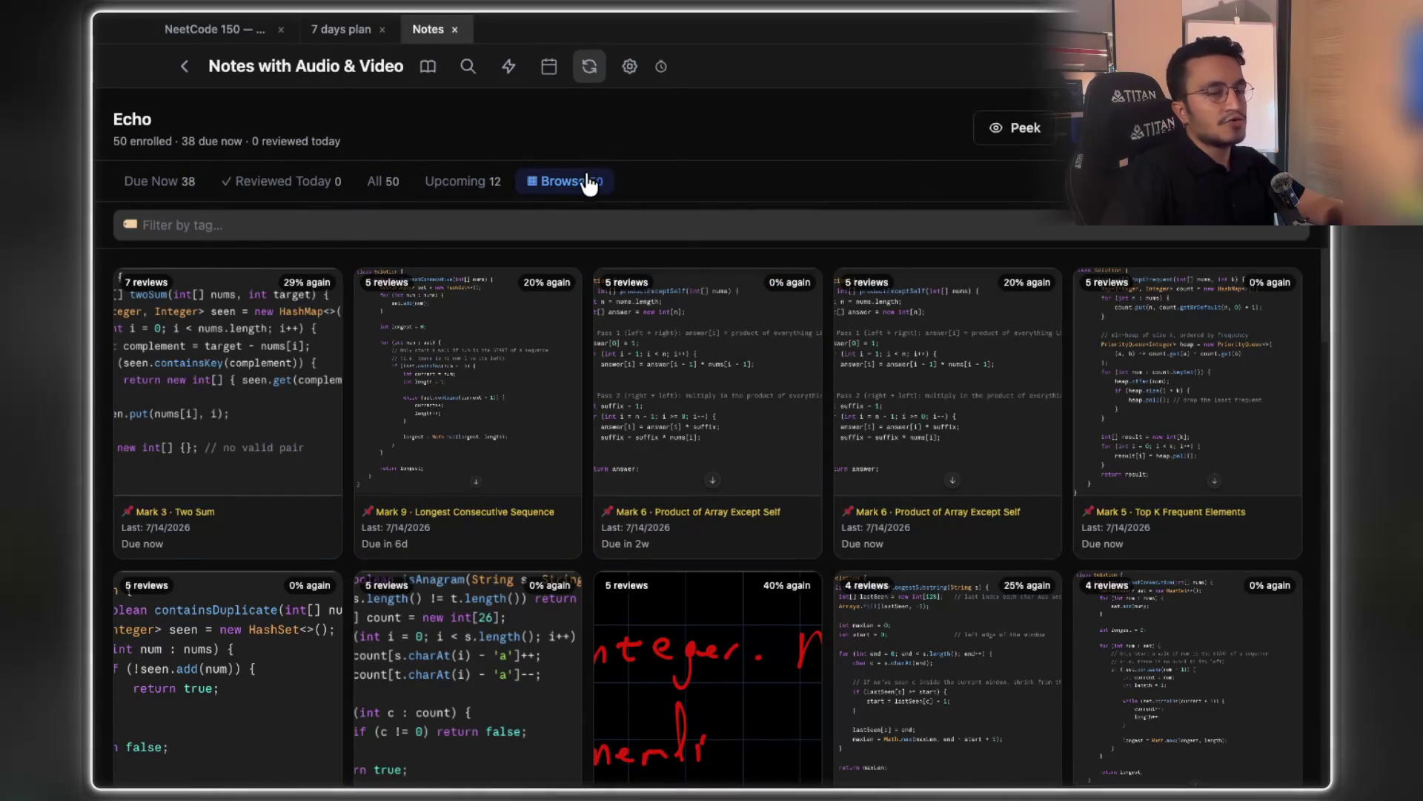
scroll(664, 404, down, 10)
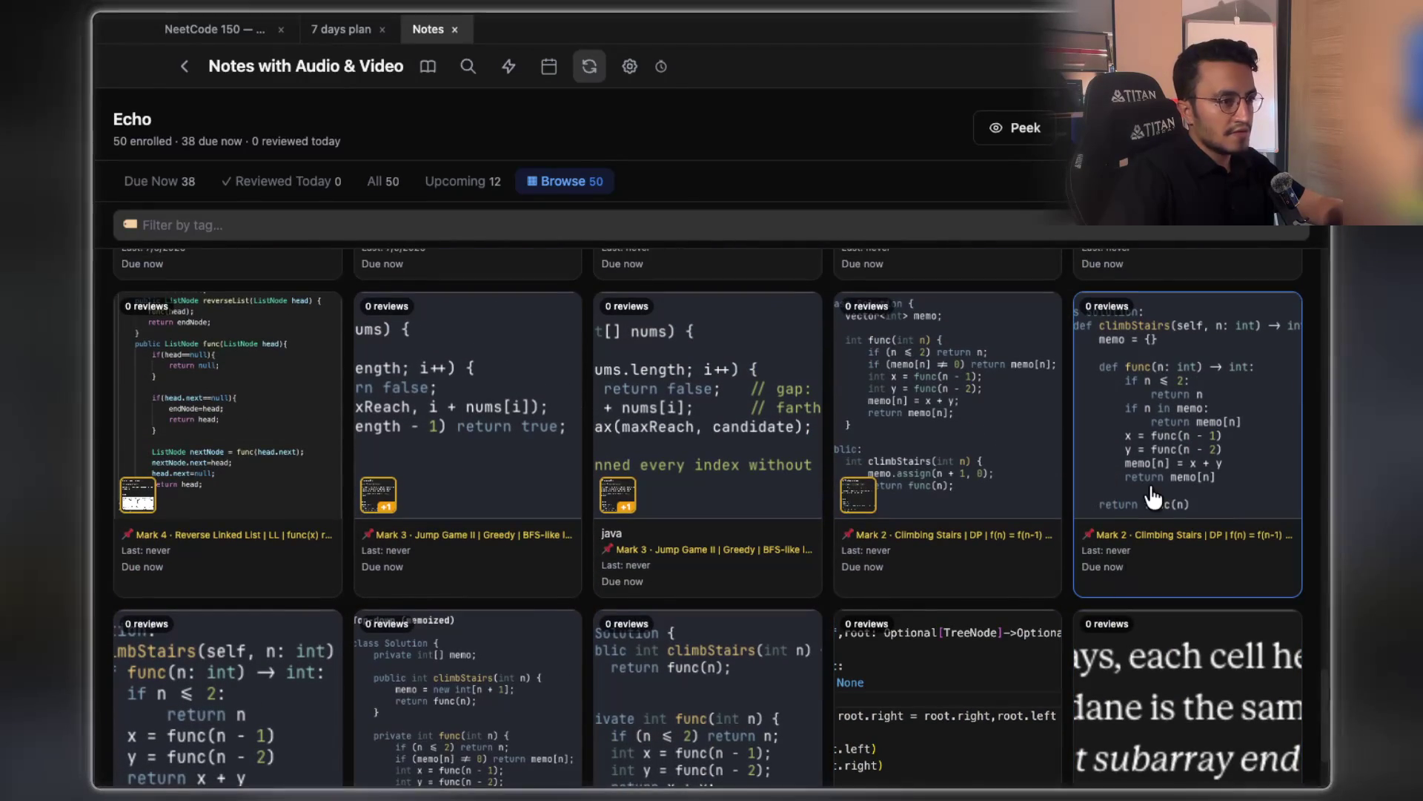
scroll(296, 438, down, 2)
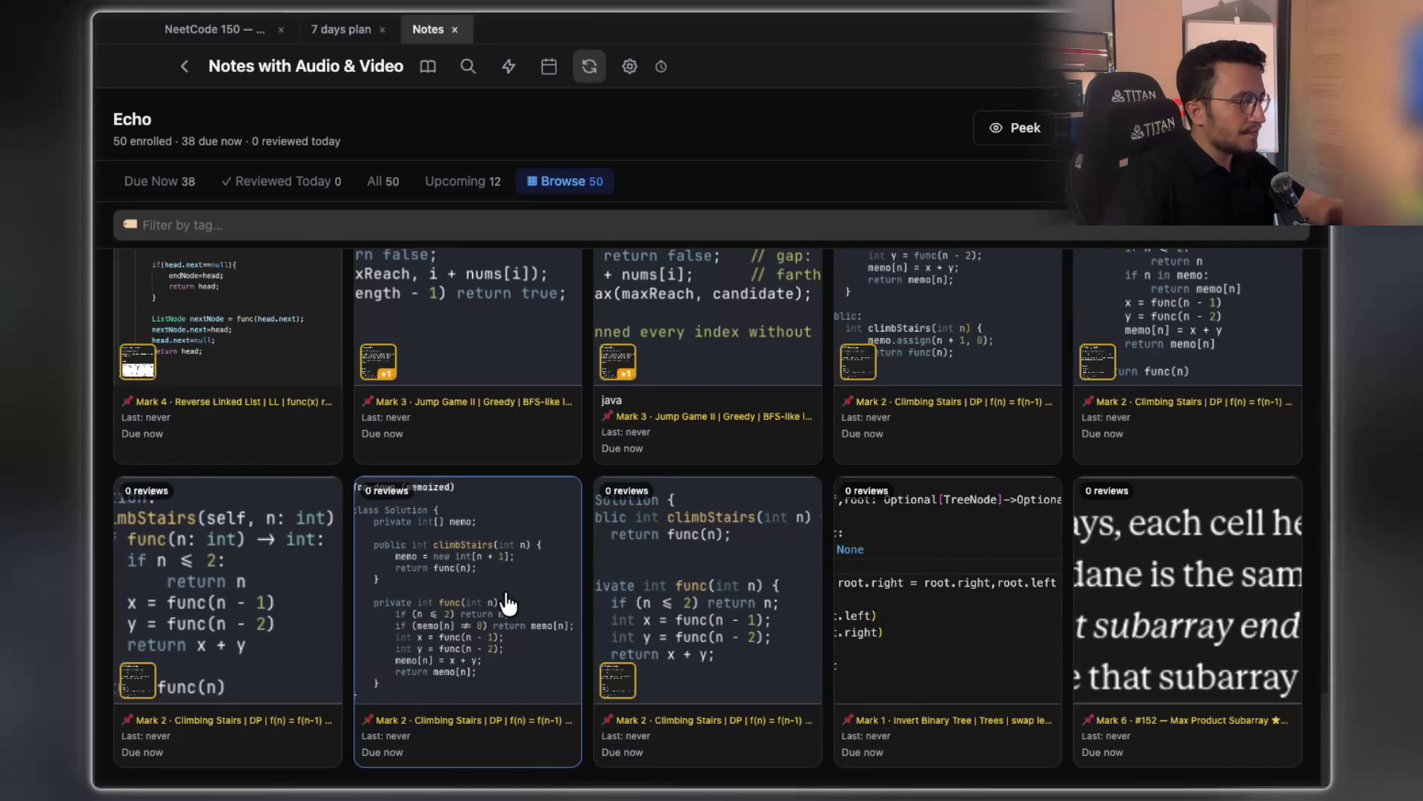
scroll(1205, 593, up, 3)
scroll(1205, 593, up, 3)
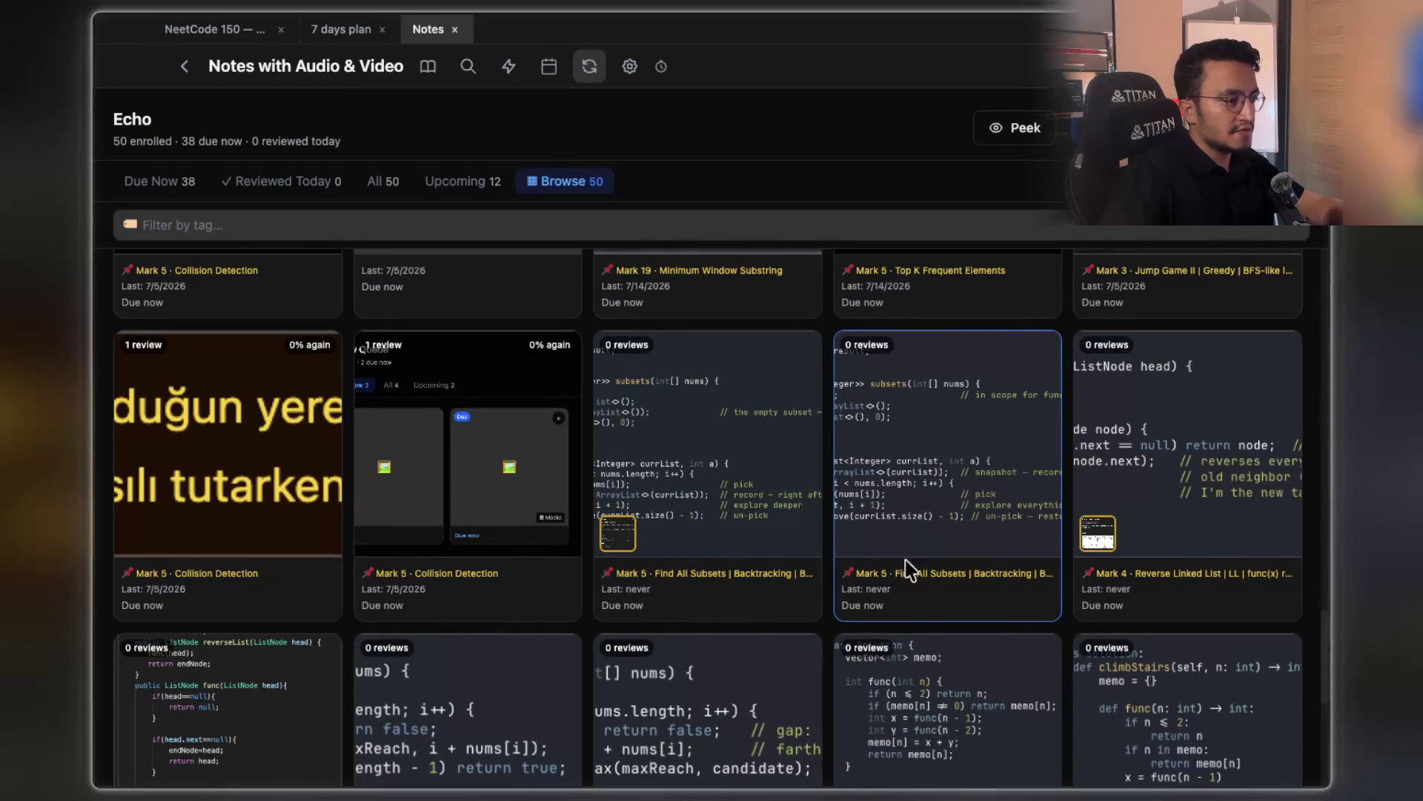
scroll(391, 593, down, 2)
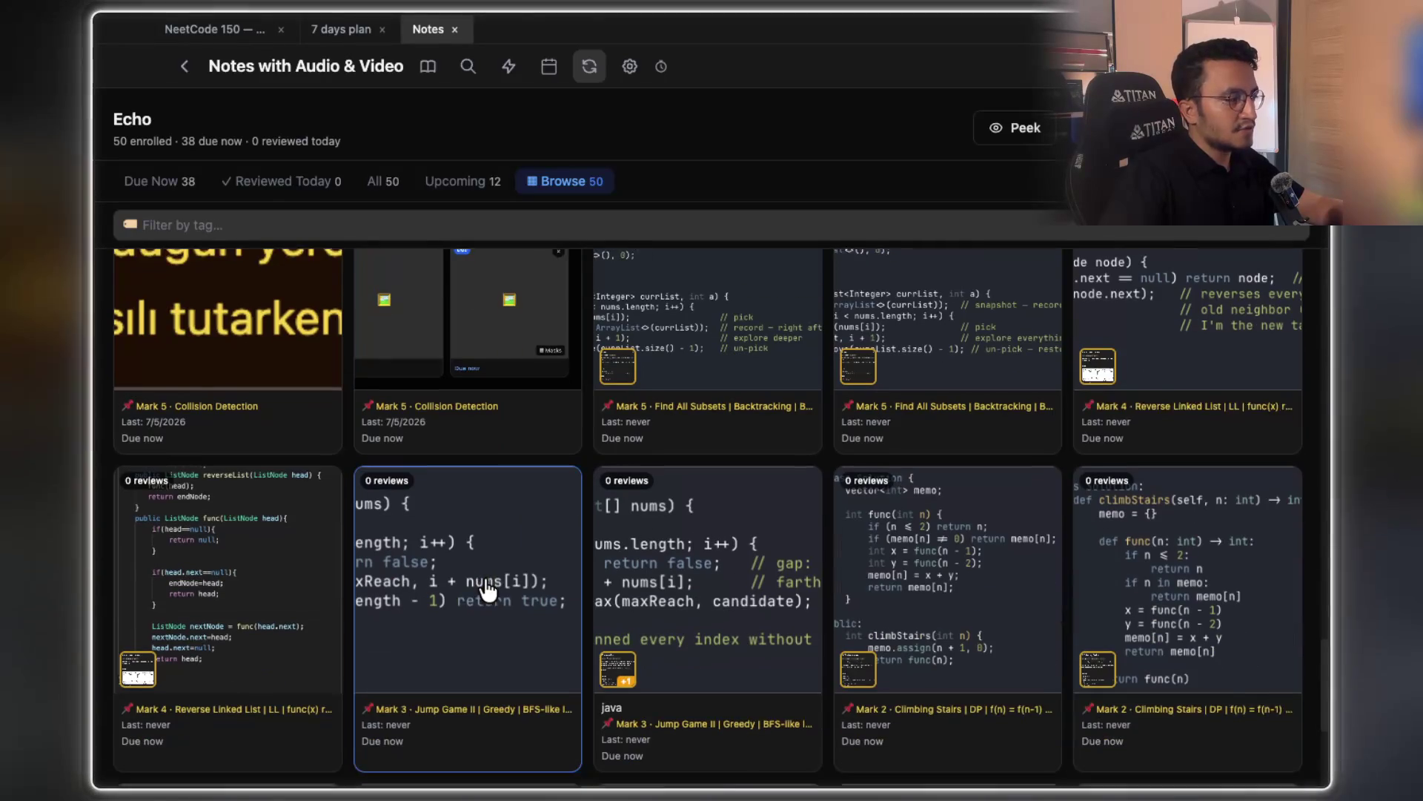
scroll(745, 308, up, 10)
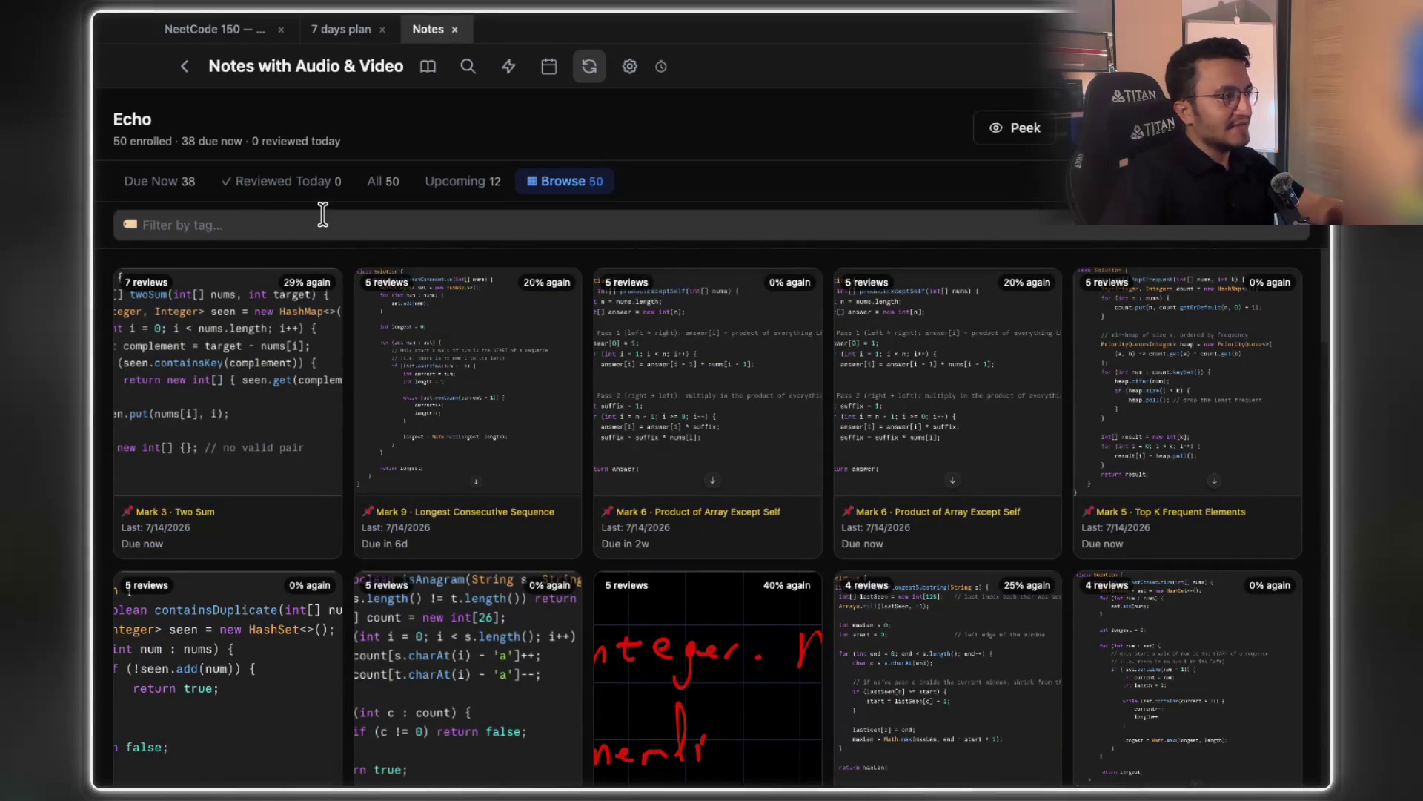
click(331, 41)
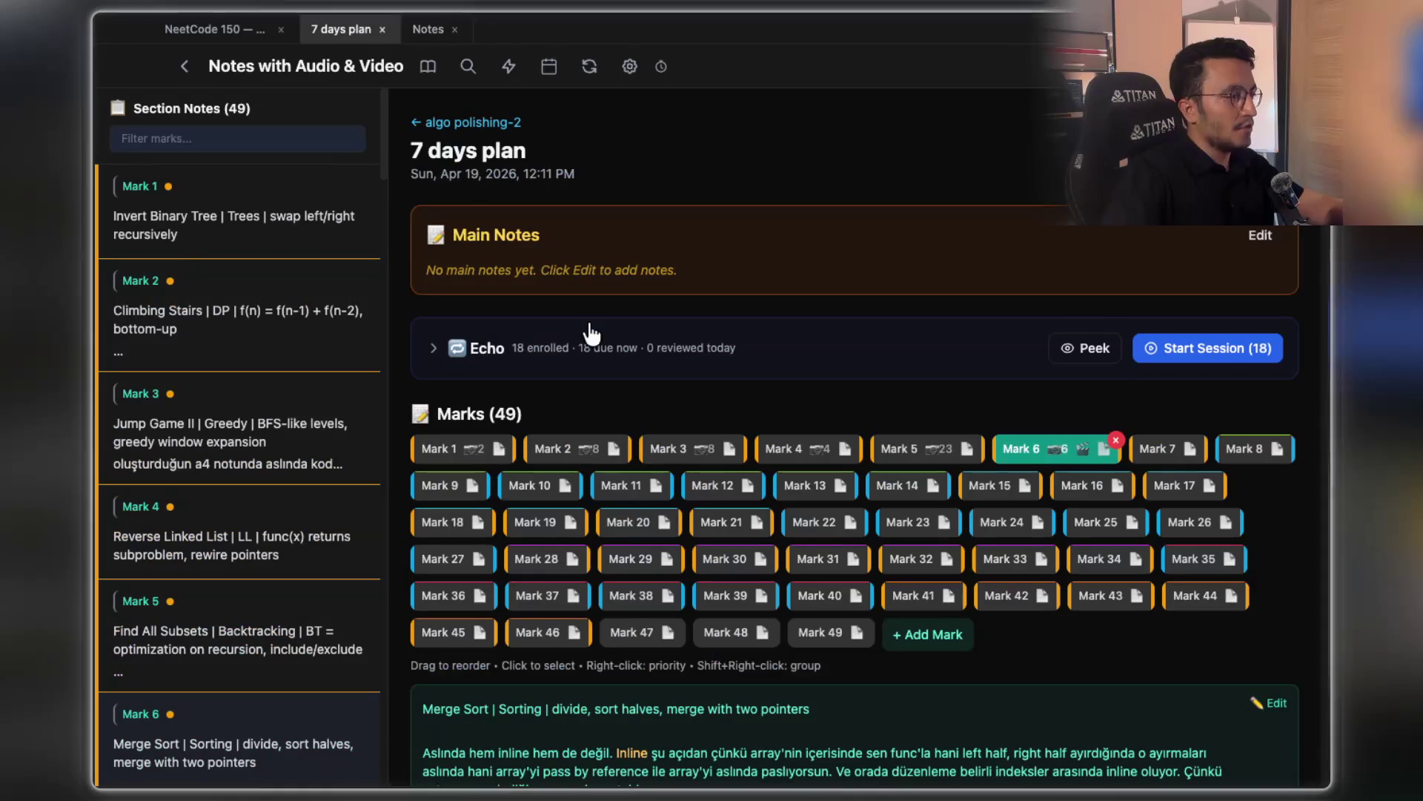
Scroll through the 7 days plan's Merge Sort notes and image thumbnails
scroll(741, 364, down, 5)
scroll(840, 366, down, 1)
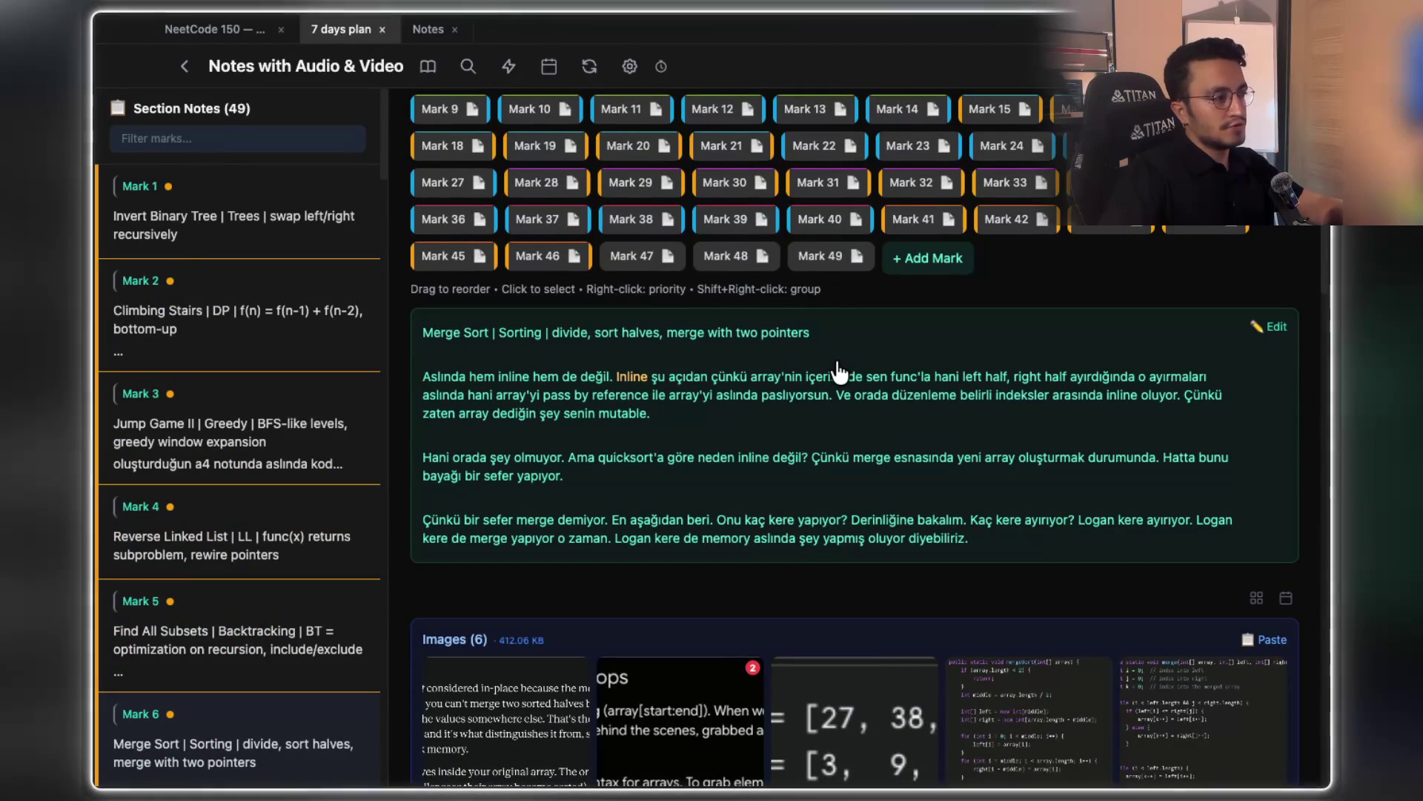
scroll(840, 370, down, 5)
scroll(840, 371, up, 4)
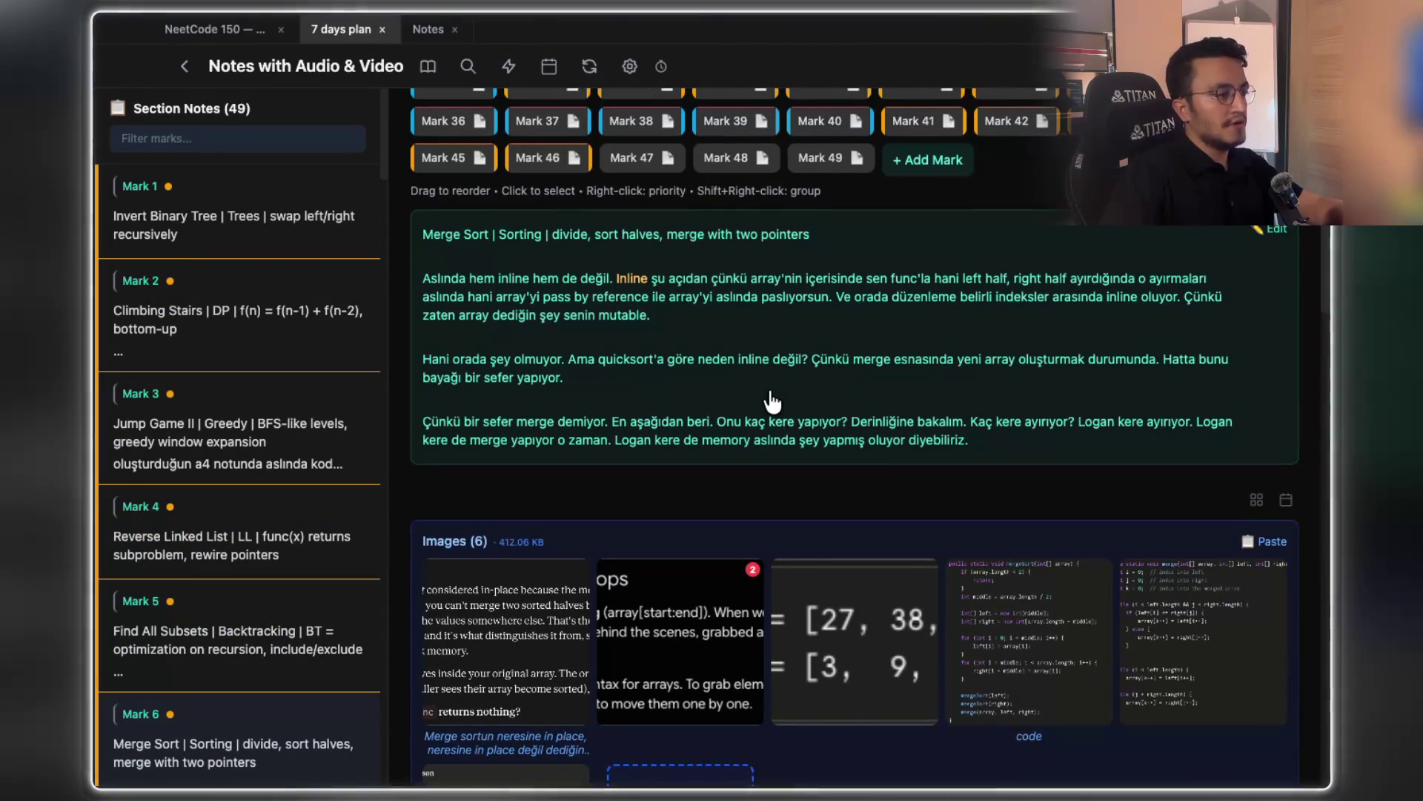
scroll(771, 402, down, 3)
scroll(771, 401, up, 5)
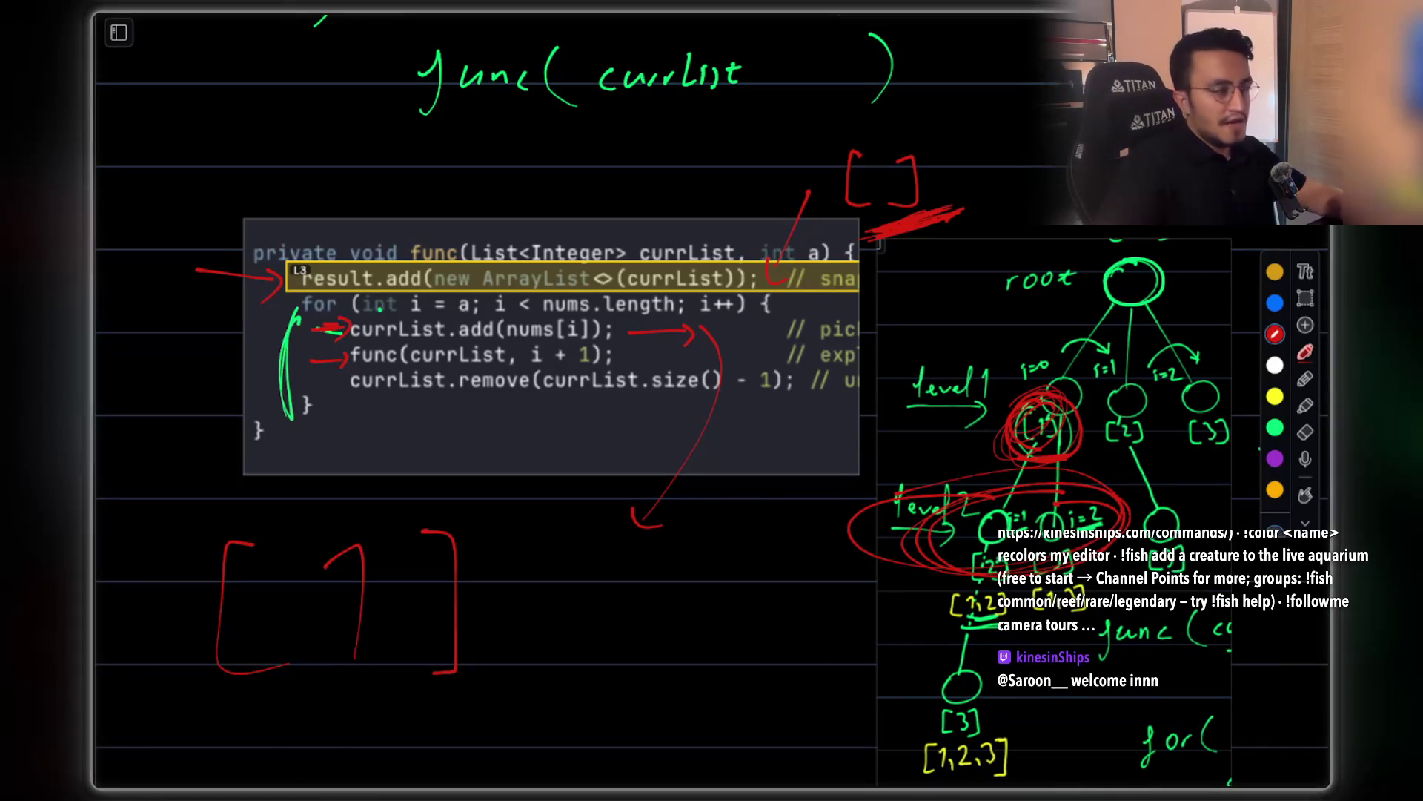
scroll(686, 497, down, 5)
scroll(686, 491, up, 2)
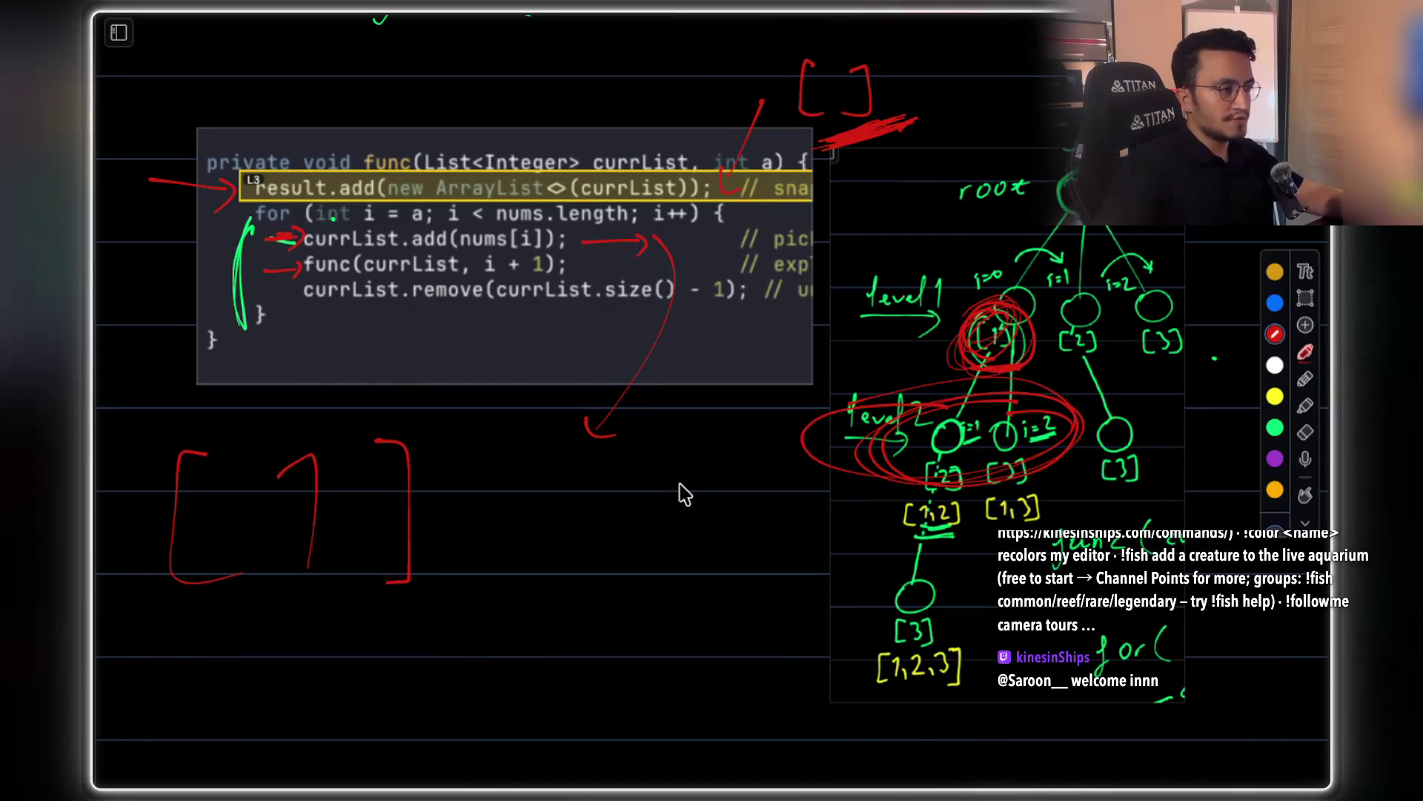
scroll(683, 493, down, 5)
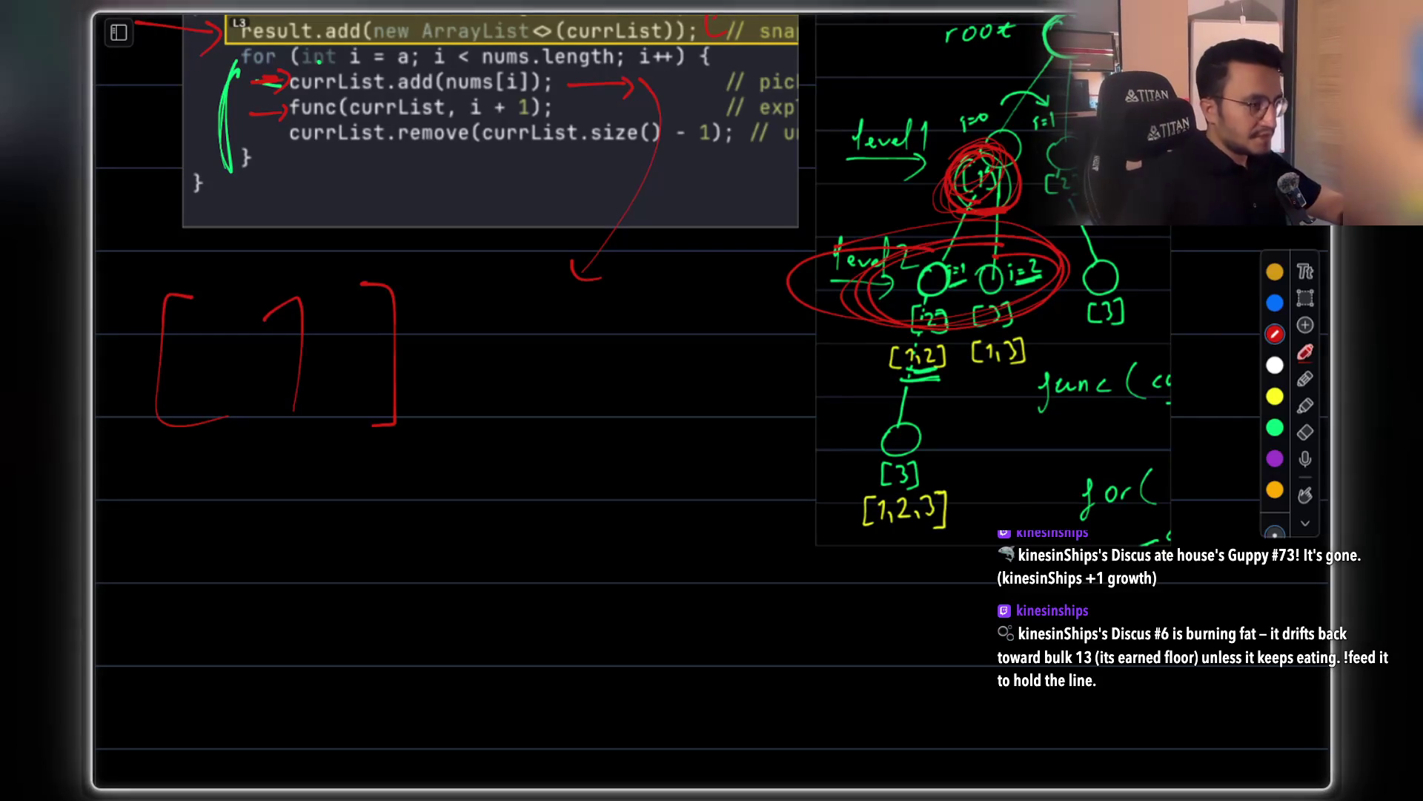
Scroll to the blank area below the red brackets and tree, and begin the heading stroke
scroll(651, 756, up, 1)
scroll(486, 517, down, 3)
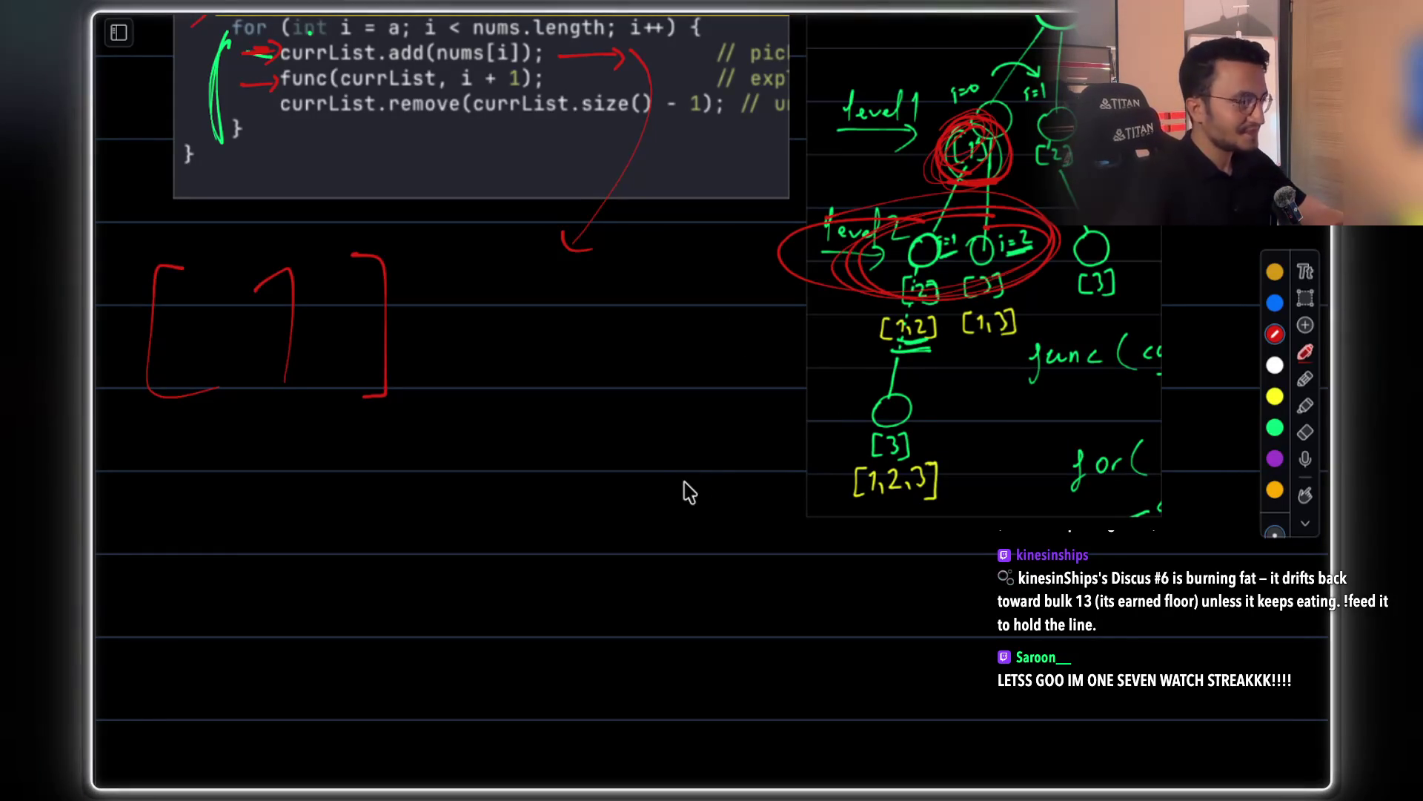
scroll(686, 492, down, 3)
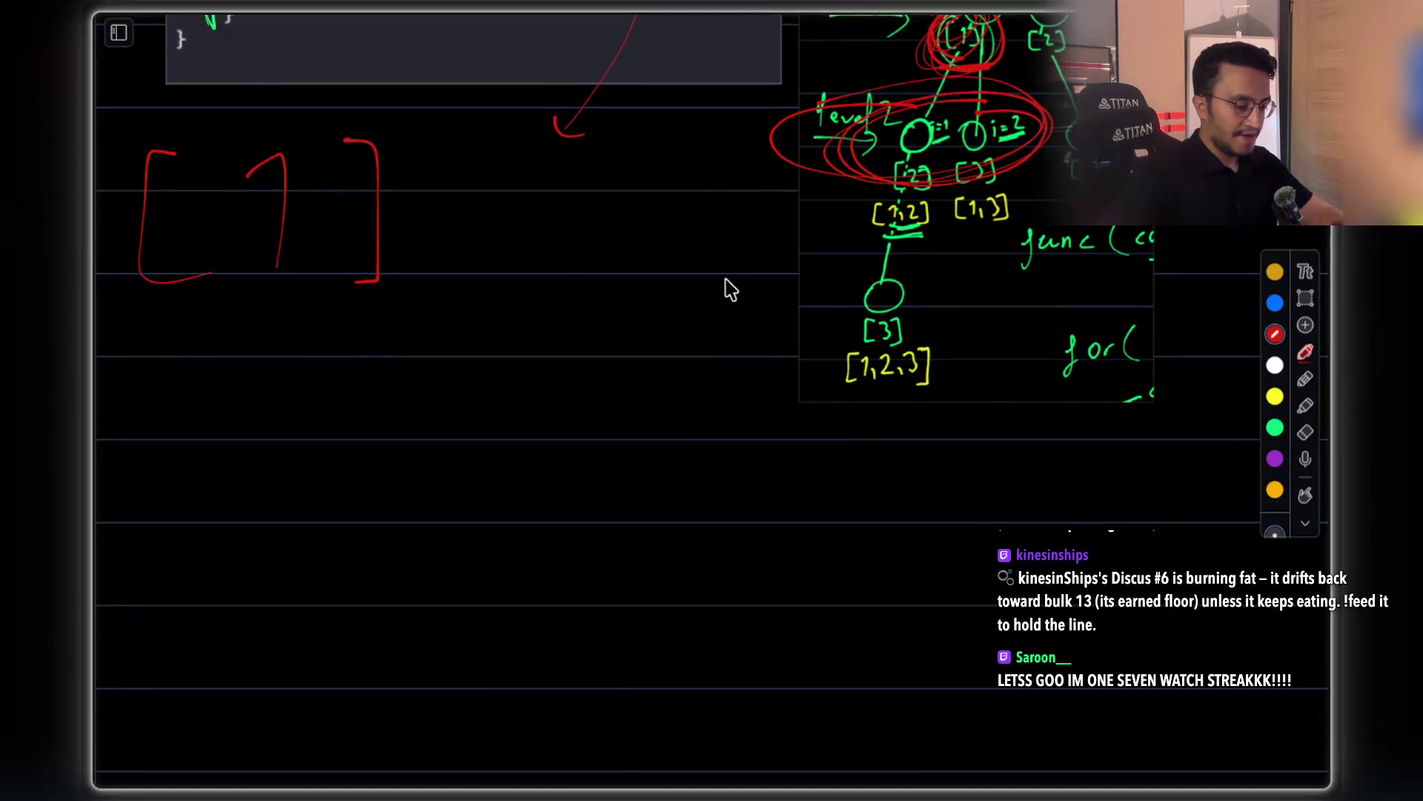
scroll(531, 413, down, 4)
scroll(521, 423, left, 3)
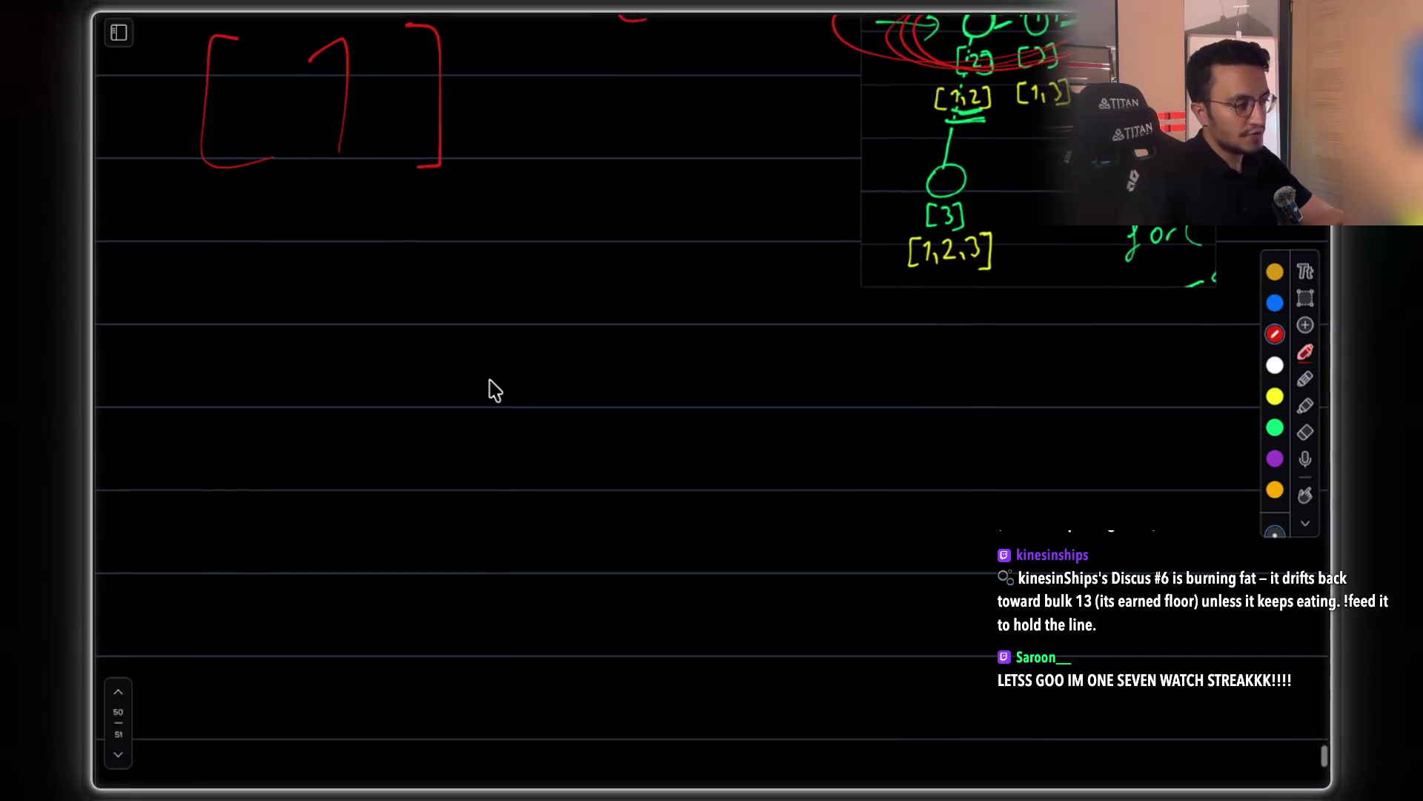
mouse_move(340, 358)
mouse_down()
mouse_move(391, 326)
mouse_move(347, 404)
mouse_up()
Handwrite the heading 'Sort' with the green pen
drag(404, 365, 407, 384)
click(1275, 427)
scroll(524, 371, down, 1)
mouse_move(276, 353)
mouse_down()
mouse_move(323, 327)
mouse_move(276, 421)
mouse_up()
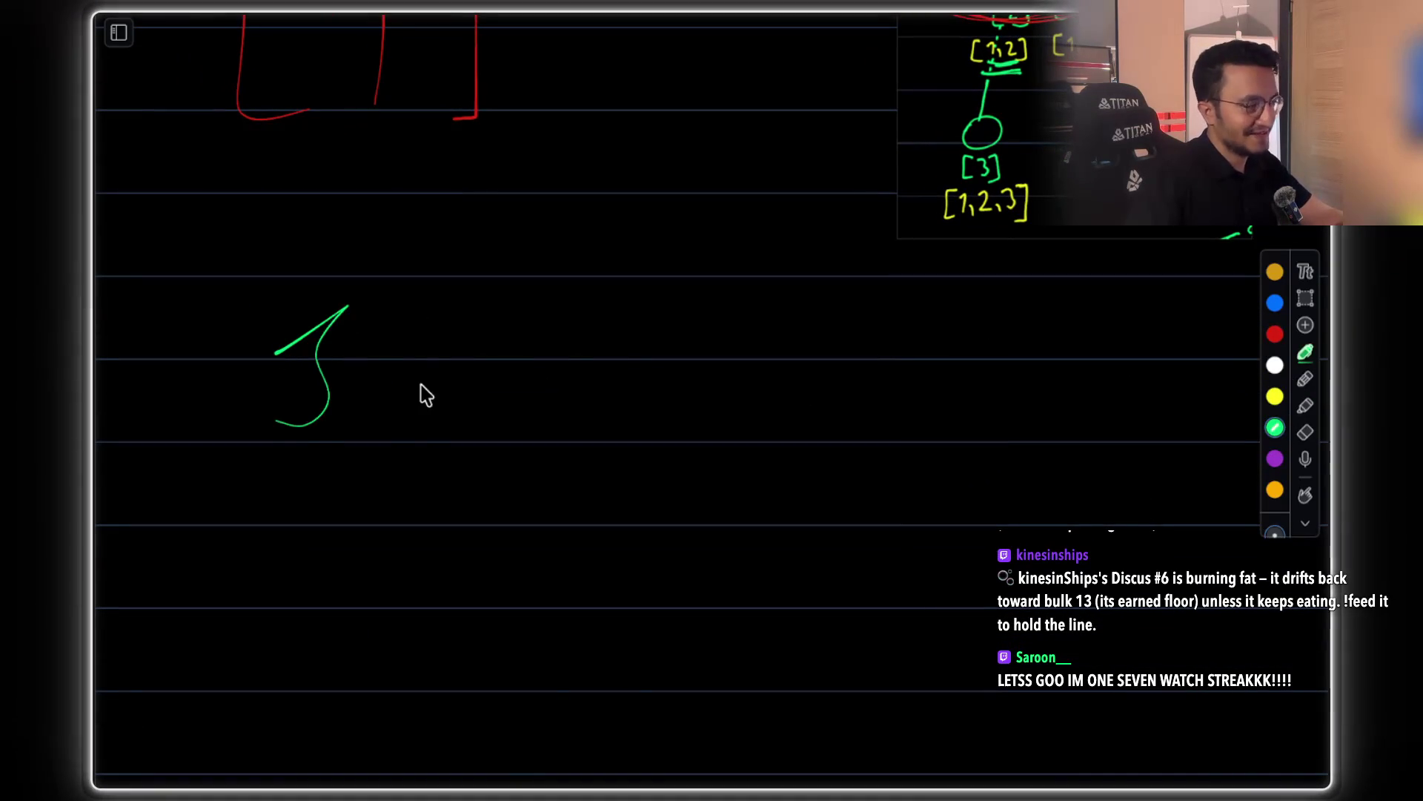
drag(399, 377, 404, 375)
drag(448, 424, 493, 368)
mouse_move(591, 356)
mouse_down()
mouse_move(597, 401)
mouse_move(619, 354)
mouse_up()
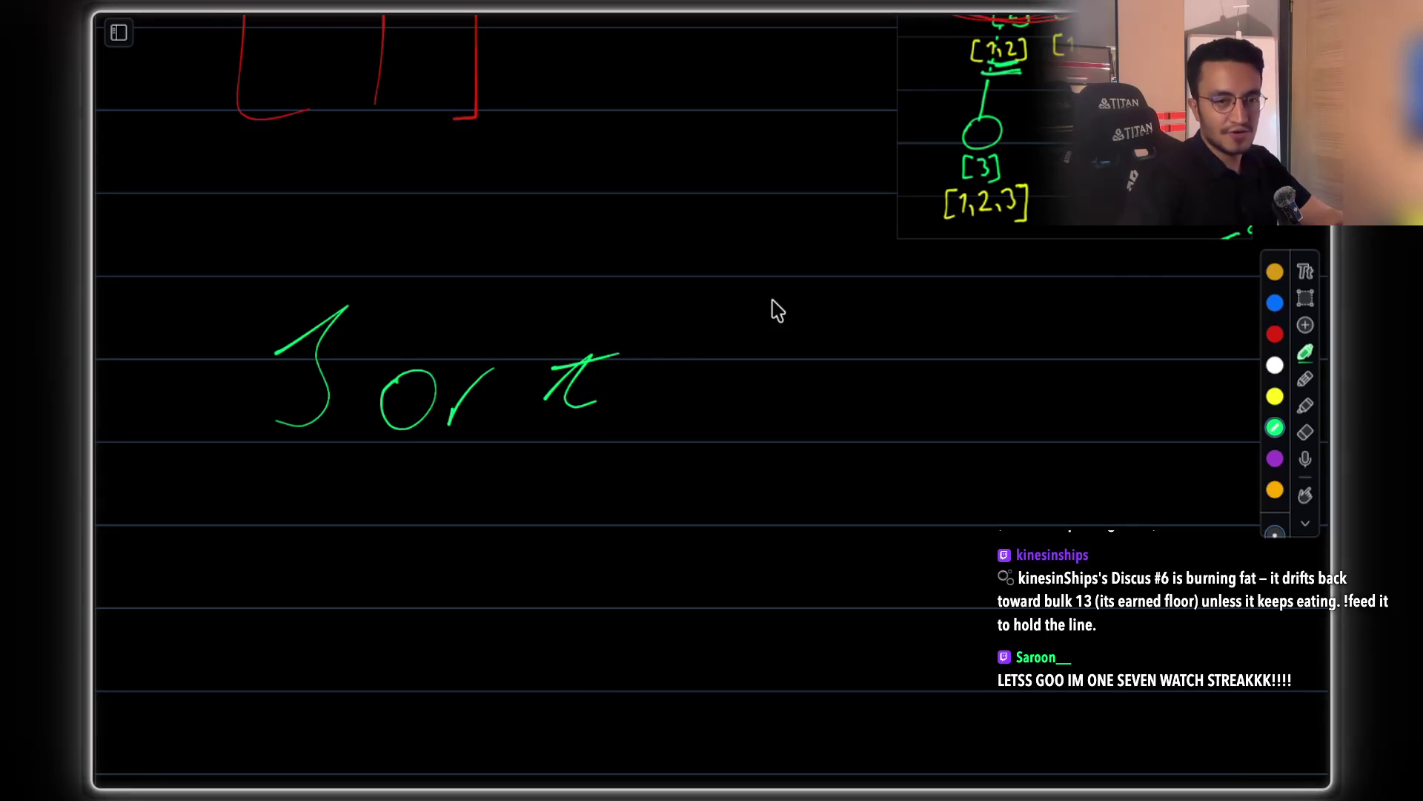
Write the example array [8, 4, 1, 2] below the heading
scroll(773, 301, down, 3)
drag(296, 389, 317, 481)
mouse_move(398, 406)
mouse_down()
mouse_move(391, 416)
mouse_move(457, 472)
mouse_up()
drag(542, 401, 567, 473)
drag(666, 449, 676, 472)
drag(765, 424, 788, 454)
drag(842, 443, 862, 462)
drag(942, 400, 1014, 440)
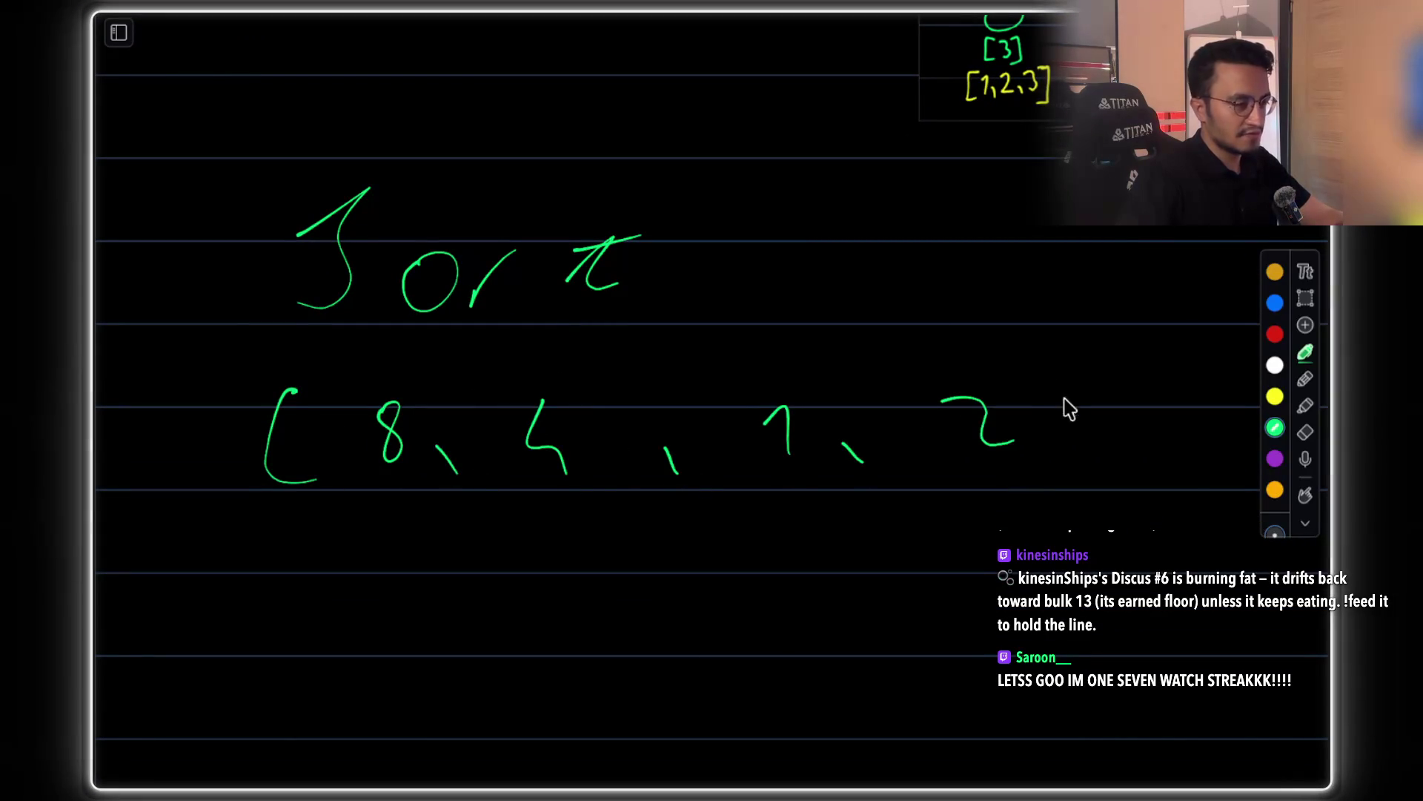
drag(1012, 363, 1007, 489)
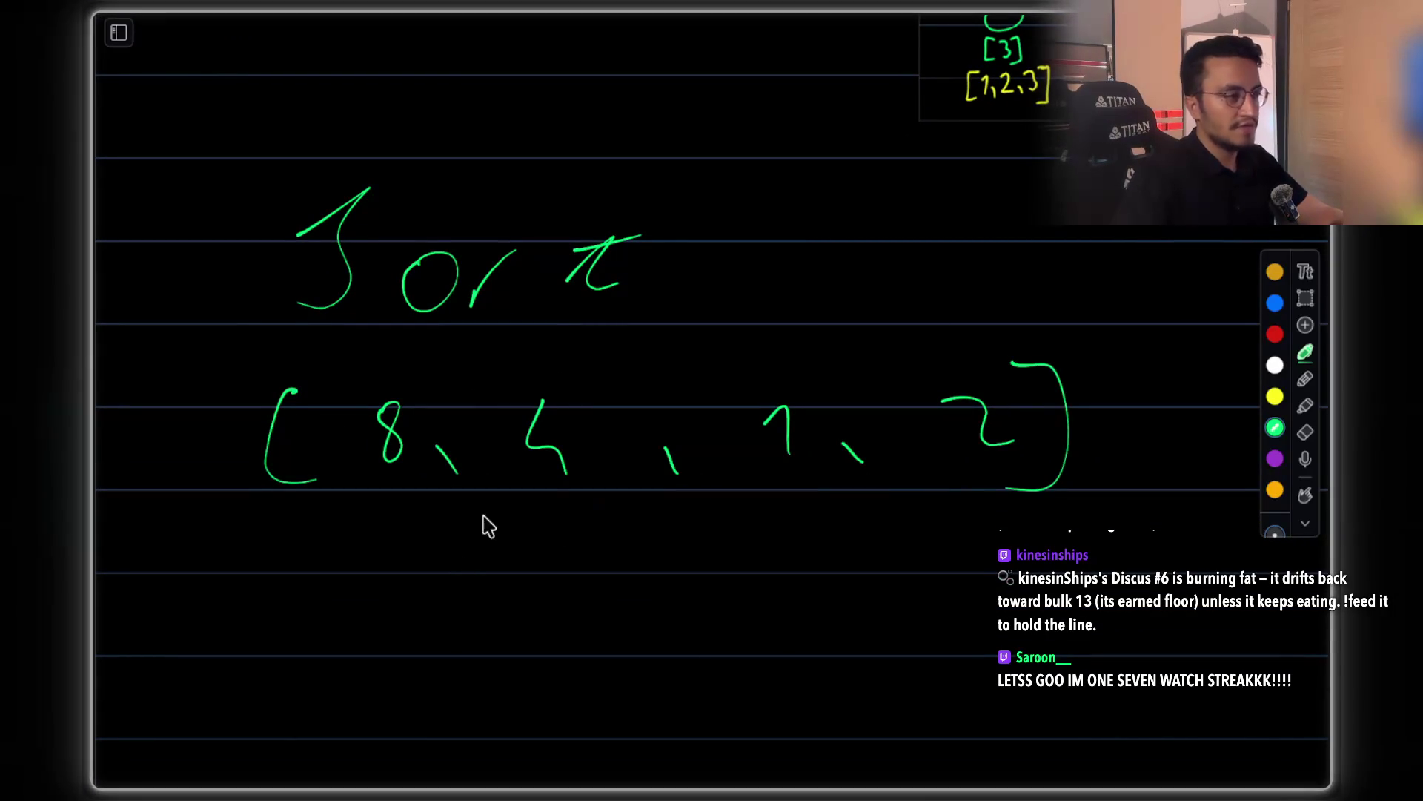
scroll(682, 384, down, 5)
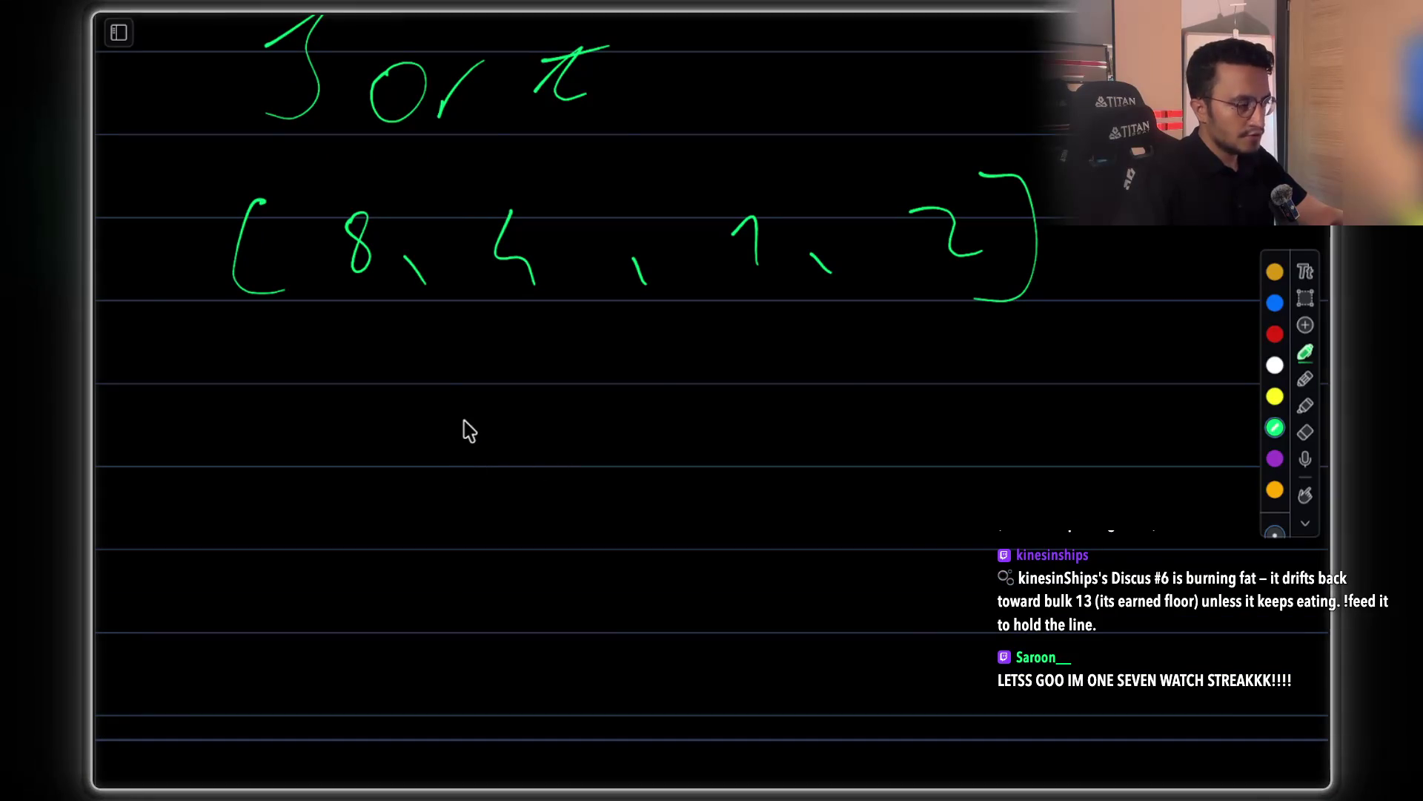
Write func( below the array and bracket 8, 4 in red as the left half
mouse_move(450, 479)
mouse_down()
mouse_move(467, 451)
mouse_move(487, 486)
mouse_move(571, 486)
mouse_move(665, 454)
mouse_move(705, 506)
mouse_up()
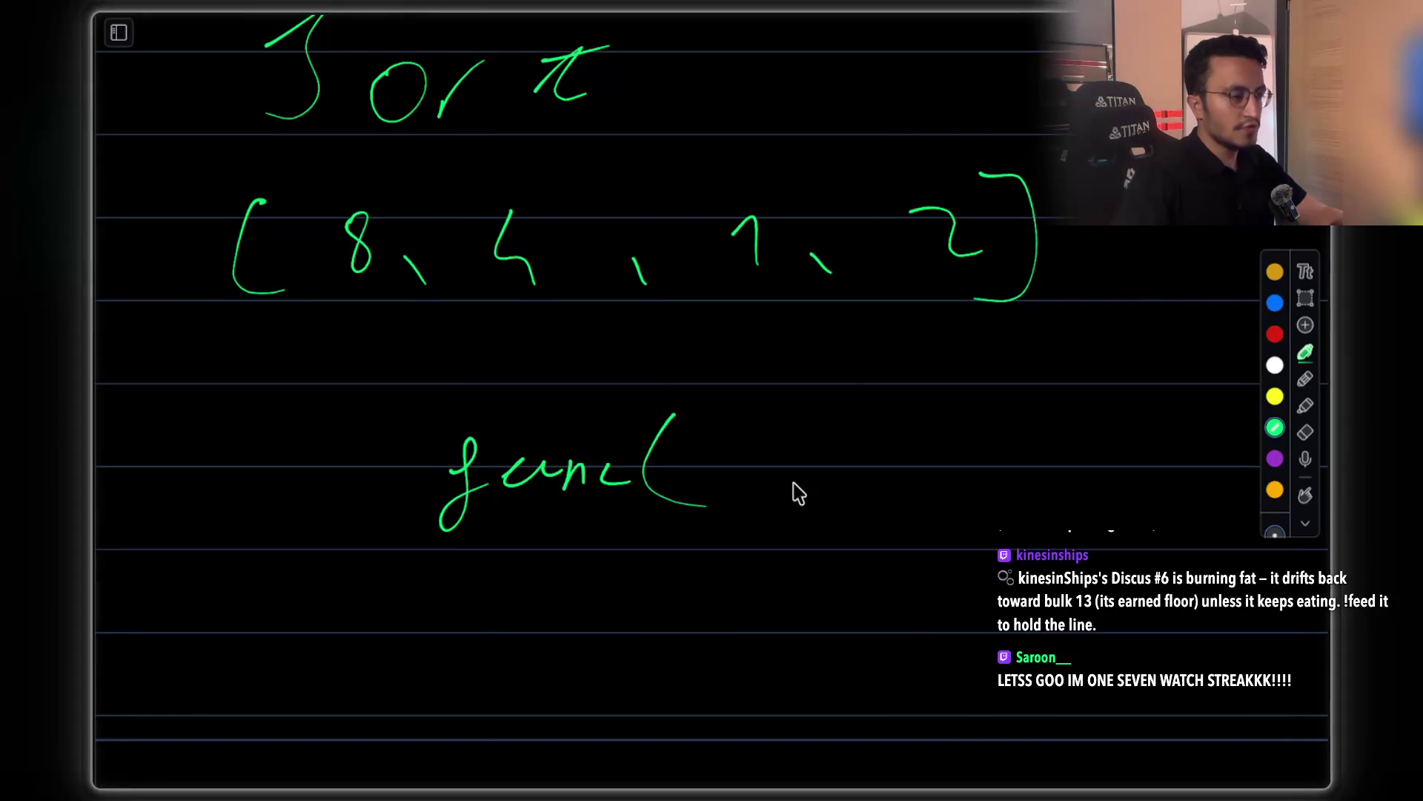
scroll(785, 331, down, 1)
scroll(785, 331, right, 2)
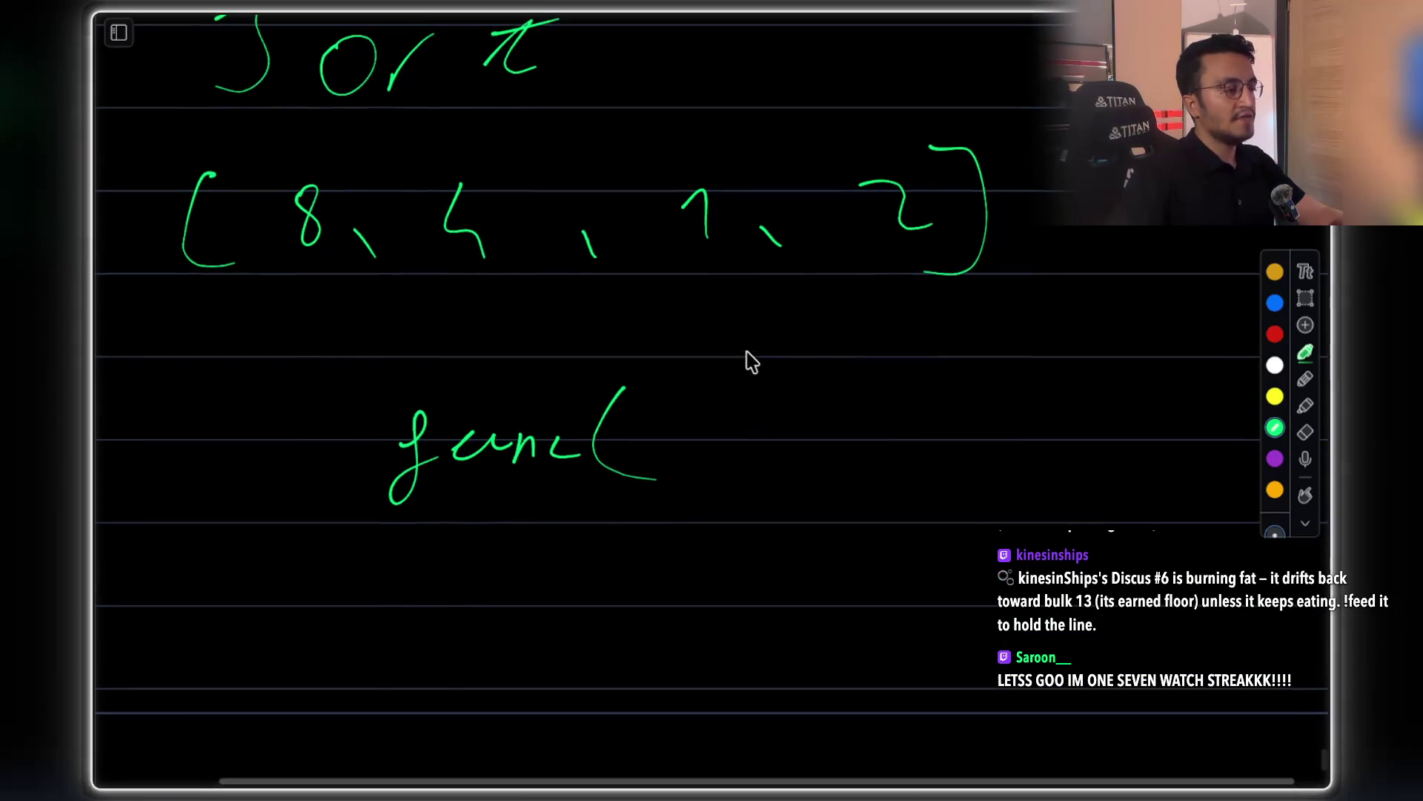
scroll(763, 356, left, 2)
click(1275, 333)
mouse_move(308, 313)
mouse_down()
mouse_move(575, 344)
mouse_move(569, 252)
mouse_up()
click(1275, 428)
Complete func(left); in green and begin a new array beneath it
mouse_move(753, 471)
mouse_down()
mouse_move(778, 429)
mouse_move(766, 500)
mouse_up()
drag(802, 482, 825, 486)
mouse_move(852, 454)
mouse_down()
mouse_move(824, 524)
mouse_move(876, 487)
mouse_up()
drag(865, 468, 899, 463)
click(974, 440)
mouse_move(914, 404)
mouse_down()
mouse_move(923, 500)
mouse_move(962, 501)
mouse_up()
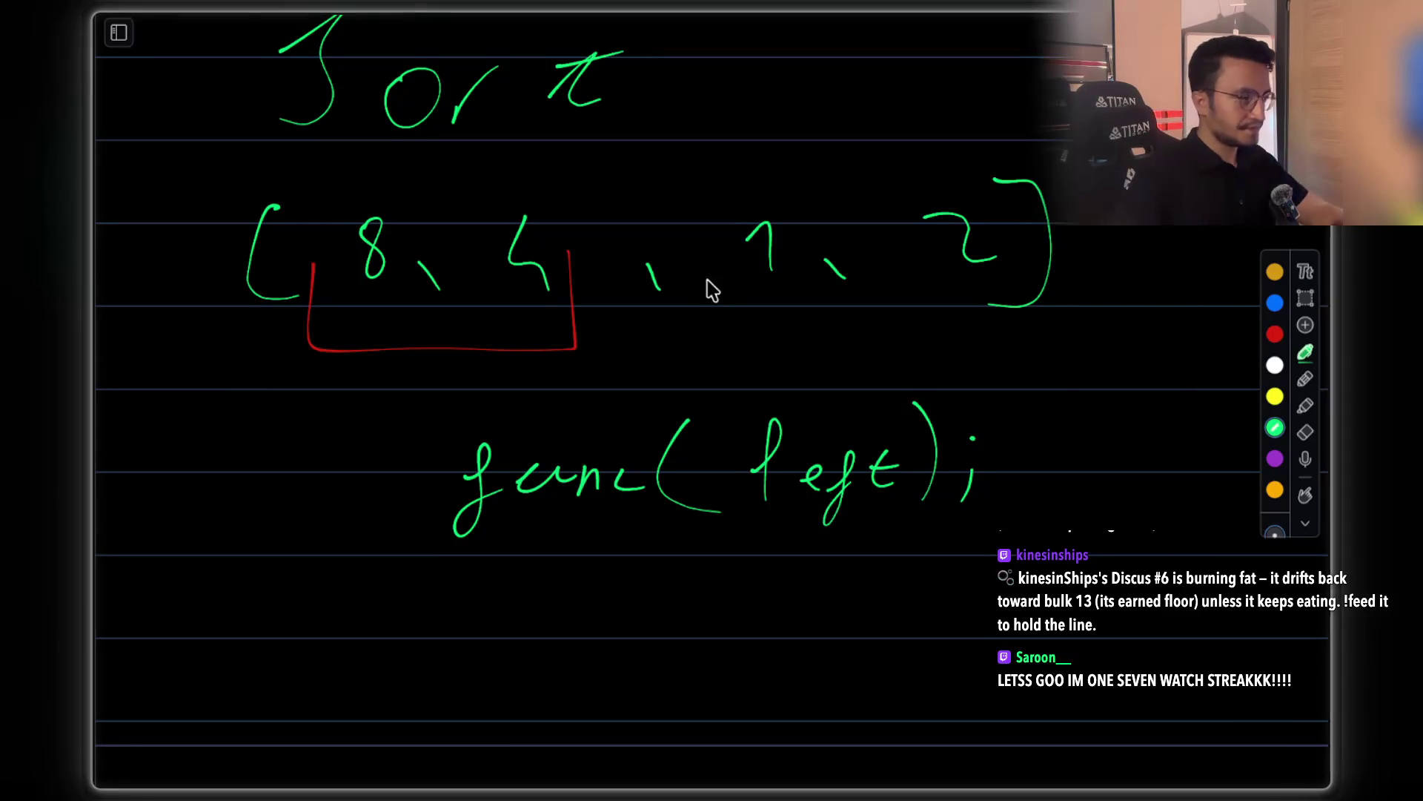
scroll(377, 335, down, 2)
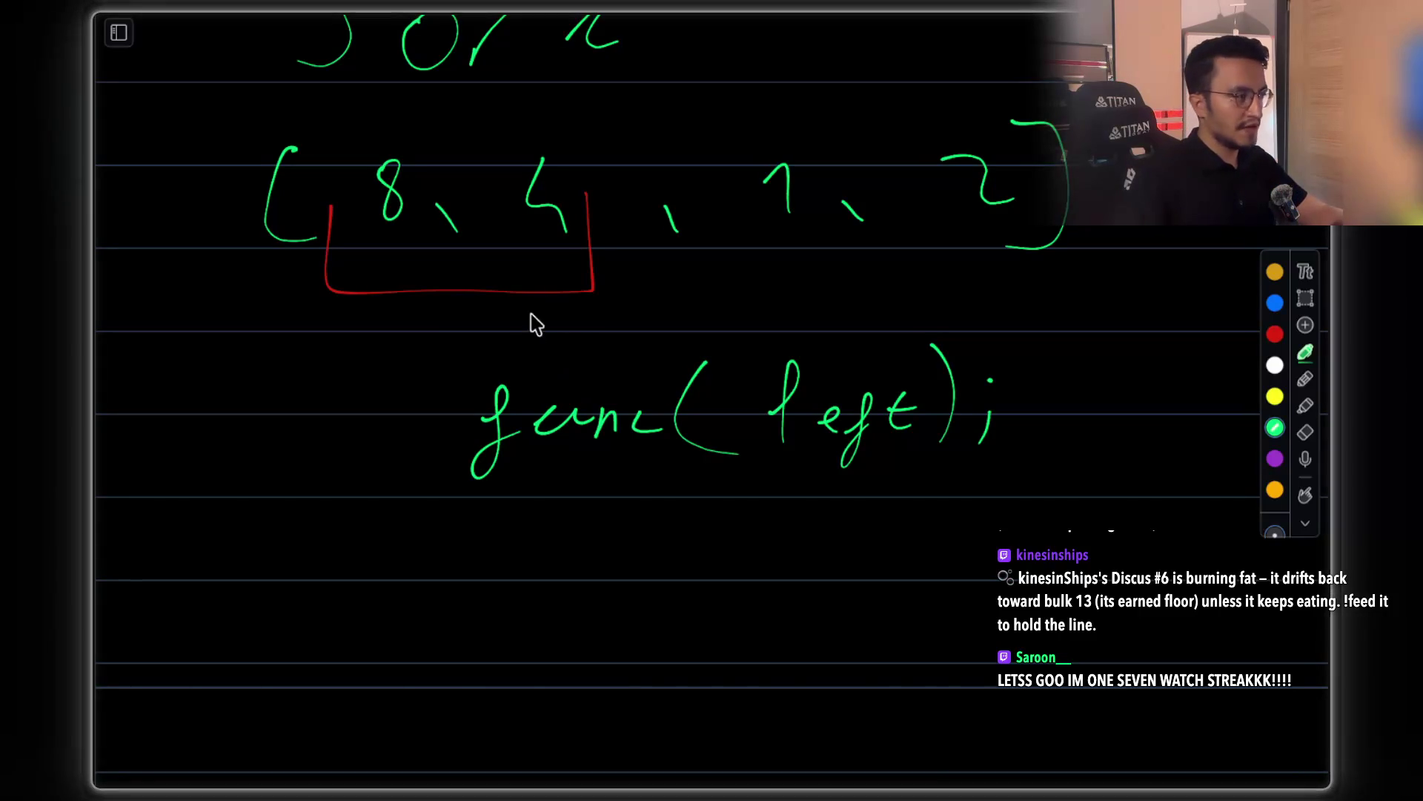
drag(301, 554, 320, 646)
drag(398, 573, 404, 630)
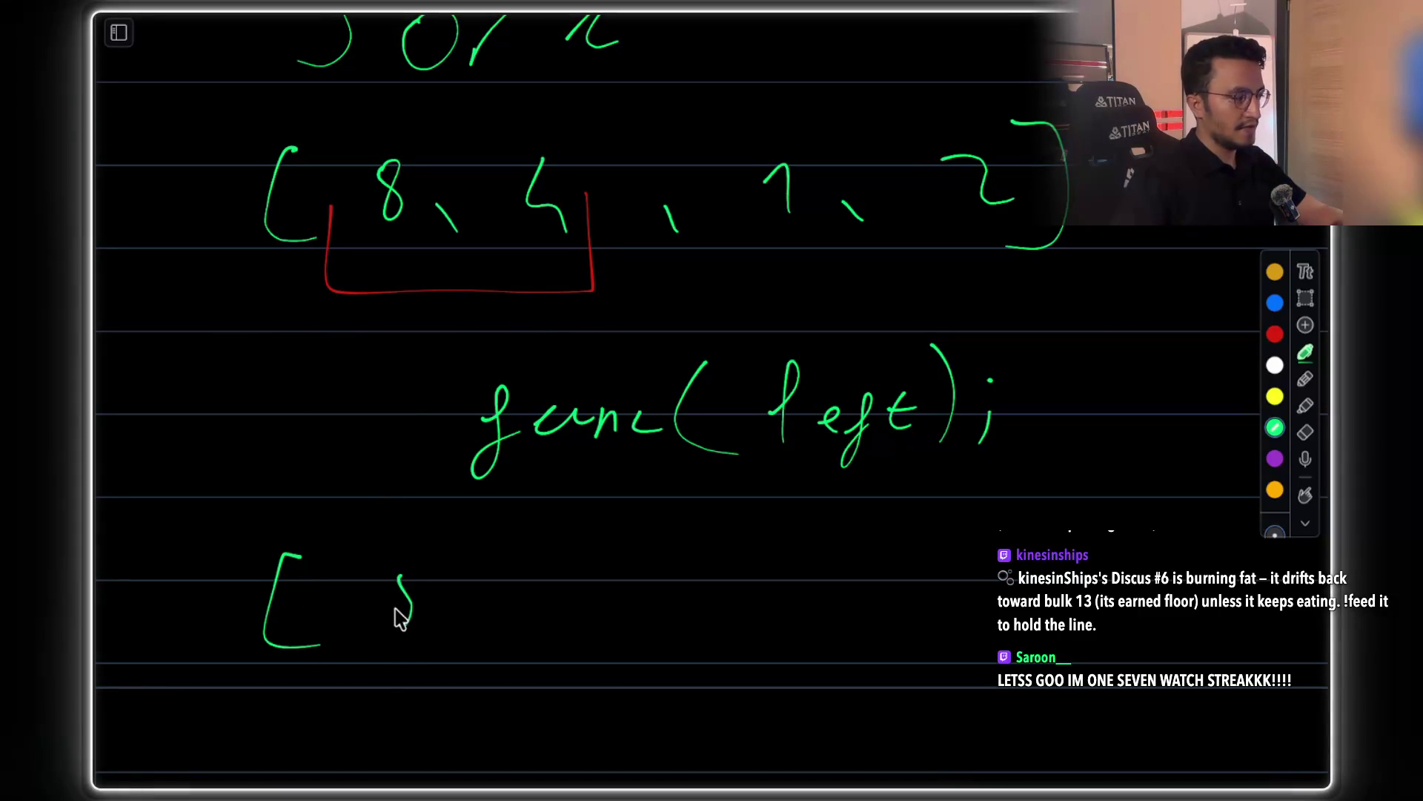
Undo the stray stroke and handwrite a trial array [4, 8, 1, 2]
key(ctrl+z)
drag(386, 566, 409, 608)
drag(393, 586, 404, 650)
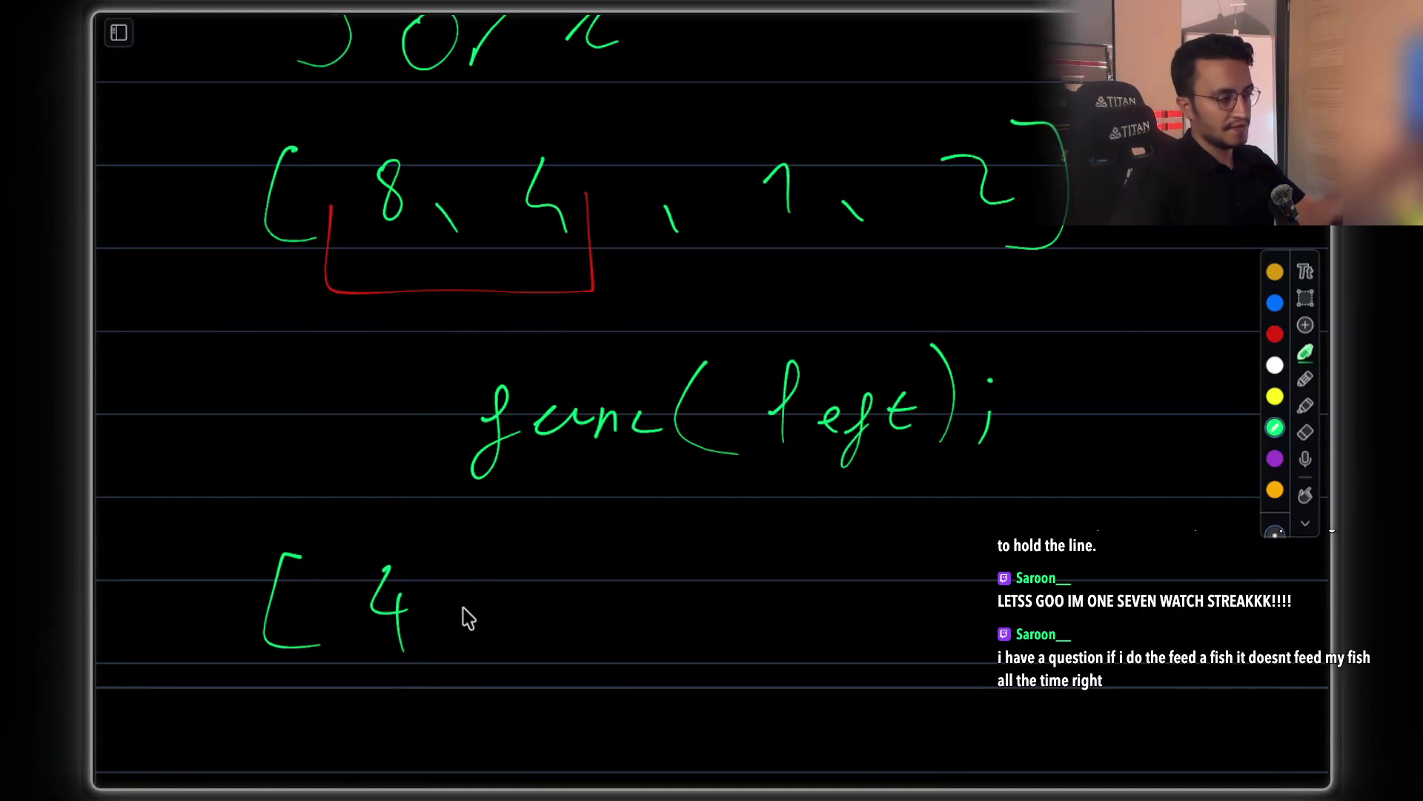
drag(461, 604, 478, 631)
drag(503, 578, 520, 561)
drag(705, 580, 704, 615)
drag(734, 602, 748, 617)
drag(840, 563, 883, 606)
drag(938, 524, 918, 636)
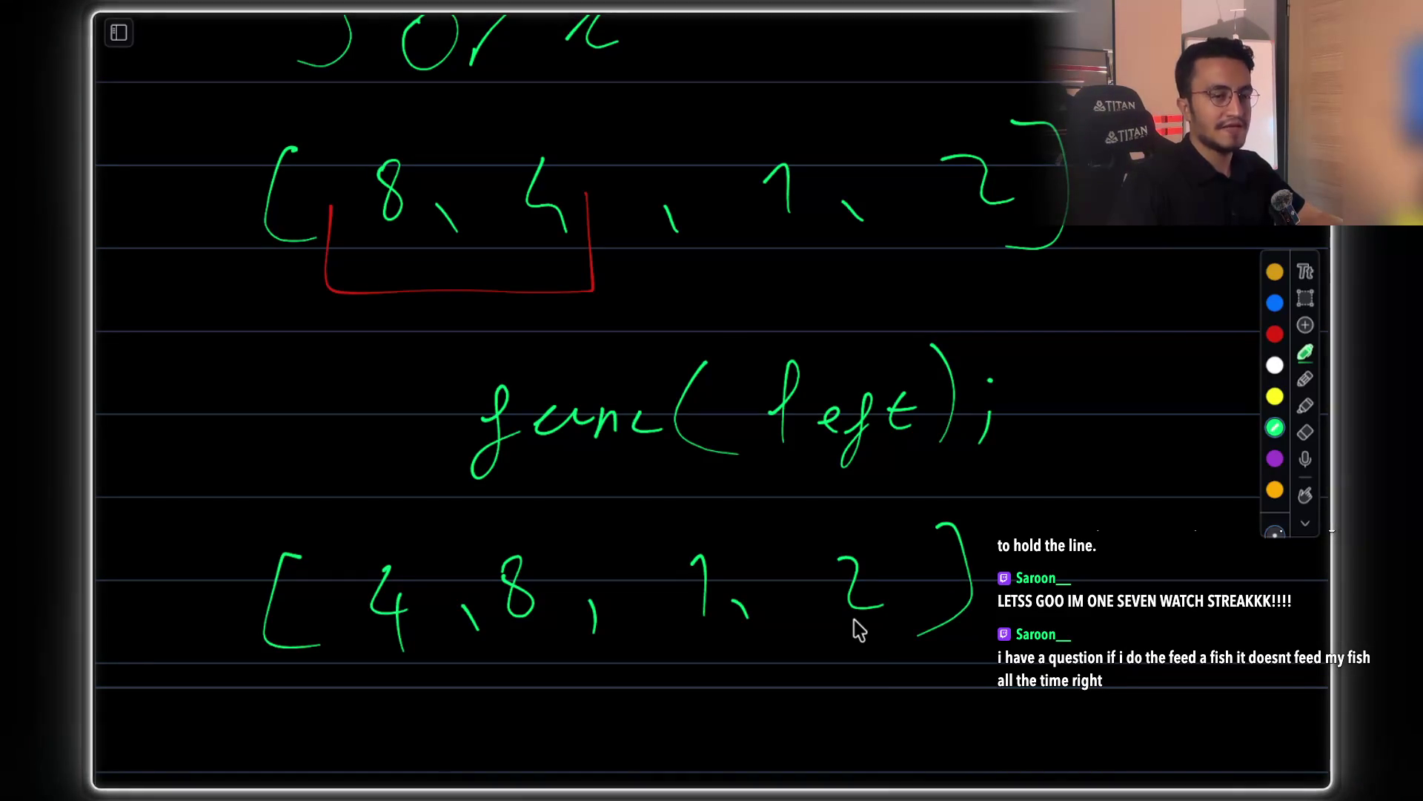
Jot a short note left of func(left); and circle the sorted pair 4, 8
mouse_move(155, 406)
mouse_down()
mouse_move(203, 397)
mouse_move(239, 364)
mouse_up()
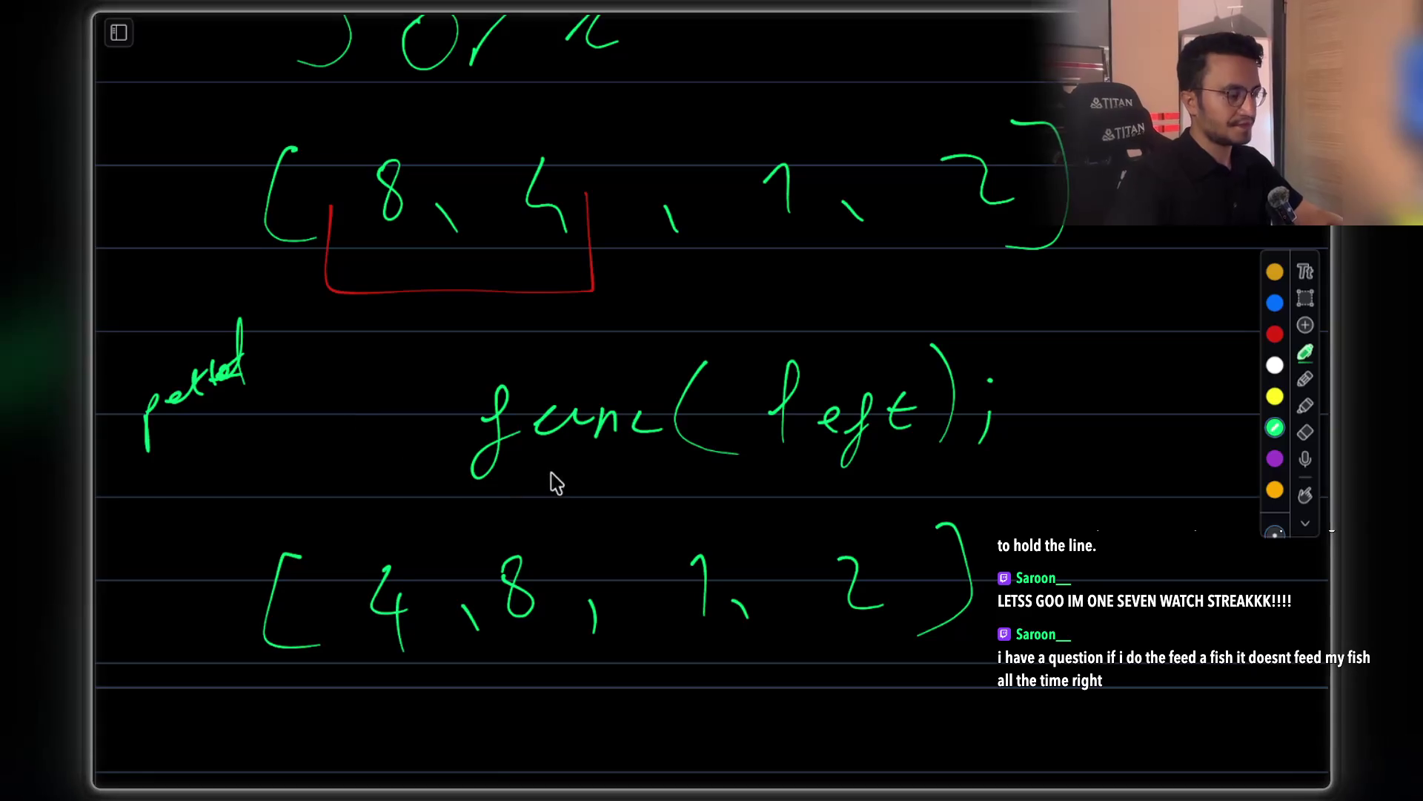
scroll(556, 483, down, 2)
scroll(519, 356, down, 2)
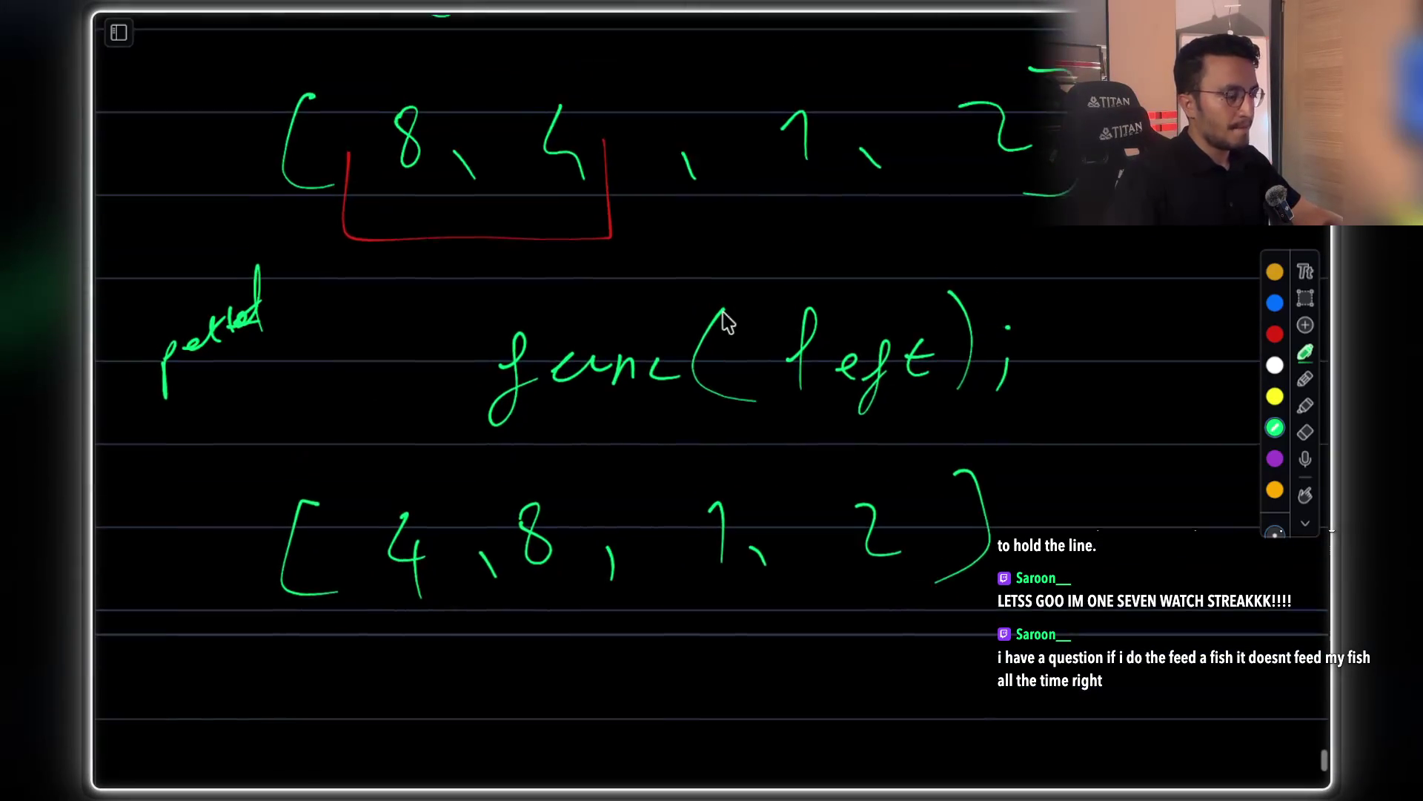
scroll(542, 430, left, 2)
mouse_move(511, 423)
mouse_down()
mouse_move(636, 451)
mouse_move(523, 420)
mouse_up()
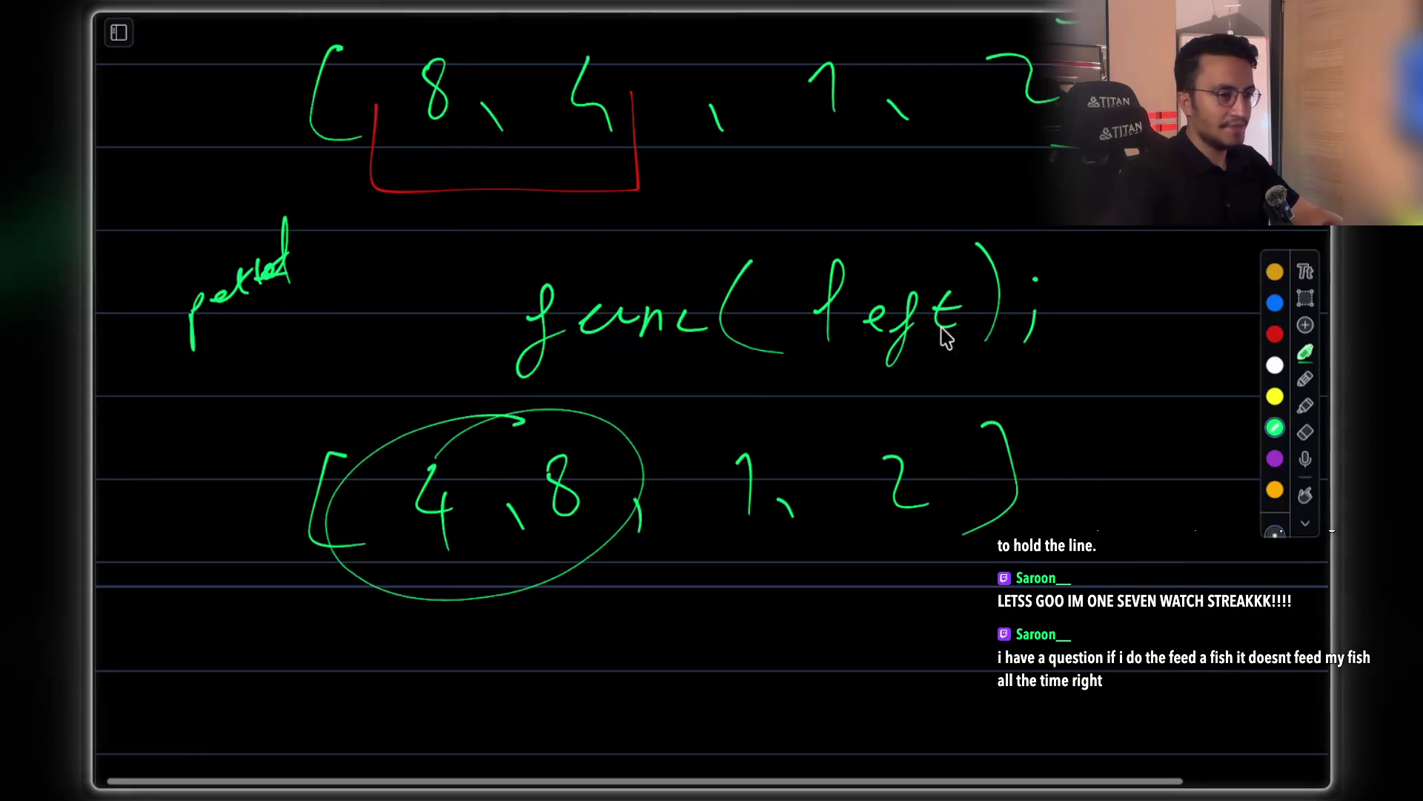
Select the [4, 8, 1, 2] array with its circle, delete it, and return to the pen
click(1306, 298)
mouse_move(298, 402)
mouse_down()
mouse_move(346, 435)
mouse_move(1100, 645)
mouse_up()
key(Delete)
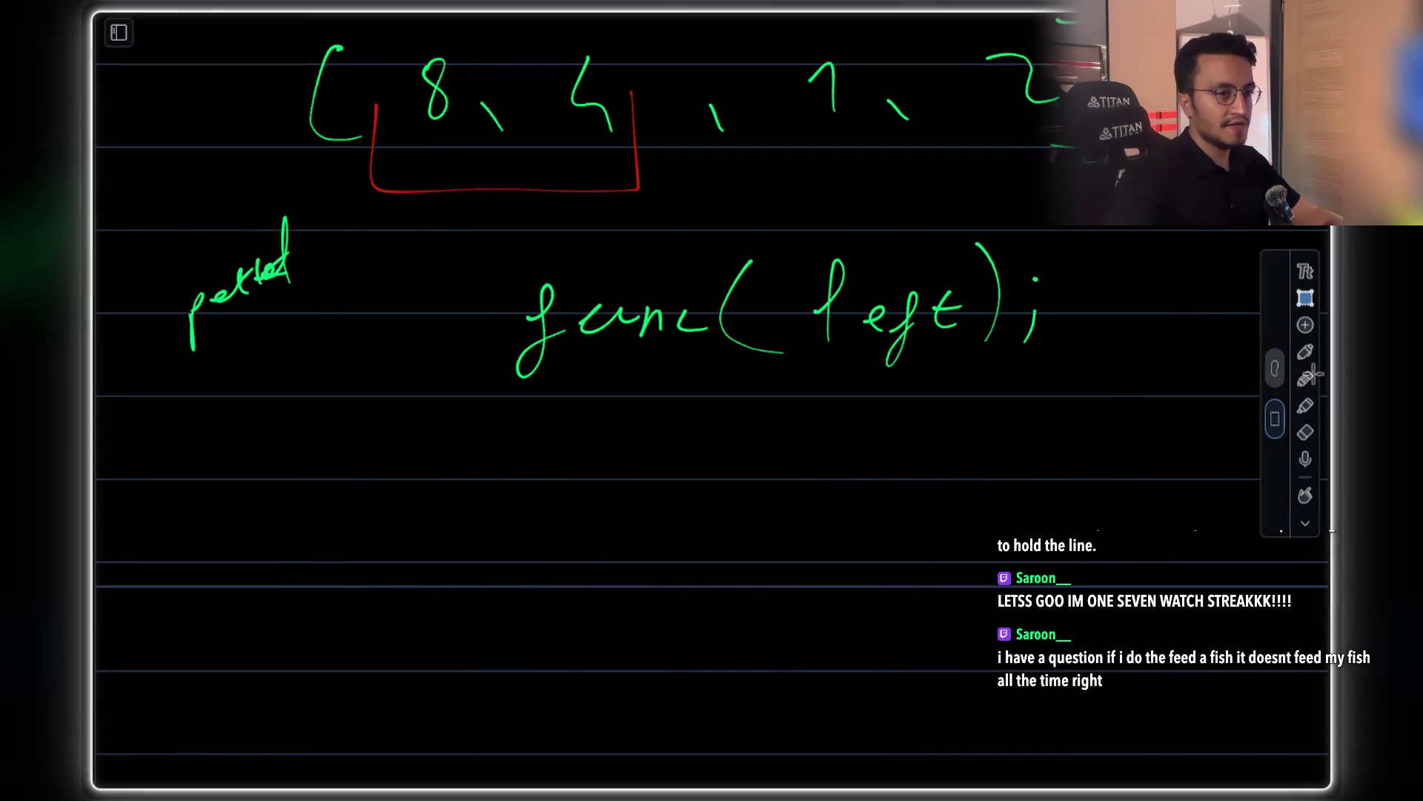
click(1307, 353)
Handwrite func(right); below func(left);
mouse_move(528, 478)
mouse_down()
mouse_move(519, 519)
mouse_move(593, 464)
mouse_move(653, 478)
mouse_up()
drag(706, 419, 710, 494)
mouse_move(763, 451)
mouse_down()
mouse_move(810, 439)
mouse_move(923, 451)
mouse_up()
mouse_move(935, 399)
mouse_down()
mouse_move(980, 454)
mouse_move(953, 506)
mouse_move(1000, 519)
mouse_up()
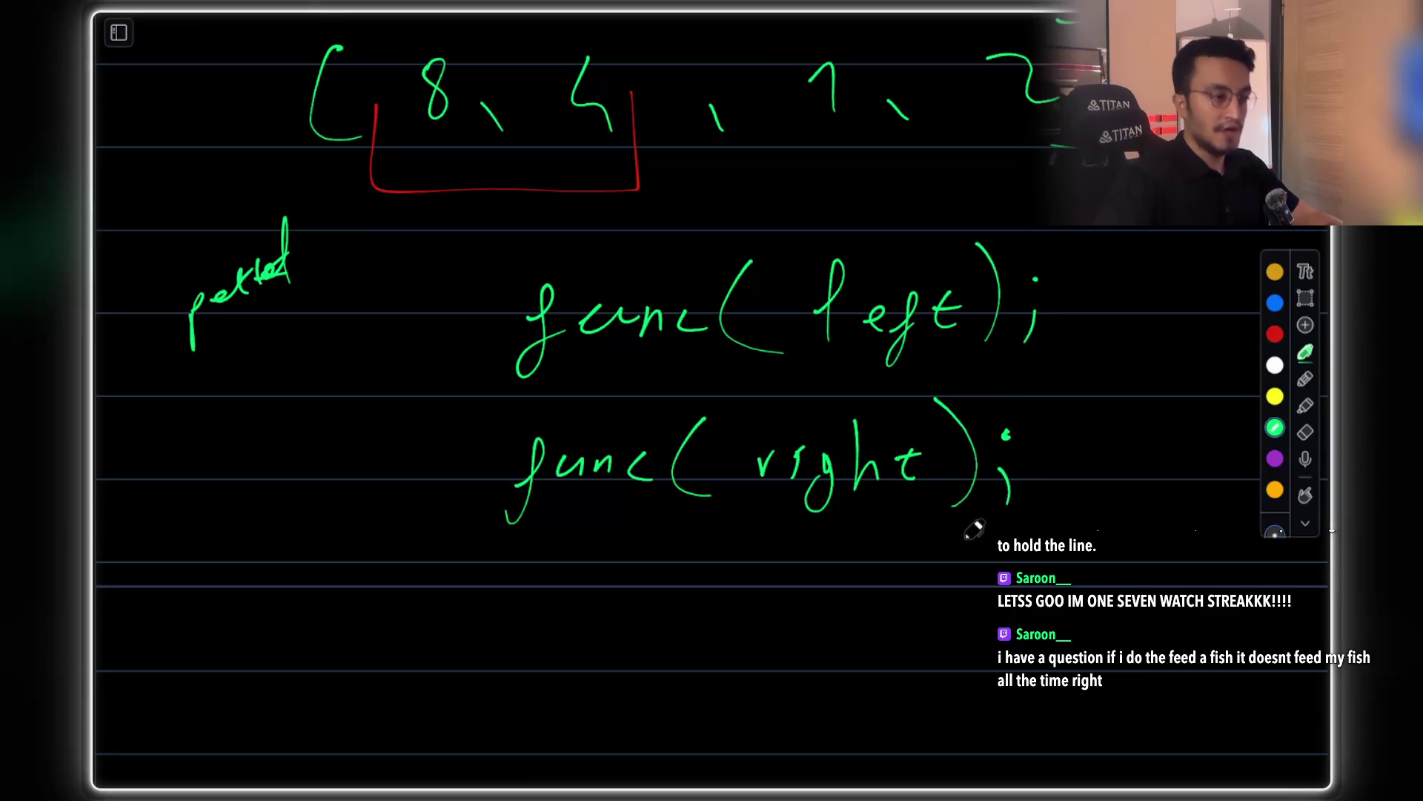
Start listing numbers in a new array below, undoing the last stroke
scroll(963, 489, down, 3)
scroll(860, 382, down, 2)
drag(289, 454, 297, 546)
mouse_move(328, 476)
mouse_down()
mouse_move(342, 525)
mouse_move(375, 525)
mouse_up()
drag(417, 474, 449, 521)
drag(466, 507, 477, 527)
mouse_move(504, 474)
mouse_down()
mouse_move(541, 492)
mouse_move(523, 525)
mouse_up()
drag(567, 504, 571, 523)
mouse_move(604, 469)
mouse_down()
mouse_move(624, 510)
mouse_move(617, 531)
mouse_up()
drag(684, 515, 676, 563)
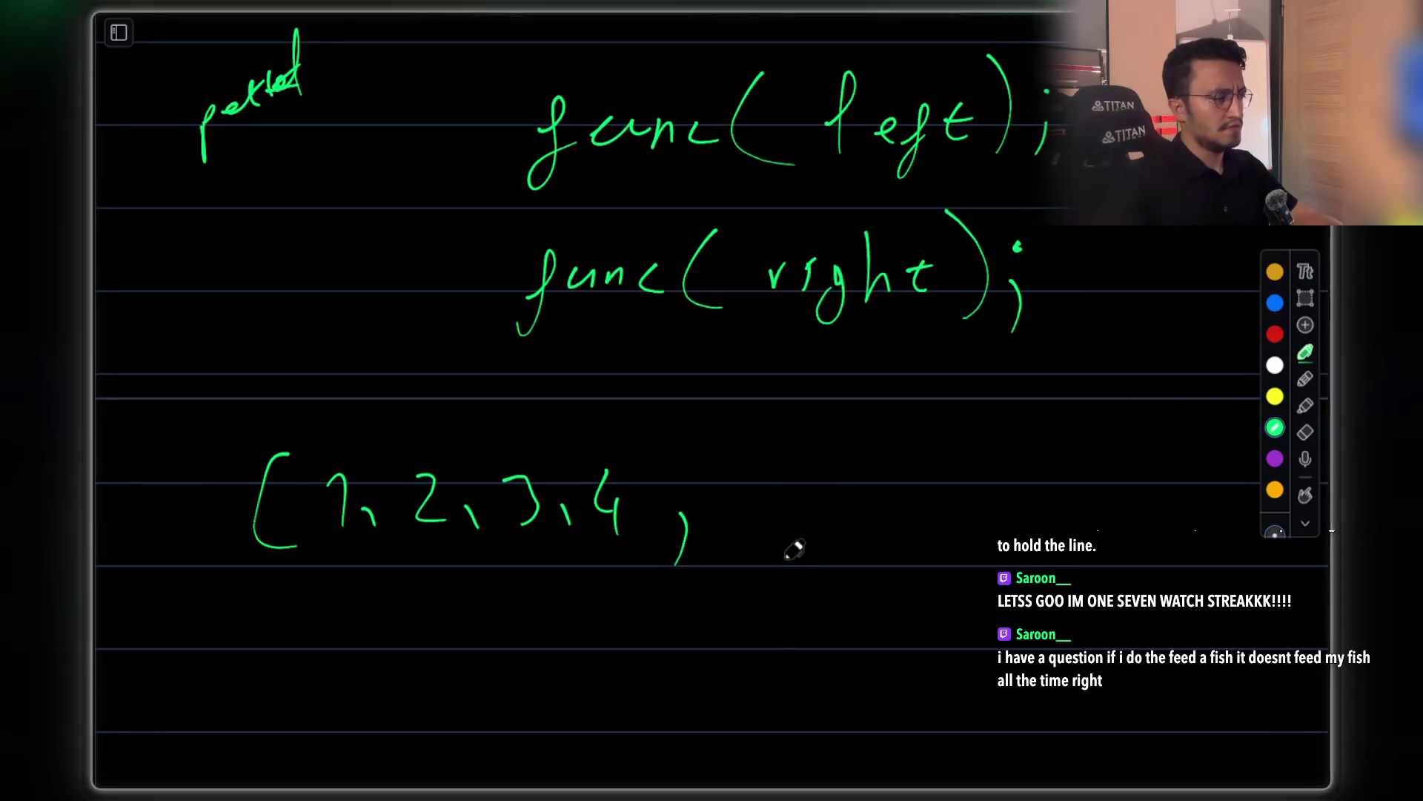
key(ctrl+z)
key(ctrl+z)
key(ctrl+z)
key(ctrl+z)
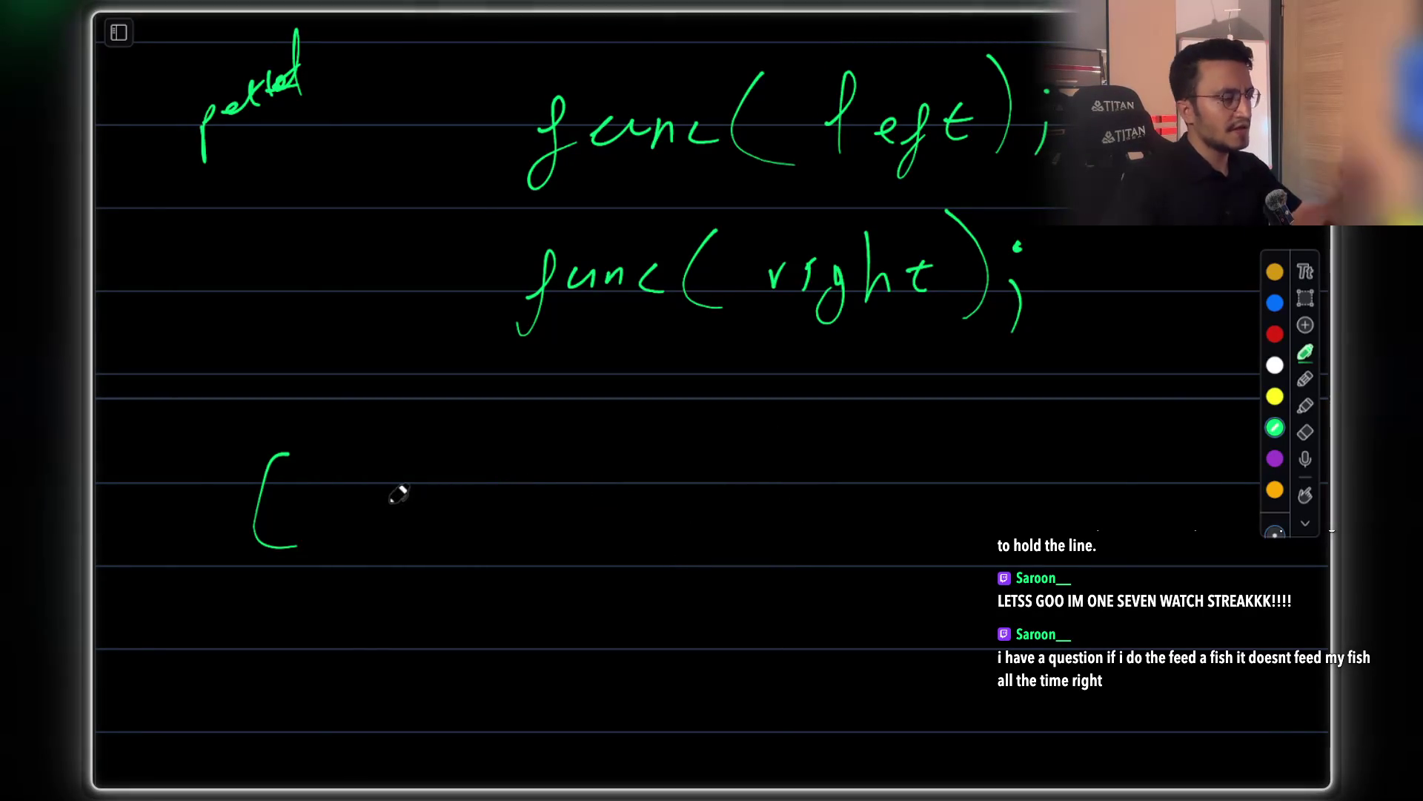
Write 6, 8, 10, 15 and close the left array [6, 8, 10, 15]
drag(392, 481, 358, 528)
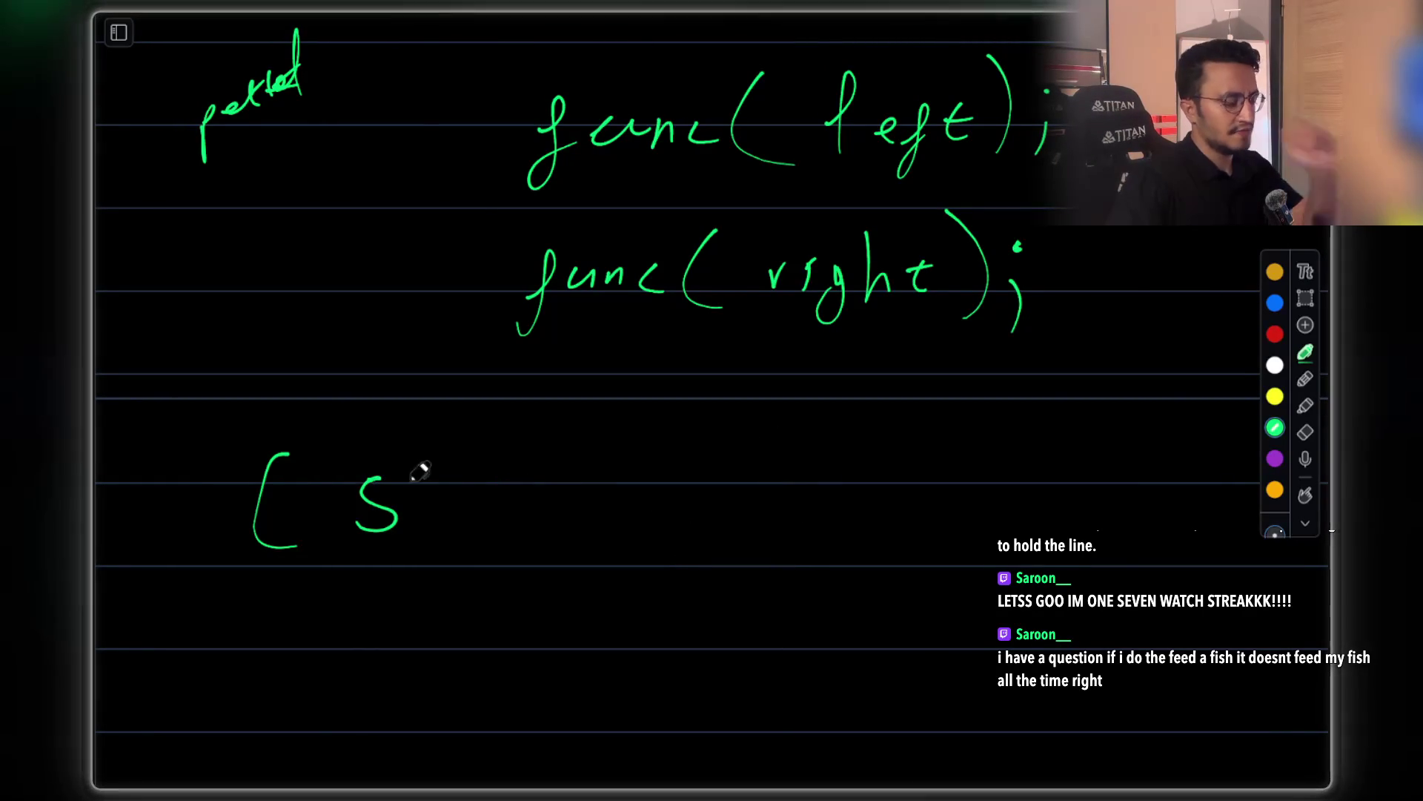
key(ctrl+z)
mouse_move(384, 473)
mouse_down()
mouse_move(375, 512)
mouse_move(413, 538)
mouse_up()
drag(469, 483, 495, 466)
drag(523, 511, 528, 529)
mouse_move(560, 480)
mouse_down()
mouse_move(578, 475)
mouse_move(570, 528)
mouse_up()
mouse_move(597, 504)
mouse_down()
mouse_move(593, 523)
mouse_move(596, 485)
mouse_move(653, 535)
mouse_up()
mouse_move(680, 485)
mouse_down()
mouse_move(688, 526)
mouse_move(704, 523)
mouse_up()
drag(708, 484, 732, 480)
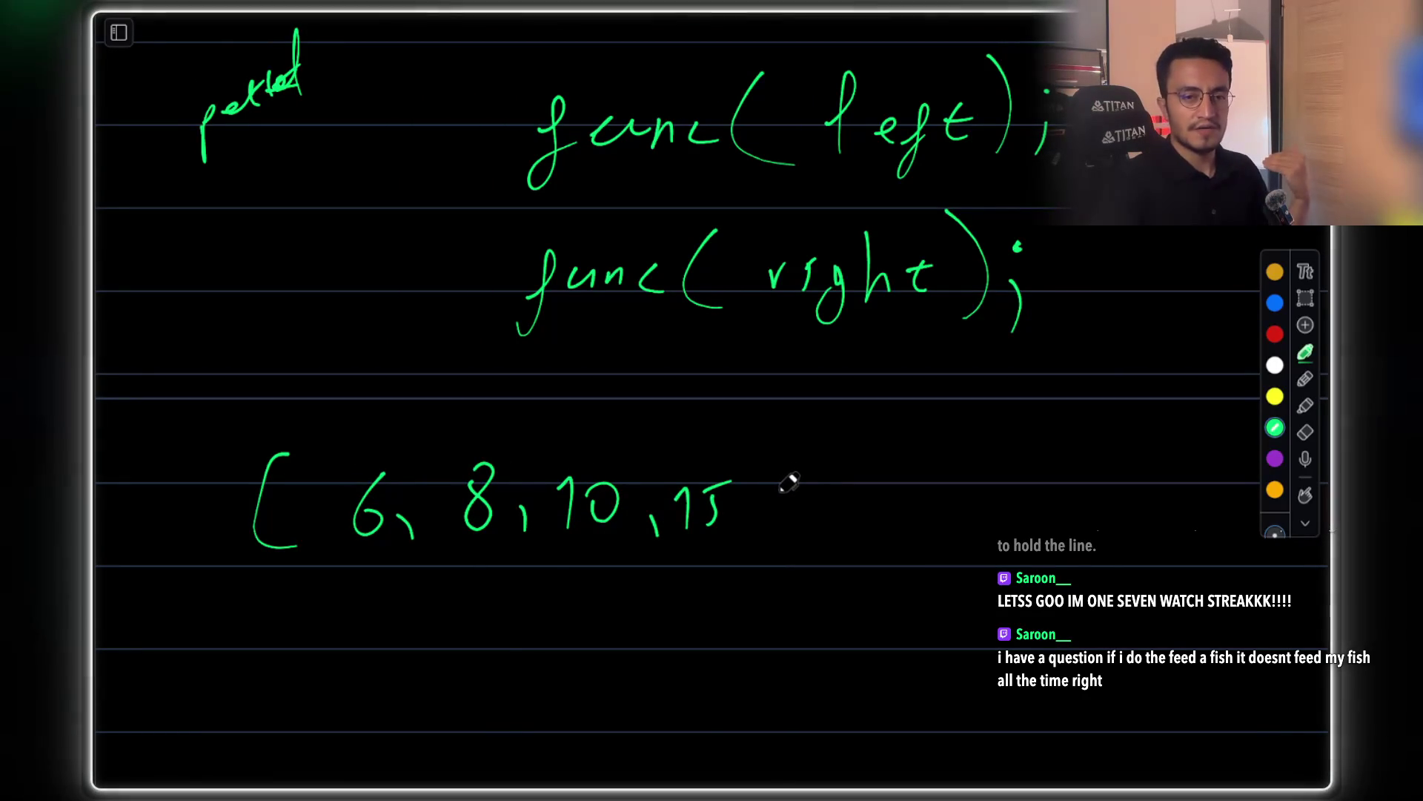
drag(799, 517, 795, 541)
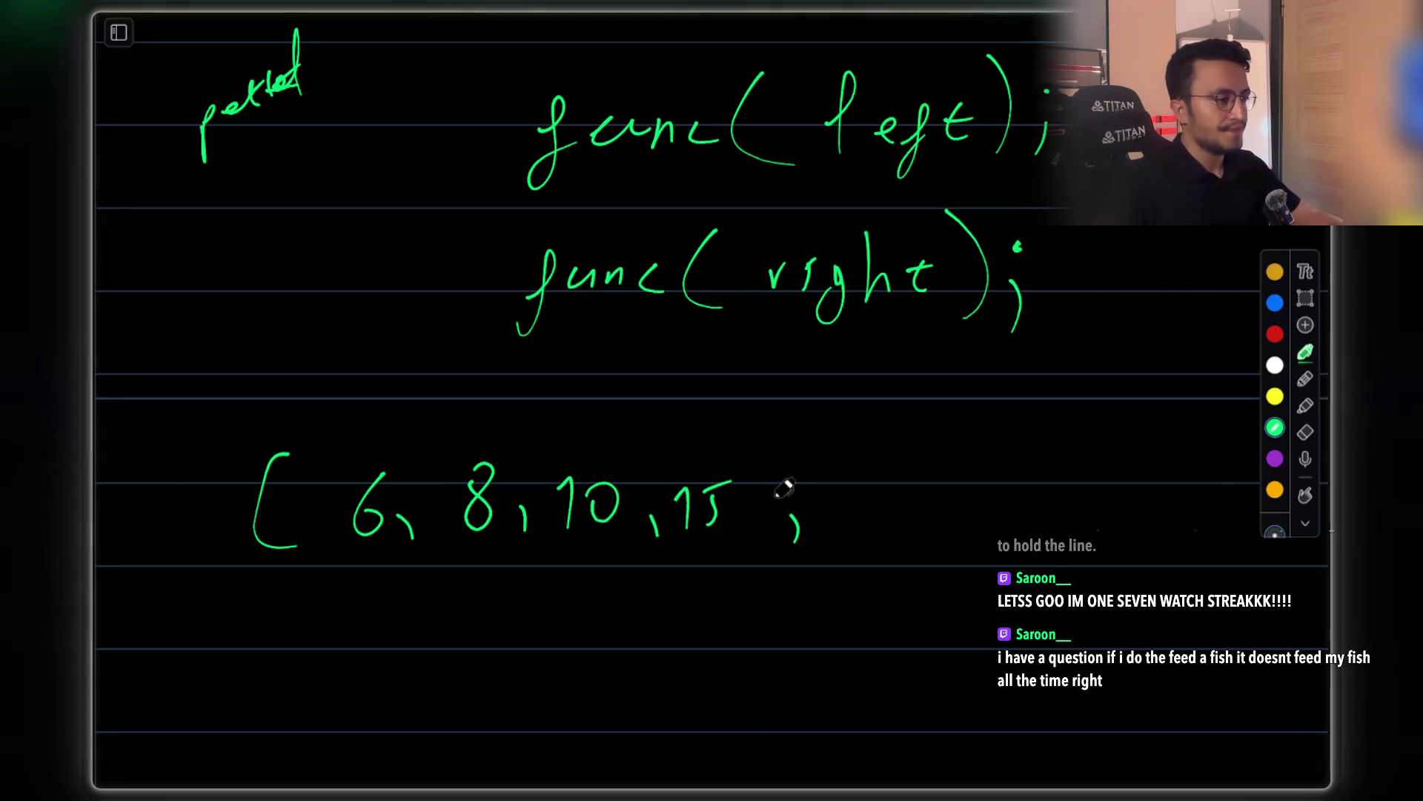
mouse_move(763, 465)
mouse_down()
mouse_move(788, 540)
mouse_move(748, 550)
mouse_up()
Draw an empty bracket pair for a second array beside the first
scroll(857, 470, up, 2)
scroll(858, 470, right, 2)
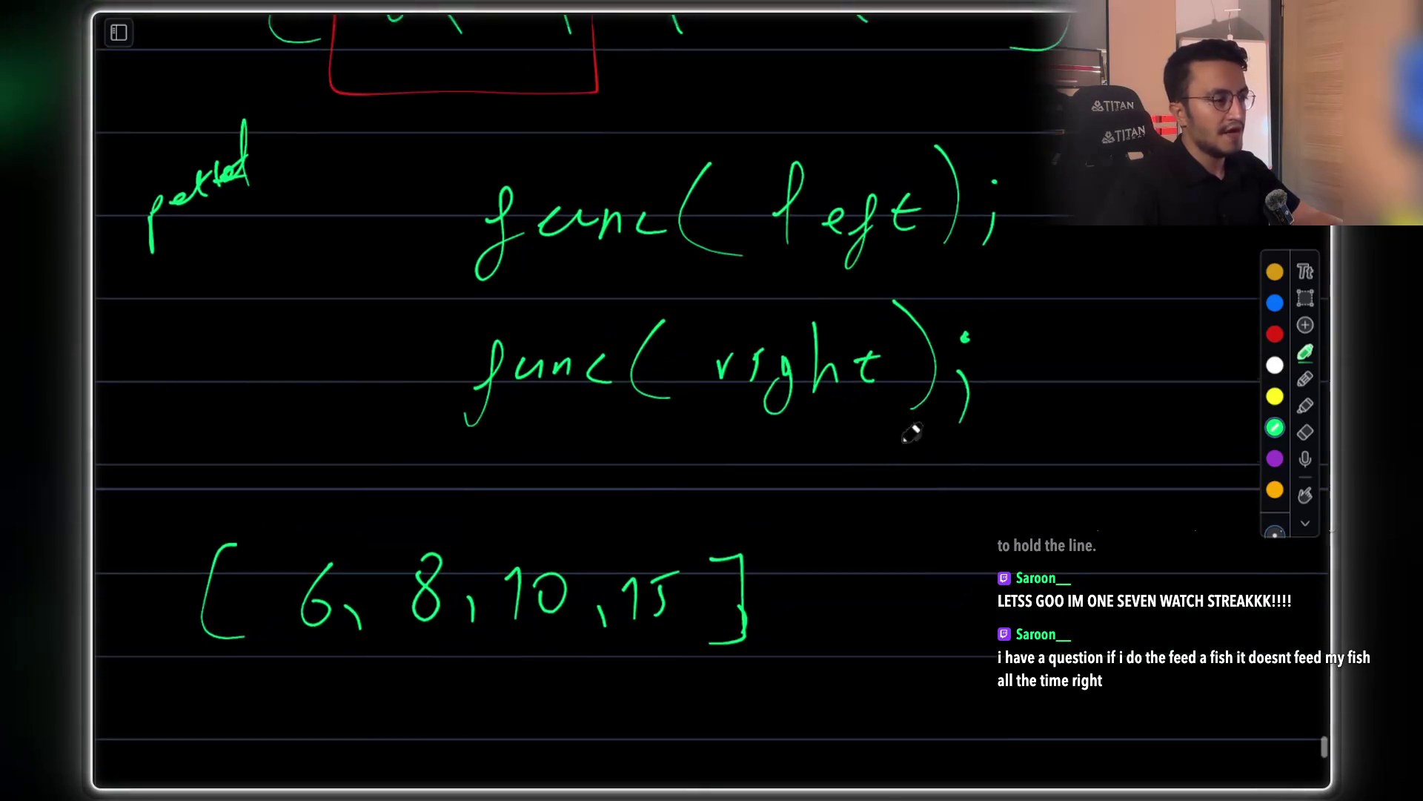
drag(810, 479, 810, 560)
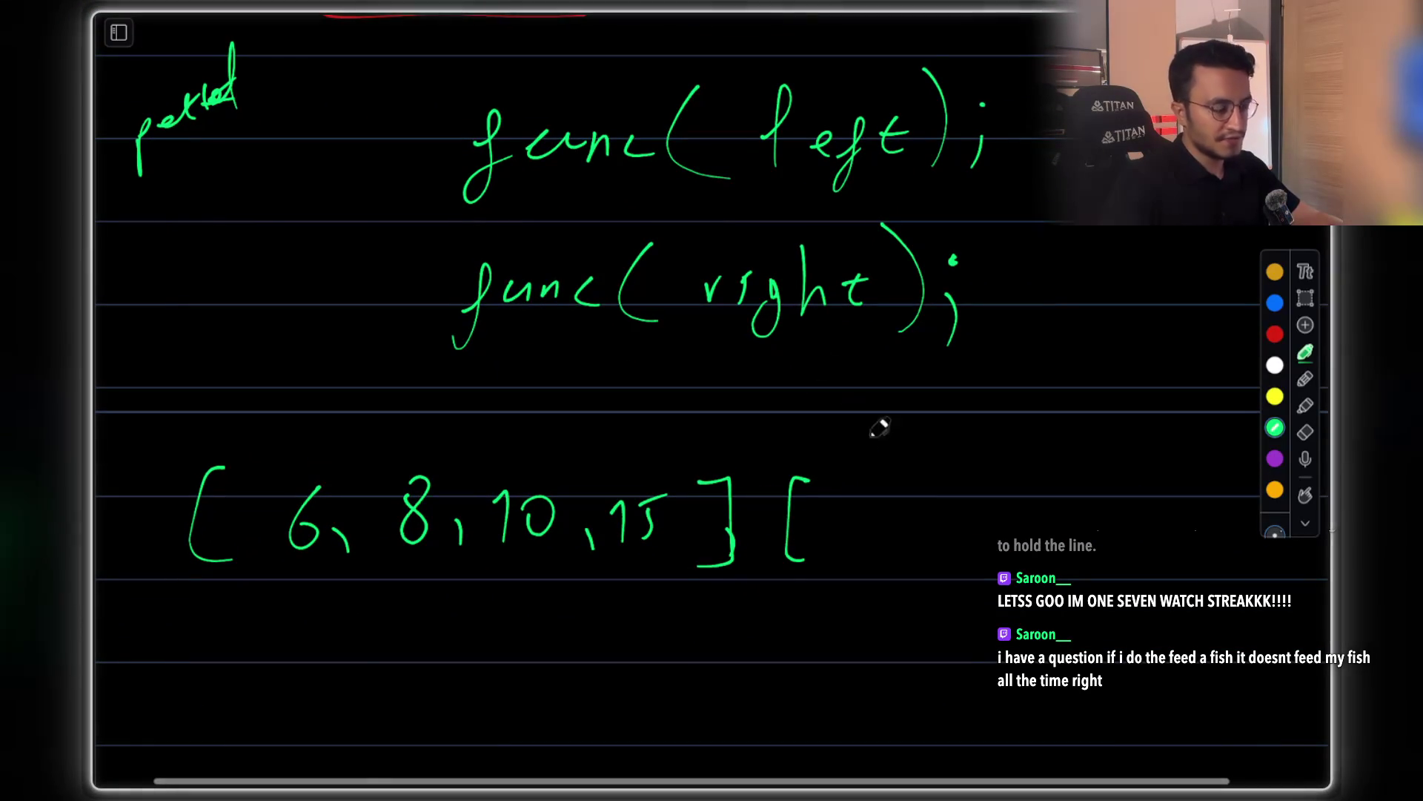
drag(1208, 473, 1173, 572)
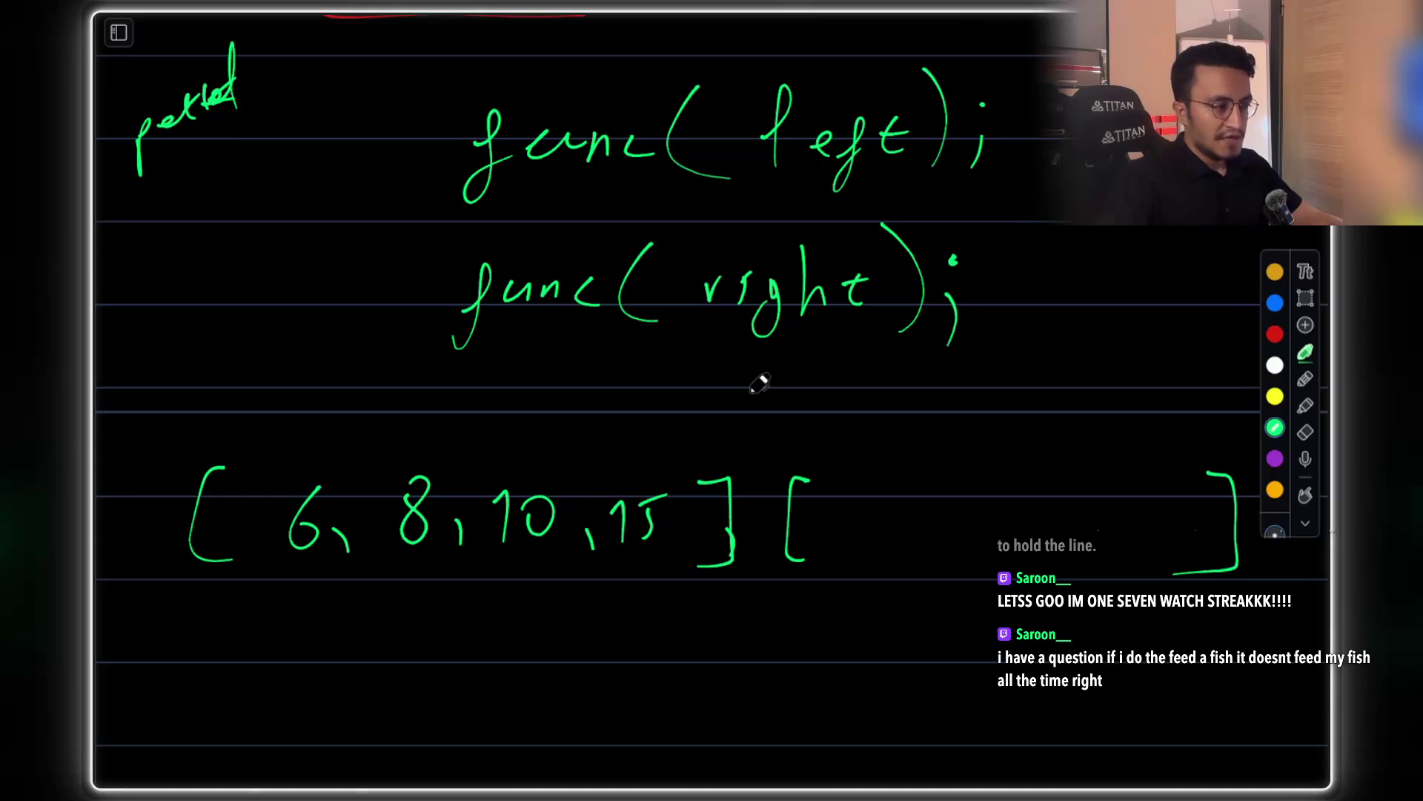
Write 1, 4, 5, 11 and start 14 in the second array, undoing a mistaken 5
scroll(815, 422, down, 1)
scroll(815, 423, right, 1)
drag(815, 481, 825, 532)
drag(895, 493, 879, 525)
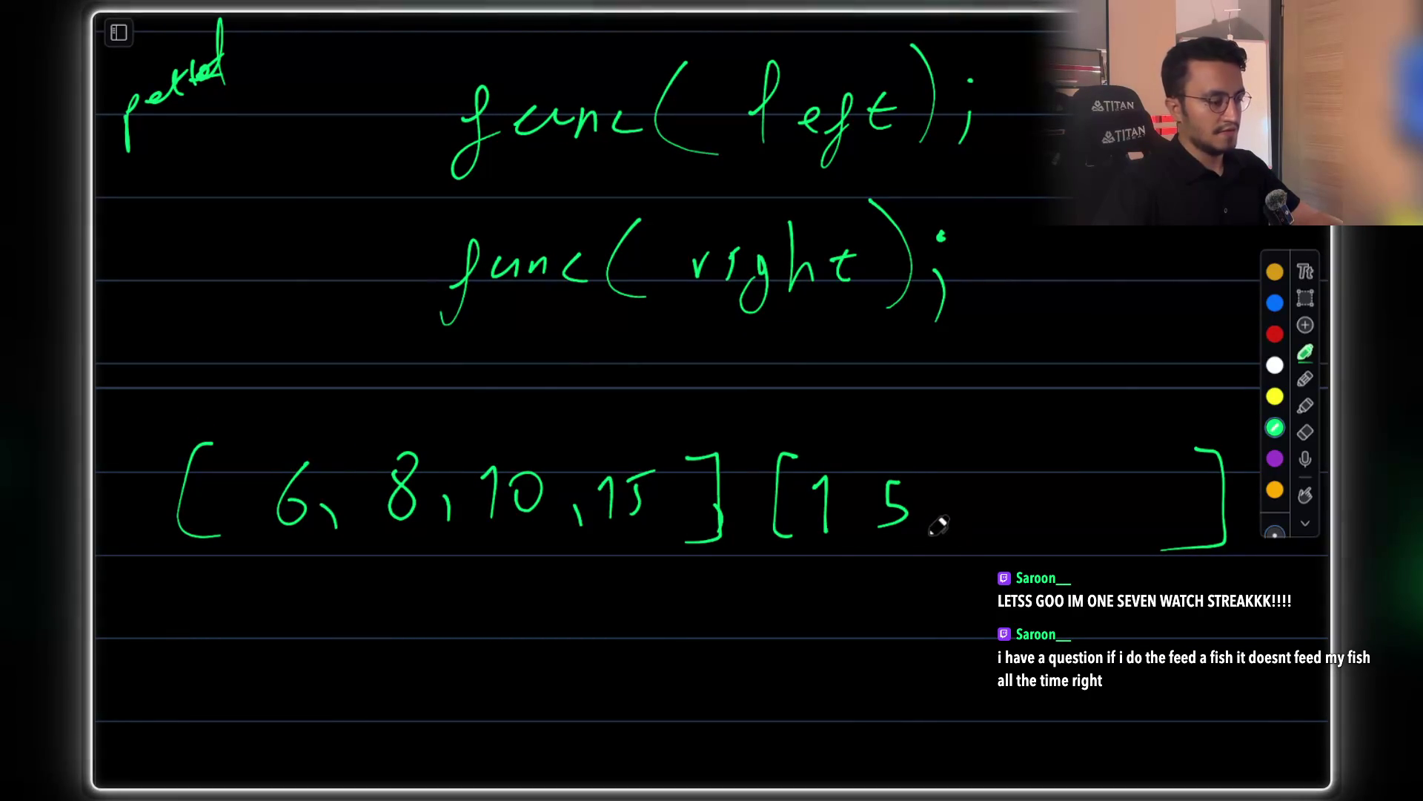
key(ctrl+z)
drag(895, 477, 904, 530)
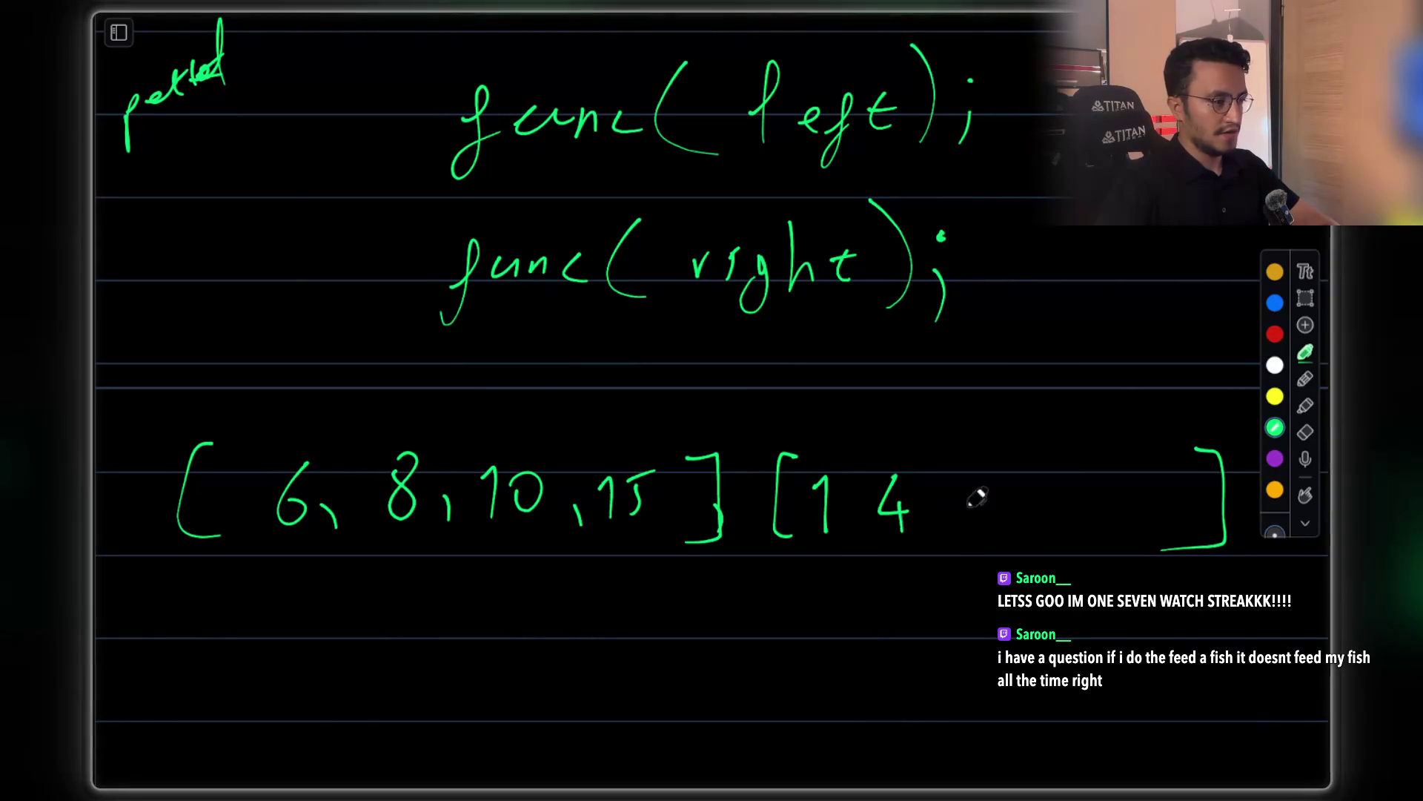
drag(973, 479, 964, 525)
mouse_move(1036, 474)
mouse_down()
mouse_move(1045, 525)
mouse_move(1071, 523)
mouse_up()
mouse_move(1120, 483)
mouse_down()
mouse_move(1122, 522)
mouse_move(1158, 498)
mouse_move(1156, 529)
mouse_up()
Undo a stray stroke and label the two arrays 'left' and 'right' in yellow ink
key(ctrl+z)
scroll(1027, 415, down, 2)
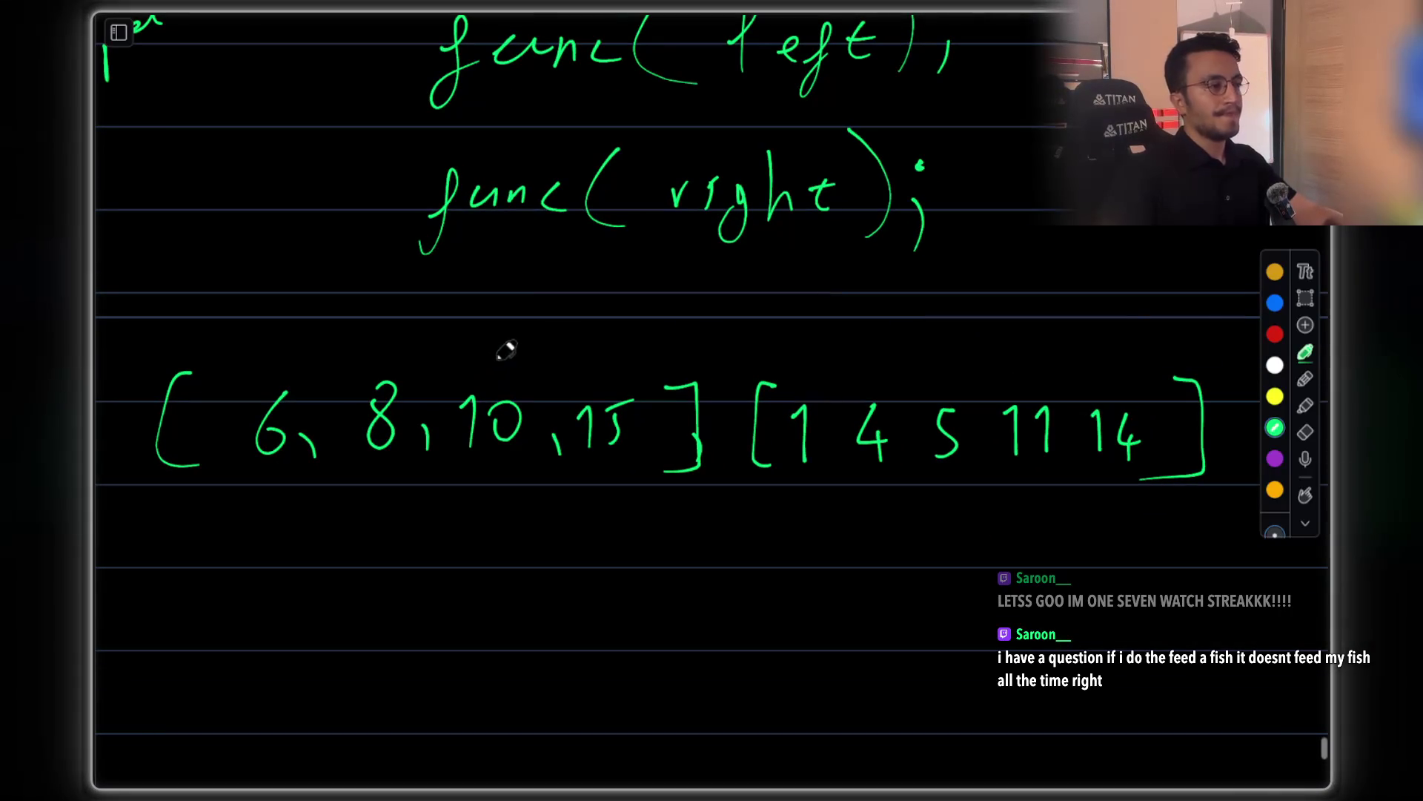
click(1275, 396)
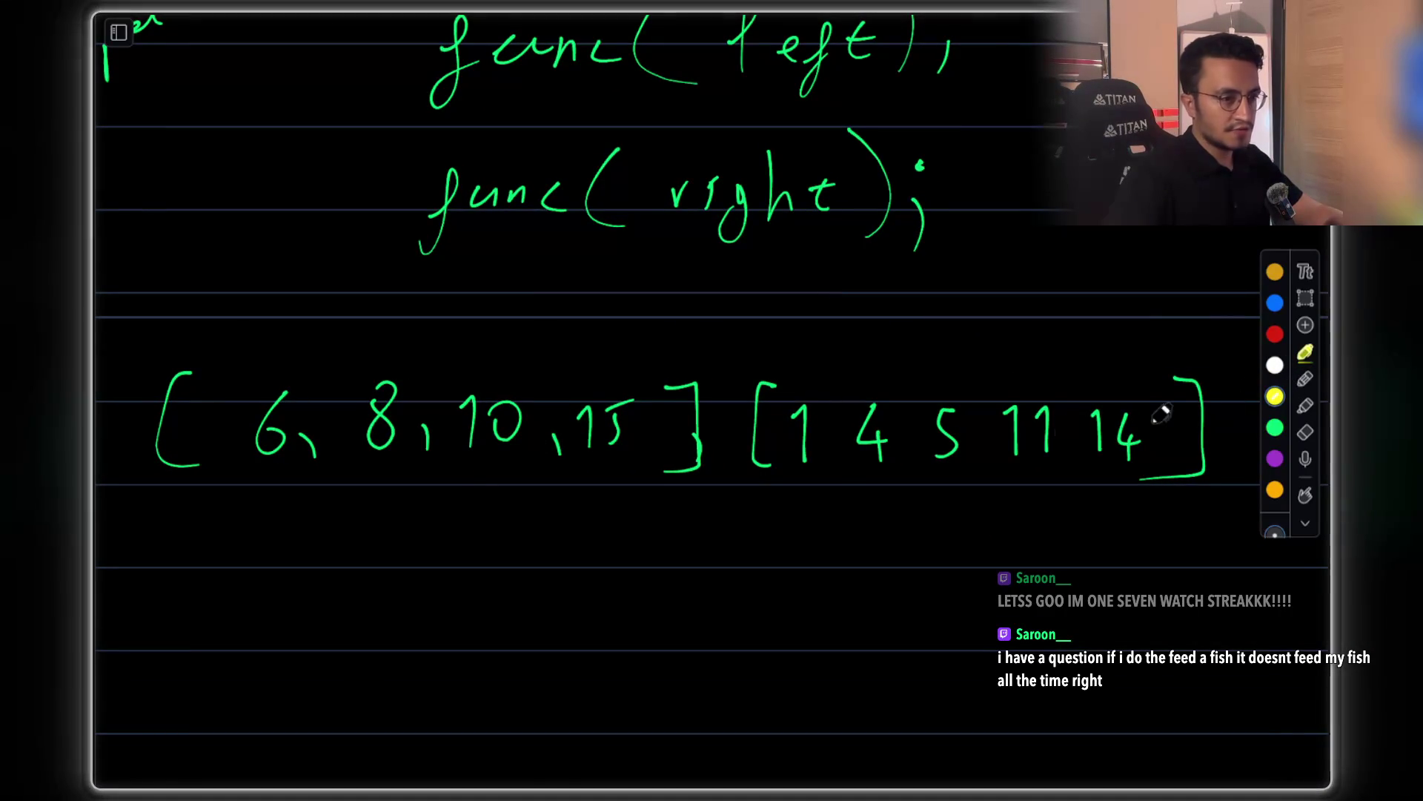
mouse_move(338, 541)
mouse_down()
mouse_move(349, 570)
mouse_move(394, 552)
mouse_up()
mouse_move(414, 556)
mouse_down()
mouse_move(426, 531)
mouse_move(394, 604)
mouse_up()
drag(479, 515, 475, 562)
drag(461, 535, 502, 527)
mouse_move(911, 535)
mouse_down()
mouse_move(964, 511)
mouse_move(993, 581)
mouse_move(1085, 524)
mouse_up()
Circle func(left) and the [1 4 5 11 14] array for emphasis
scroll(949, 454, up, 5)
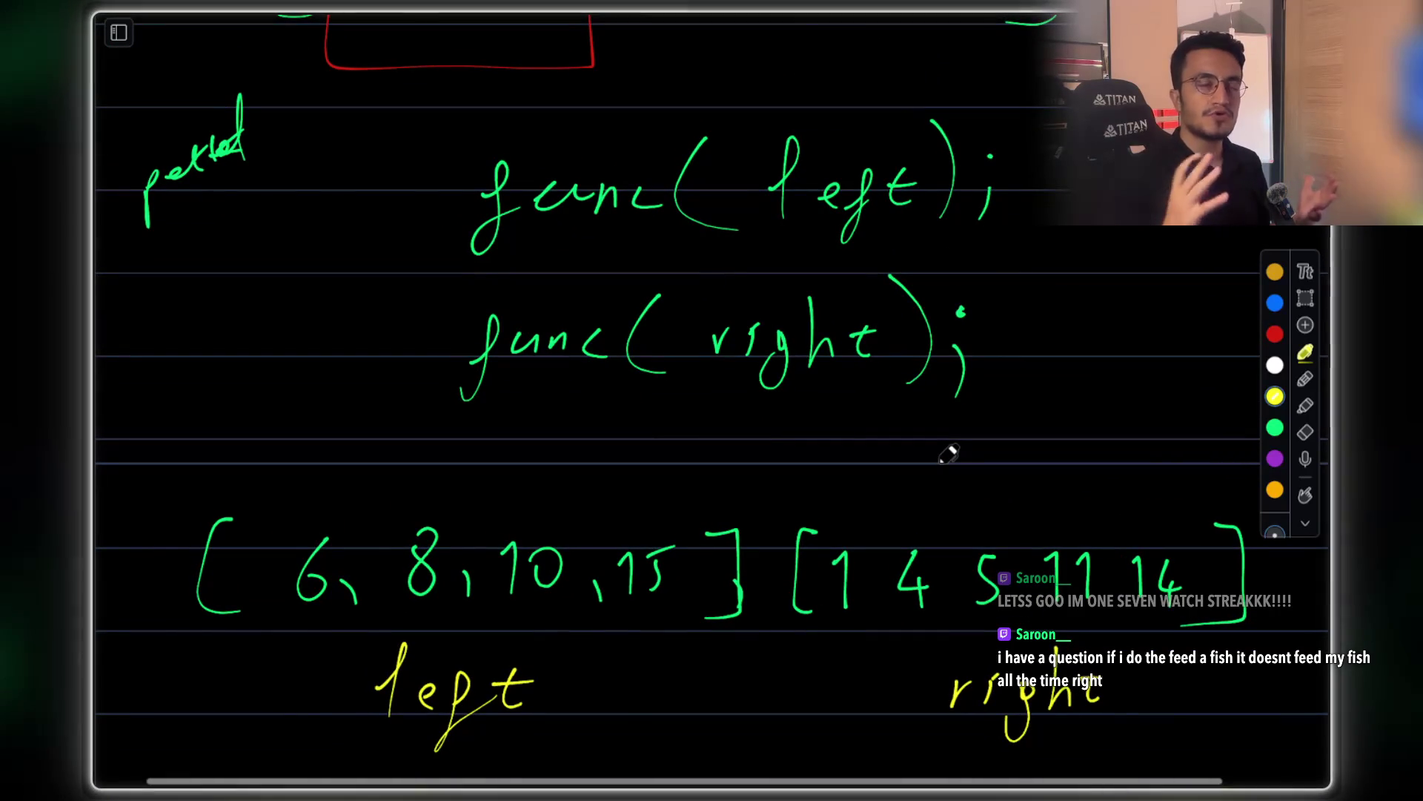
scroll(954, 356, right, 1)
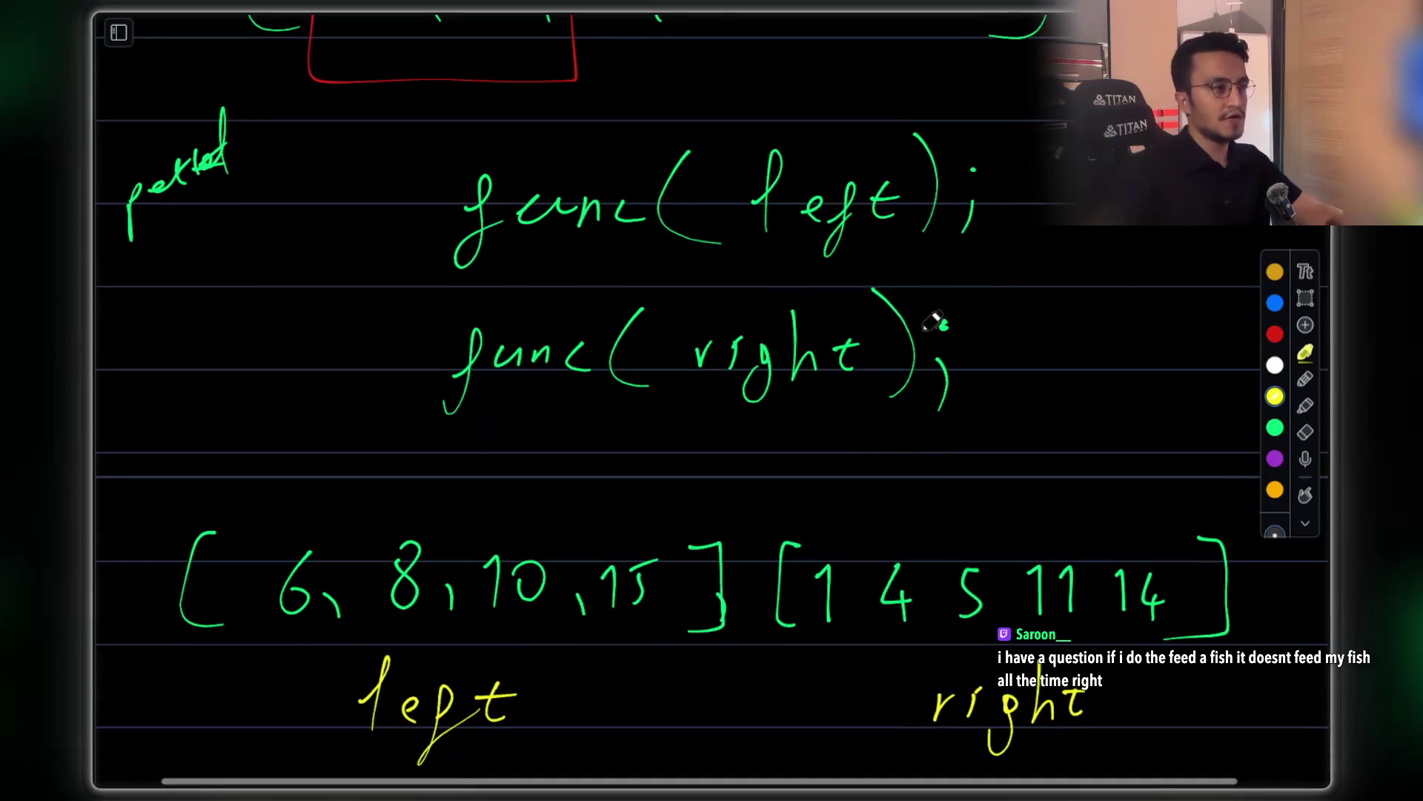
mouse_move(878, 111)
mouse_down()
mouse_move(916, 96)
mouse_move(694, 208)
mouse_up()
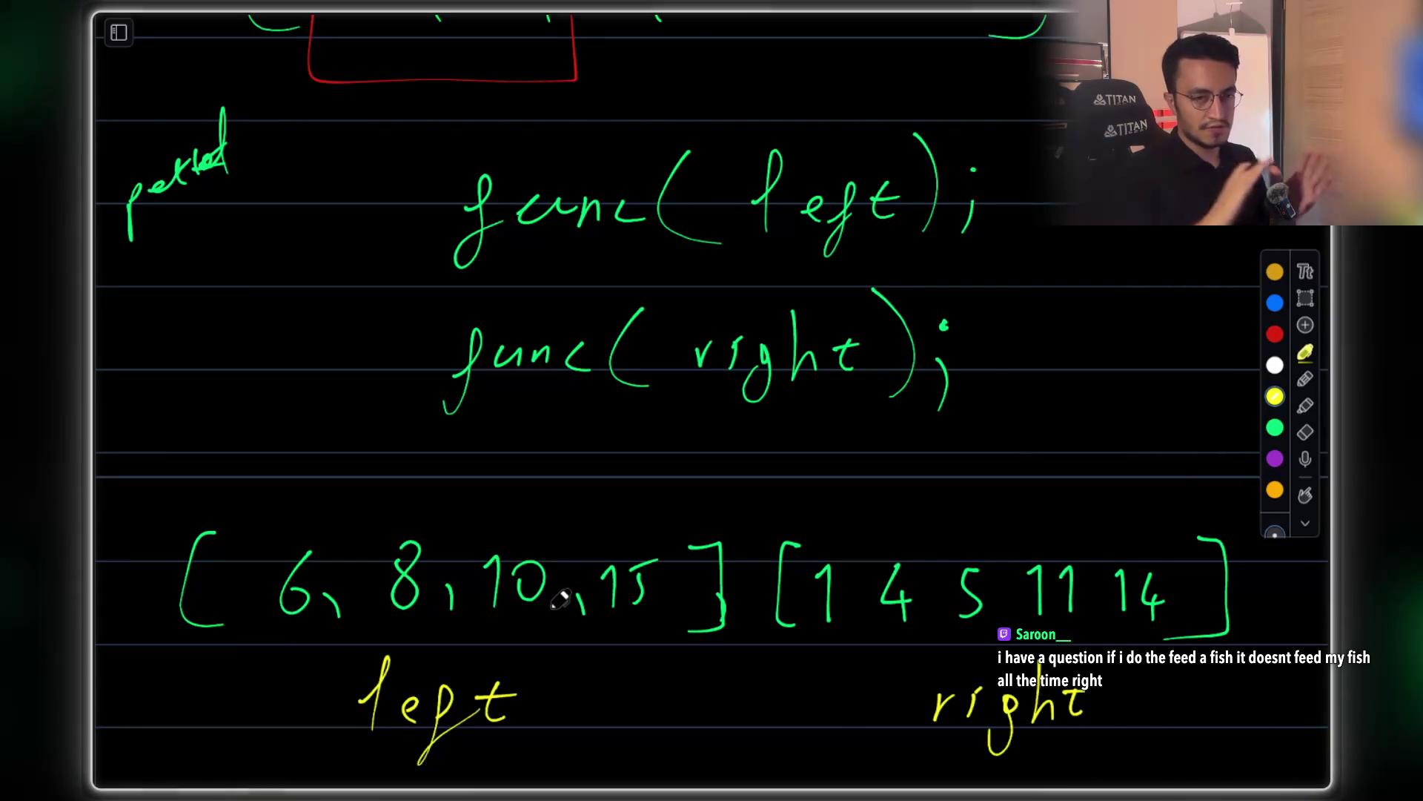
mouse_move(1123, 533)
mouse_down()
mouse_move(782, 575)
mouse_move(936, 501)
mouse_up()
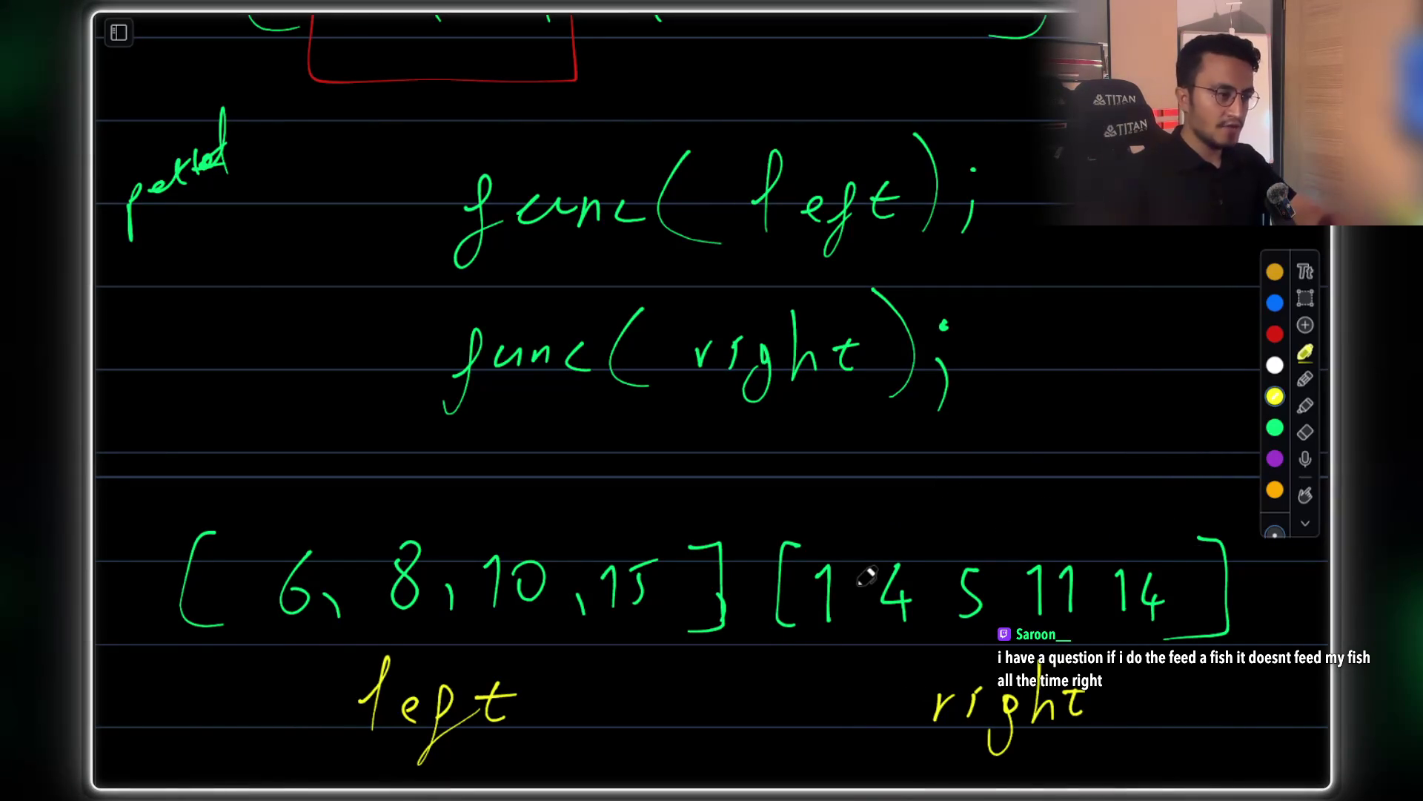
Write func(left); and func(right); below the labelled arrays
scroll(866, 576, down, 3)
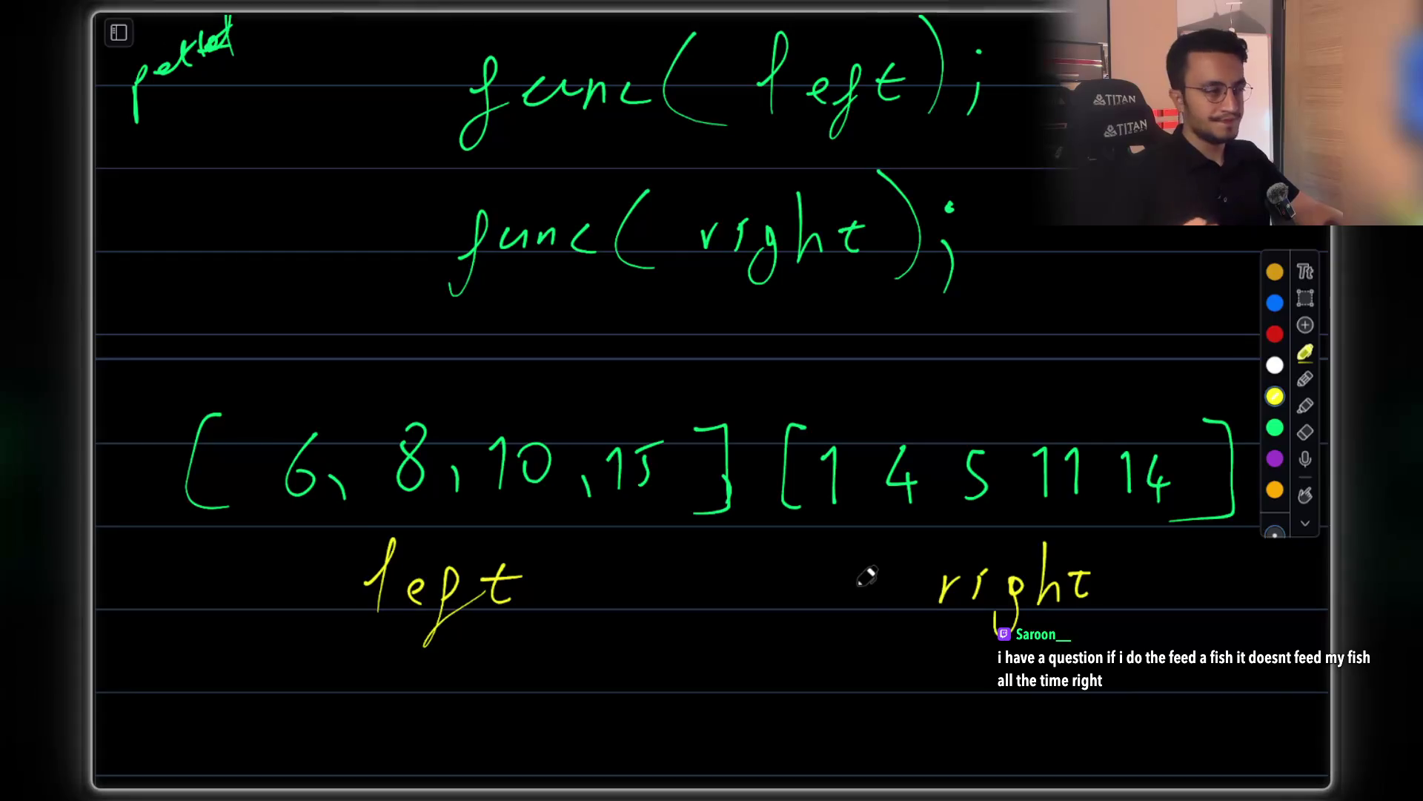
scroll(866, 577, down, 4)
scroll(1094, 334, down, 2)
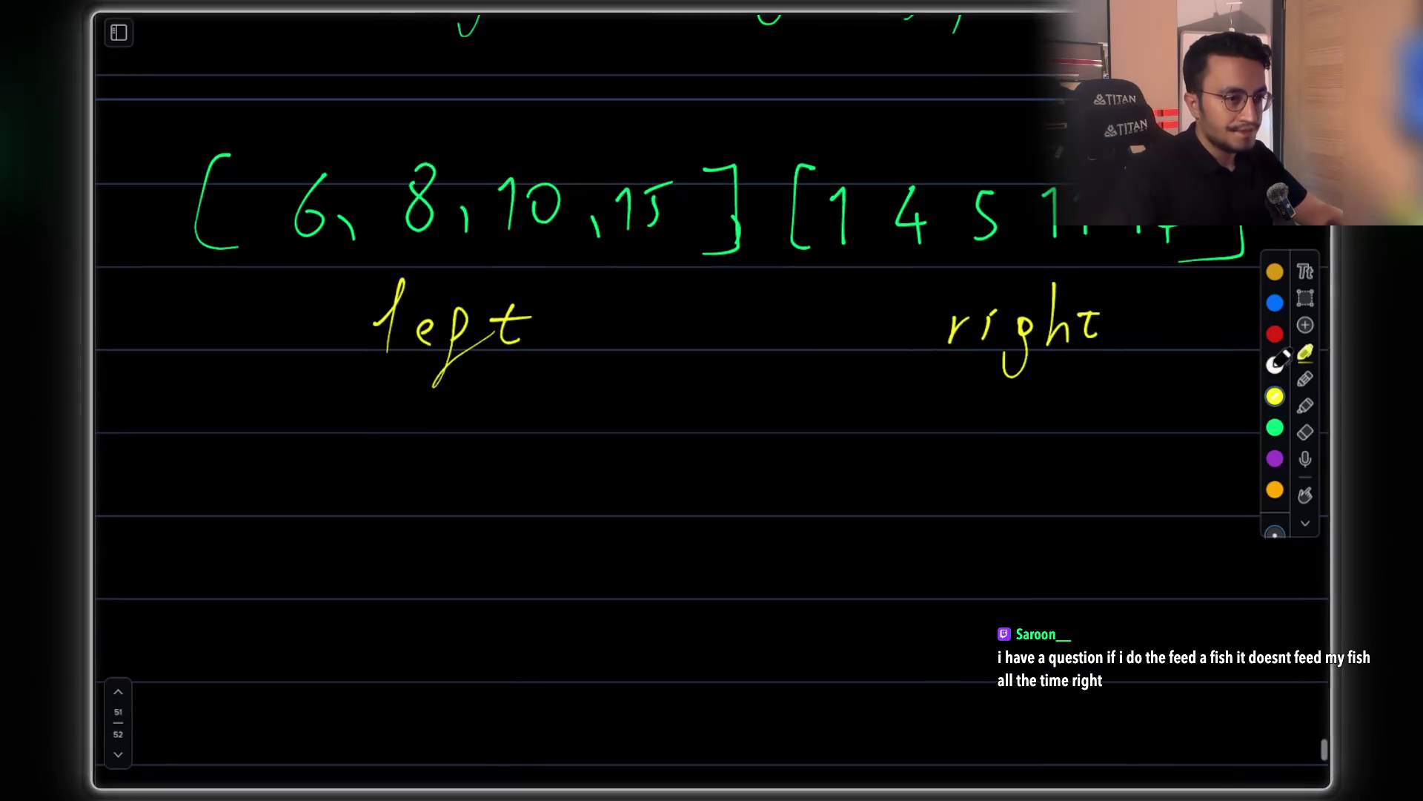
scroll(1260, 355, up, 6)
scroll(1268, 386, down, 6)
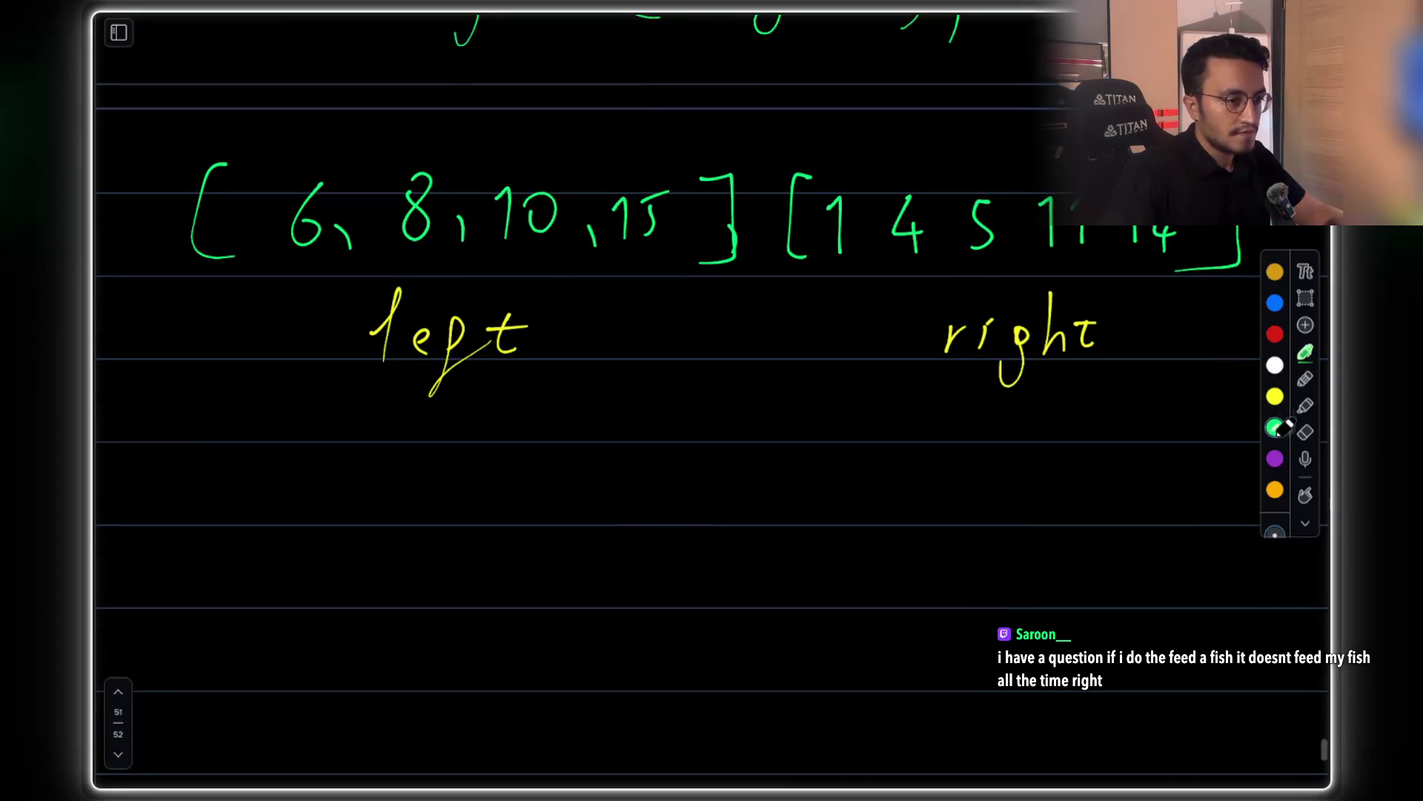
scroll(642, 420, down, 3)
mouse_move(470, 407)
mouse_down()
mouse_move(626, 443)
mouse_move(637, 386)
mouse_move(753, 413)
mouse_move(771, 467)
mouse_up()
mouse_move(471, 528)
mouse_down()
mouse_move(675, 535)
mouse_move(679, 563)
mouse_move(714, 541)
mouse_move(761, 550)
mouse_move(751, 589)
mouse_up()
scroll(693, 546, down, 2)
Draw an empty result array [ ] below the 'left' and 'right' labels
scroll(693, 546, up, 5)
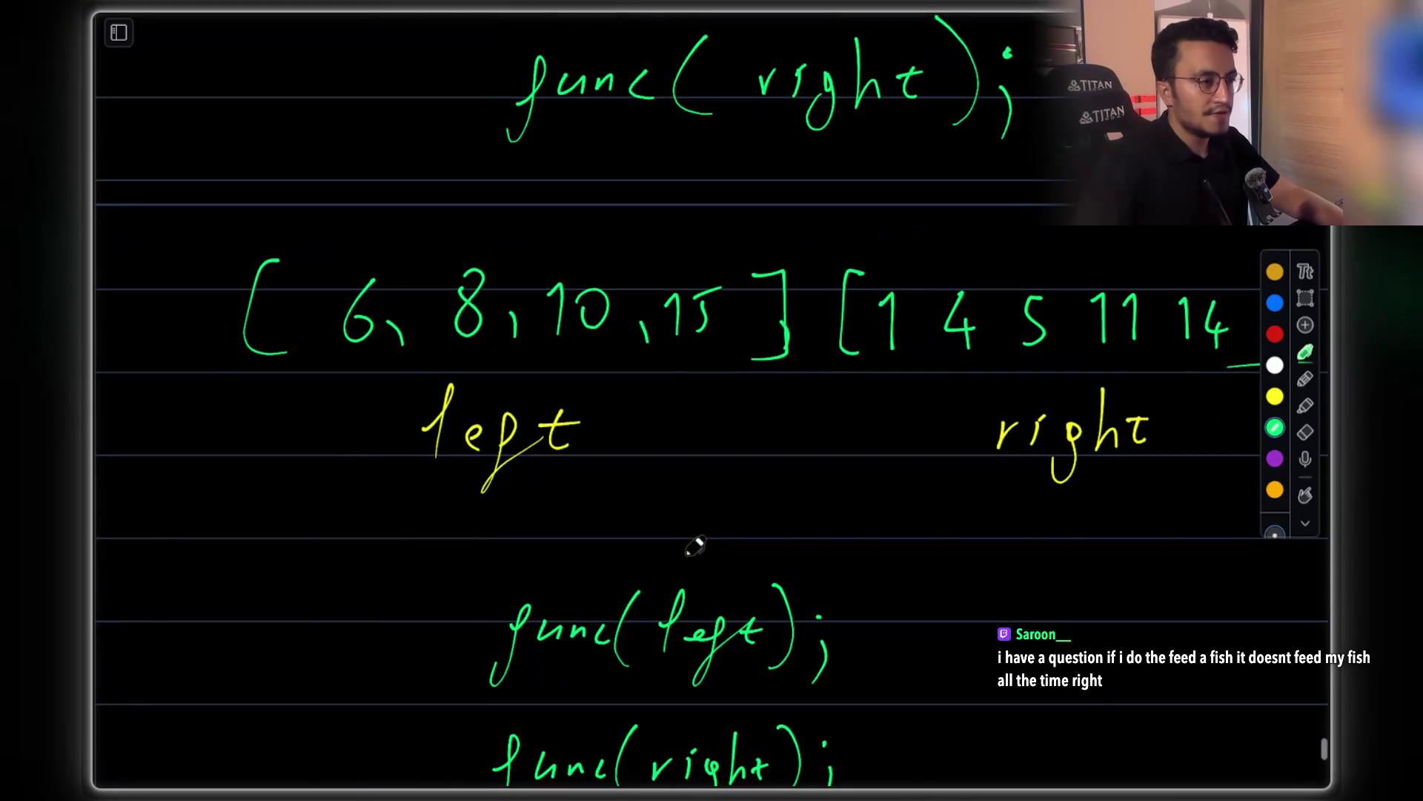
drag(291, 501, 296, 565)
scroll(1095, 458, right, 3)
scroll(1095, 458, down, 1)
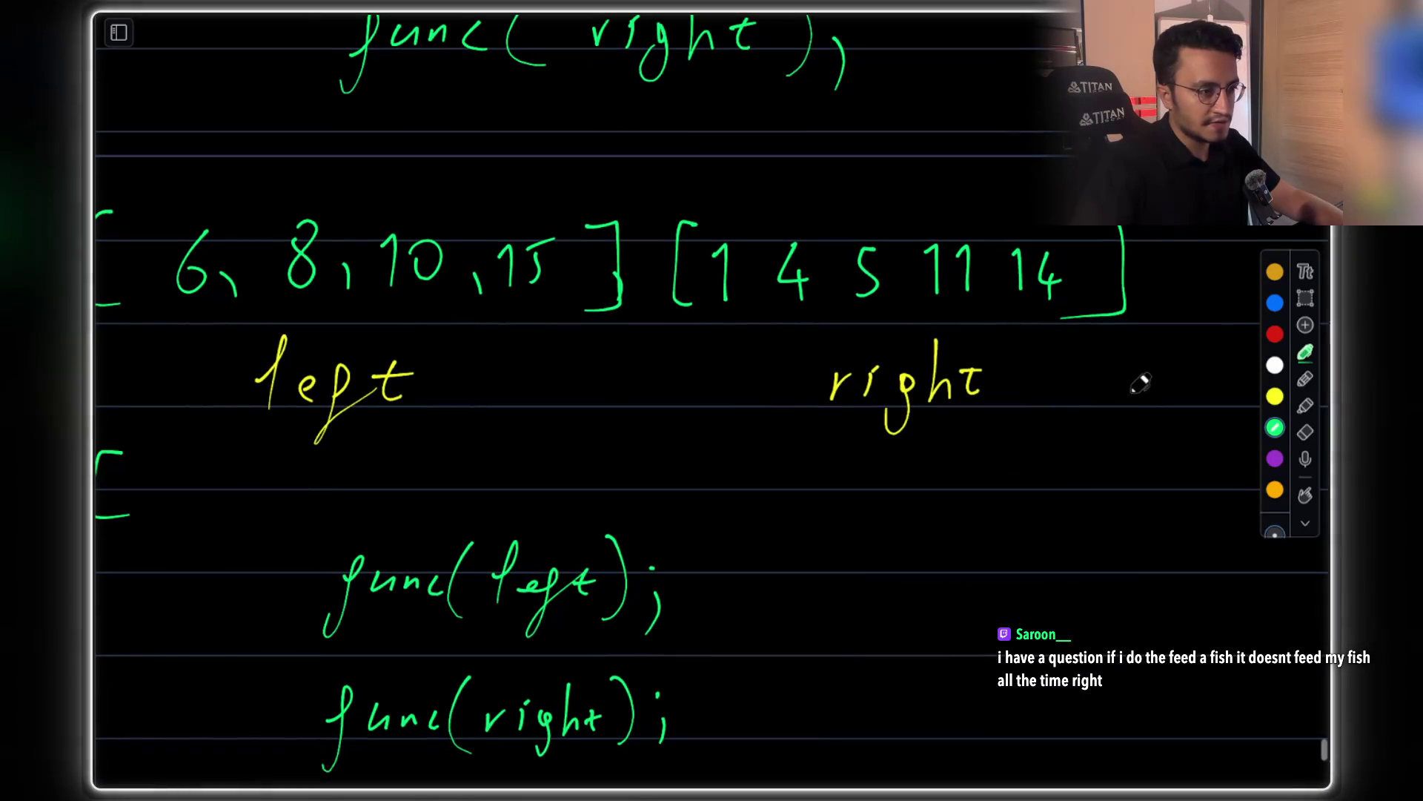
mouse_move(1123, 389)
mouse_down()
mouse_move(1137, 467)
mouse_move(1112, 493)
mouse_up()
scroll(1089, 477, left, 3)
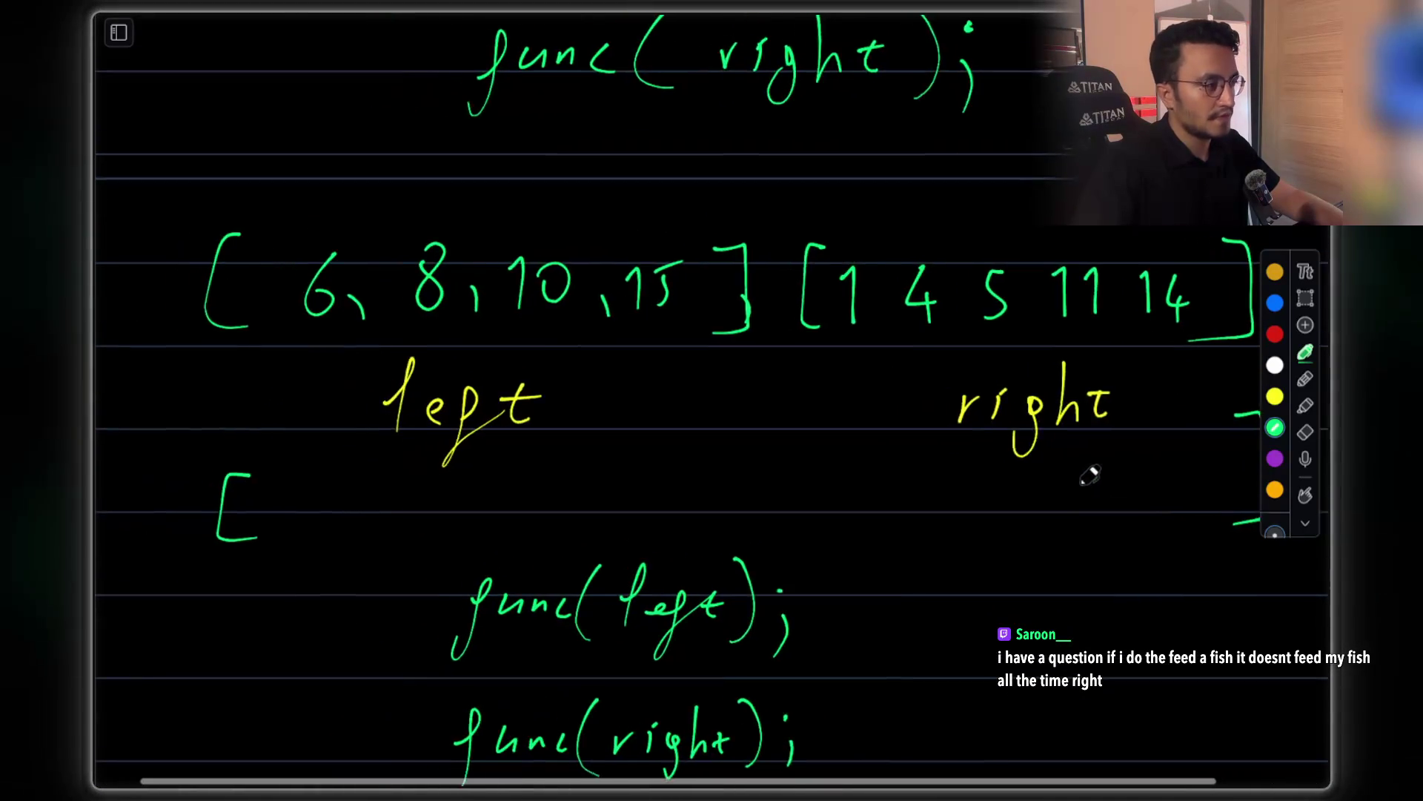
scroll(1060, 483, up, 1)
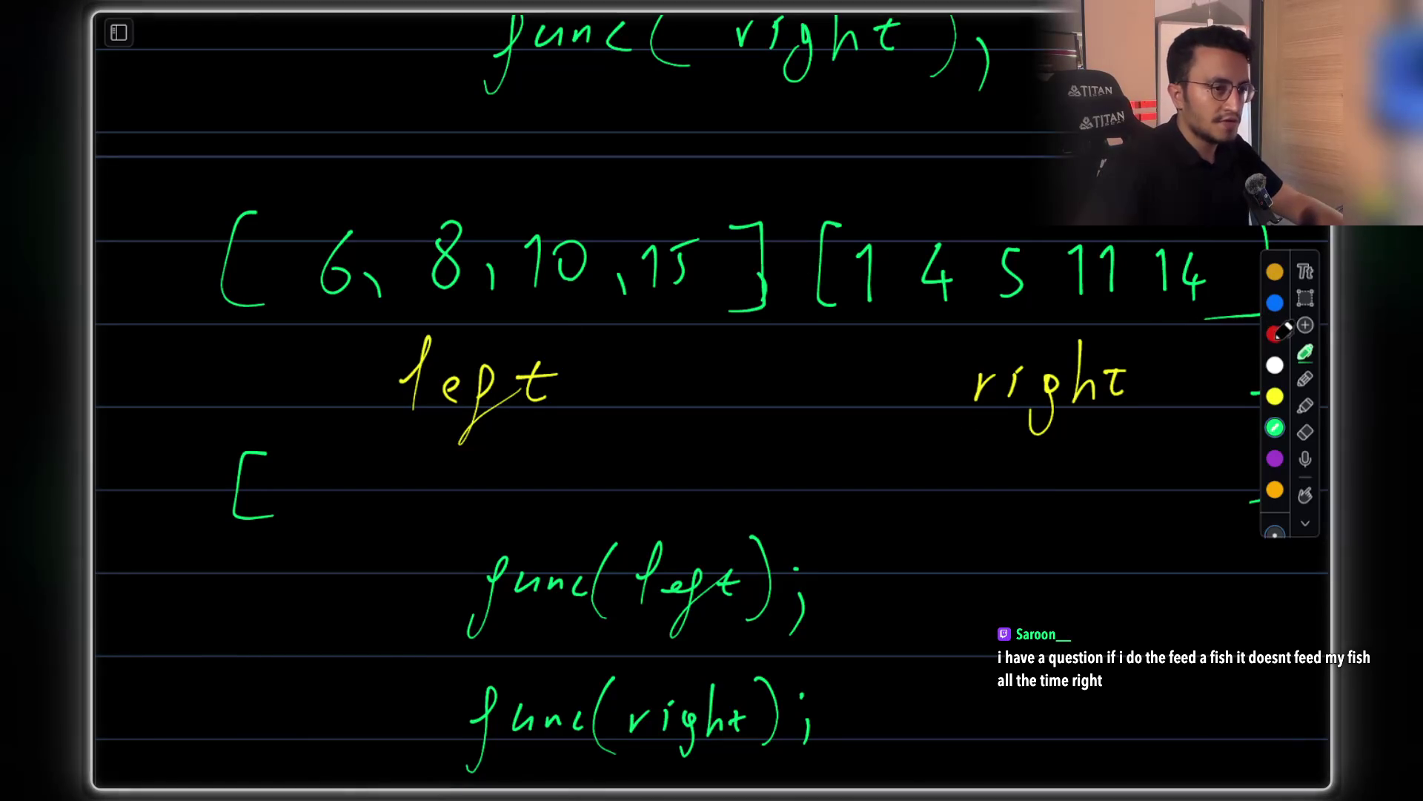
Point red arrows at 6 and 1, then write 1 in green as the first result element
mouse_move(343, 134)
mouse_down()
mouse_move(342, 206)
mouse_move(357, 179)
mouse_up()
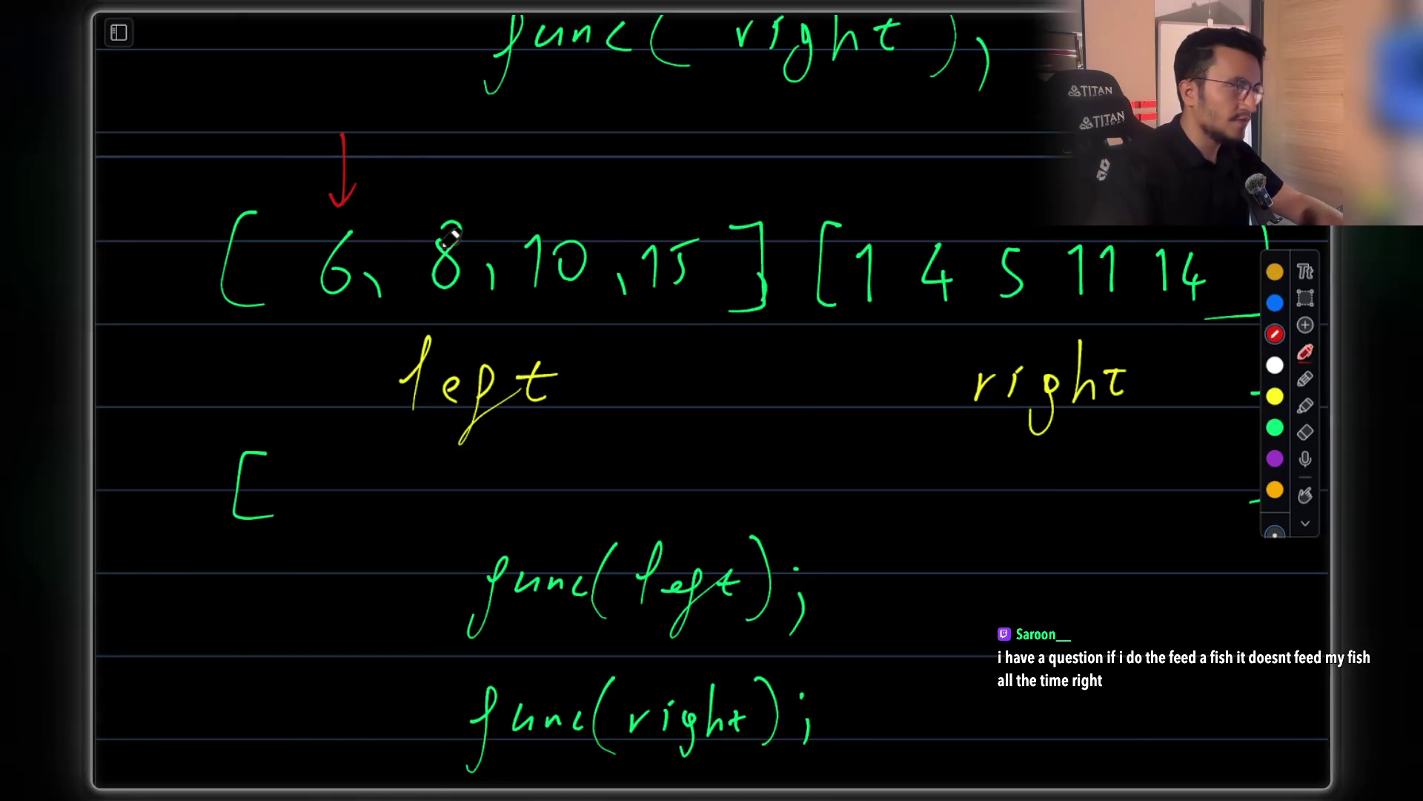
drag(859, 138, 859, 211)
drag(848, 189, 878, 189)
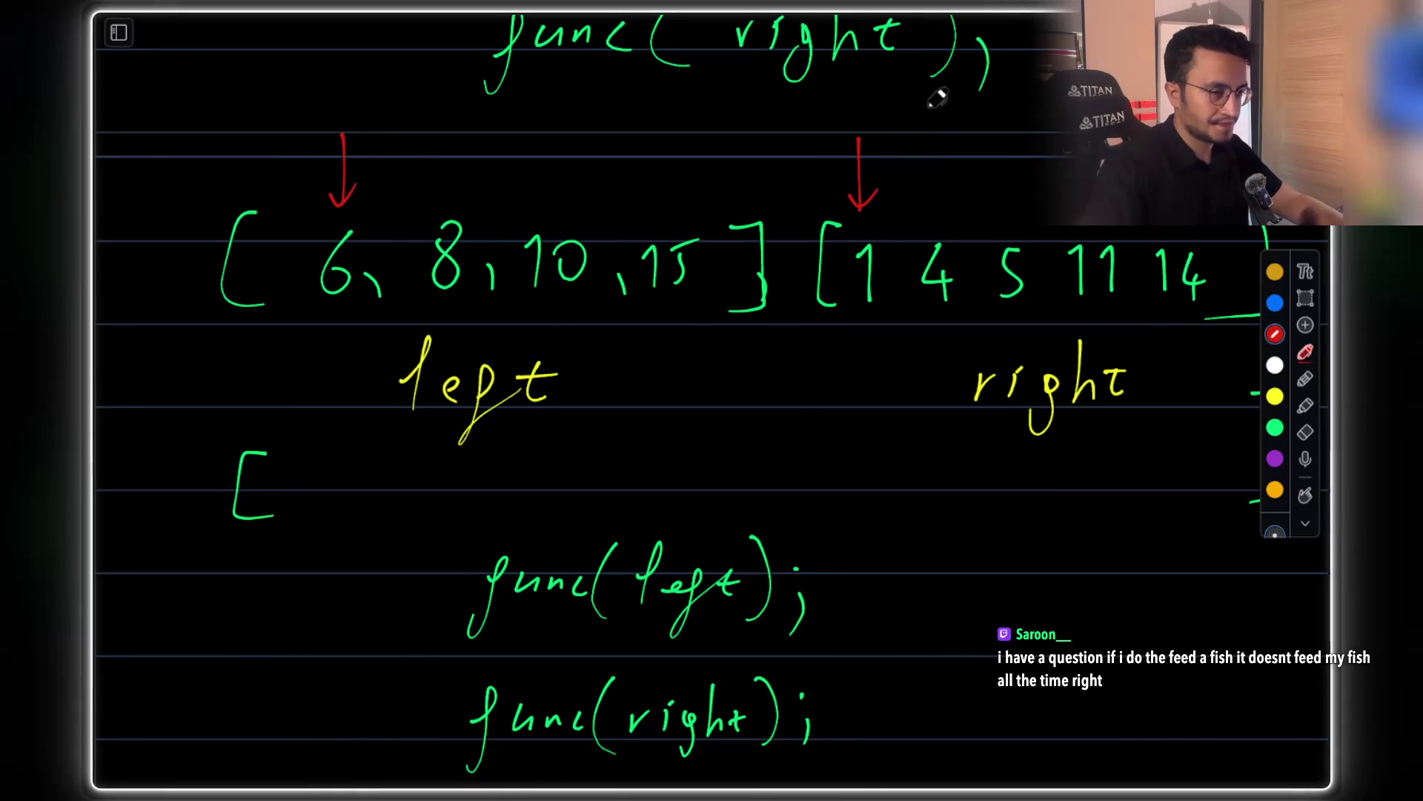
click(1275, 428)
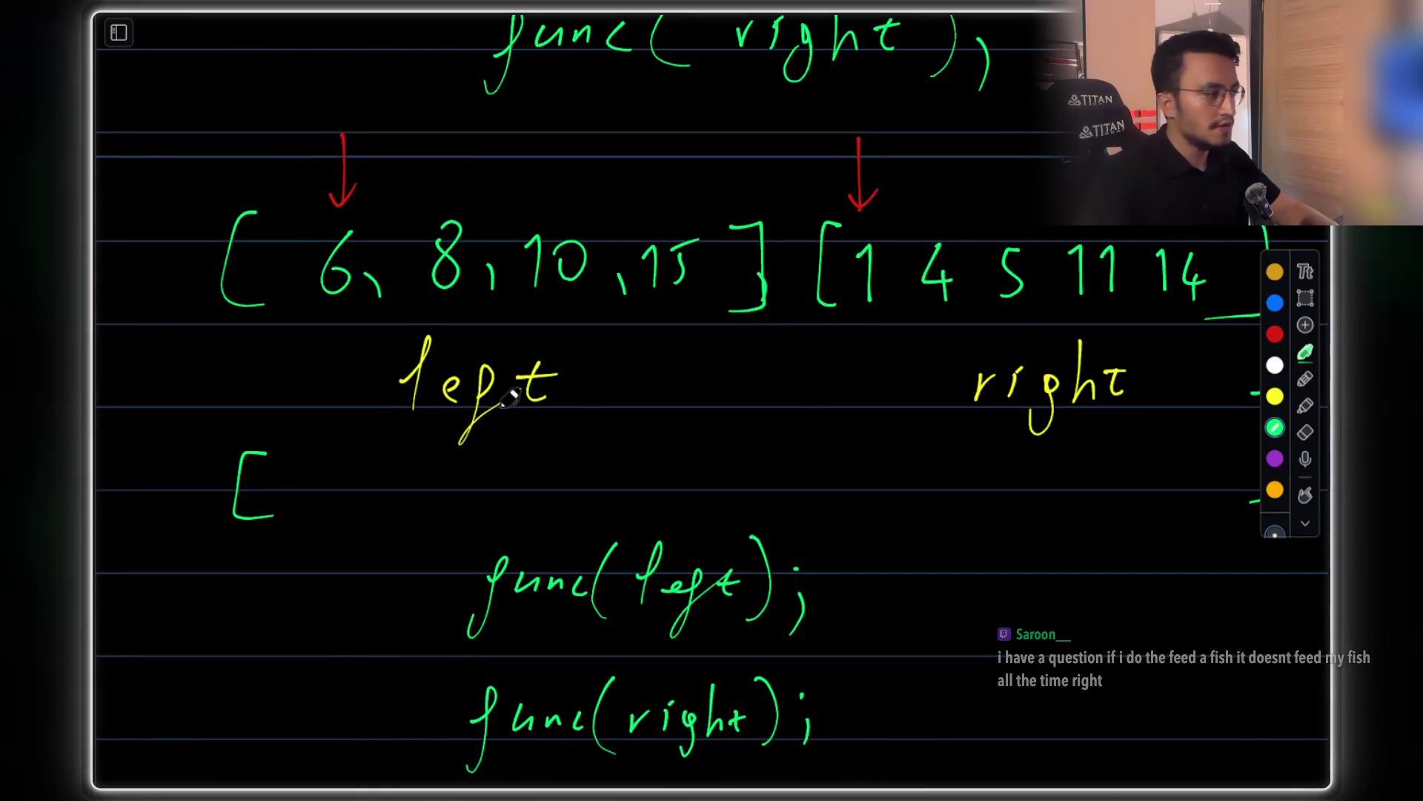
drag(317, 462, 322, 521)
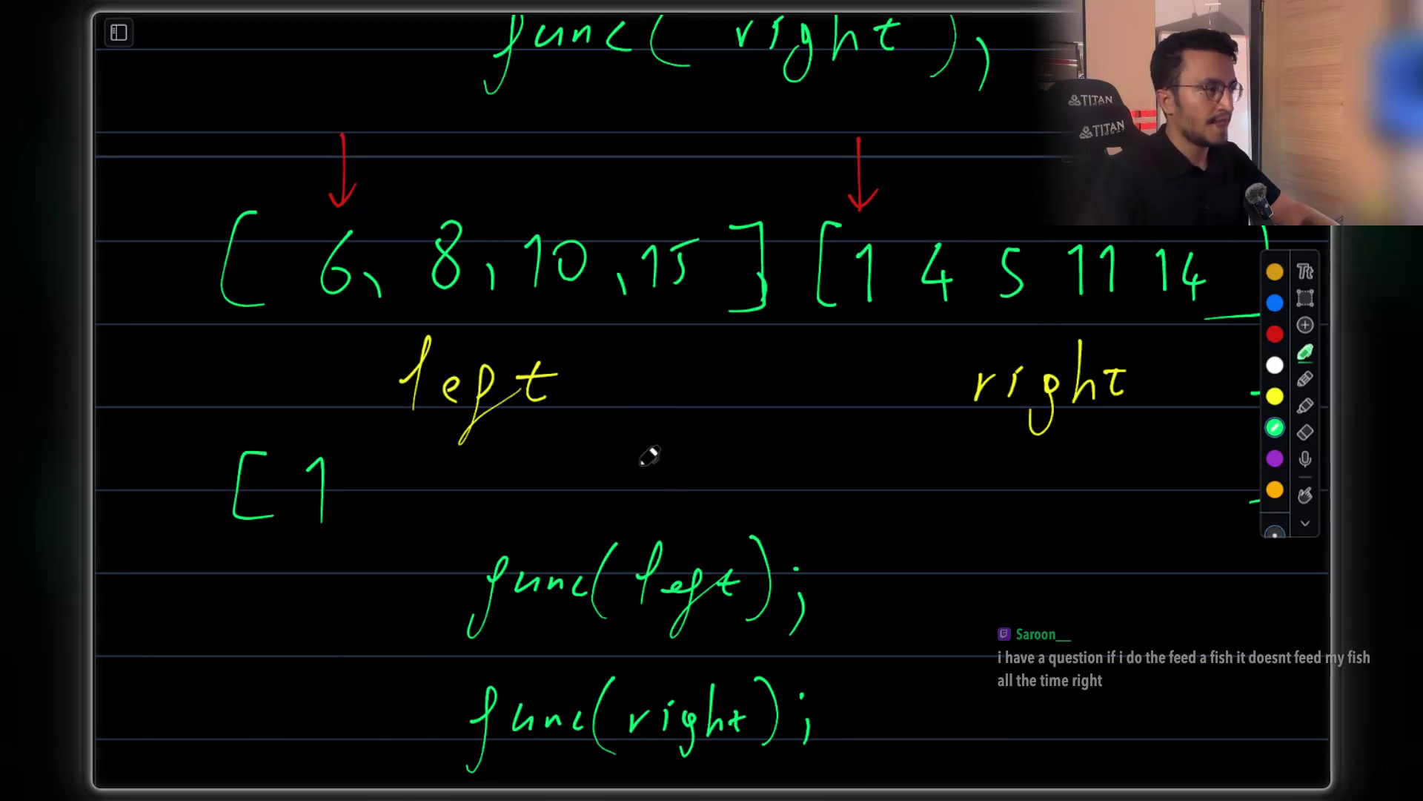
click(1276, 332)
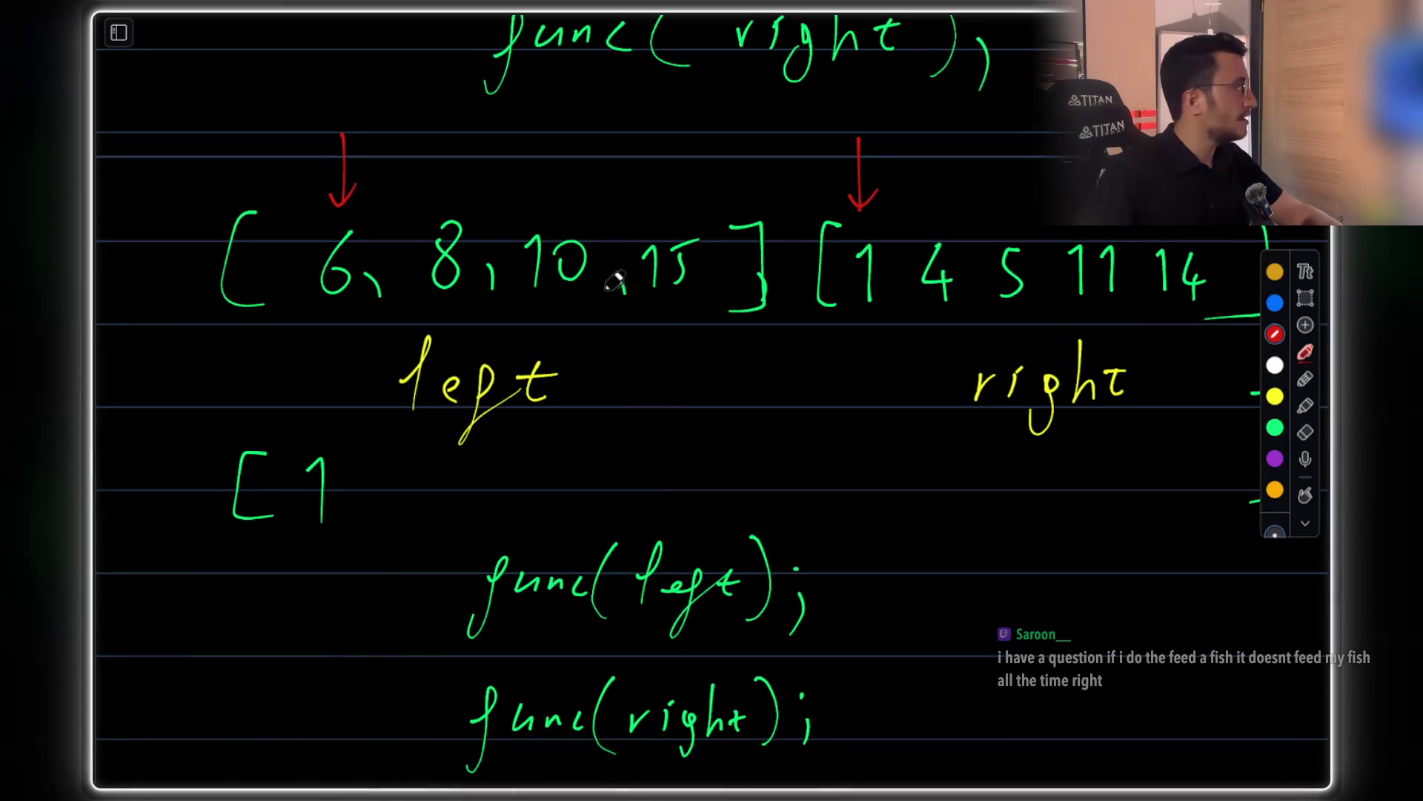
Write red p1 and p2 beside the arrows and a green double-underlined 'result' beside the array
drag(267, 167, 303, 204)
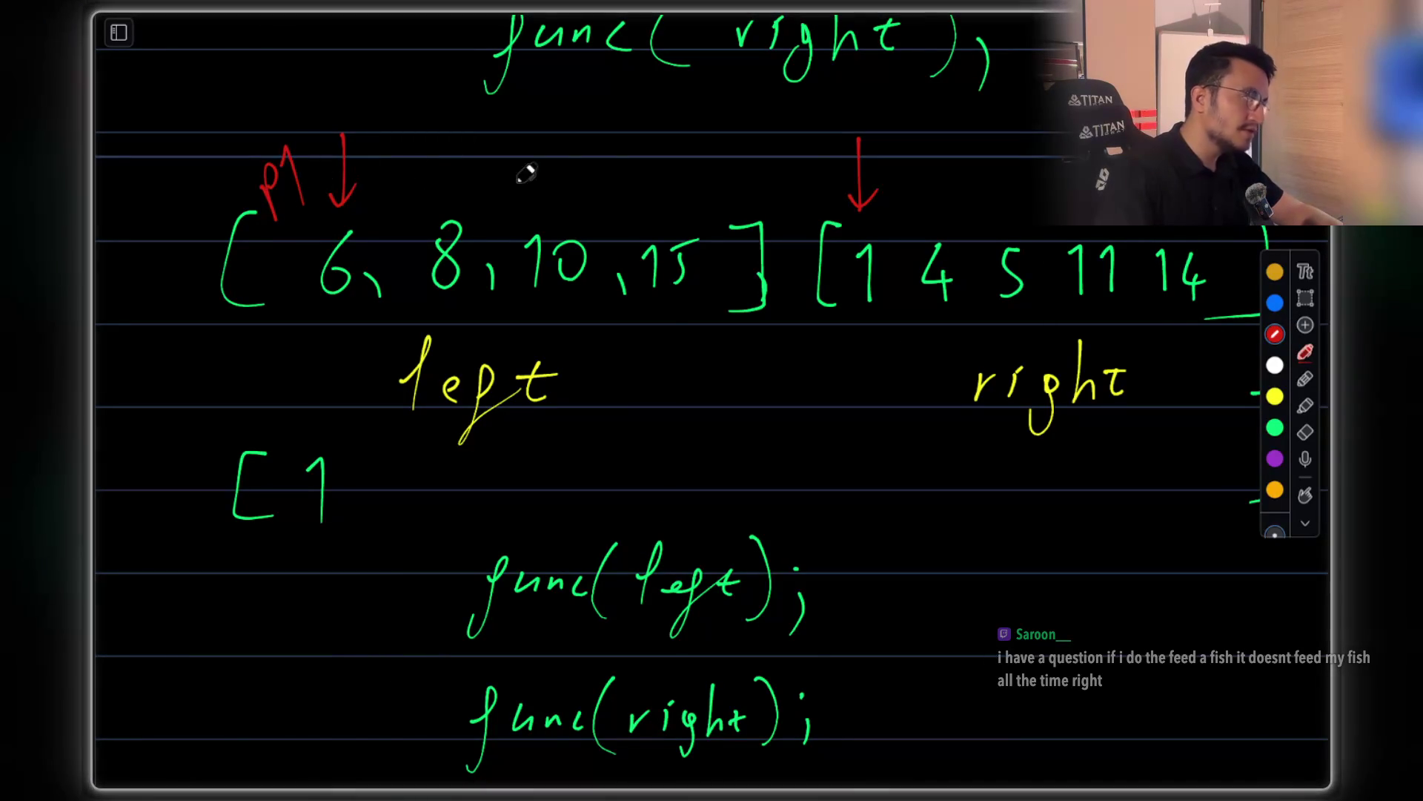
drag(779, 163, 860, 170)
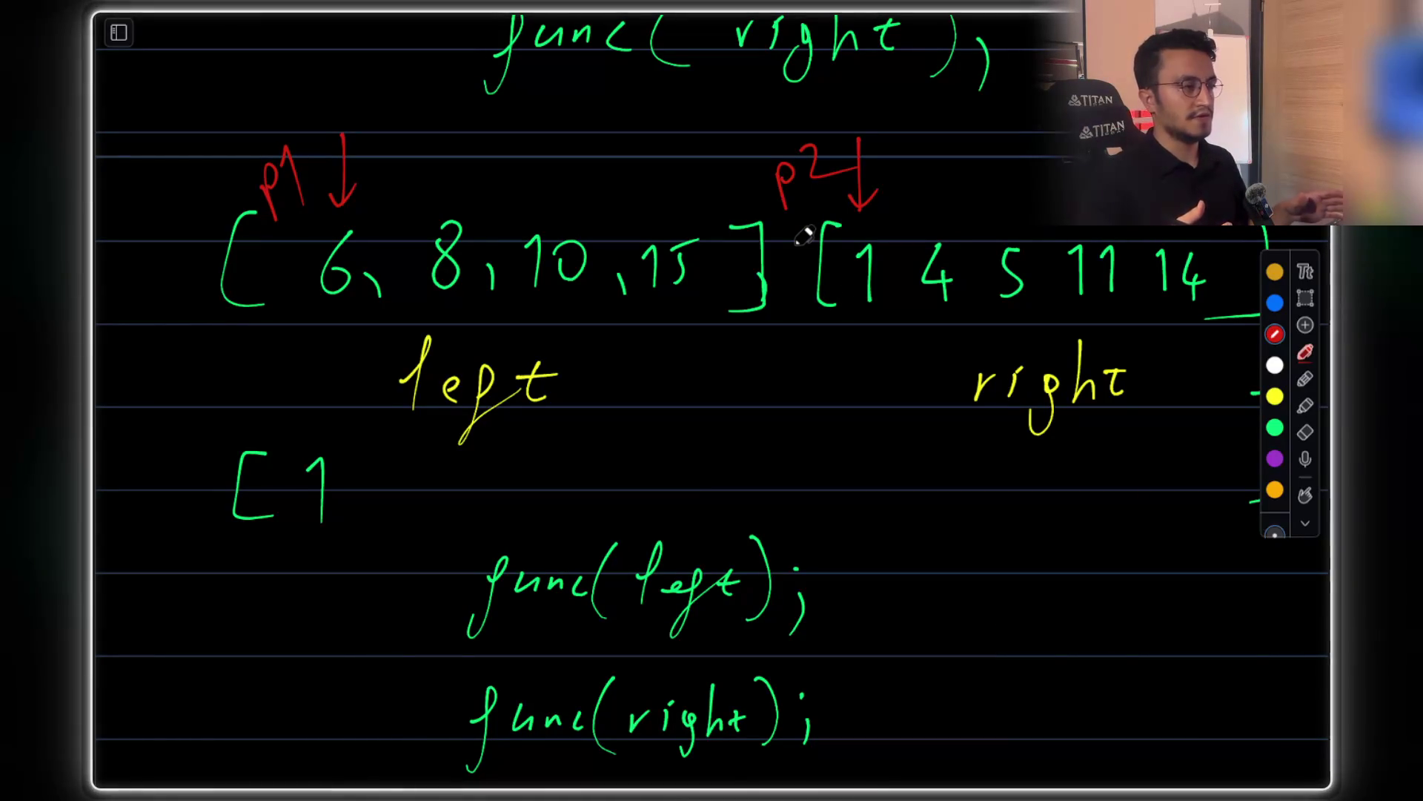
click(1275, 428)
scroll(210, 458, down, 1)
scroll(210, 457, left, 1)
mouse_move(147, 438)
mouse_down()
mouse_move(217, 341)
mouse_move(241, 369)
mouse_move(118, 502)
mouse_up()
drag(253, 394, 117, 515)
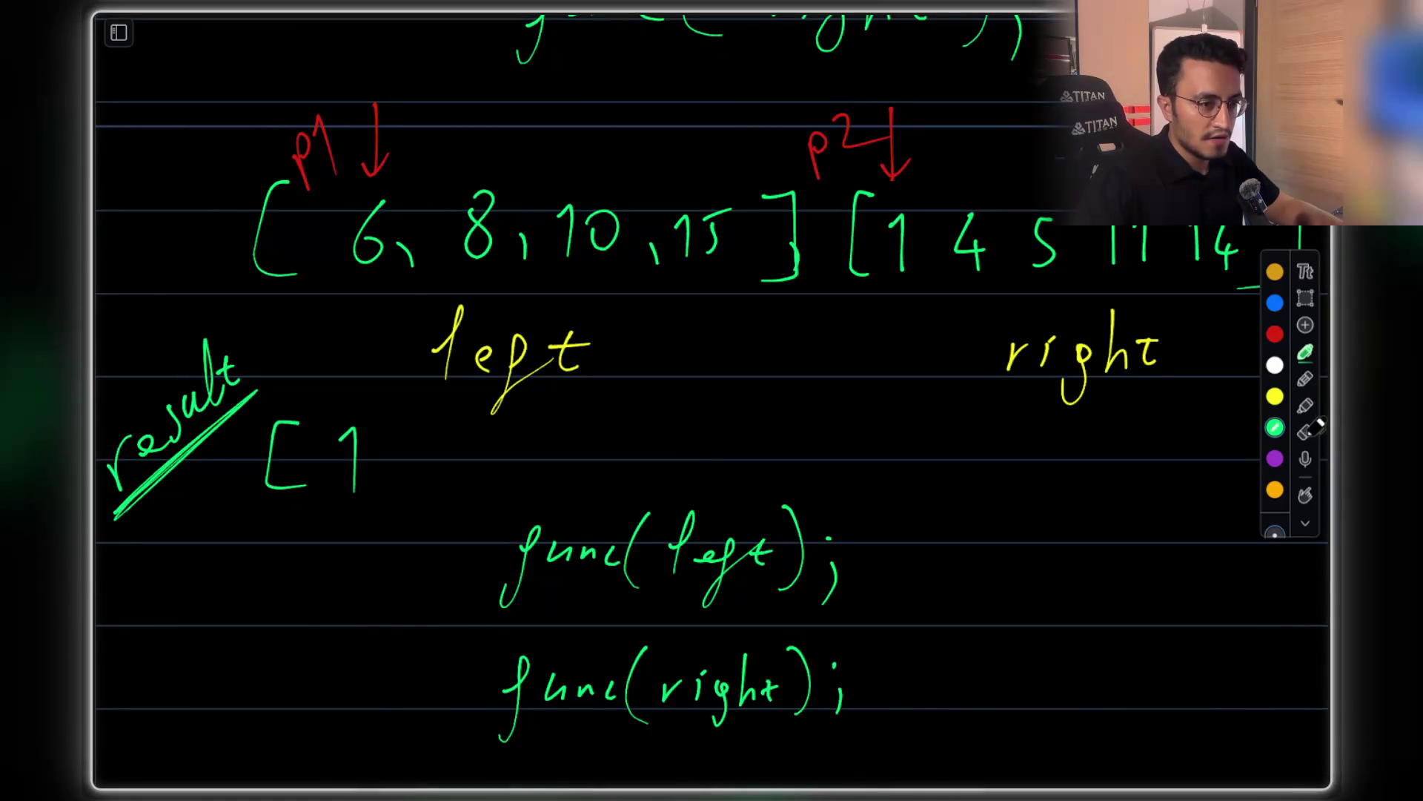
Move the red p2 arrow above the 4, then write a 4 in result and undo it
click(1308, 432)
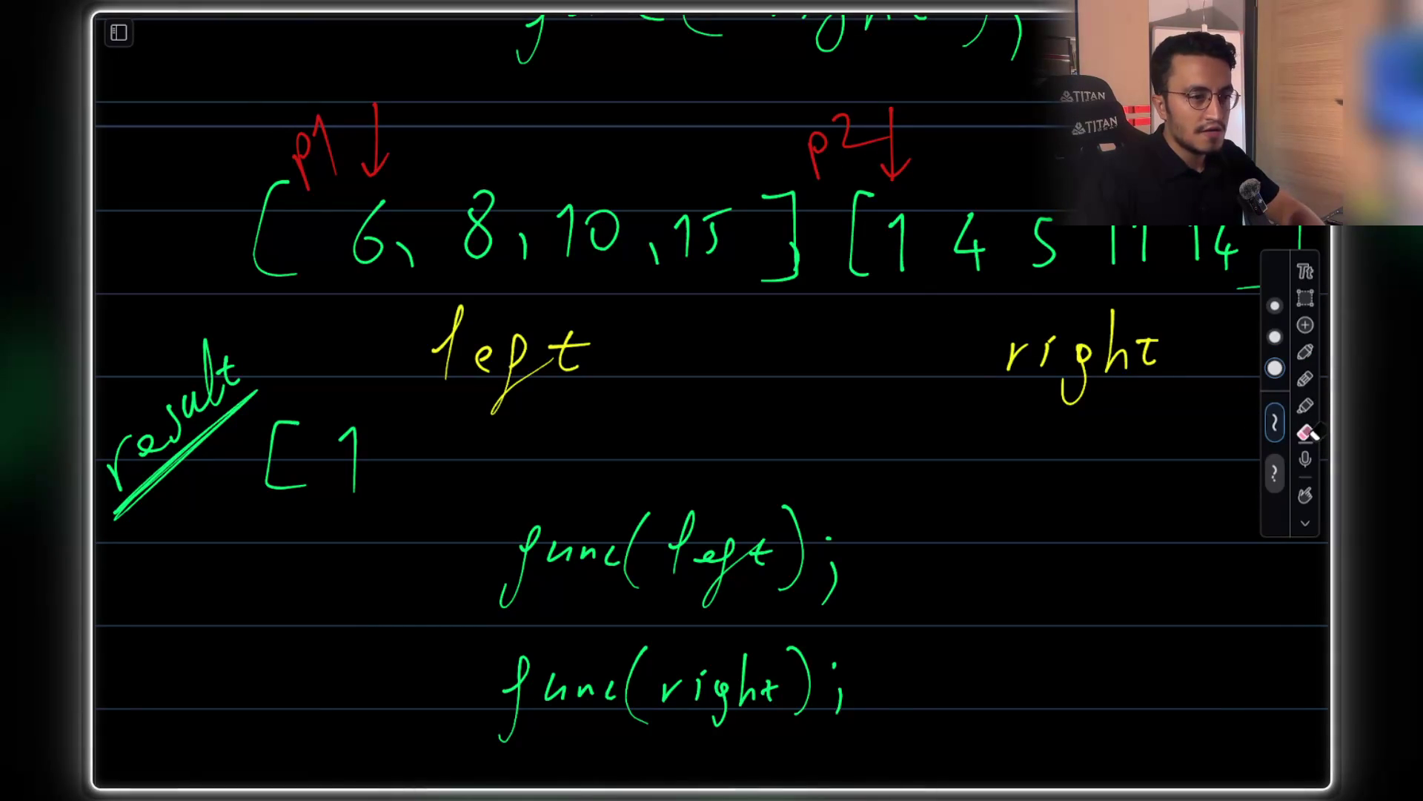
click(1306, 299)
mouse_move(805, 110)
mouse_down()
mouse_move(926, 181)
mouse_move(908, 152)
mouse_move(954, 152)
mouse_up()
click(1149, 470)
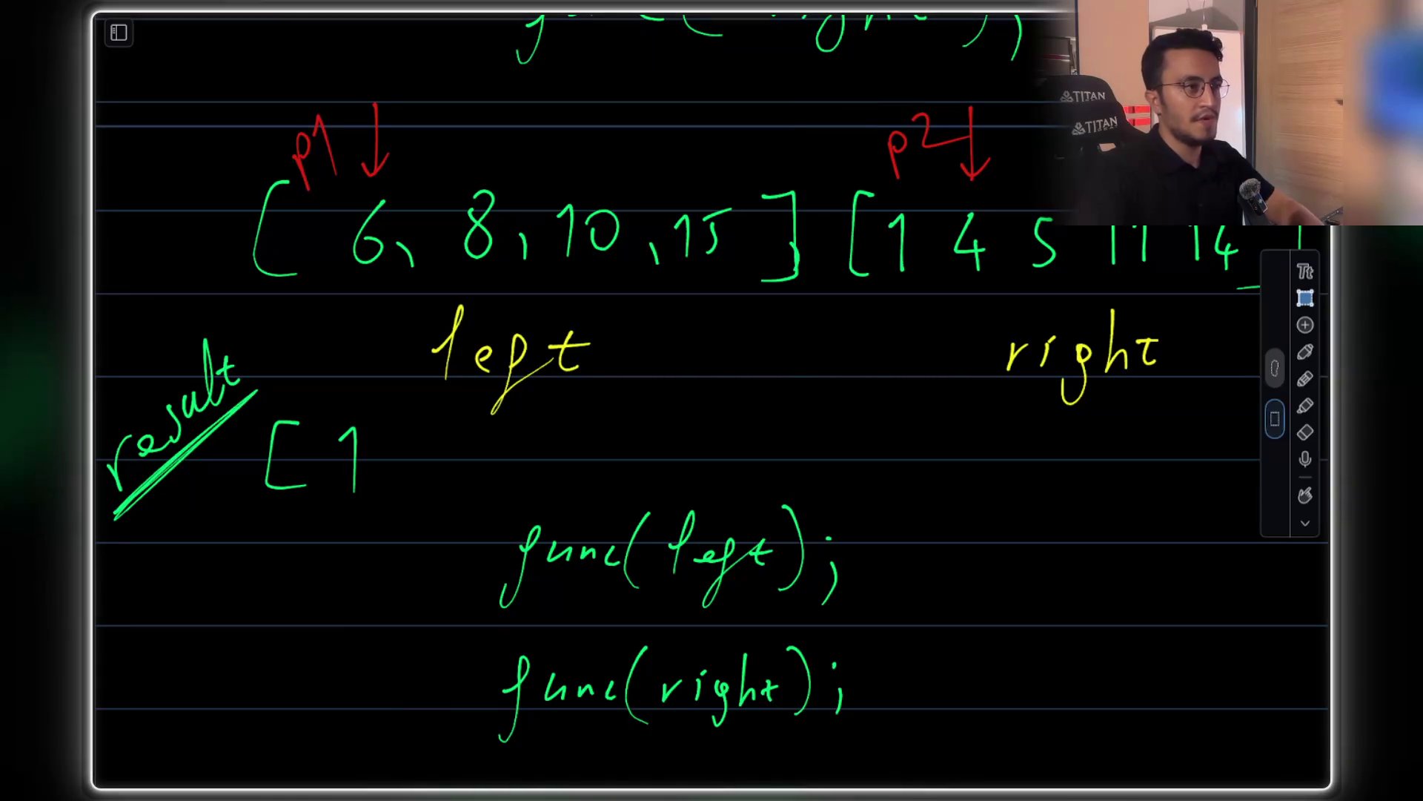
click(1306, 353)
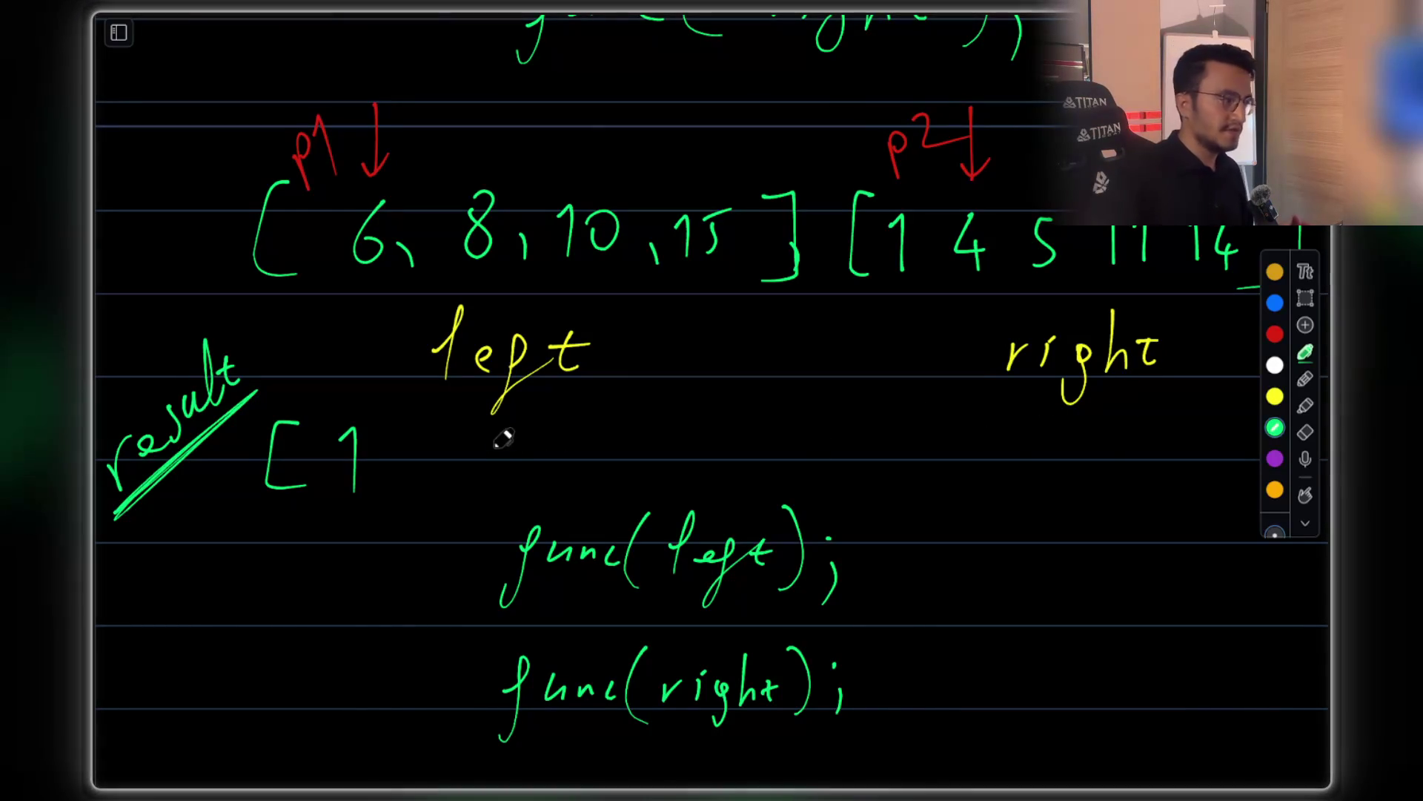
drag(464, 430, 476, 465)
drag(466, 439, 466, 537)
key(ctrl+z)
key(ctrl+z)
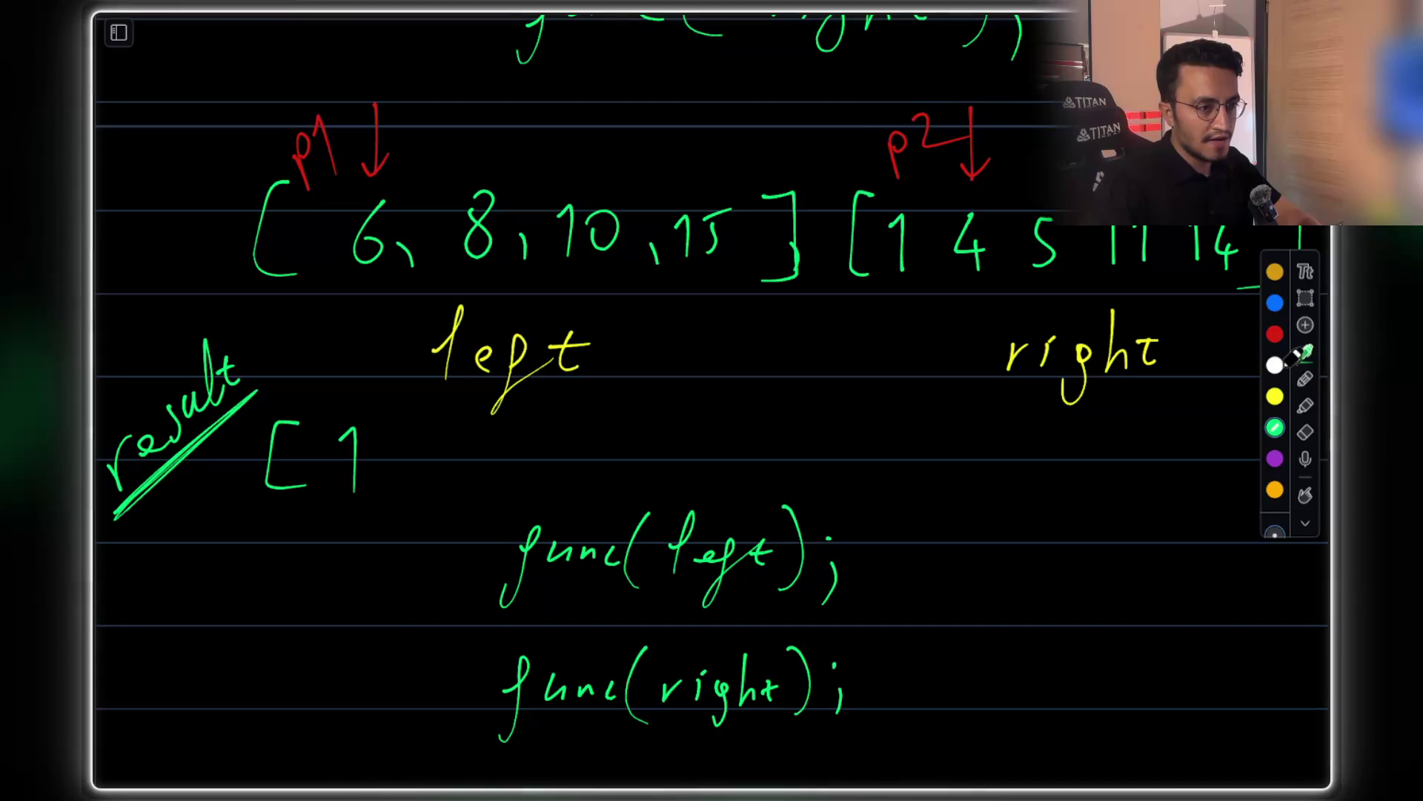
Change the pen colour from green to cyan, then erase the '[ 1' beside result
click(1276, 273)
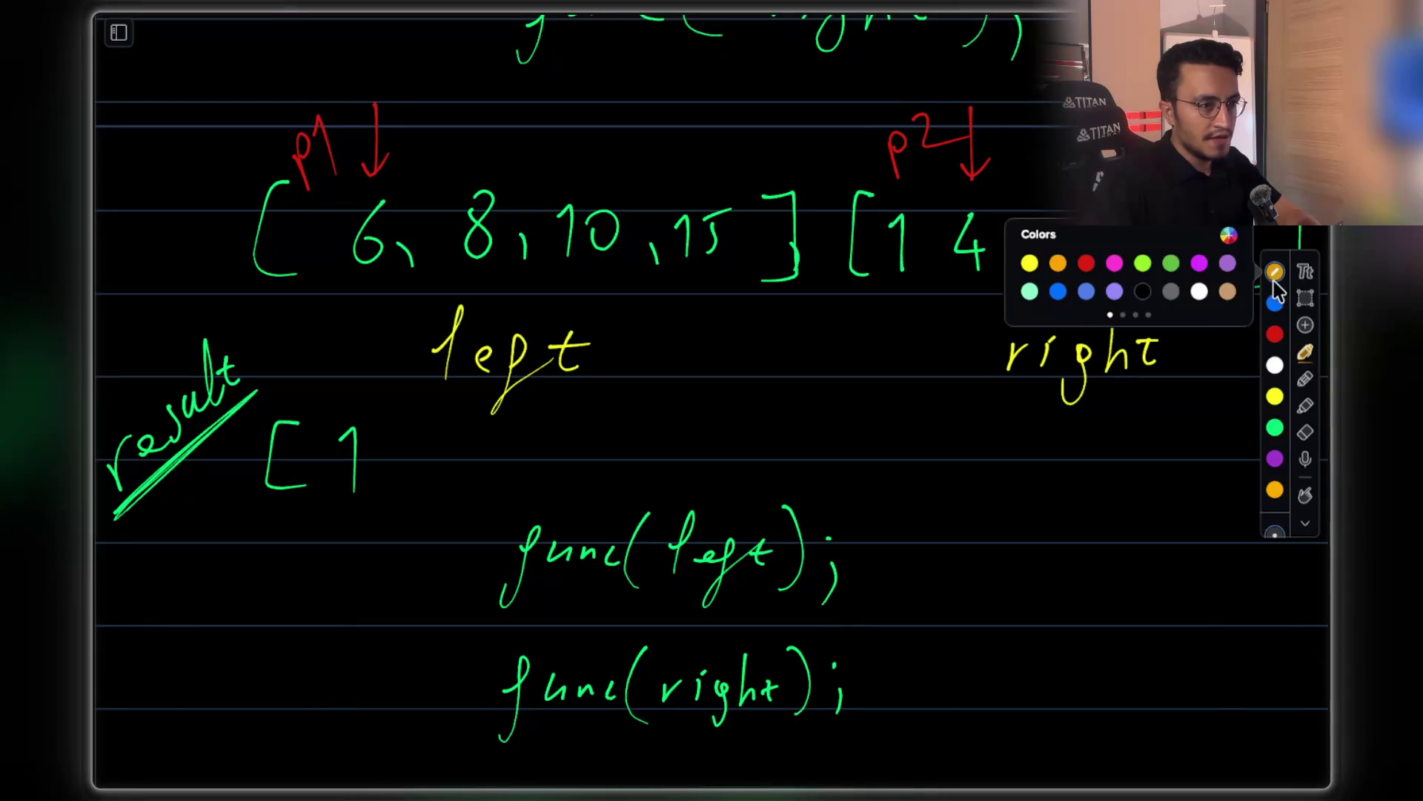
click(1142, 264)
click(1175, 427)
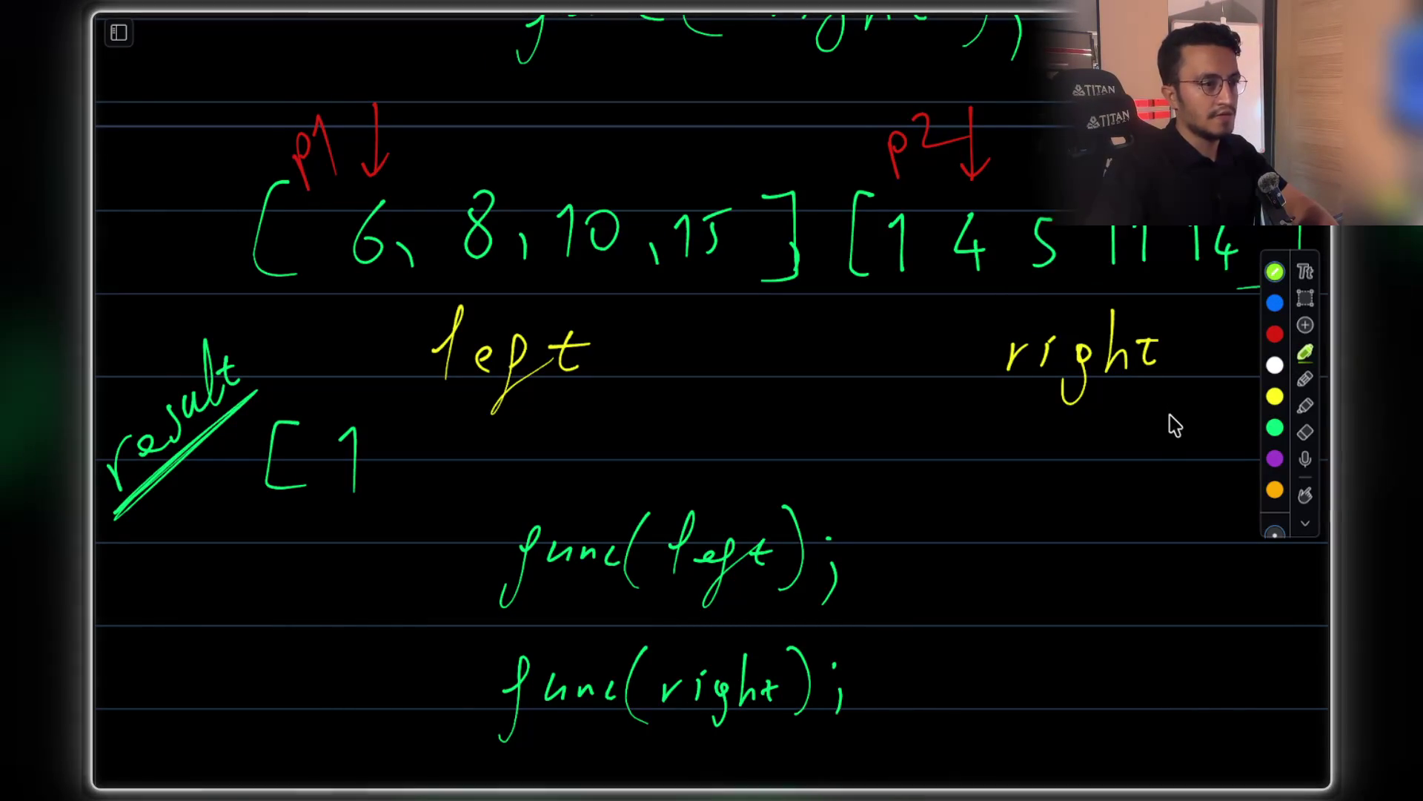
click(1275, 274)
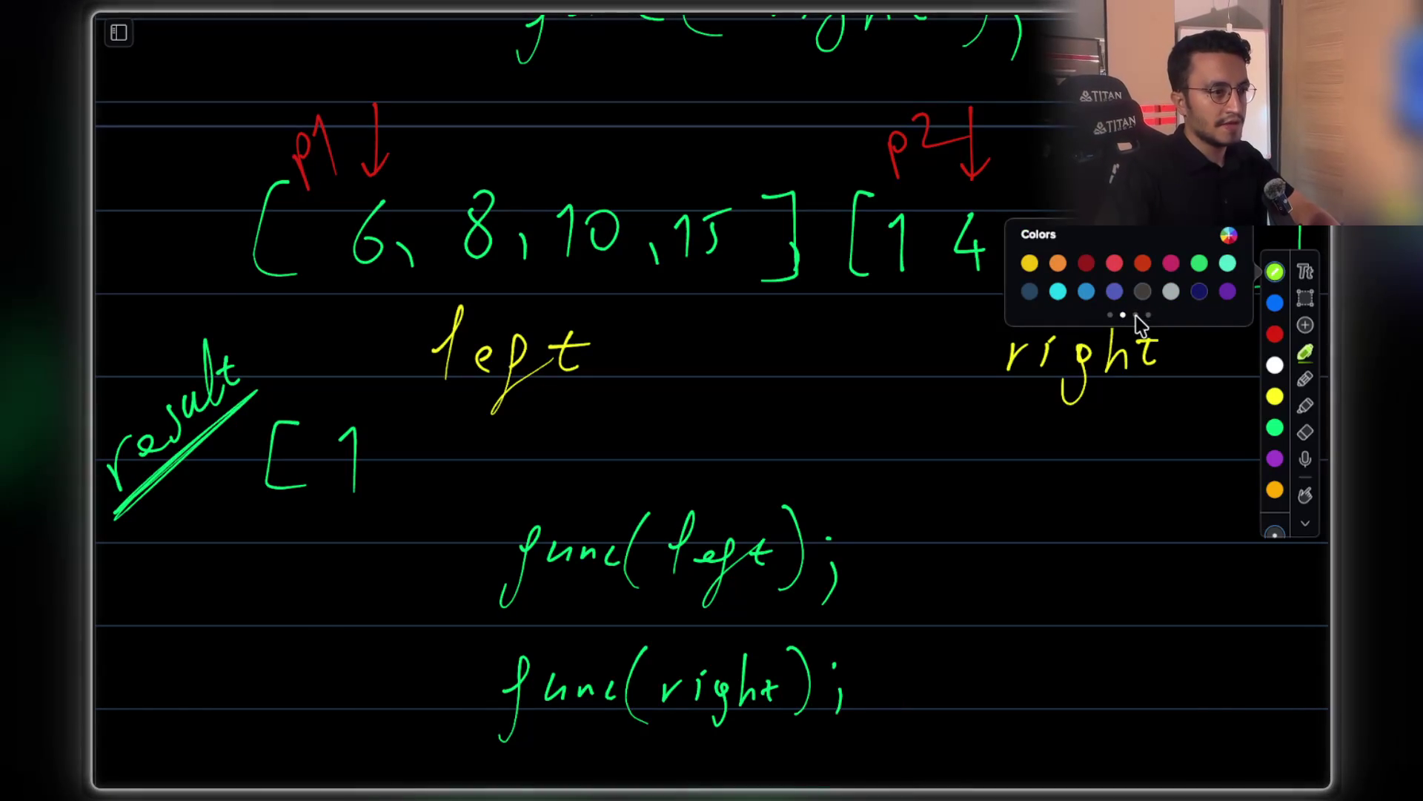
click(1057, 291)
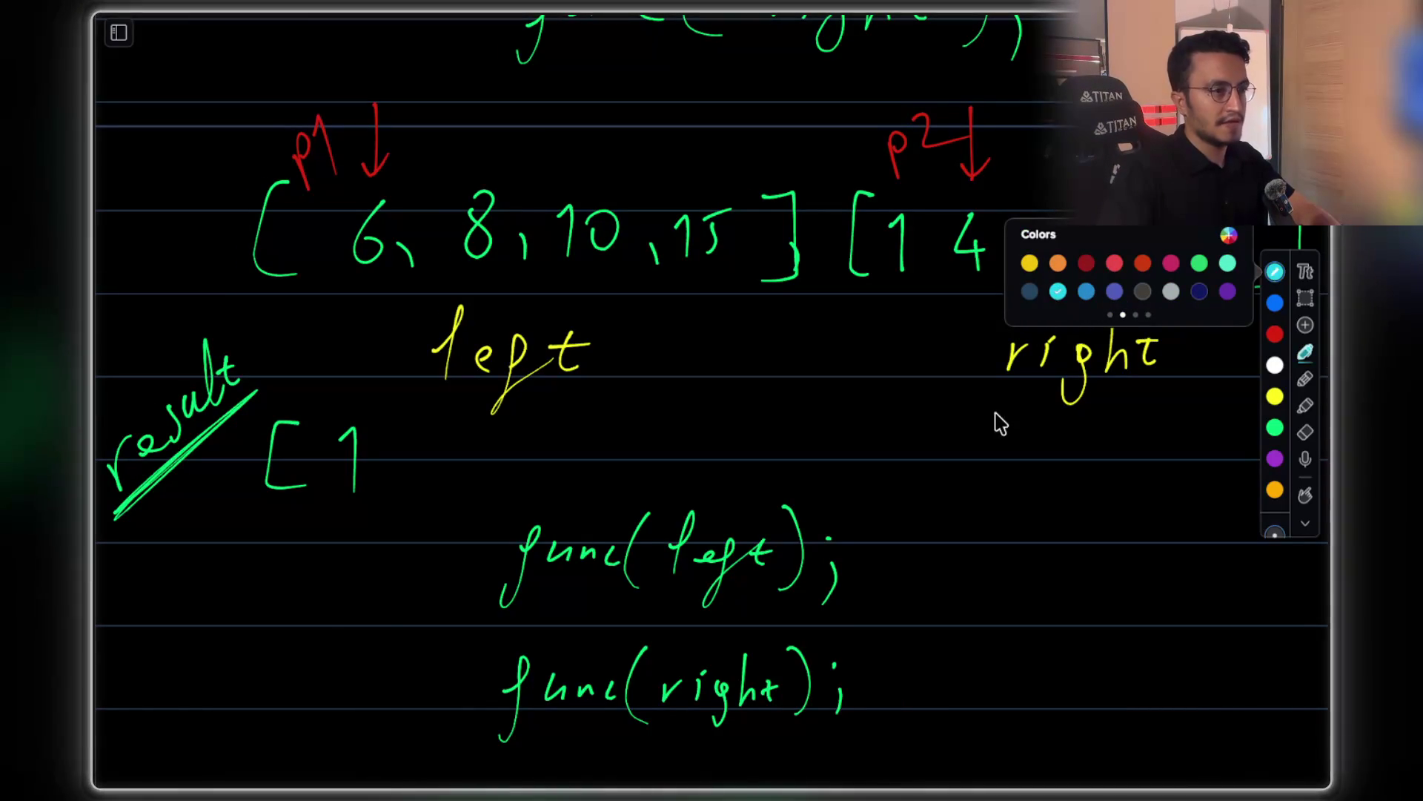
click(1070, 548)
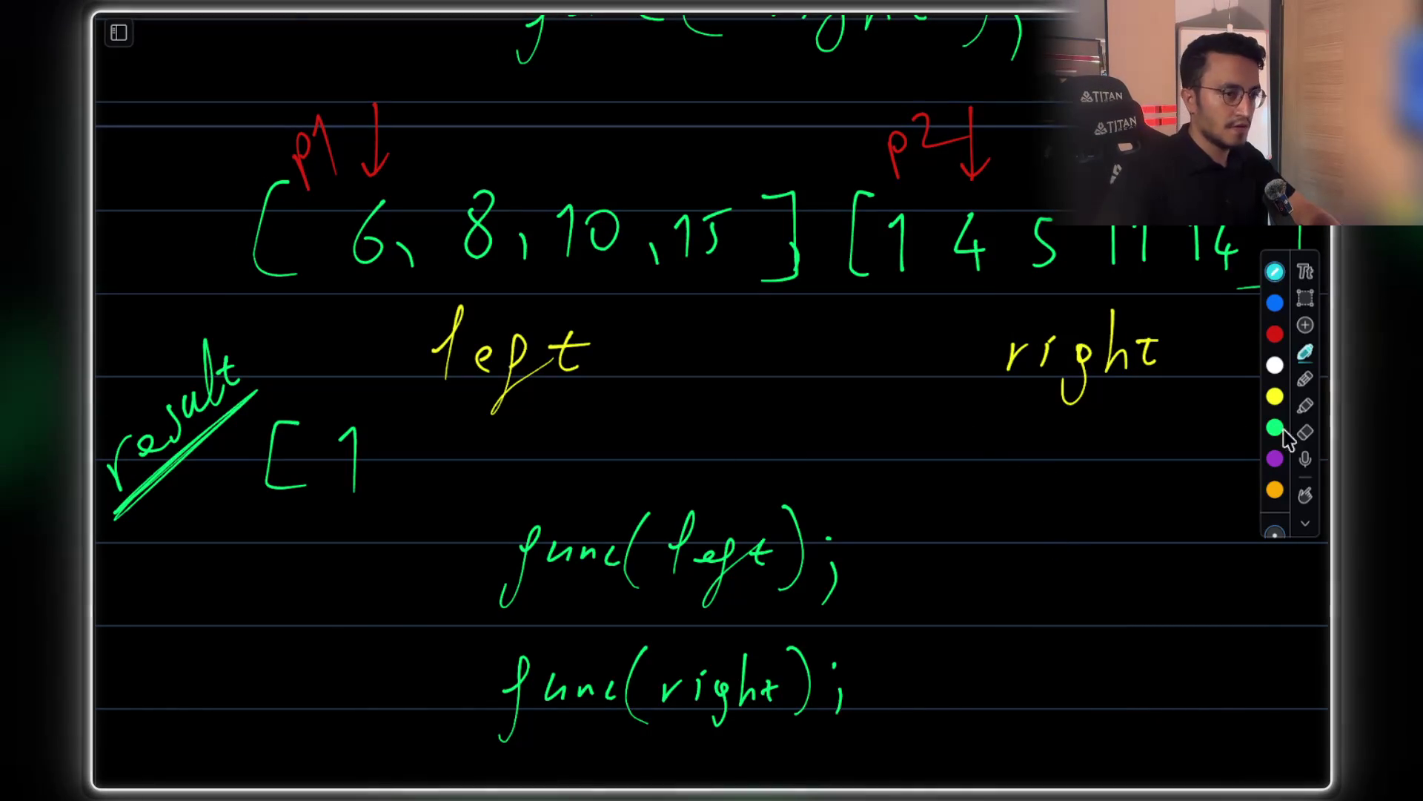
click(1306, 432)
drag(296, 450, 356, 460)
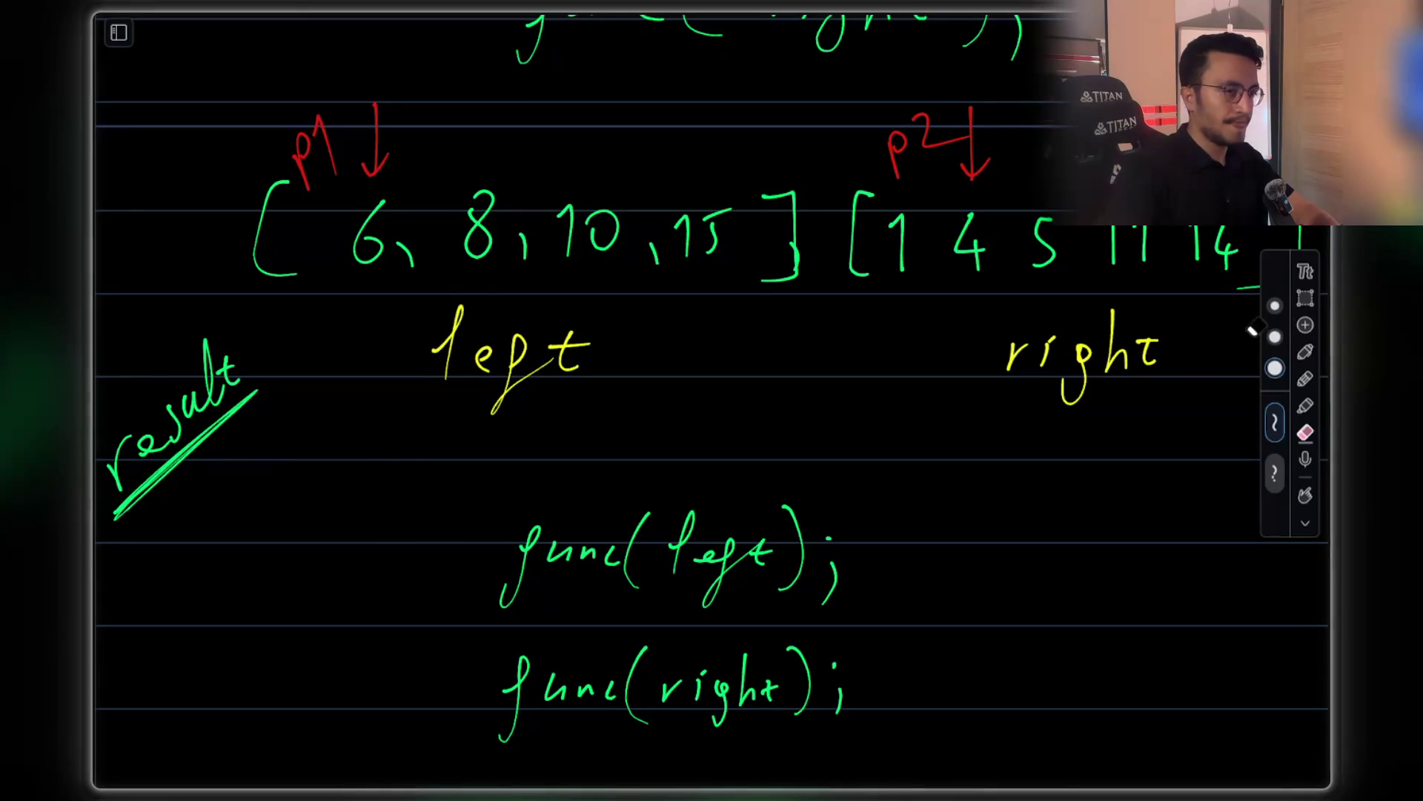
Write '[1, 4' in cyan beside result and move the p2 marker above 5
click(1306, 353)
drag(278, 439, 295, 517)
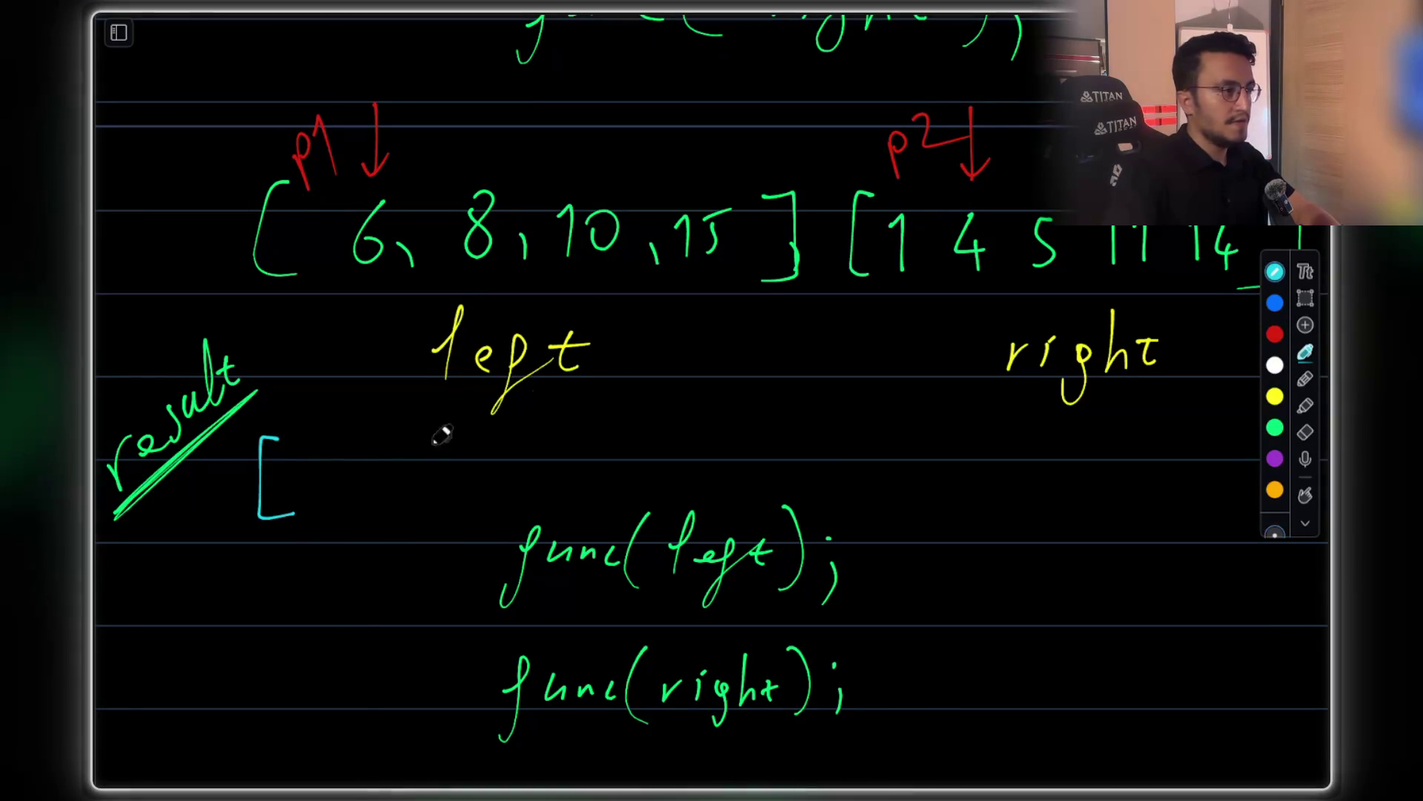
mouse_move(324, 461)
mouse_down()
mouse_move(334, 507)
mouse_move(398, 518)
mouse_up()
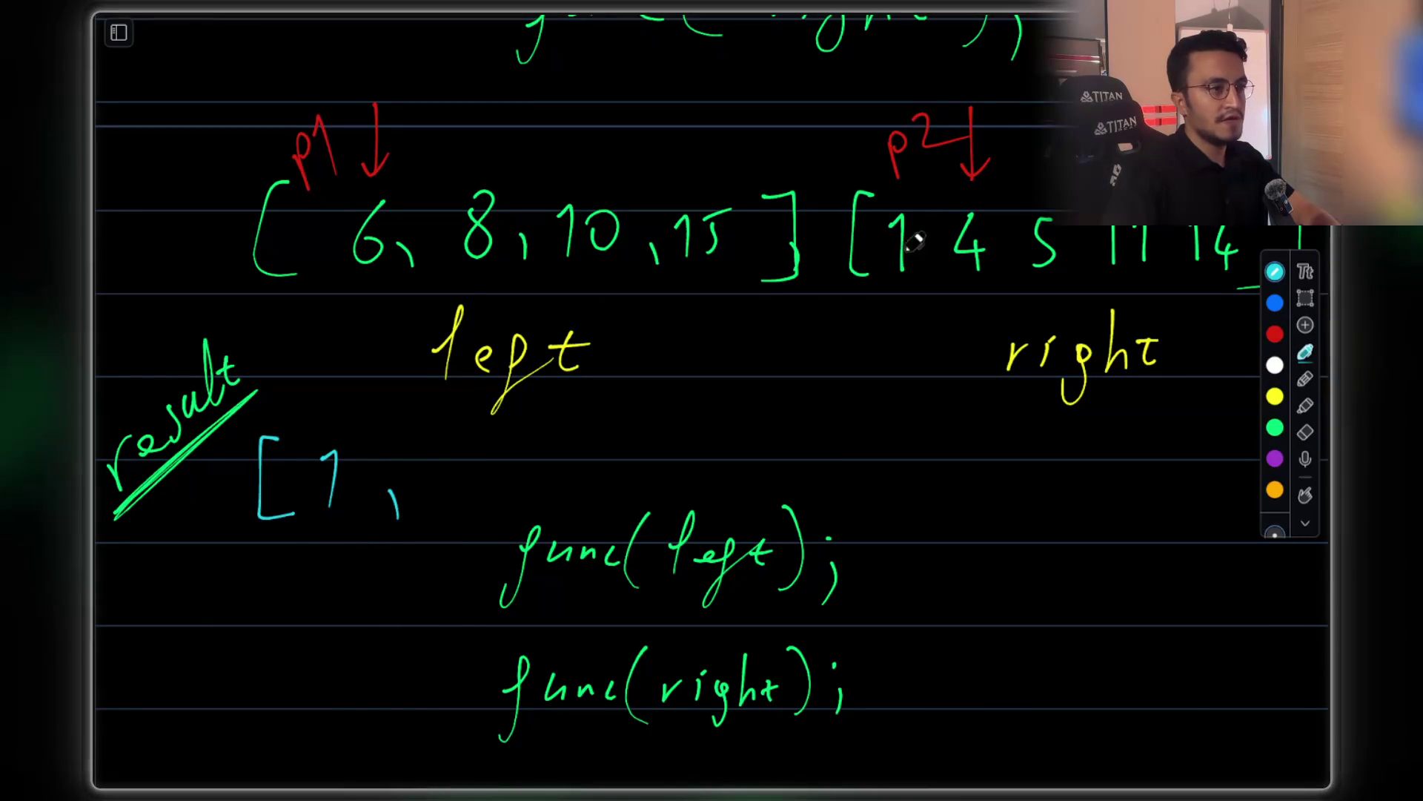
mouse_move(475, 449)
mouse_down()
mouse_move(456, 485)
mouse_move(498, 482)
mouse_up()
drag(487, 467, 490, 519)
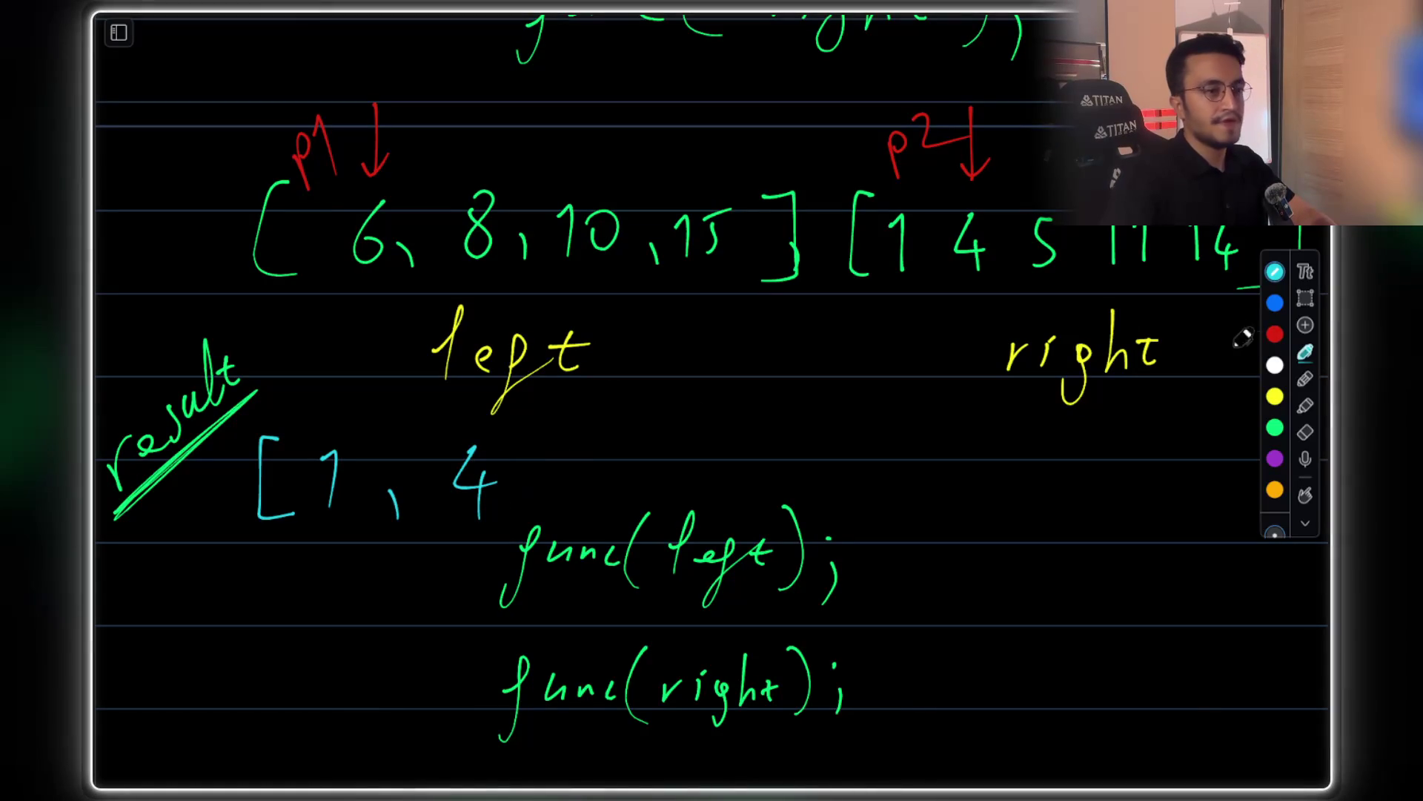
click(1306, 298)
drag(872, 101, 1013, 175)
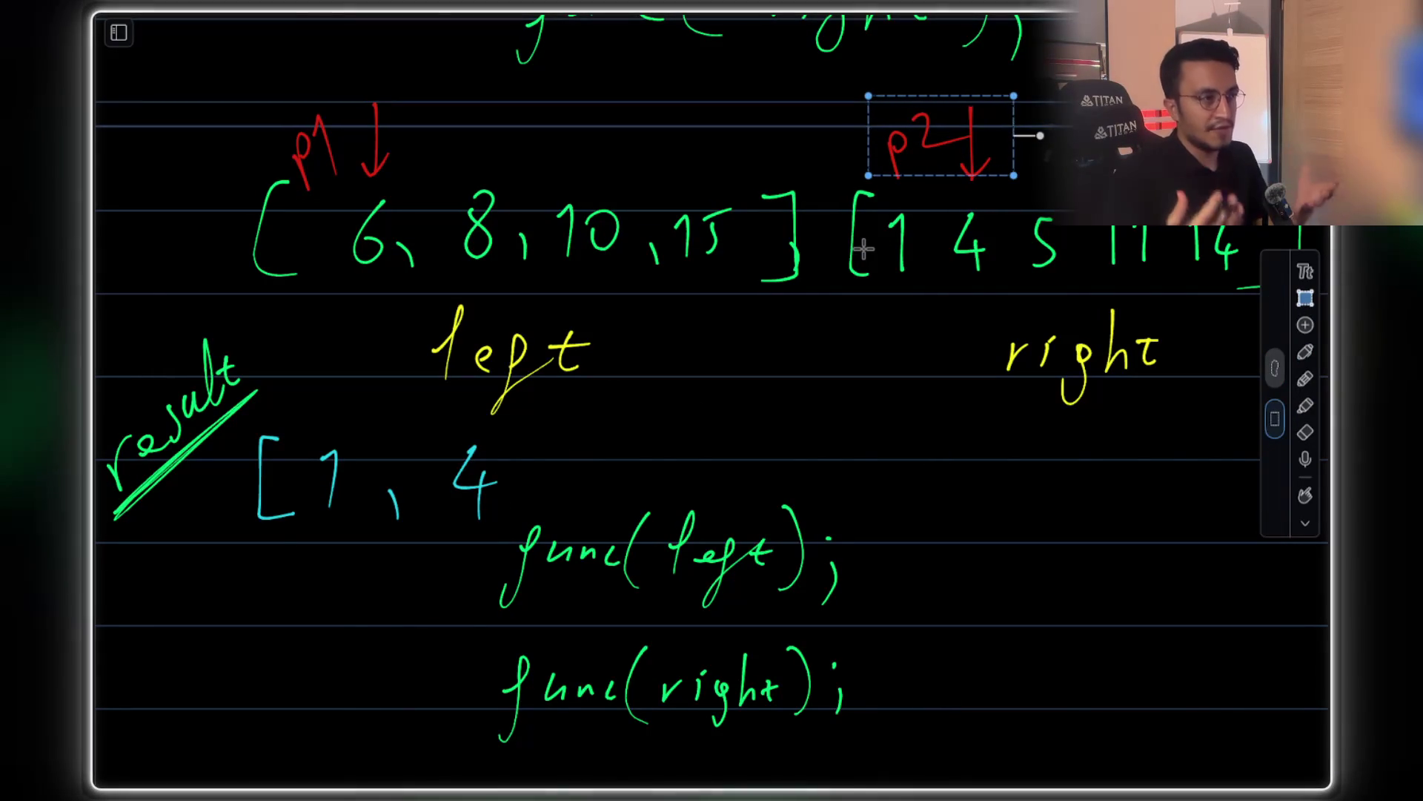
drag(957, 137, 1029, 136)
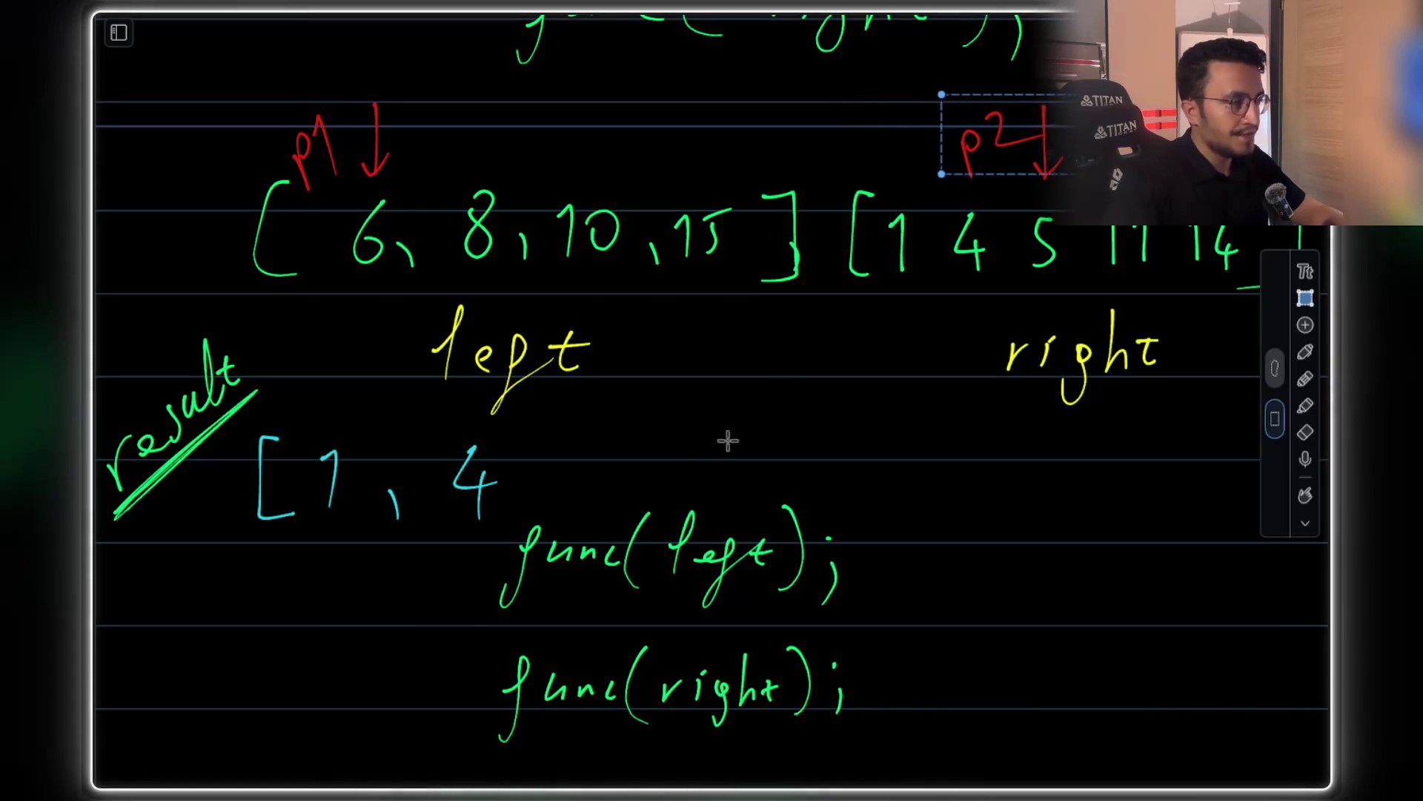
Add ', 5' to the result array and shift the p2 marker further right past 5
click(1306, 351)
mouse_move(544, 466)
mouse_down()
mouse_move(533, 503)
mouse_move(572, 498)
mouse_up()
drag(576, 453, 593, 451)
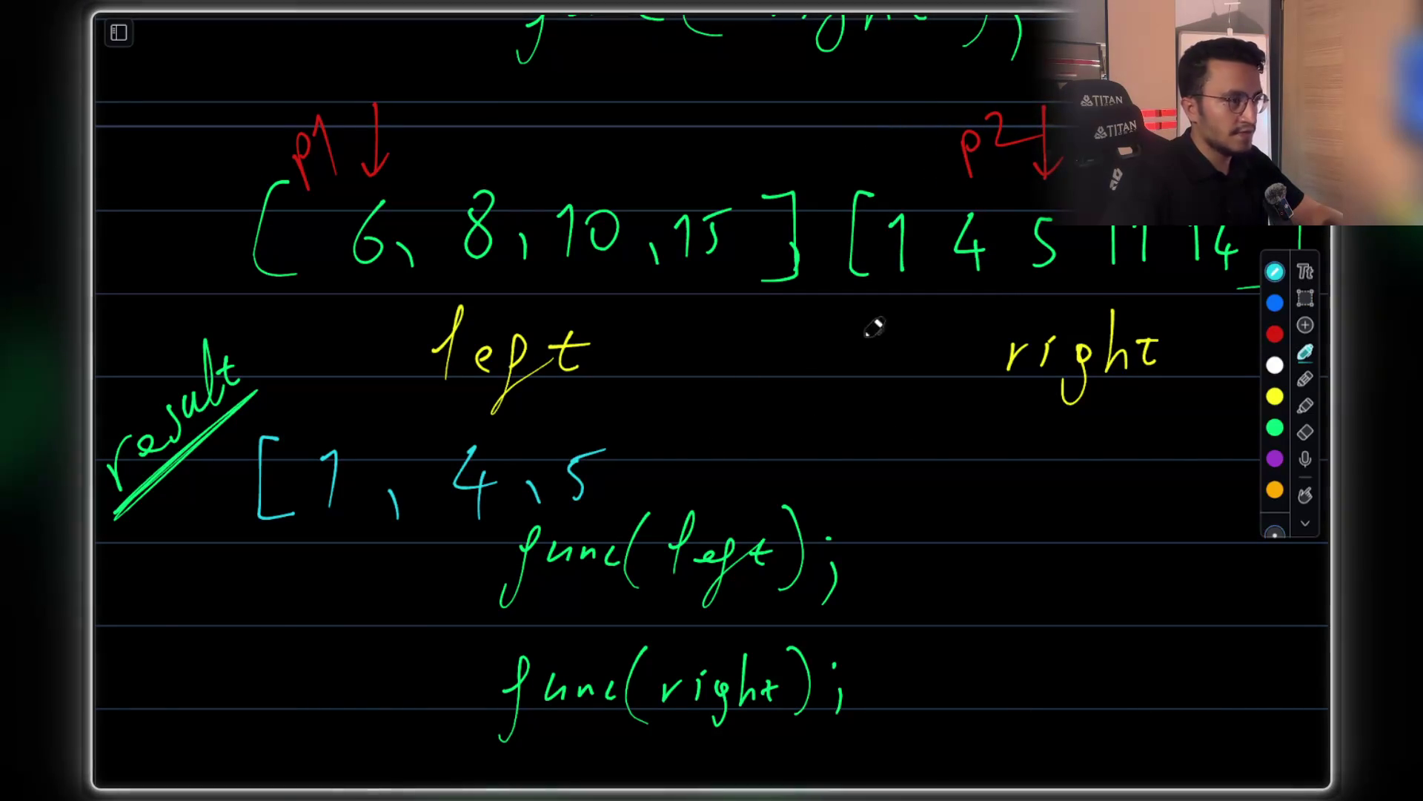
click(1306, 297)
drag(968, 98, 1067, 194)
drag(1008, 148, 1092, 148)
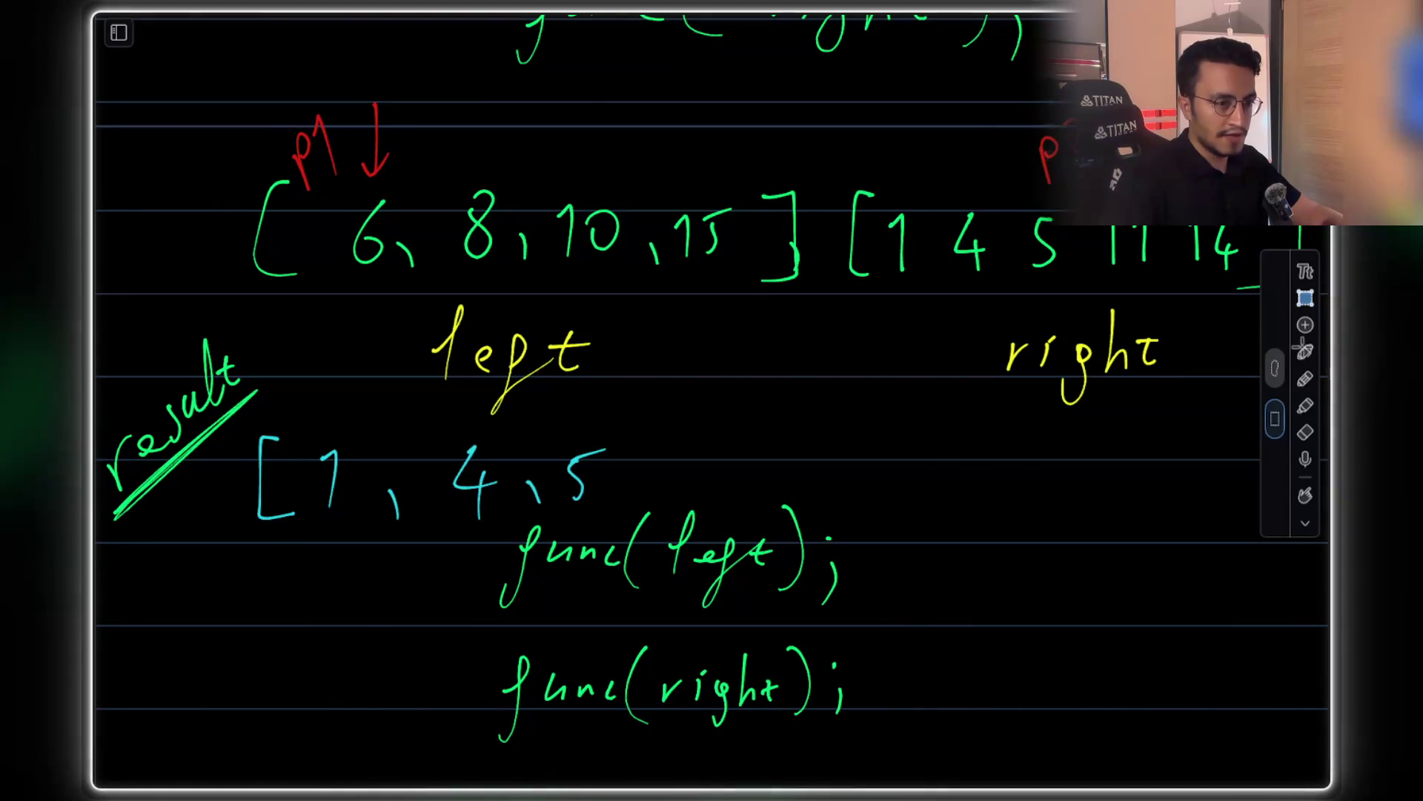
Append 6 and 8 to the cyan result array and move the p1 marker above 8
click(1305, 352)
drag(632, 478, 642, 492)
drag(706, 442, 693, 474)
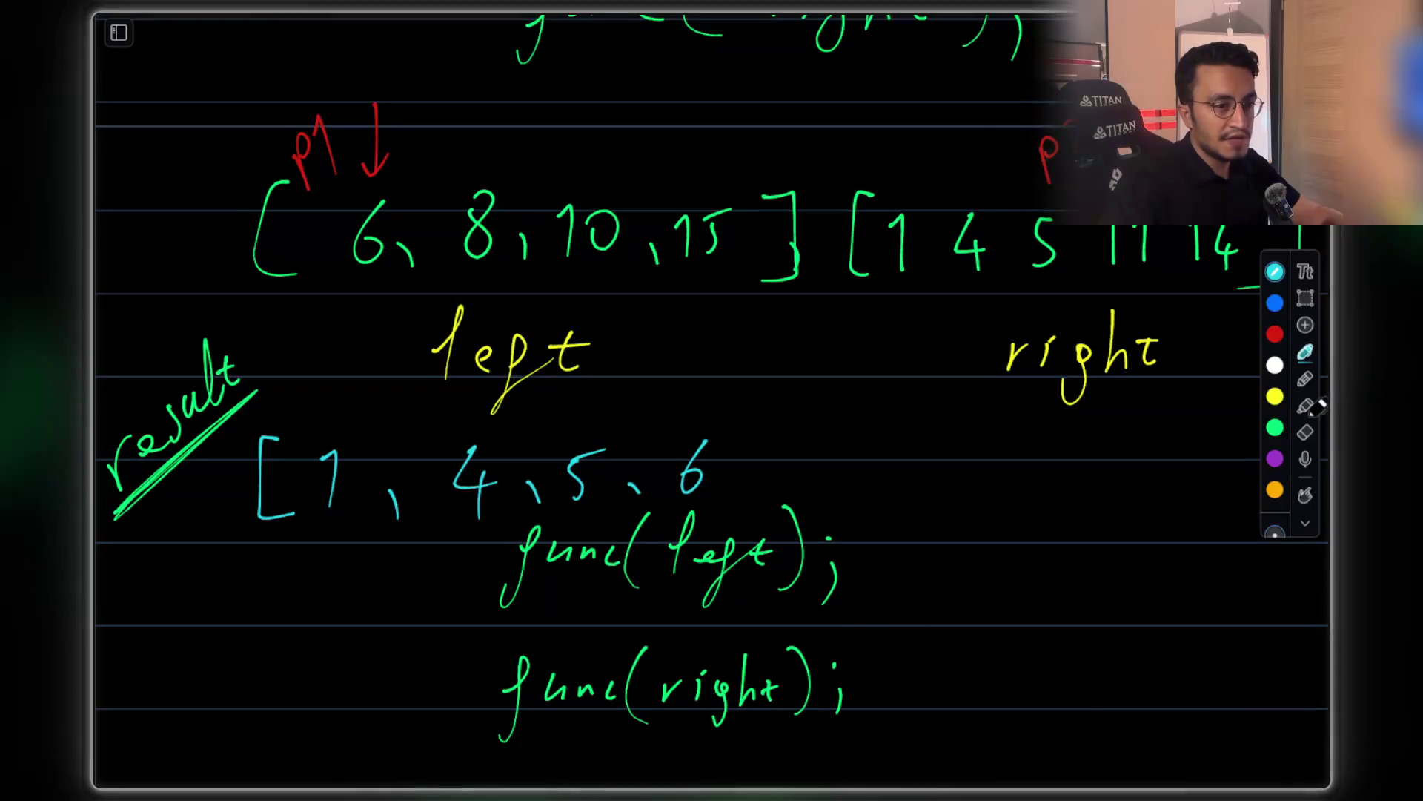
click(1306, 297)
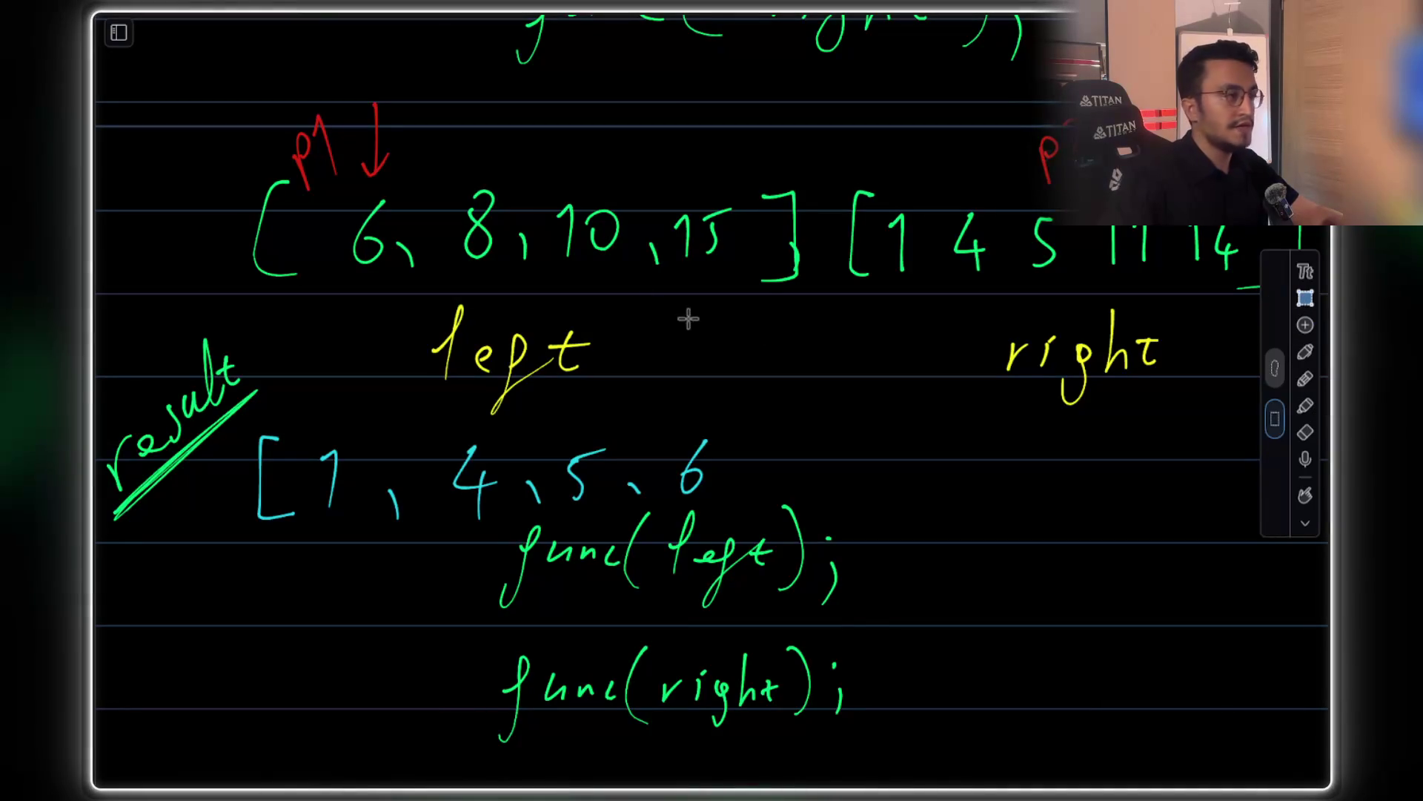
mouse_move(273, 90)
mouse_down()
mouse_move(444, 175)
mouse_move(485, 144)
mouse_up()
click(771, 196)
click(1306, 353)
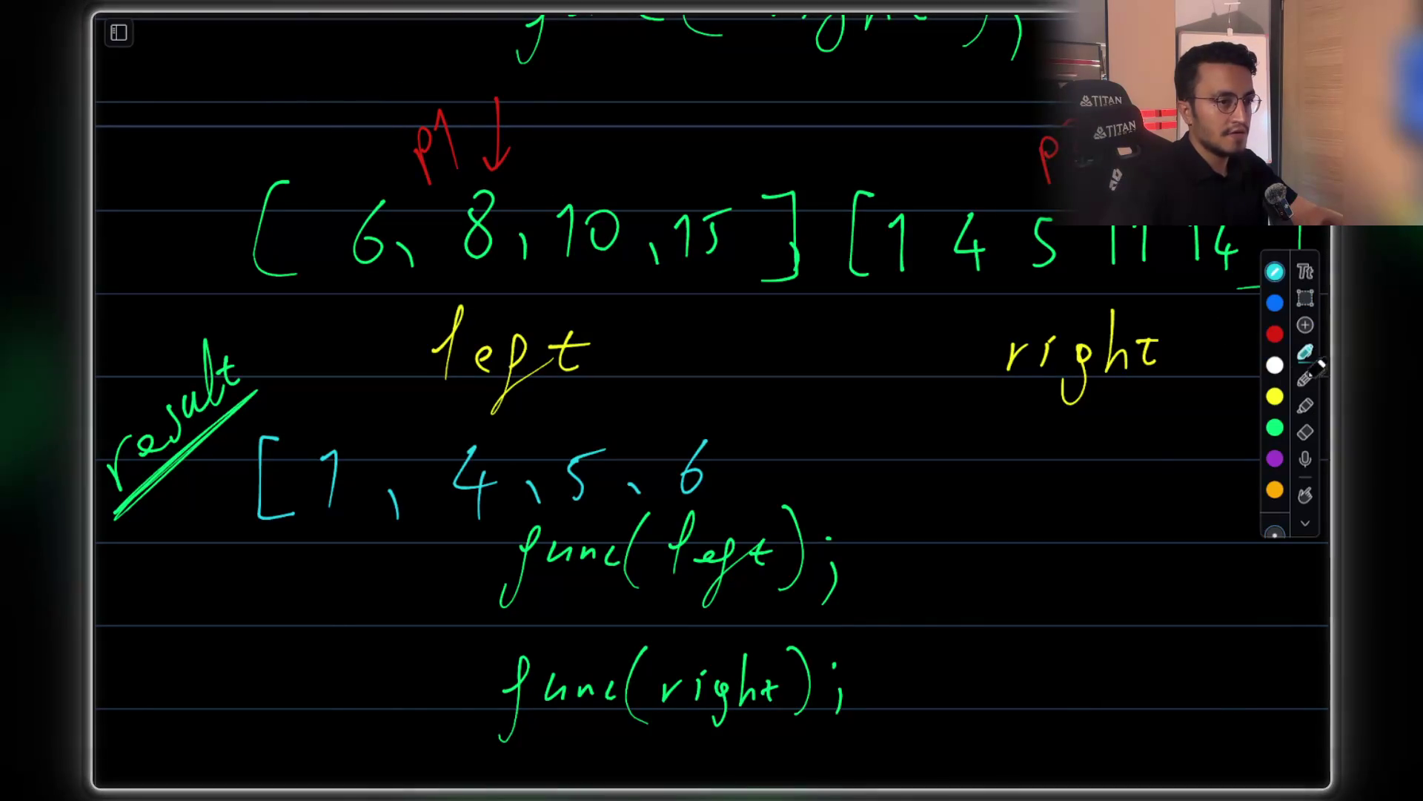
drag(741, 477, 745, 490)
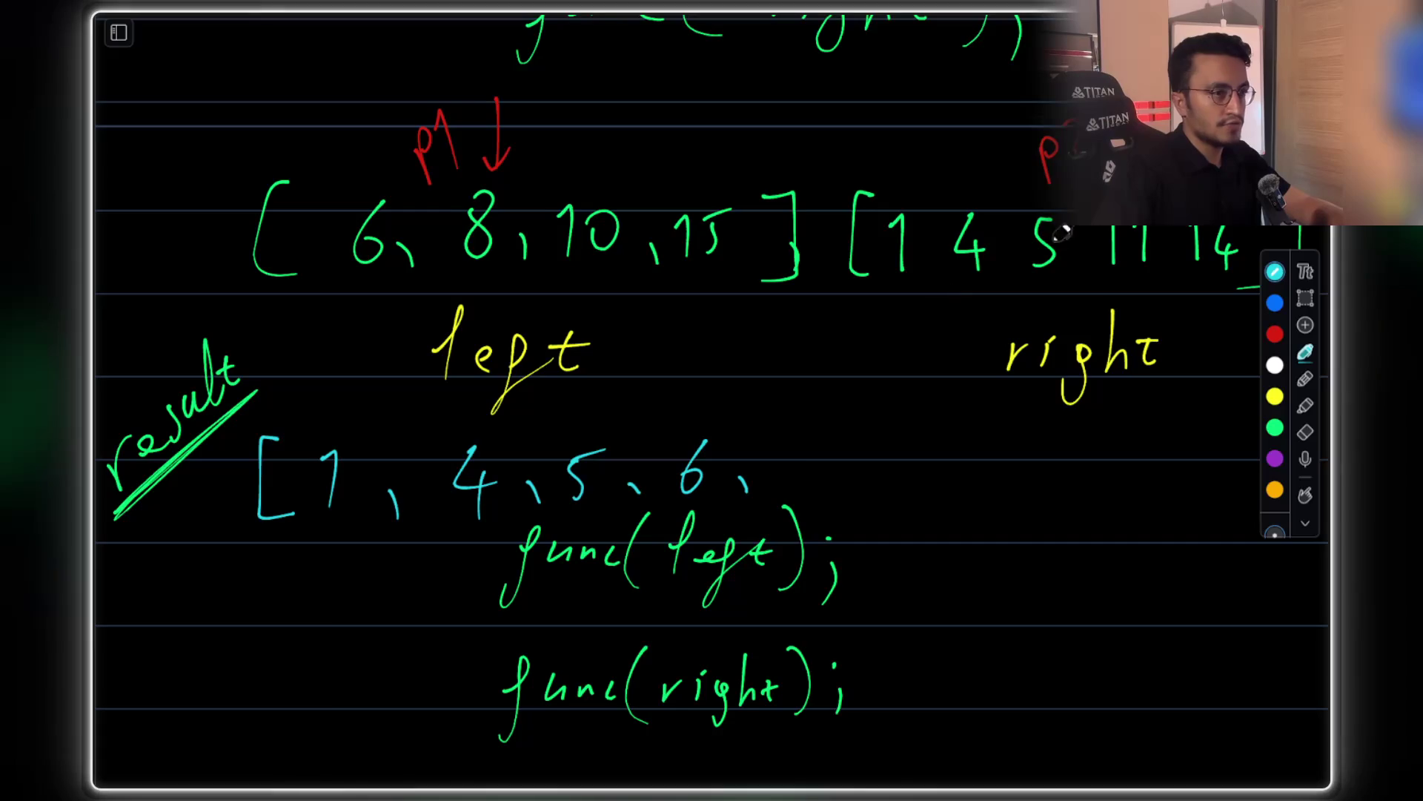
mouse_move(816, 435)
mouse_down()
mouse_move(809, 474)
mouse_move(814, 433)
mouse_up()
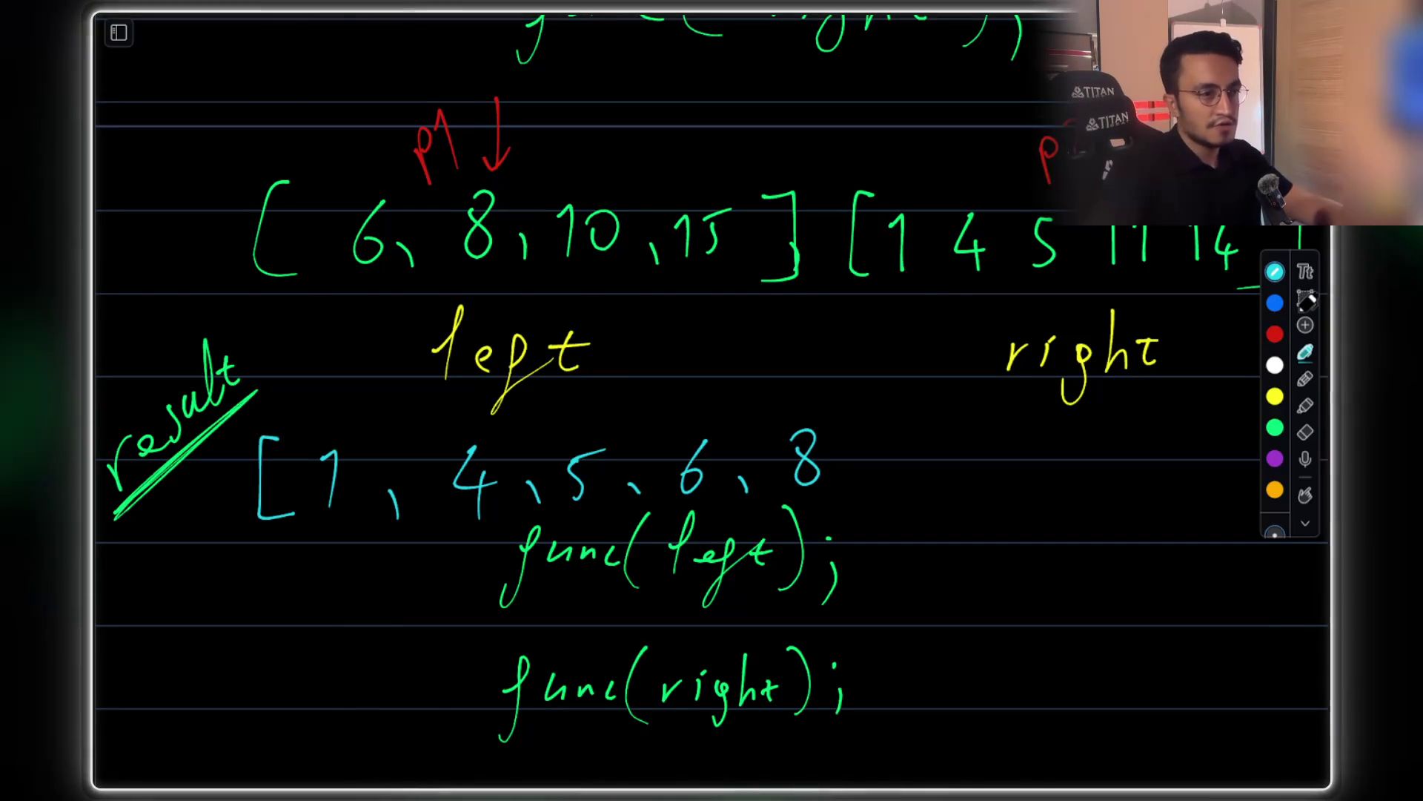
Move the p1 marker above 10 and append 10 to the result array
click(1305, 298)
mouse_move(398, 99)
mouse_down()
mouse_move(521, 158)
mouse_move(519, 141)
mouse_move(590, 140)
mouse_up()
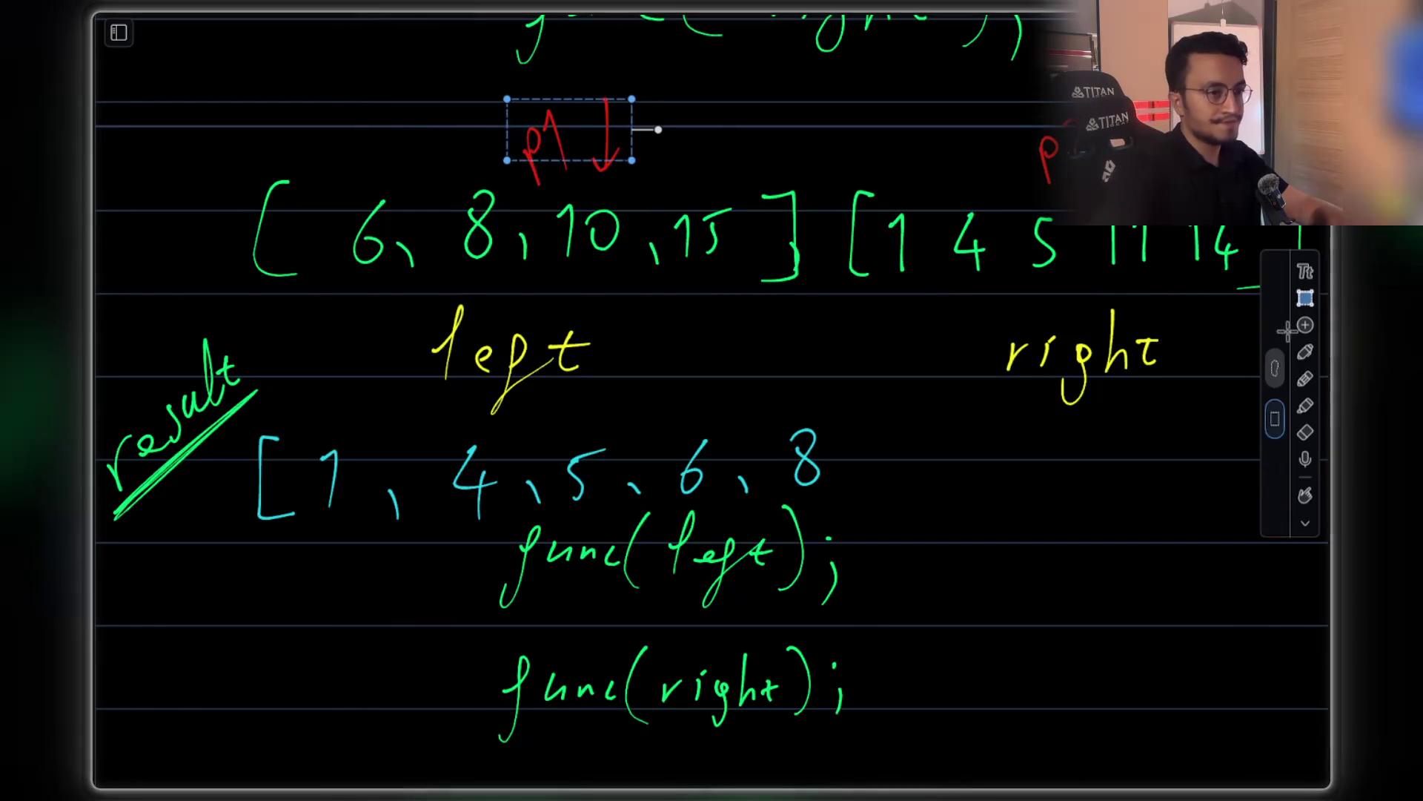
click(1305, 351)
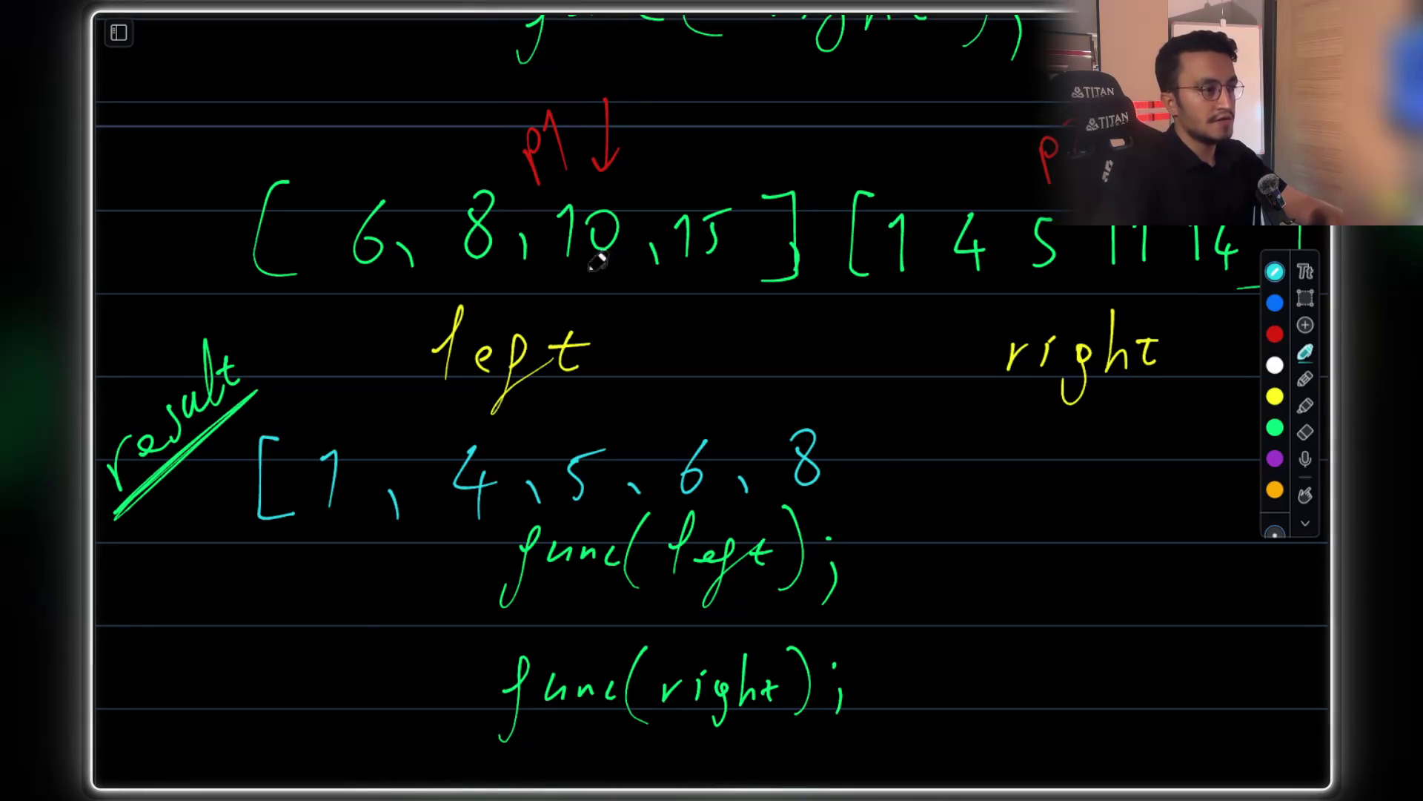
mouse_move(862, 474)
mouse_down()
mouse_move(858, 492)
mouse_move(900, 490)
mouse_up()
drag(933, 451, 928, 454)
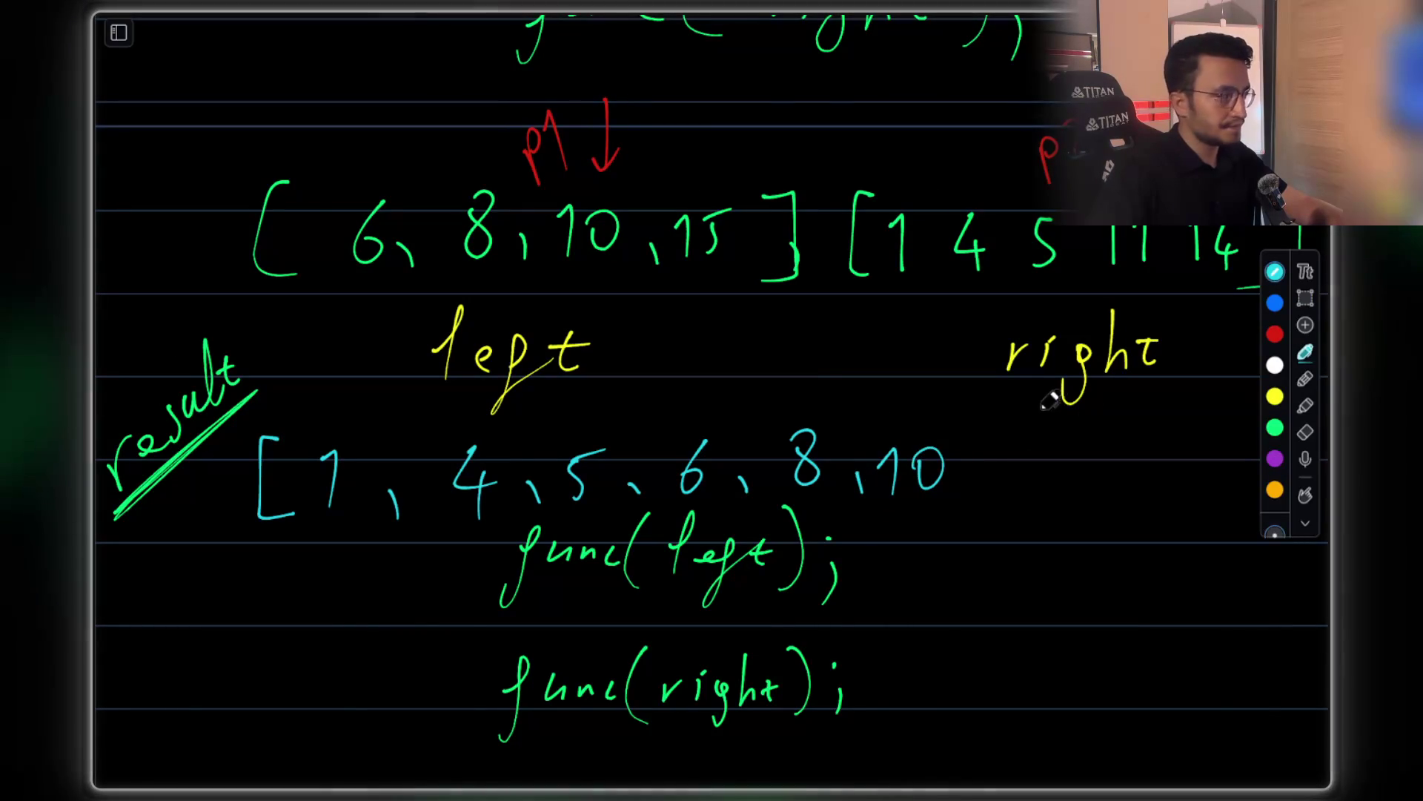
Replace the green 'result' label and underline with a cyan one
click(1306, 432)
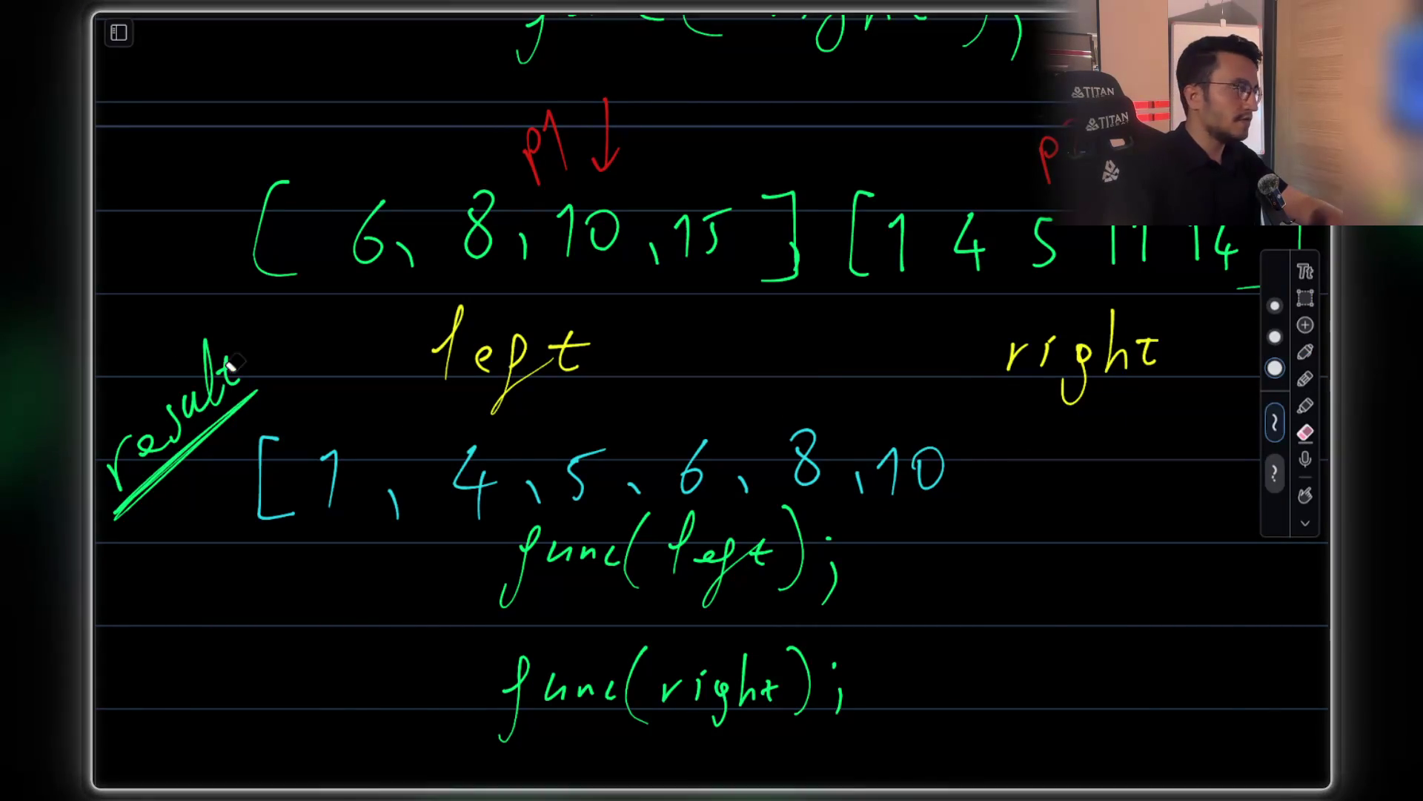
drag(217, 375, 169, 483)
click(1303, 350)
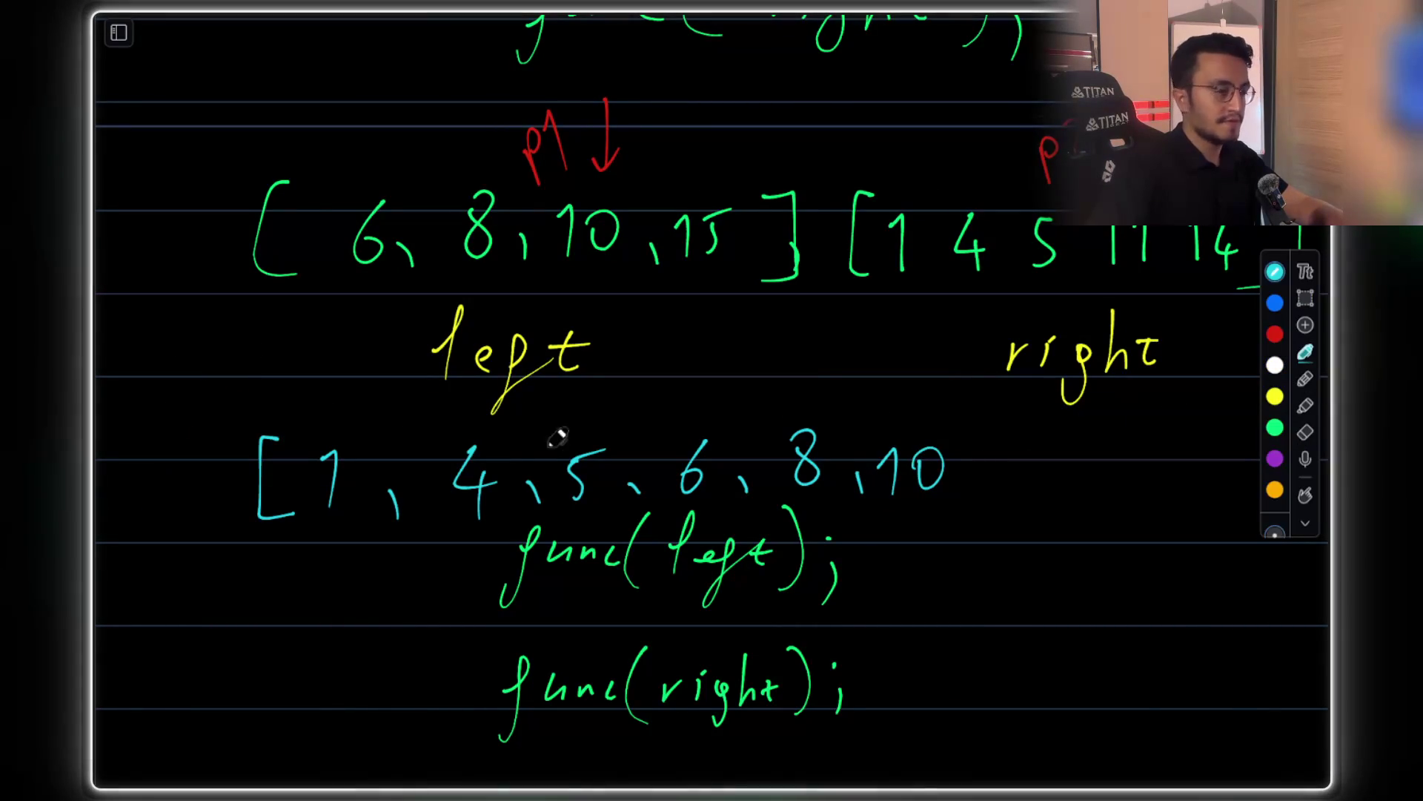
mouse_move(180, 401)
mouse_down()
mouse_move(239, 340)
mouse_move(238, 364)
mouse_up()
drag(227, 350, 252, 339)
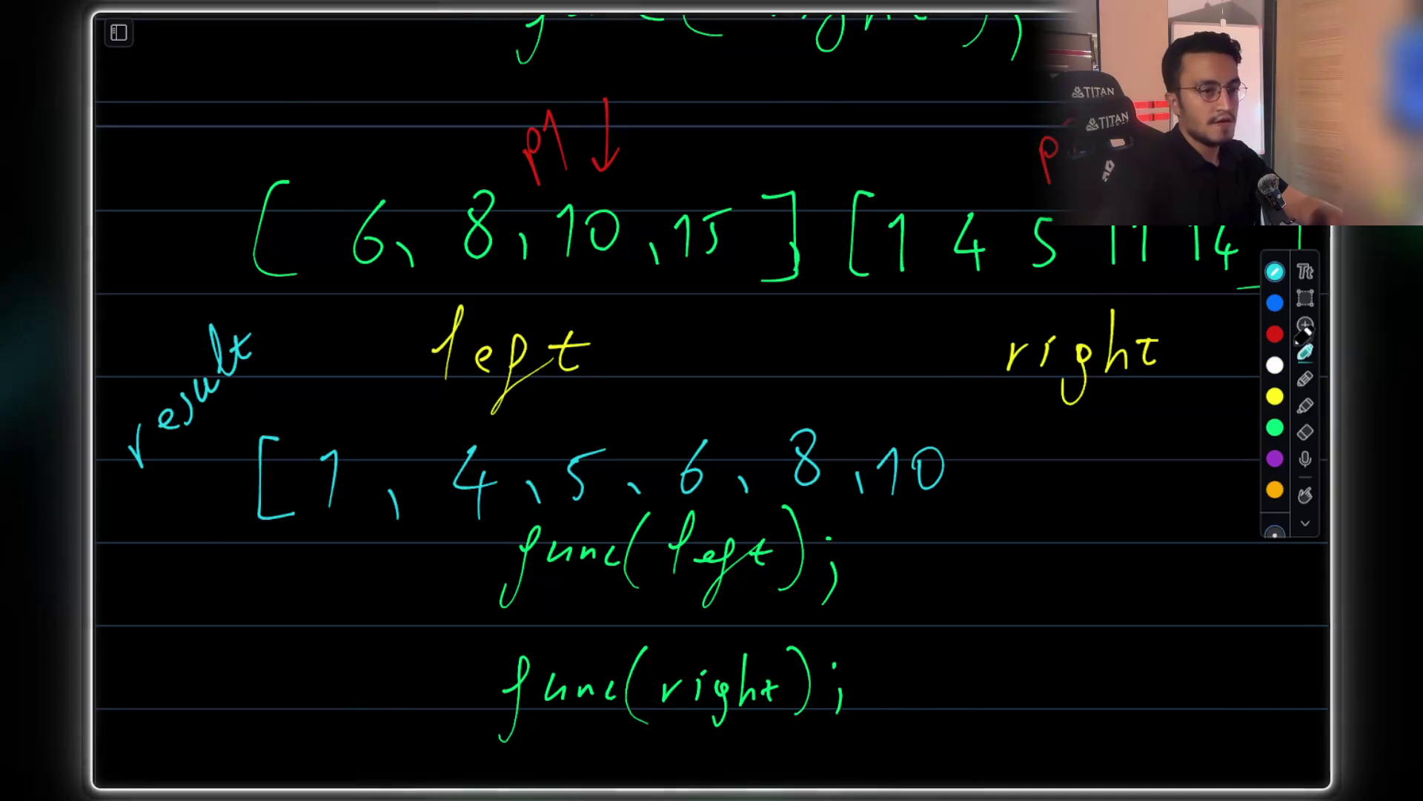
Move the p1 marker above 15 and append 11 to the result array
click(1305, 297)
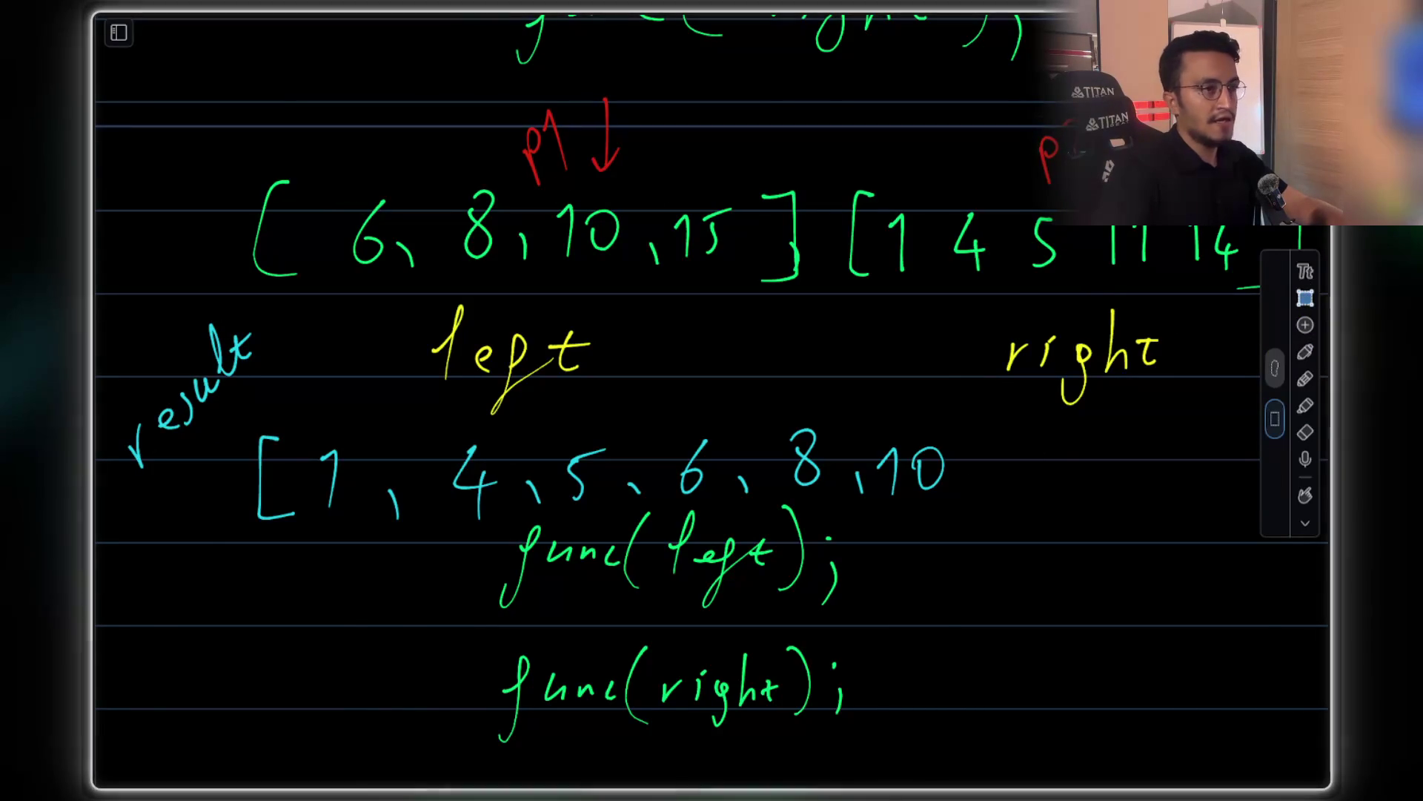
drag(521, 104, 642, 181)
drag(562, 133, 664, 134)
click(955, 176)
click(1306, 354)
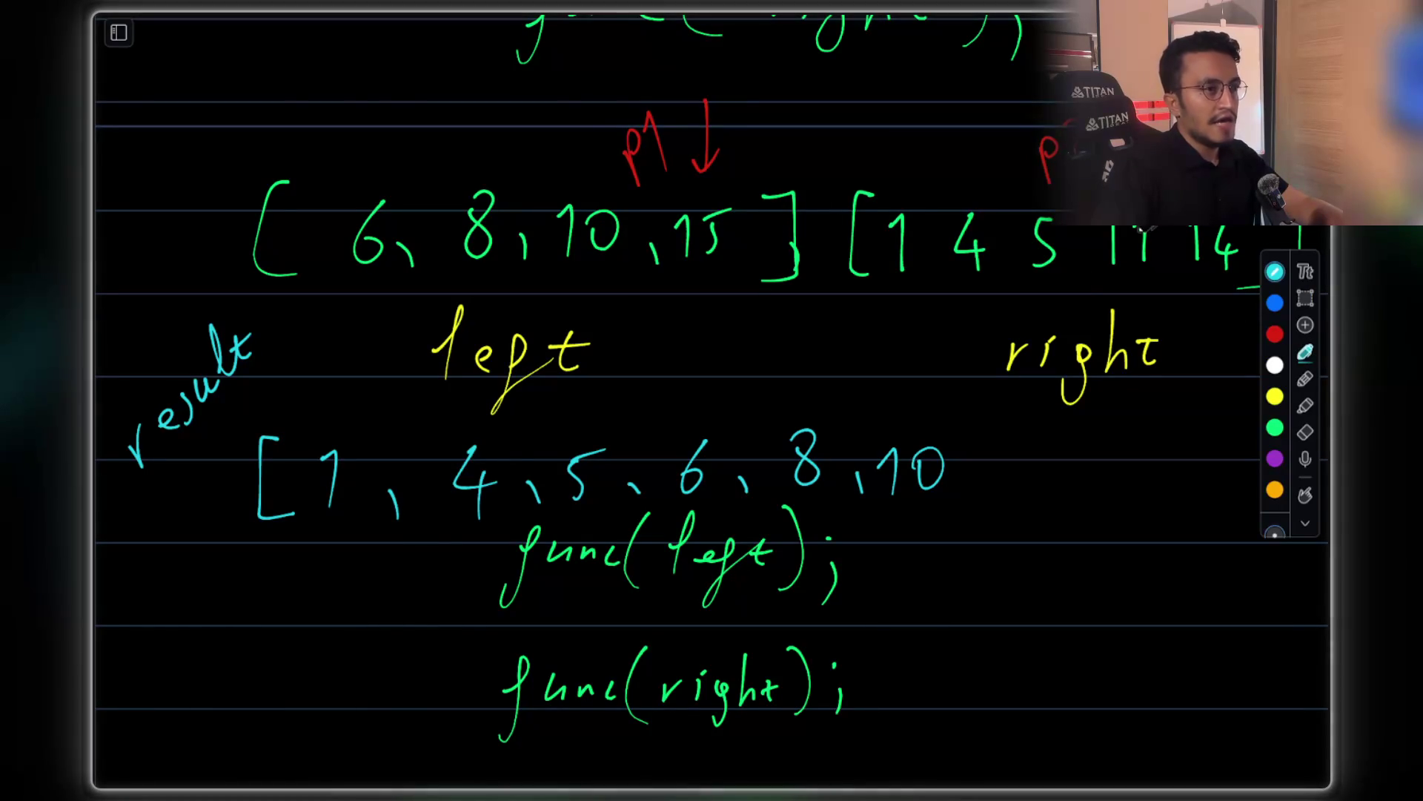
mouse_move(973, 473)
mouse_down()
mouse_move(966, 493)
mouse_move(1017, 485)
mouse_up()
drag(1032, 461, 1045, 483)
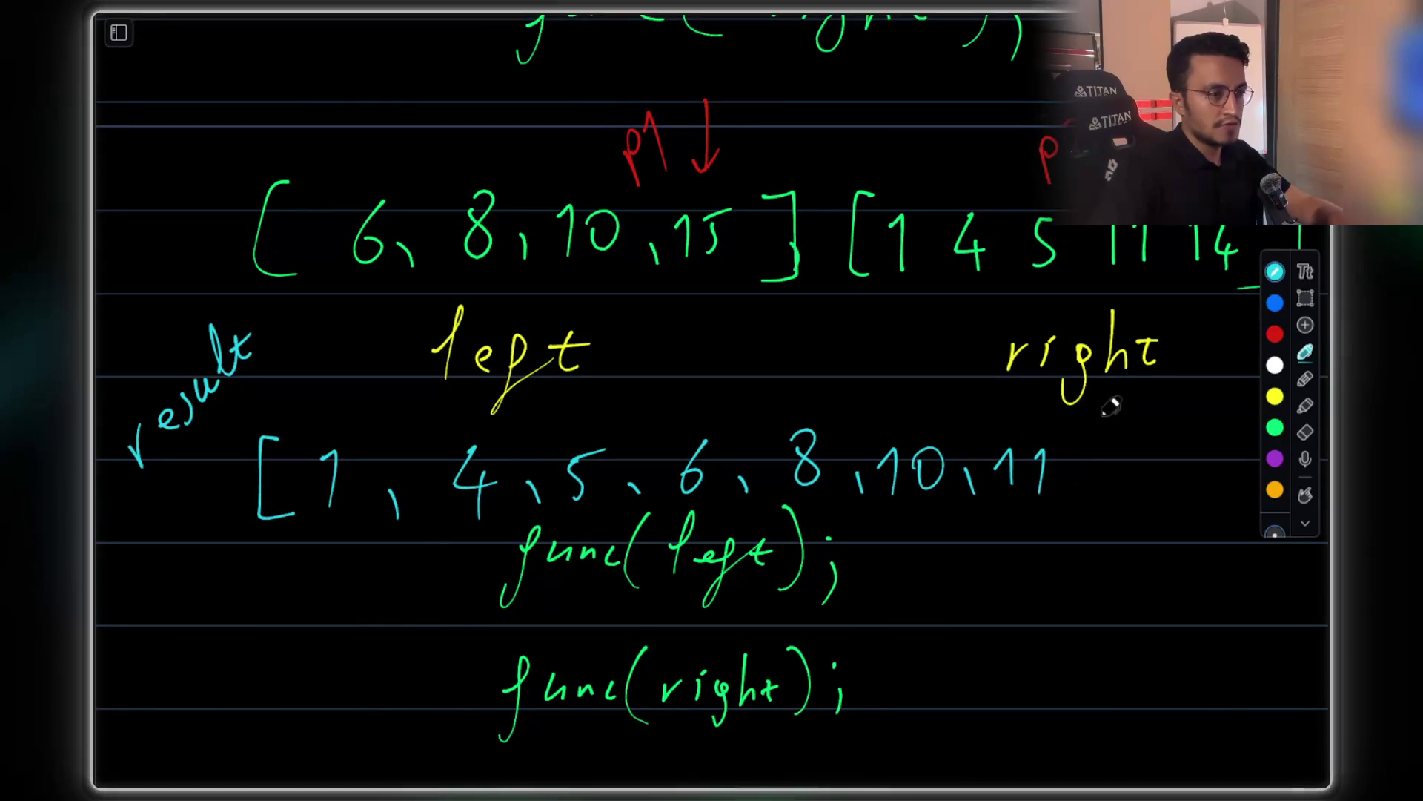
Delete the leftover red 'p' mark and append 14 to the result array
click(1304, 296)
drag(1030, 80, 1072, 181)
key(Delete)
click(1306, 352)
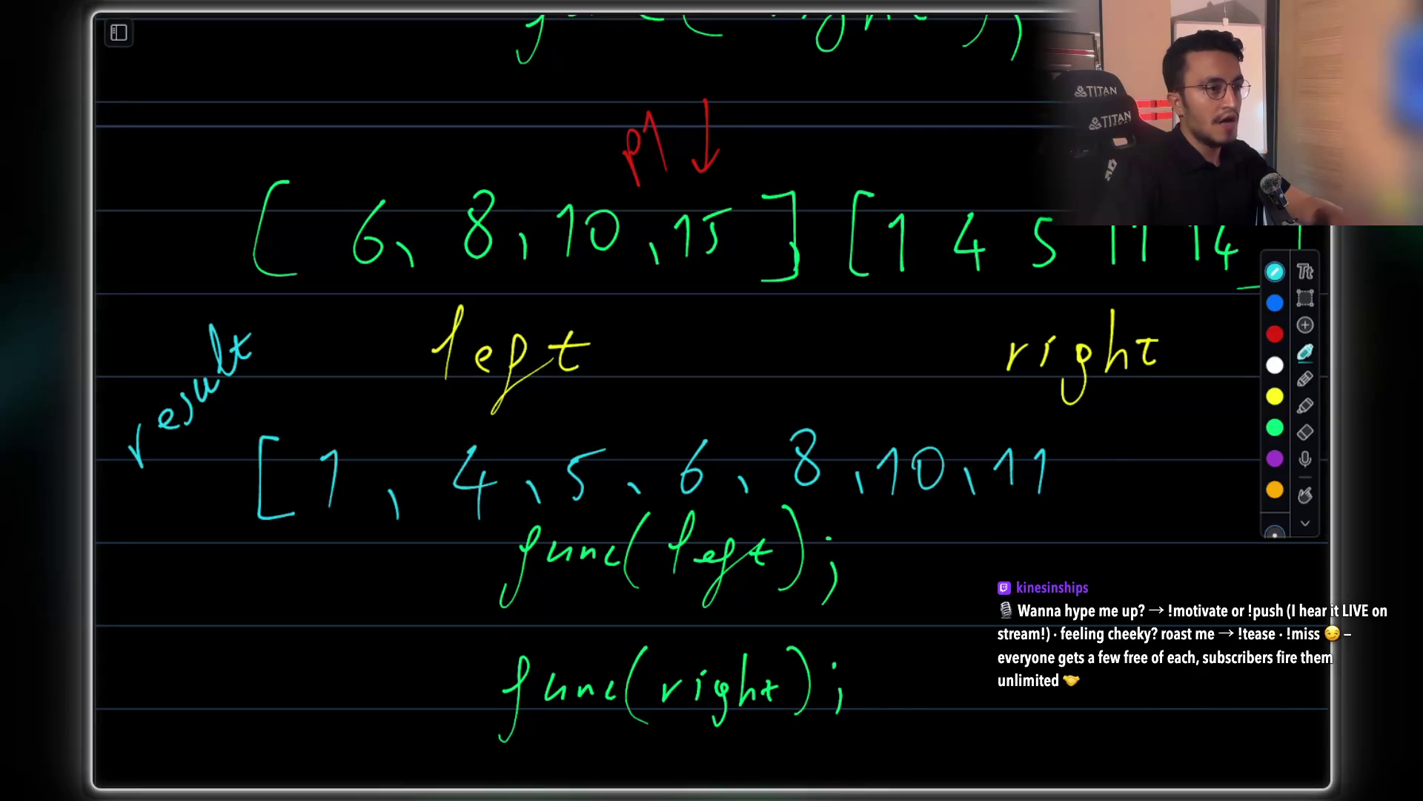
drag(1089, 475, 1084, 488)
mouse_move(1106, 458)
mouse_down()
mouse_move(1117, 490)
mouse_move(1165, 475)
mouse_move(1156, 499)
mouse_up()
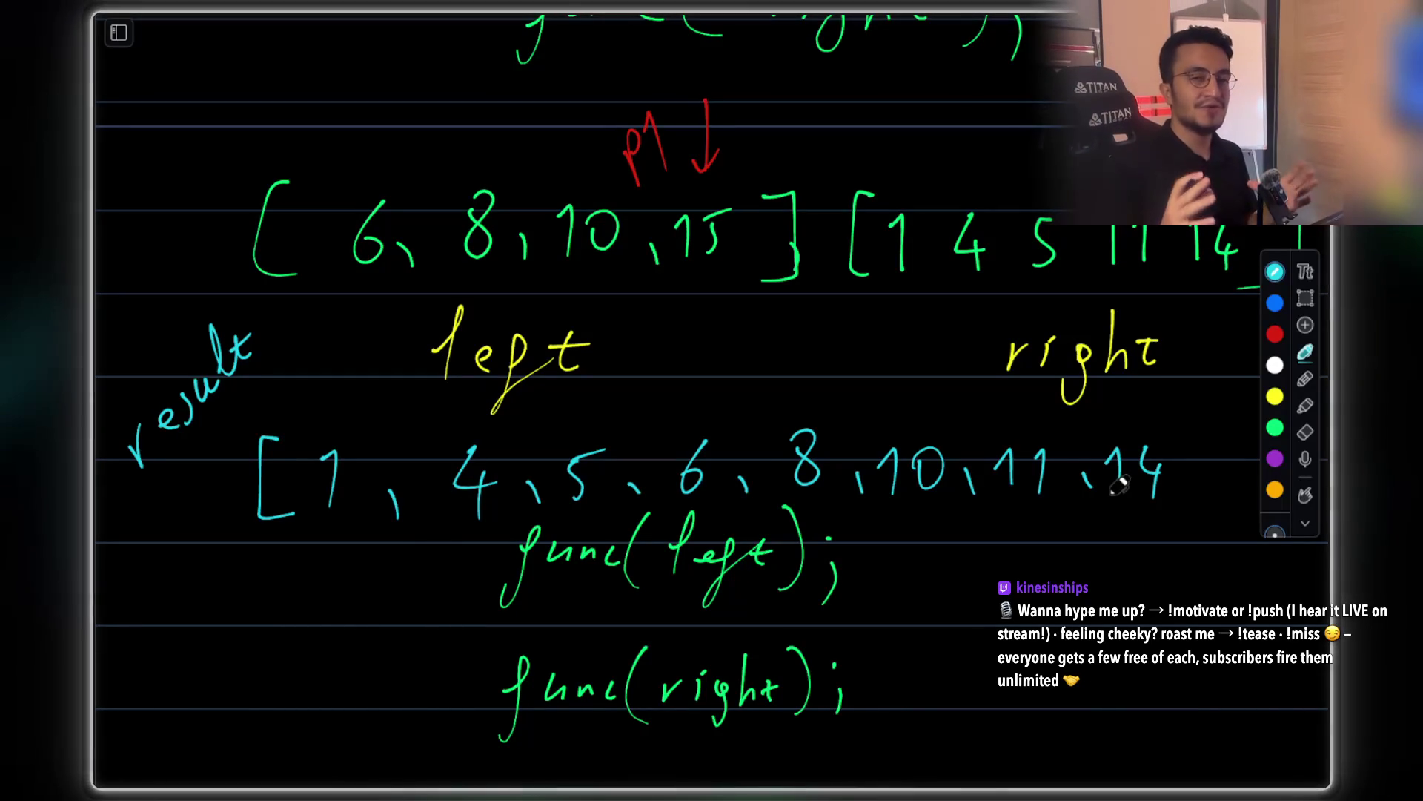
scroll(1044, 278, right, 3)
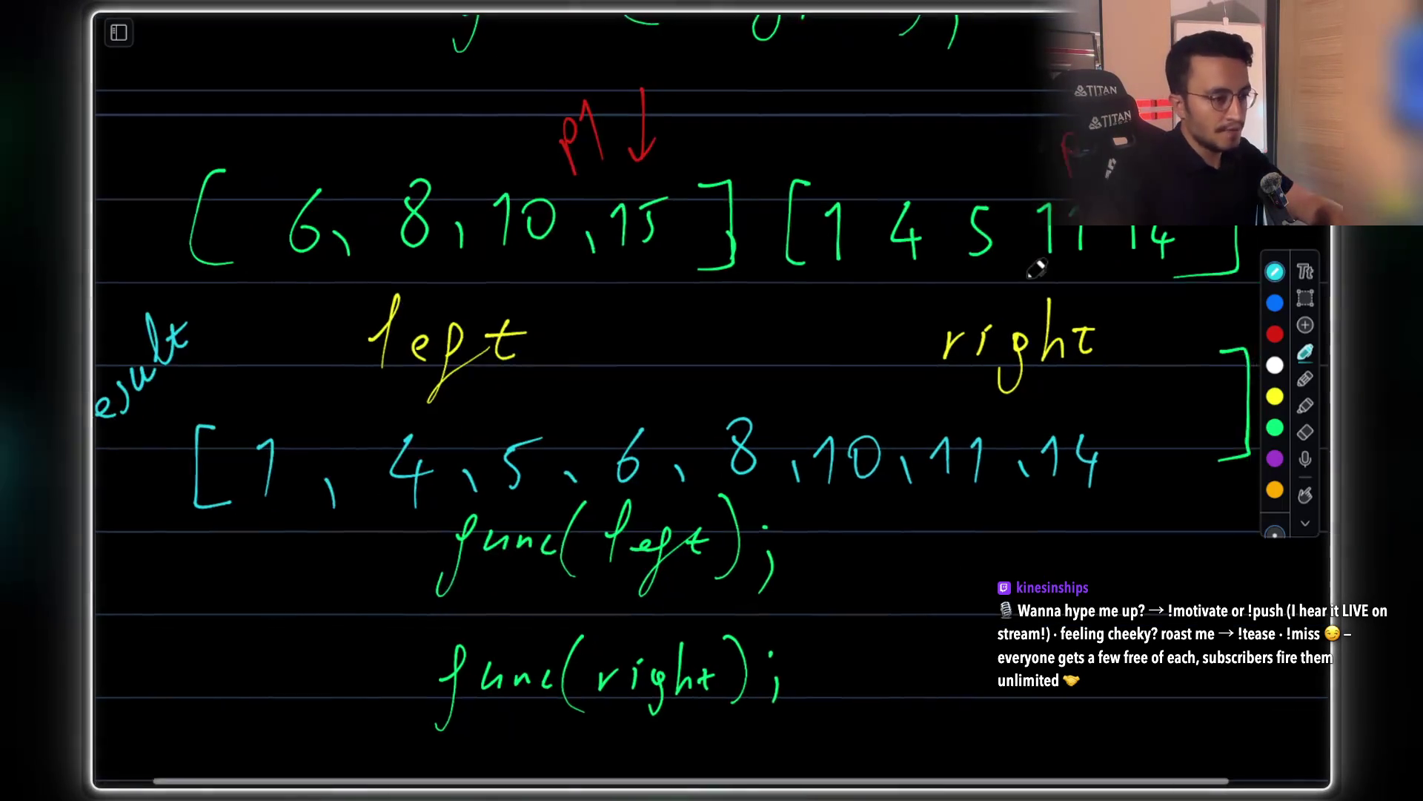
Remove the red 'p2 ↓' pointer label above the right array
scroll(1080, 234, right, 2)
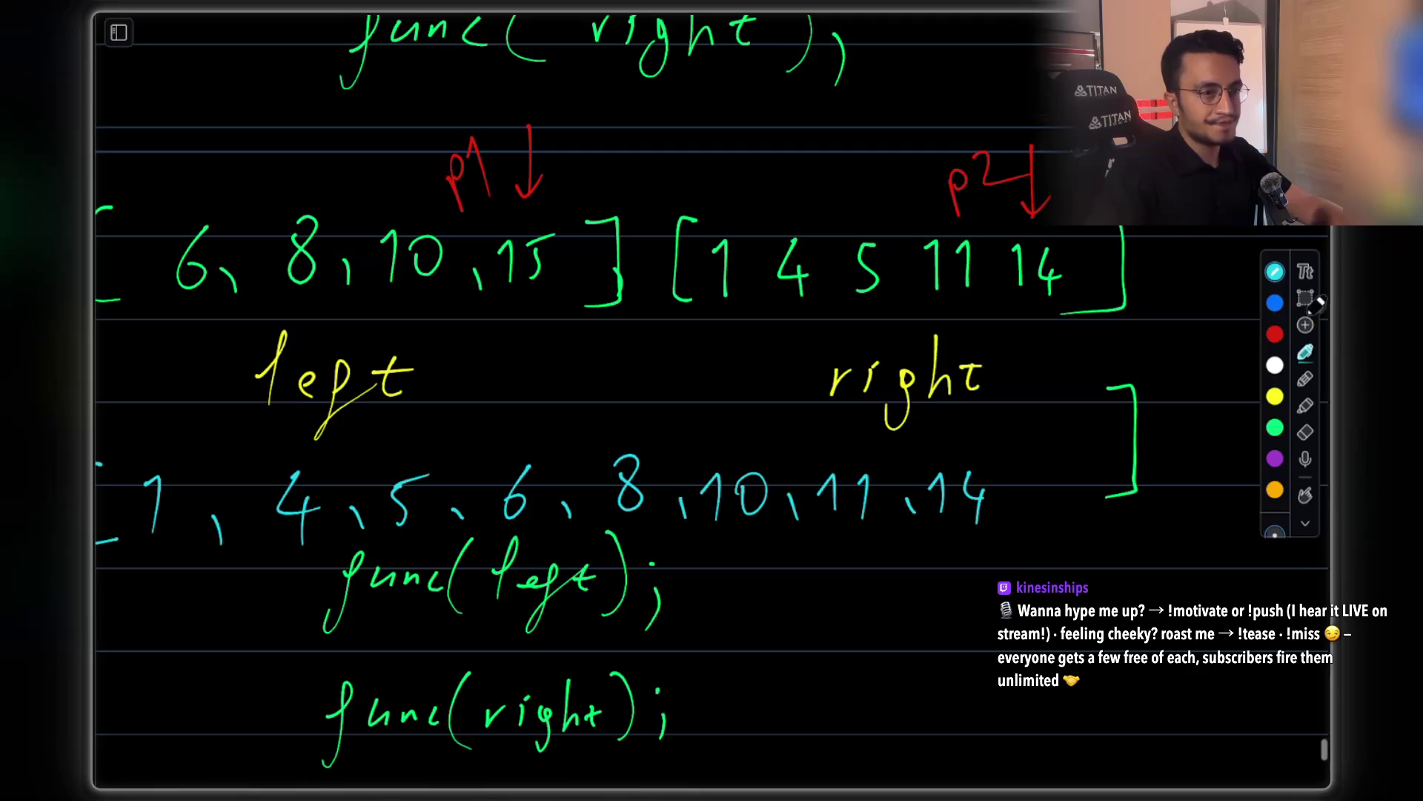
key(v)
mouse_move(928, 130)
mouse_down()
mouse_move(1058, 207)
mouse_move(1027, 184)
mouse_move(1146, 181)
mouse_up()
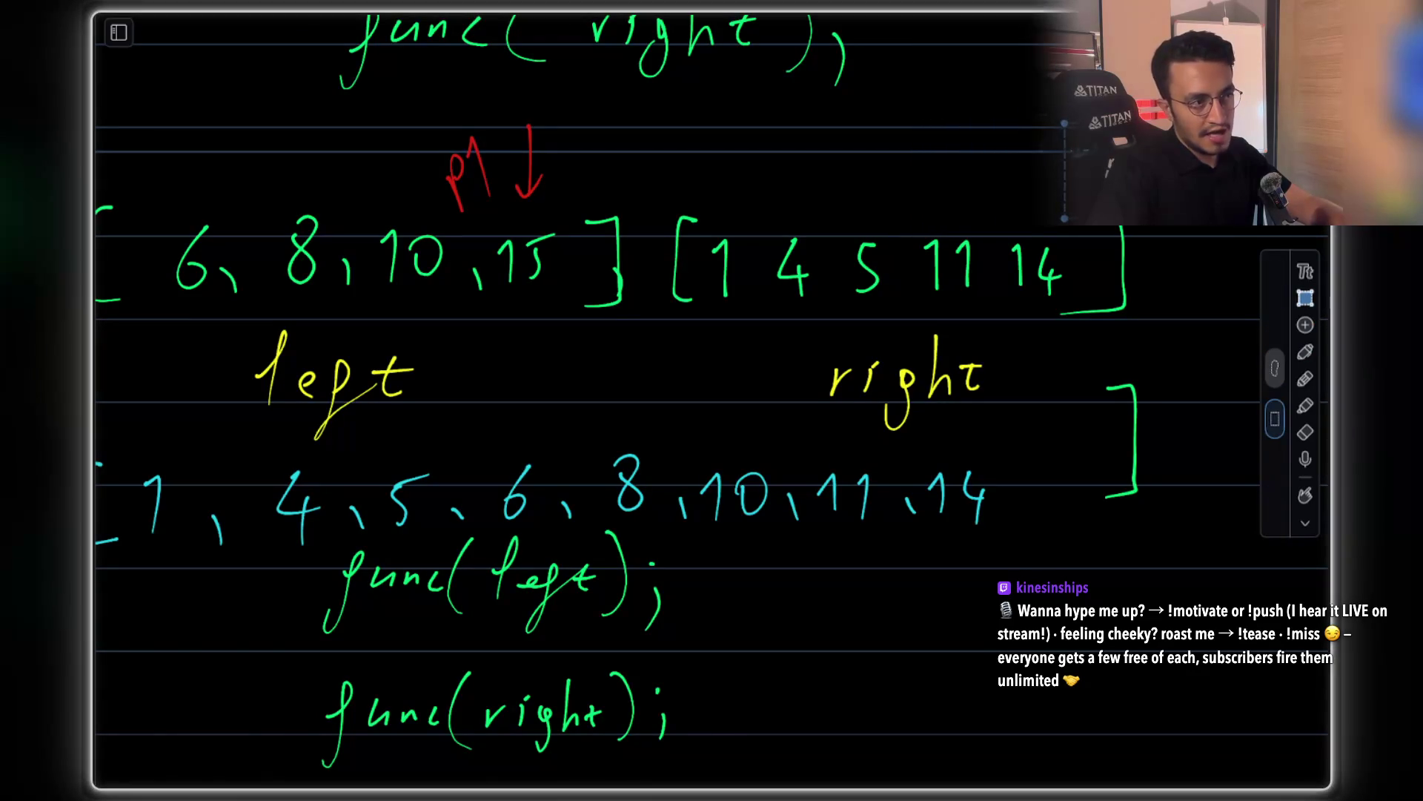
click(1306, 353)
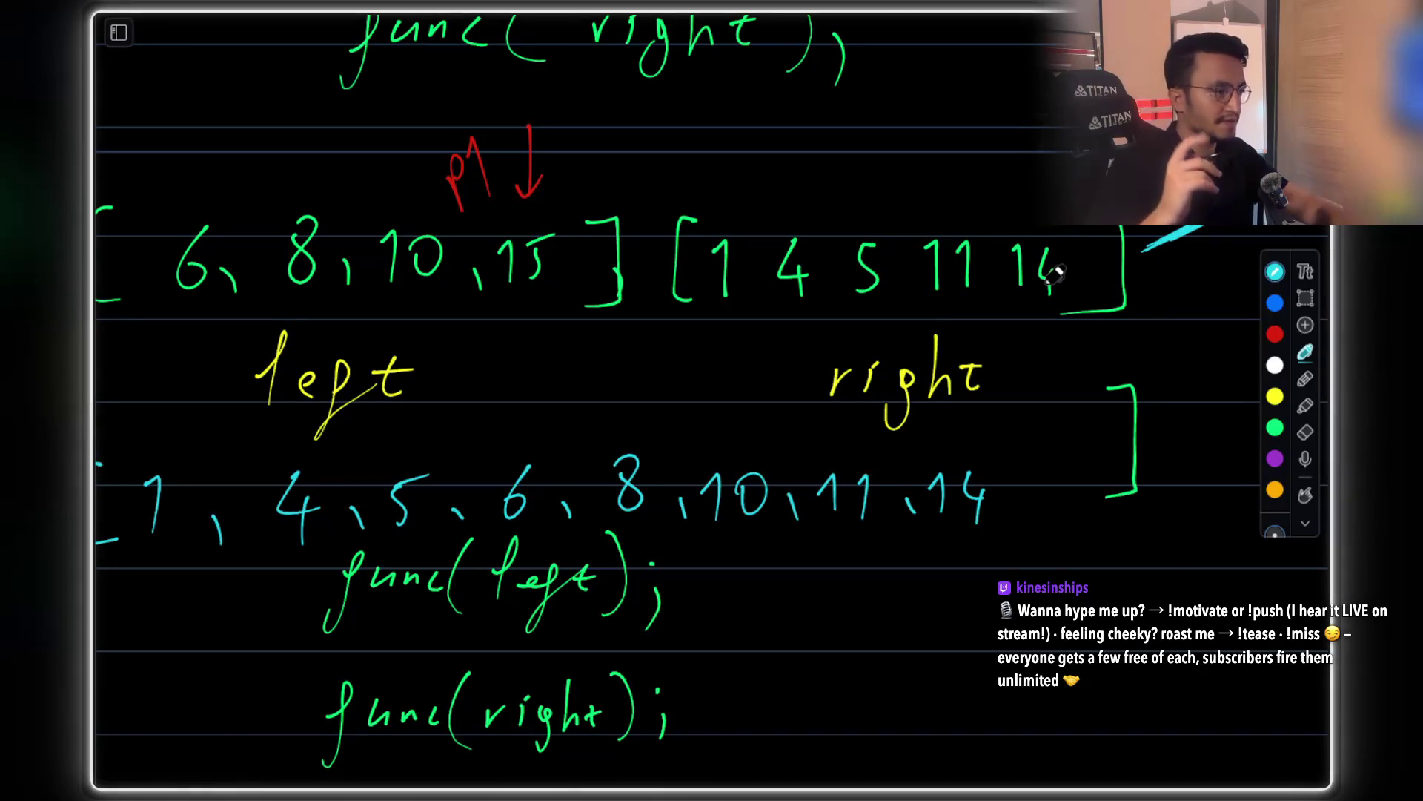
Delete the ']' after 15 in the left array and write a comma in its place
scroll(675, 166, left, 4)
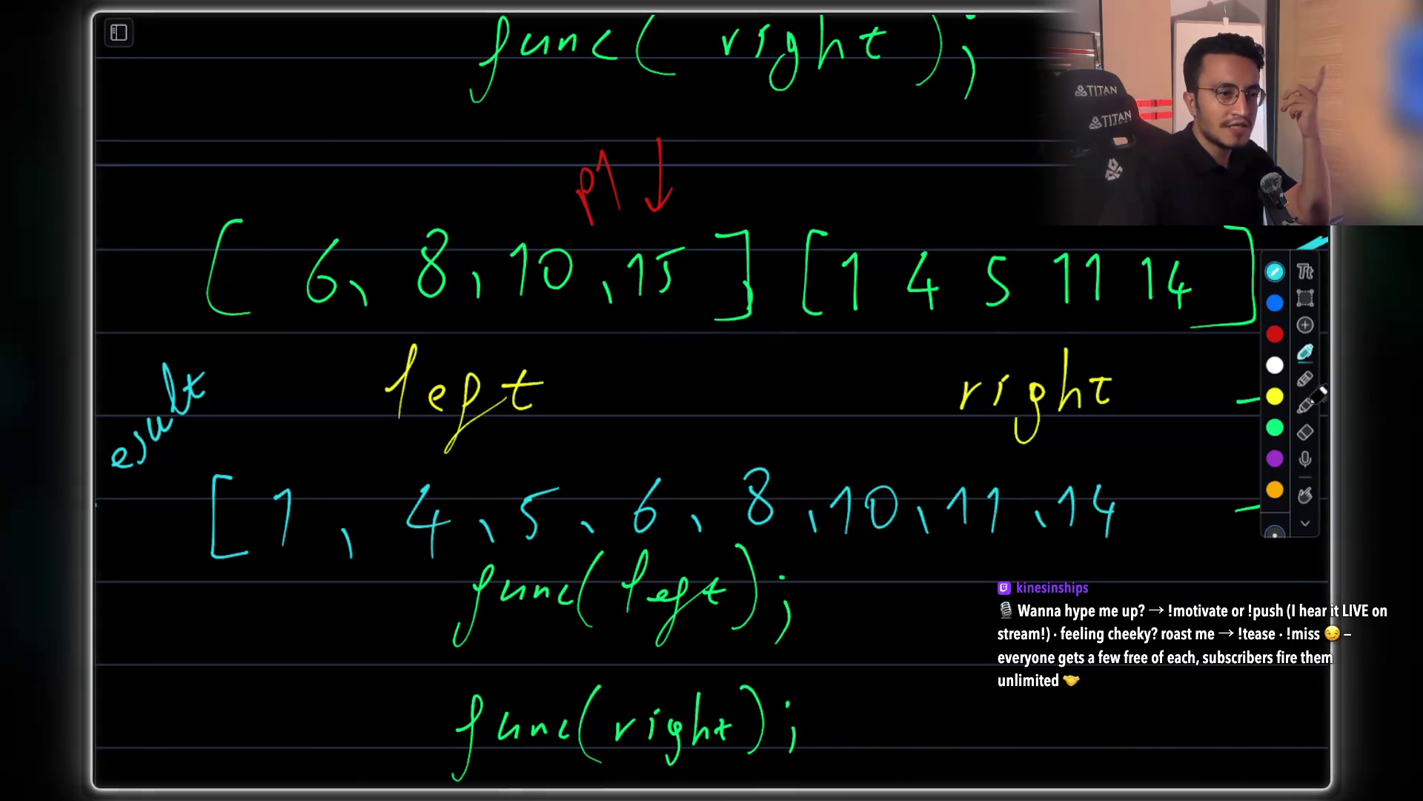
click(1305, 298)
drag(705, 212, 776, 354)
key(Delete)
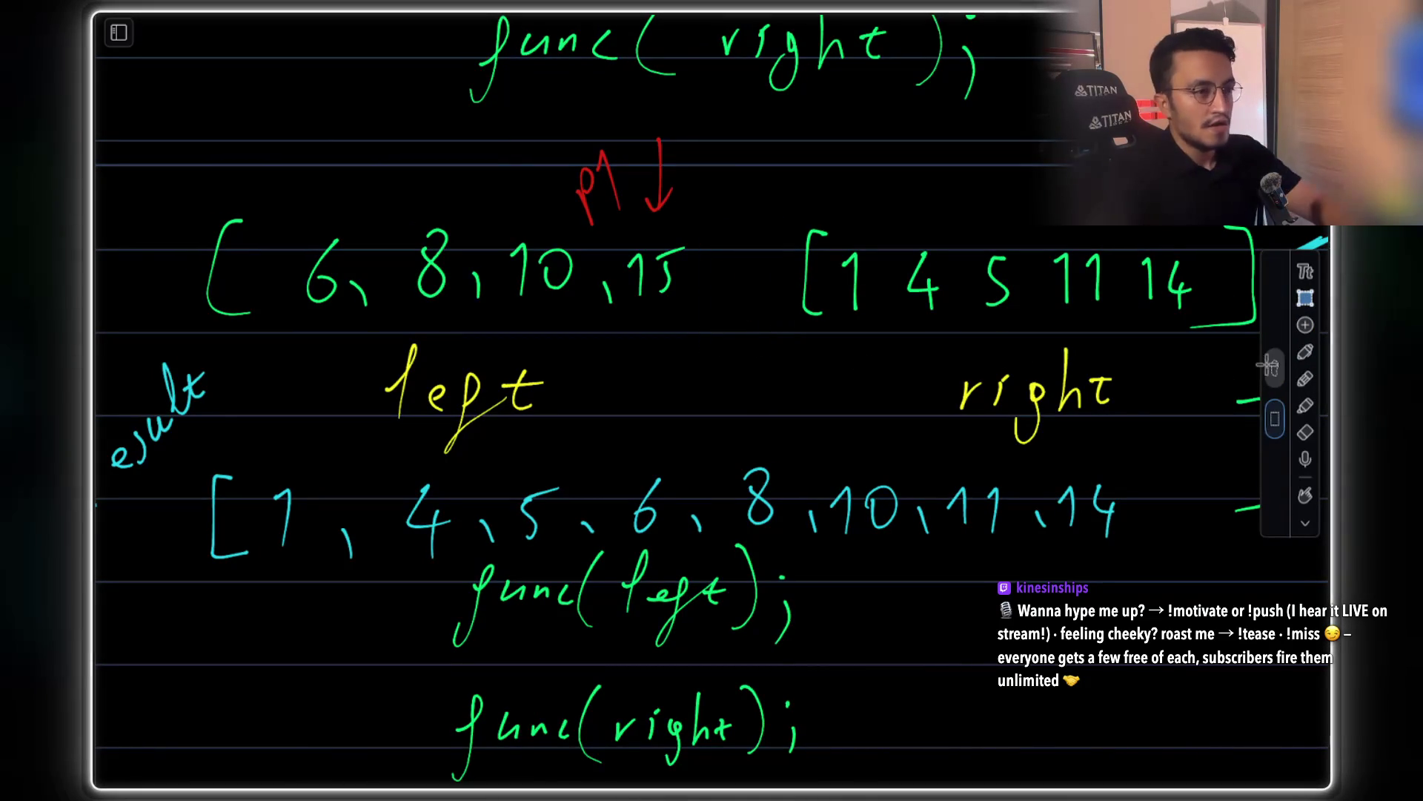
click(1309, 352)
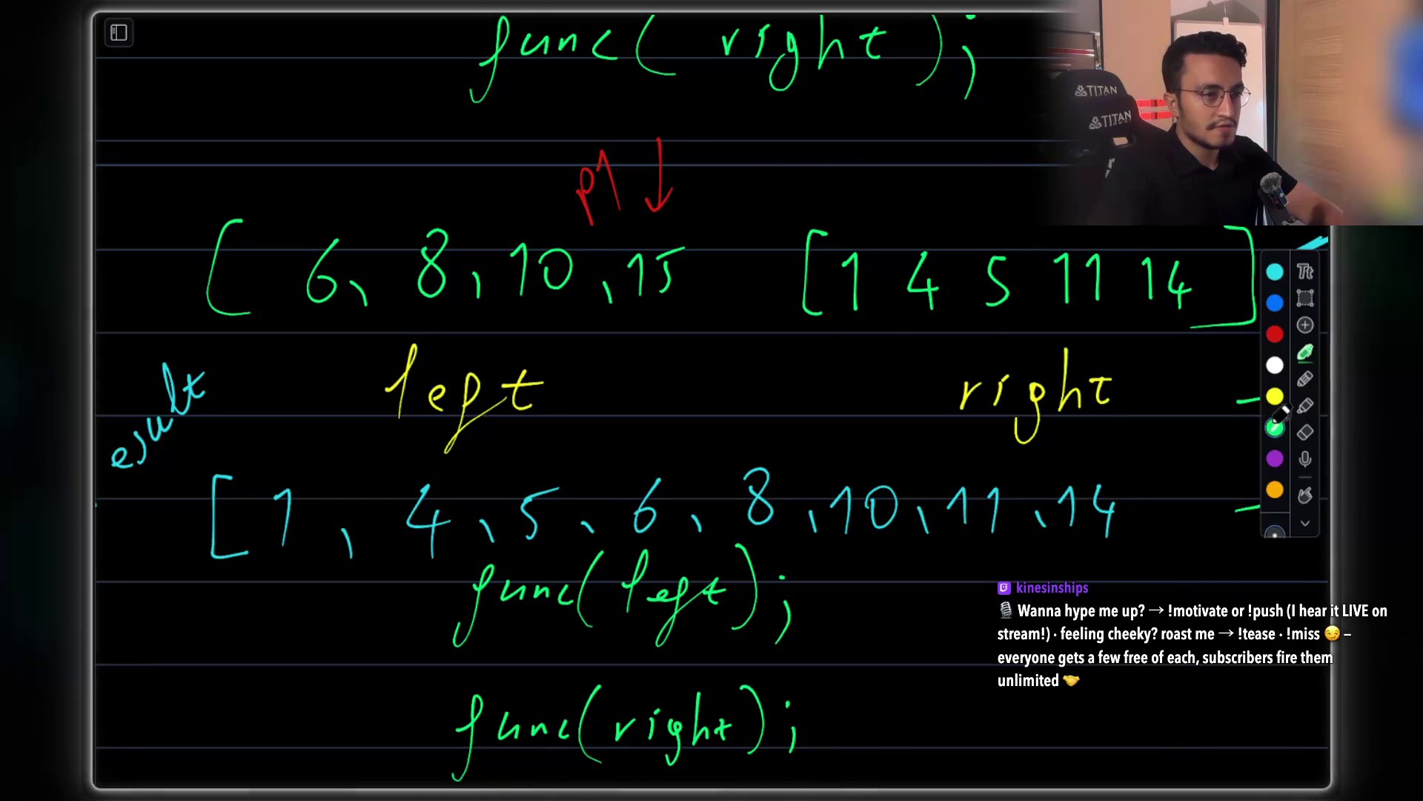
mouse_move(692, 285)
mouse_down()
mouse_move(771, 285)
mouse_move(732, 317)
mouse_up()
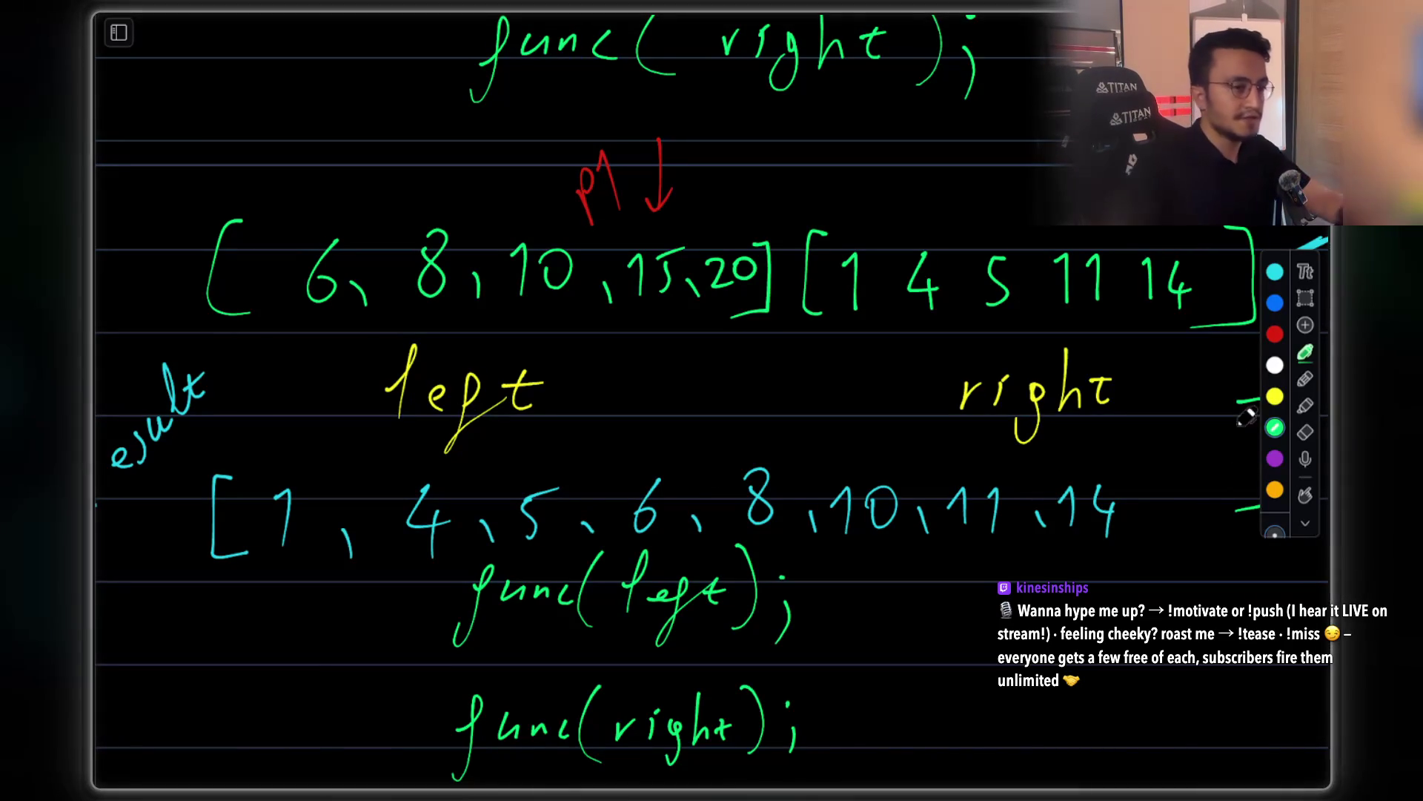
Scroll up to the func(left) and func(right) lines on the whiteboard
scroll(267, 305, up, 5)
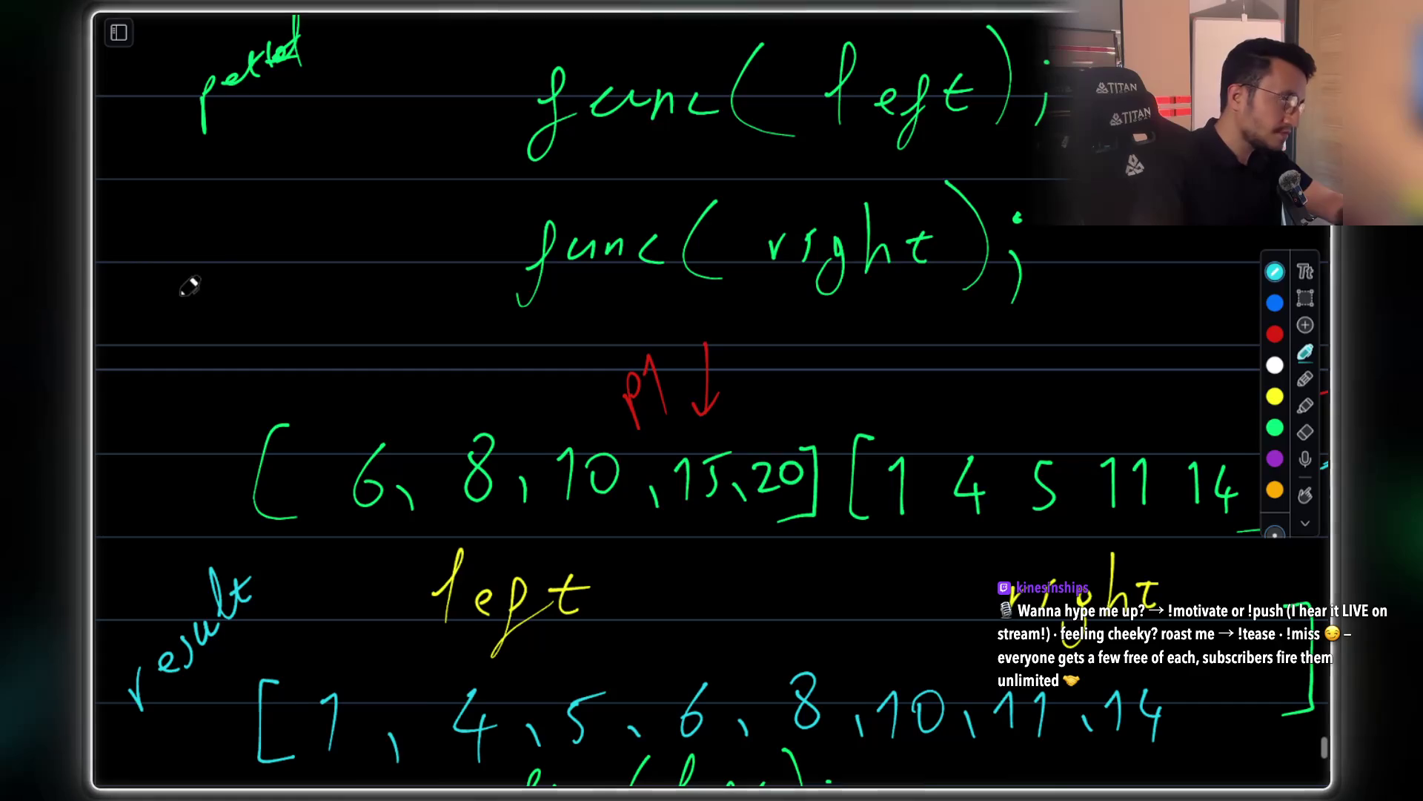
Handwrite the cyan note 'can halves have diff # iter, to which one?' beside func(right)
drag(145, 288, 367, 122)
mouse_move(157, 359)
mouse_down()
mouse_move(210, 368)
mouse_move(300, 261)
mouse_move(343, 263)
mouse_move(331, 283)
mouse_up()
mouse_move(368, 176)
mouse_down()
mouse_move(375, 215)
mouse_move(402, 185)
mouse_up()
drag(298, 369, 374, 278)
drag(419, 230, 406, 259)
mouse_move(443, 172)
mouse_down()
mouse_move(448, 215)
mouse_move(471, 184)
mouse_up()
mouse_move(360, 379)
mouse_down()
mouse_move(461, 228)
mouse_move(504, 210)
mouse_move(513, 223)
mouse_up()
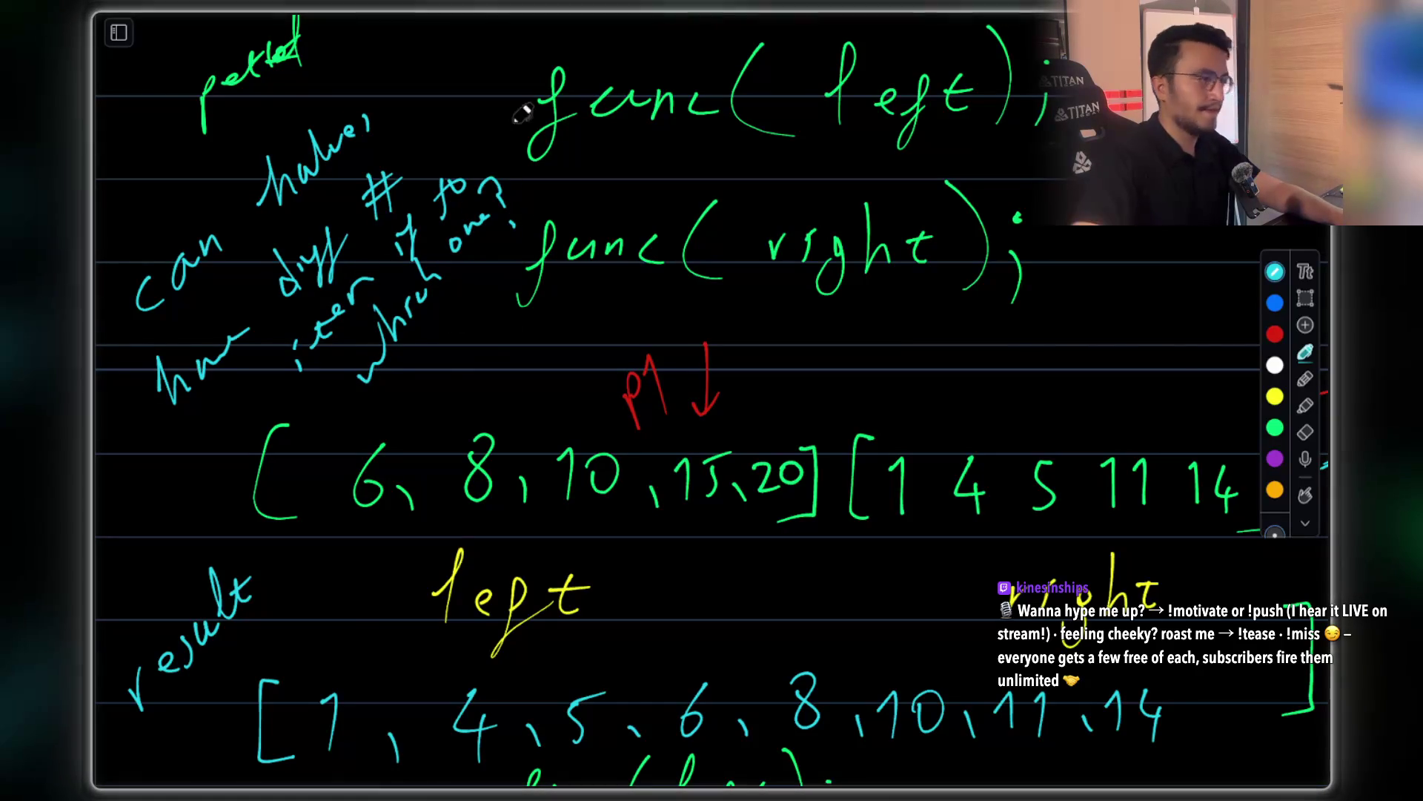
click(1277, 427)
click(1276, 429)
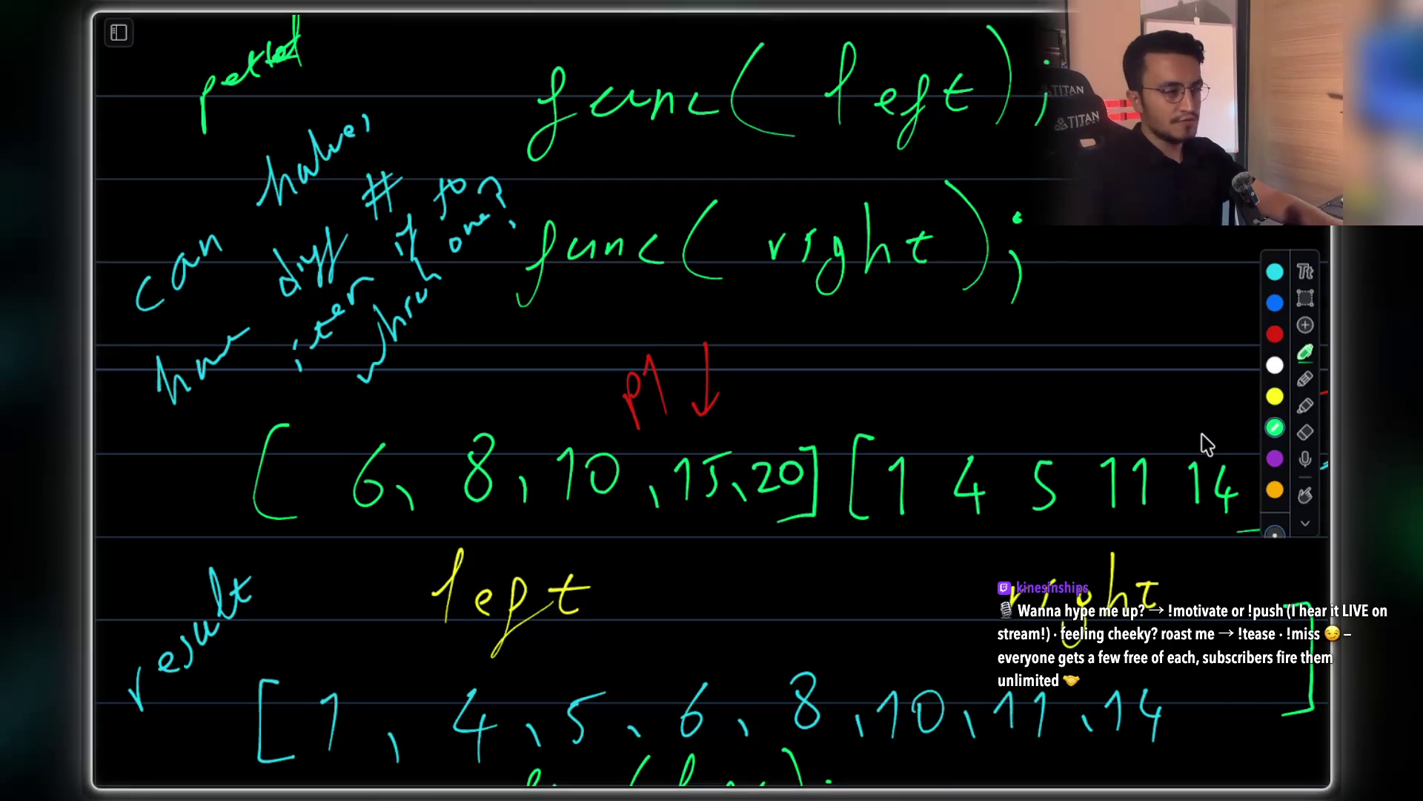
Write 'while ( p1 < length )' in green below func(right)
scroll(935, 423, down, 3)
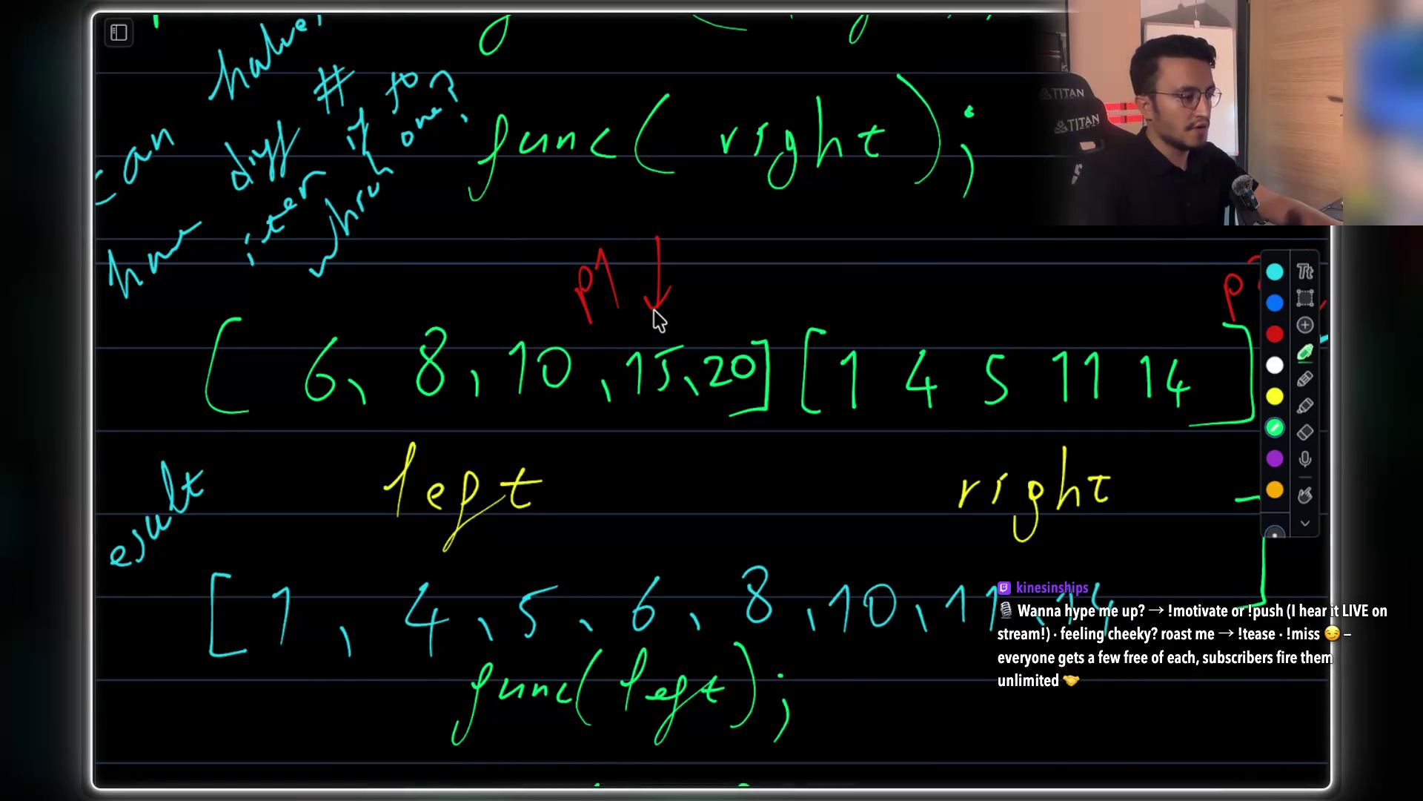
scroll(659, 327, down, 4)
scroll(1065, 478, down, 2)
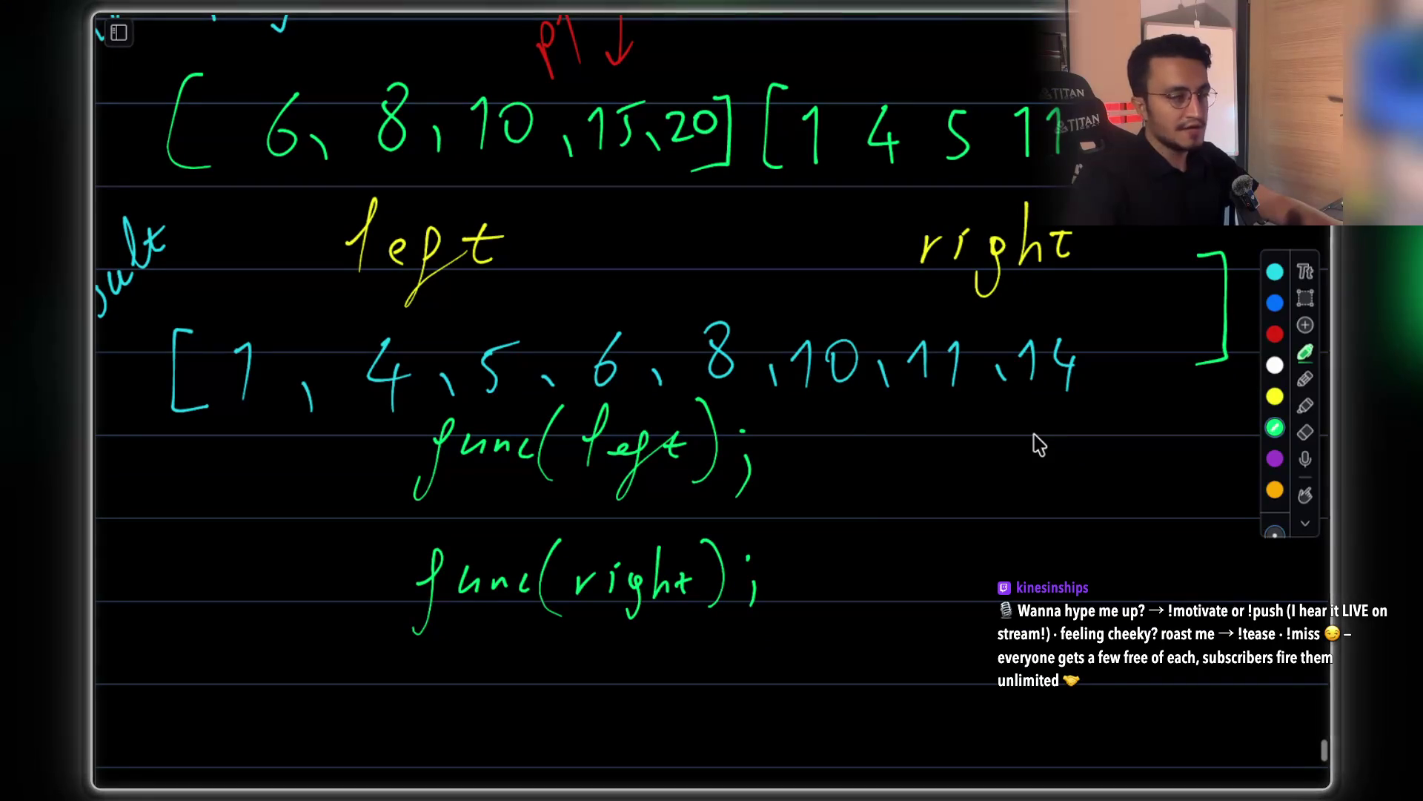
scroll(841, 428, right, 1)
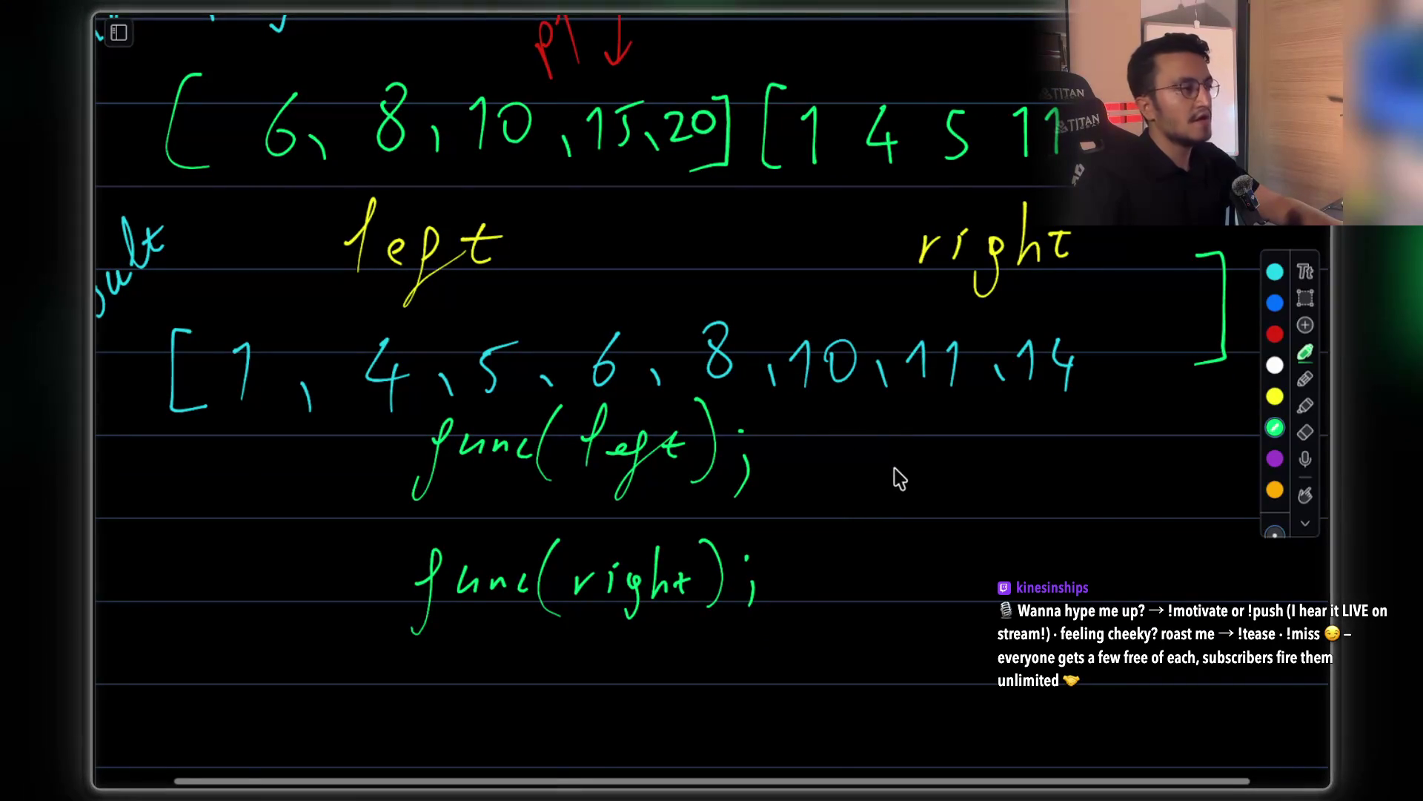
scroll(900, 473, down, 3)
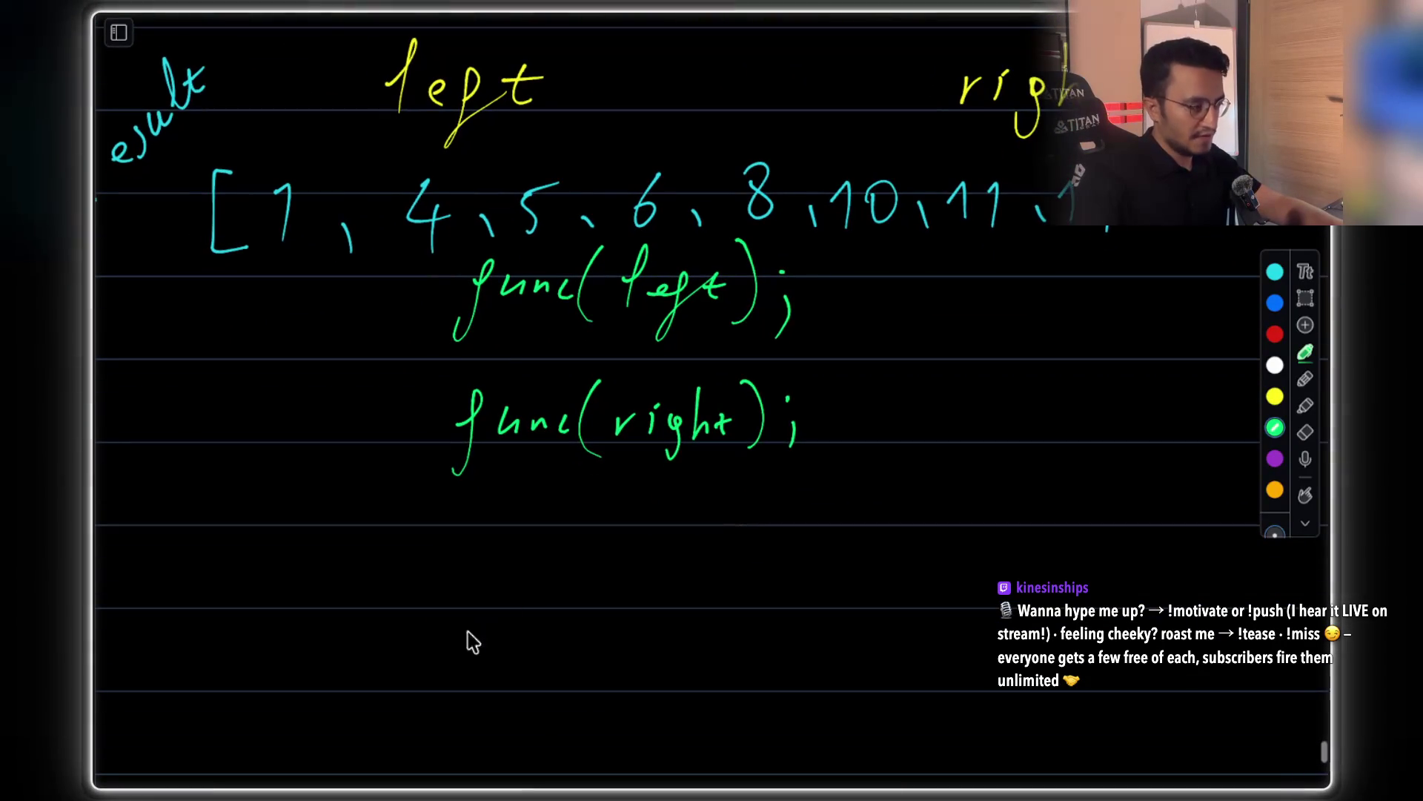
mouse_move(469, 652)
mouse_down()
mouse_move(514, 598)
mouse_move(524, 658)
mouse_move(556, 623)
mouse_move(583, 656)
mouse_up()
mouse_move(630, 594)
mouse_down()
mouse_move(625, 665)
mouse_move(690, 630)
mouse_move(718, 651)
mouse_up()
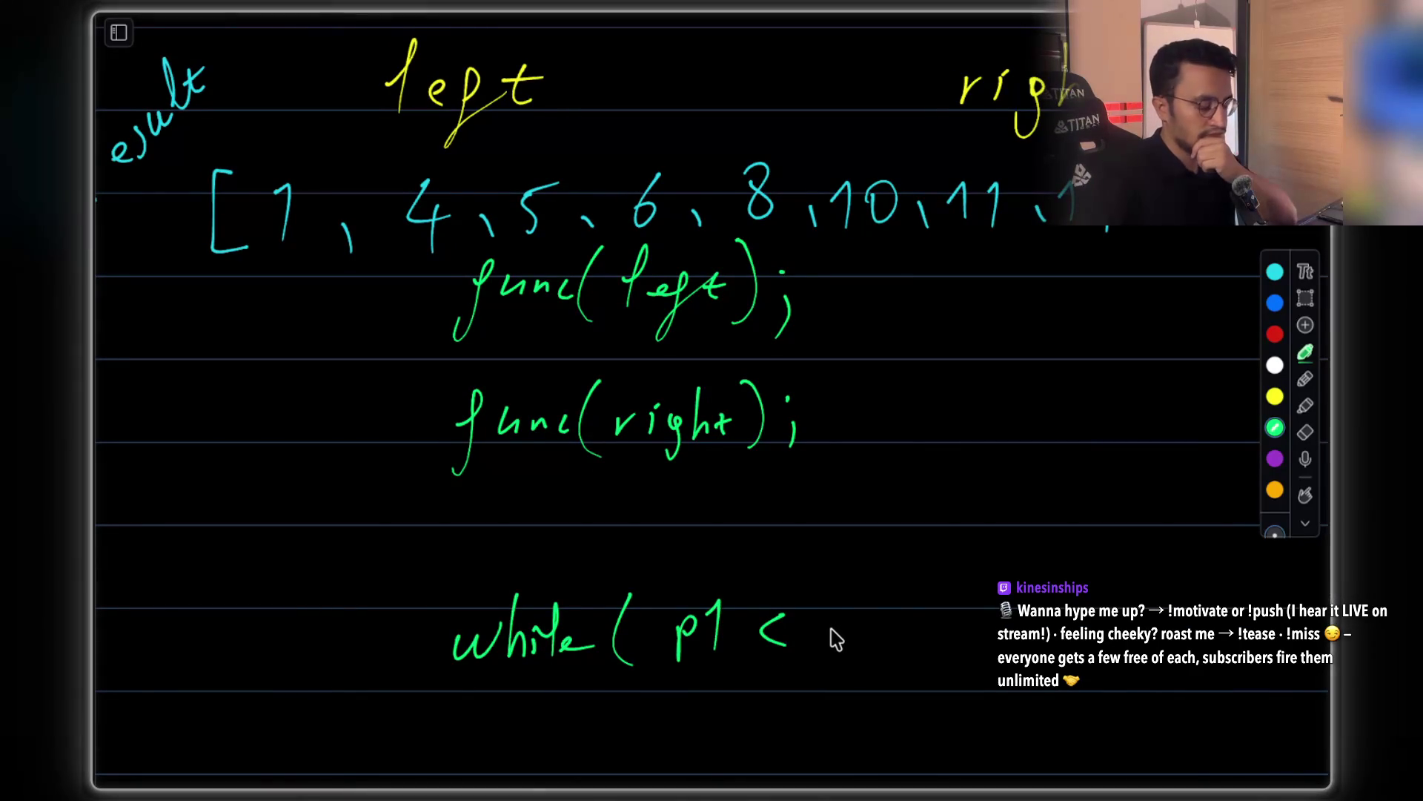
mouse_move(820, 635)
mouse_down()
mouse_move(832, 616)
mouse_move(829, 647)
mouse_up()
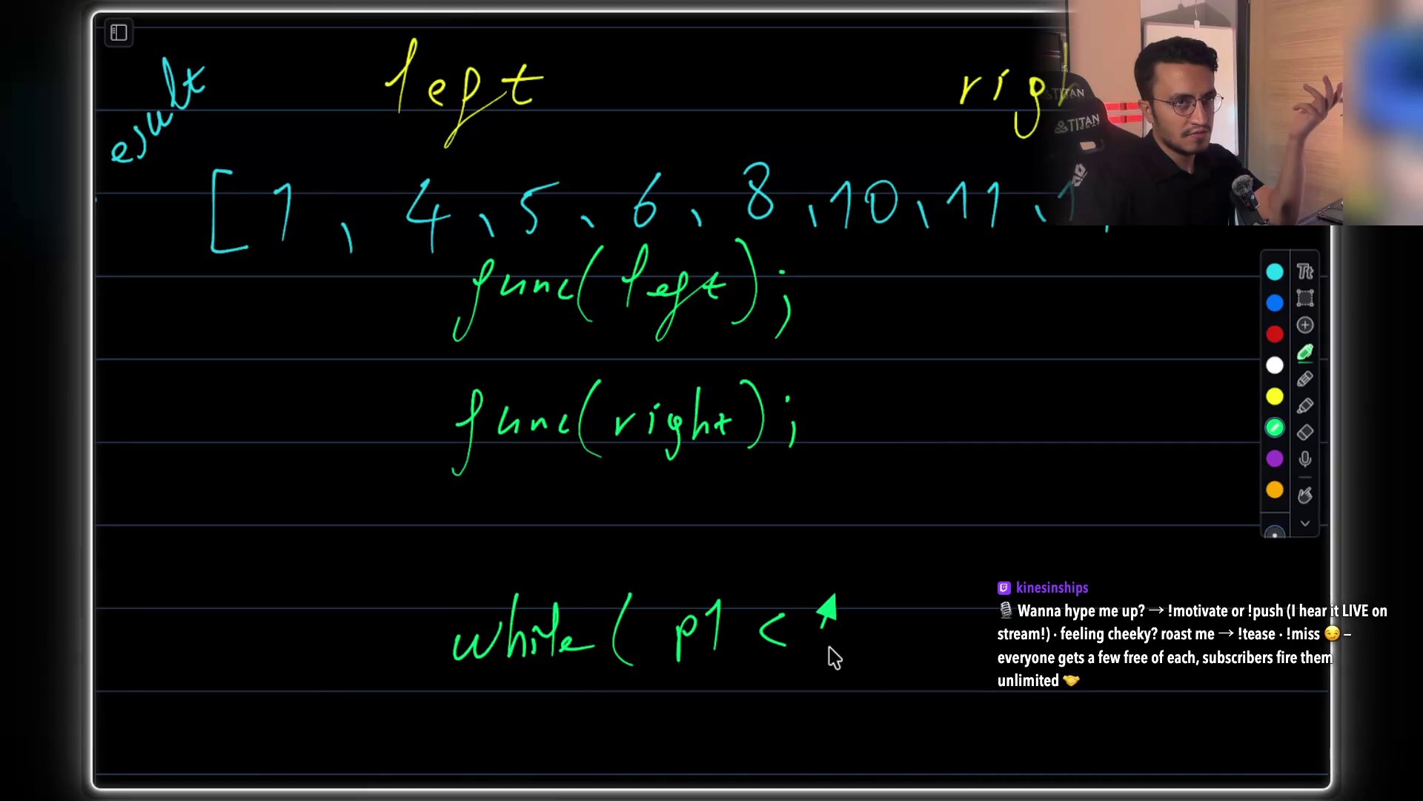
click(839, 623)
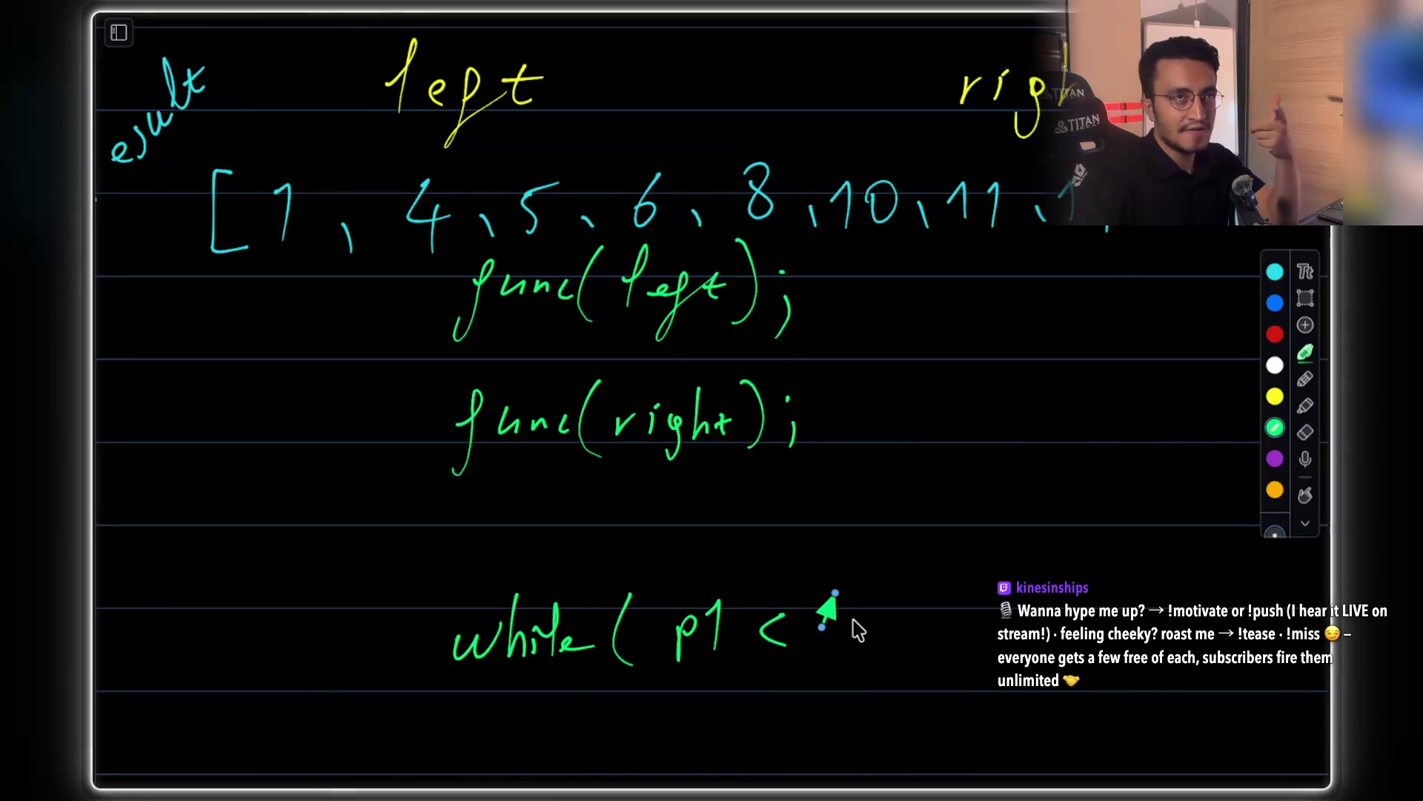
mouse_move(838, 586)
mouse_down()
mouse_move(829, 641)
mouse_move(899, 641)
mouse_move(906, 678)
mouse_up()
mouse_move(939, 620)
mouse_down()
mouse_move(951, 651)
mouse_move(957, 627)
mouse_up()
drag(962, 586, 983, 648)
drag(1008, 566, 1035, 631)
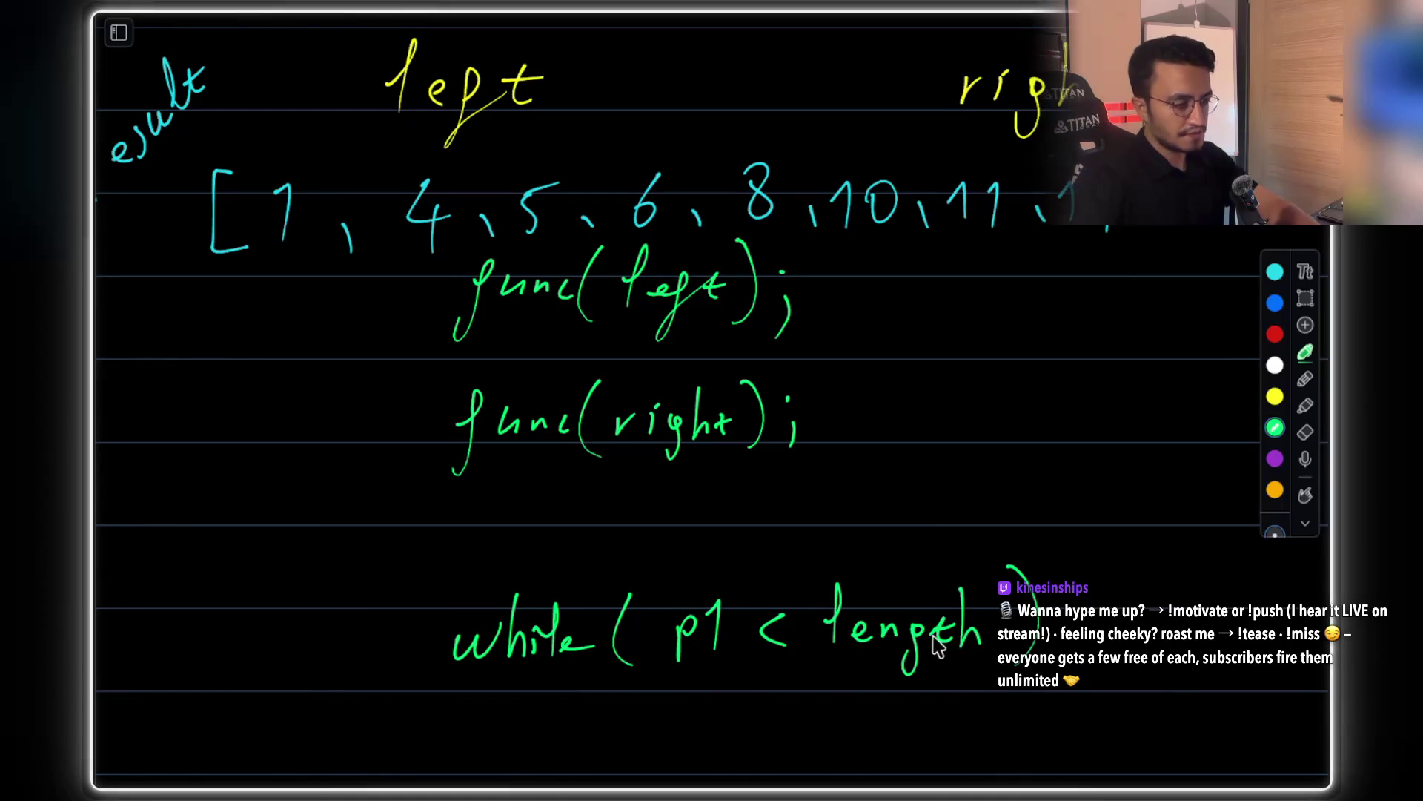
Write 'p1++;' under the while line and move it about 130 px lower
scroll(924, 519, down, 3)
mouse_move(601, 585)
mouse_down()
mouse_move(601, 611)
mouse_move(658, 560)
mouse_move(658, 615)
mouse_move(708, 571)
mouse_move(696, 591)
mouse_up()
mouse_move(715, 575)
mouse_down()
mouse_move(744, 572)
mouse_move(732, 589)
mouse_move(768, 564)
mouse_up()
drag(775, 582, 773, 607)
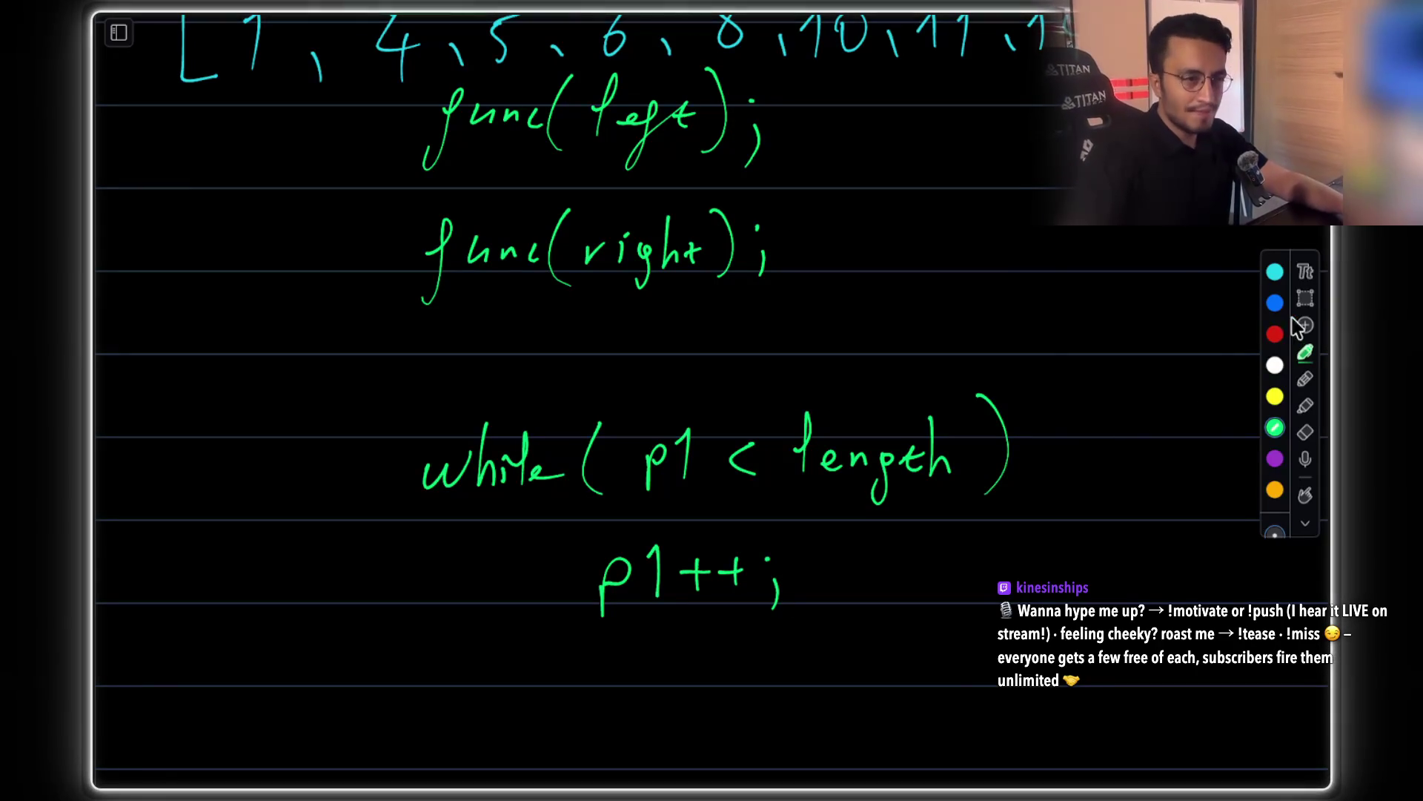
click(1305, 297)
drag(587, 534, 854, 628)
drag(751, 586, 771, 678)
click(966, 588)
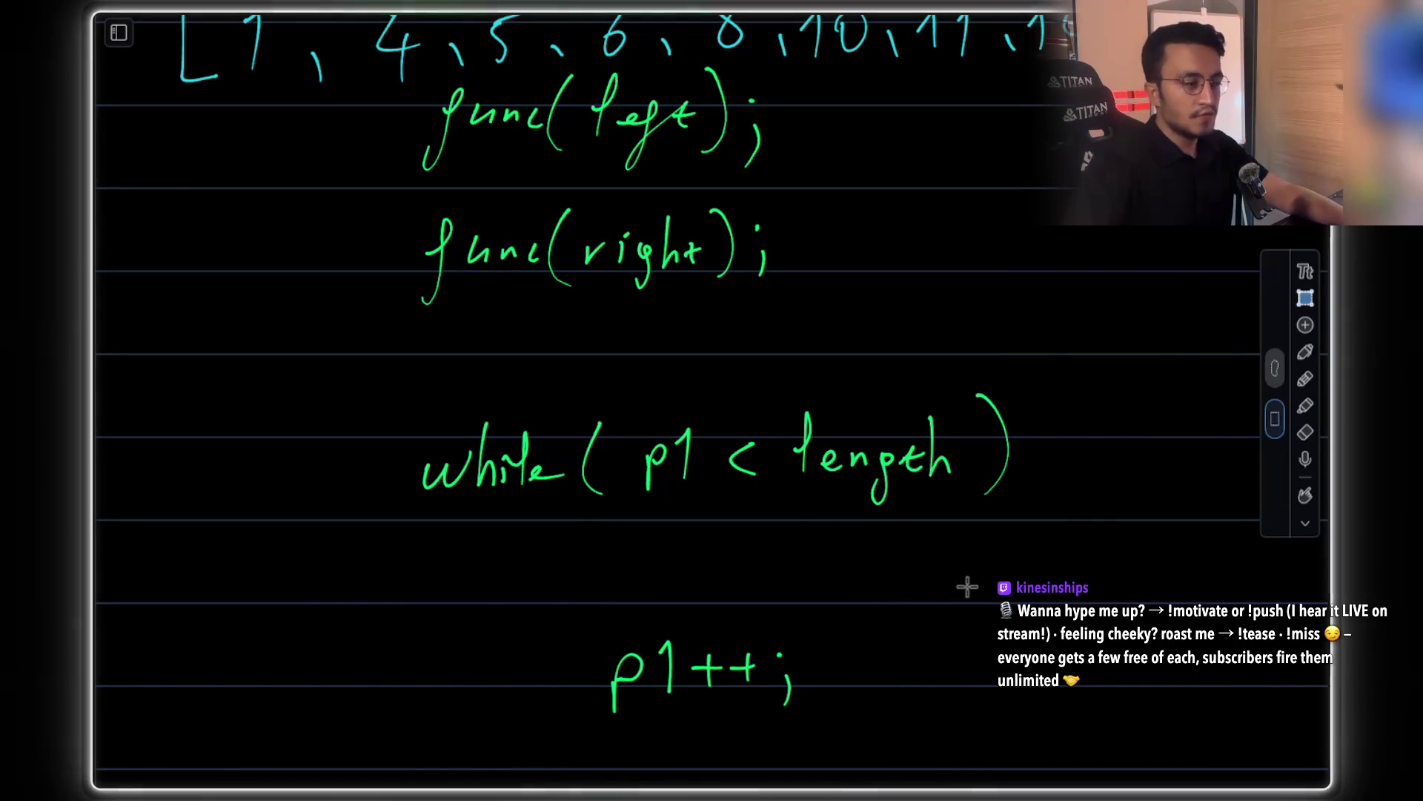
click(1306, 351)
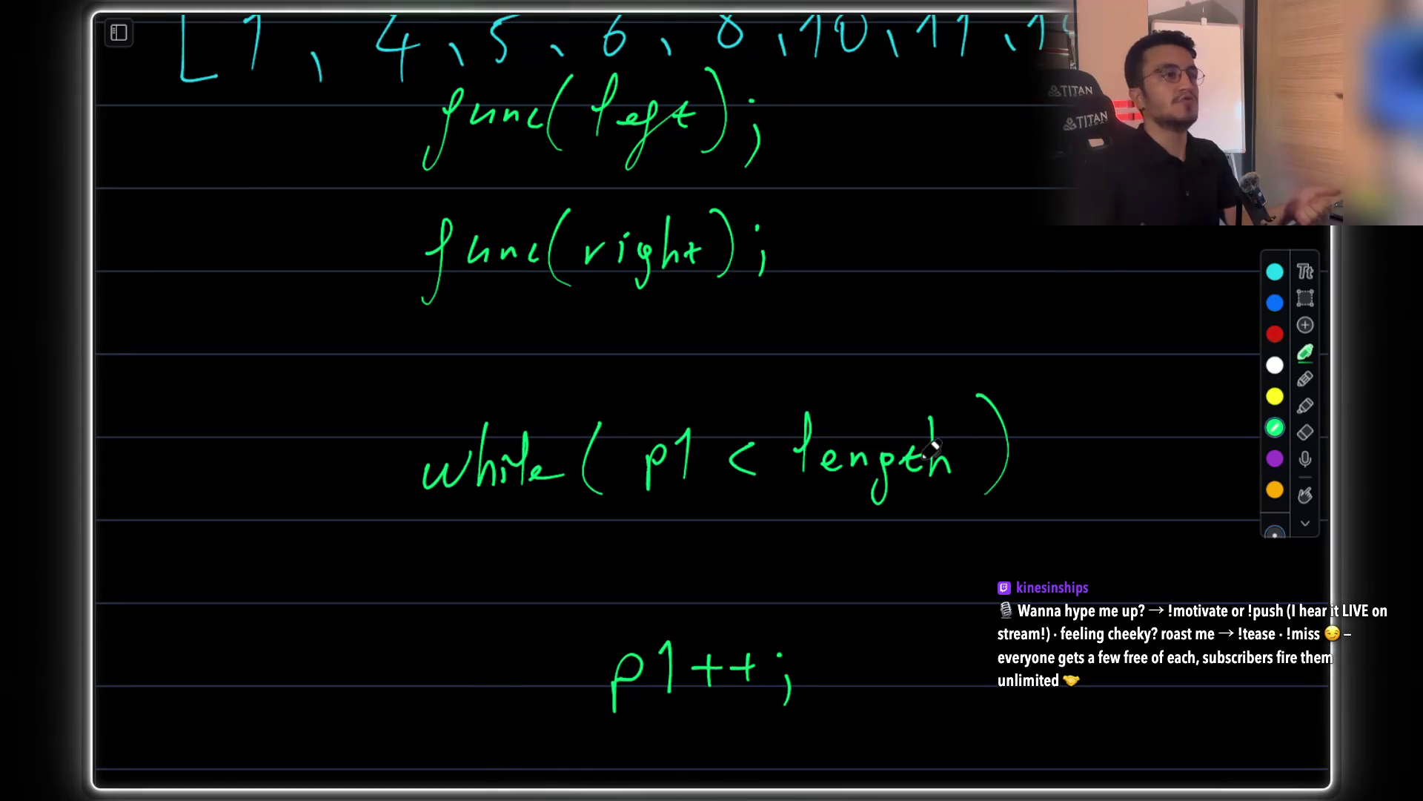
scroll(936, 446, down, 1)
In cyan, start writing 'result.add(' below the while line
click(1275, 272)
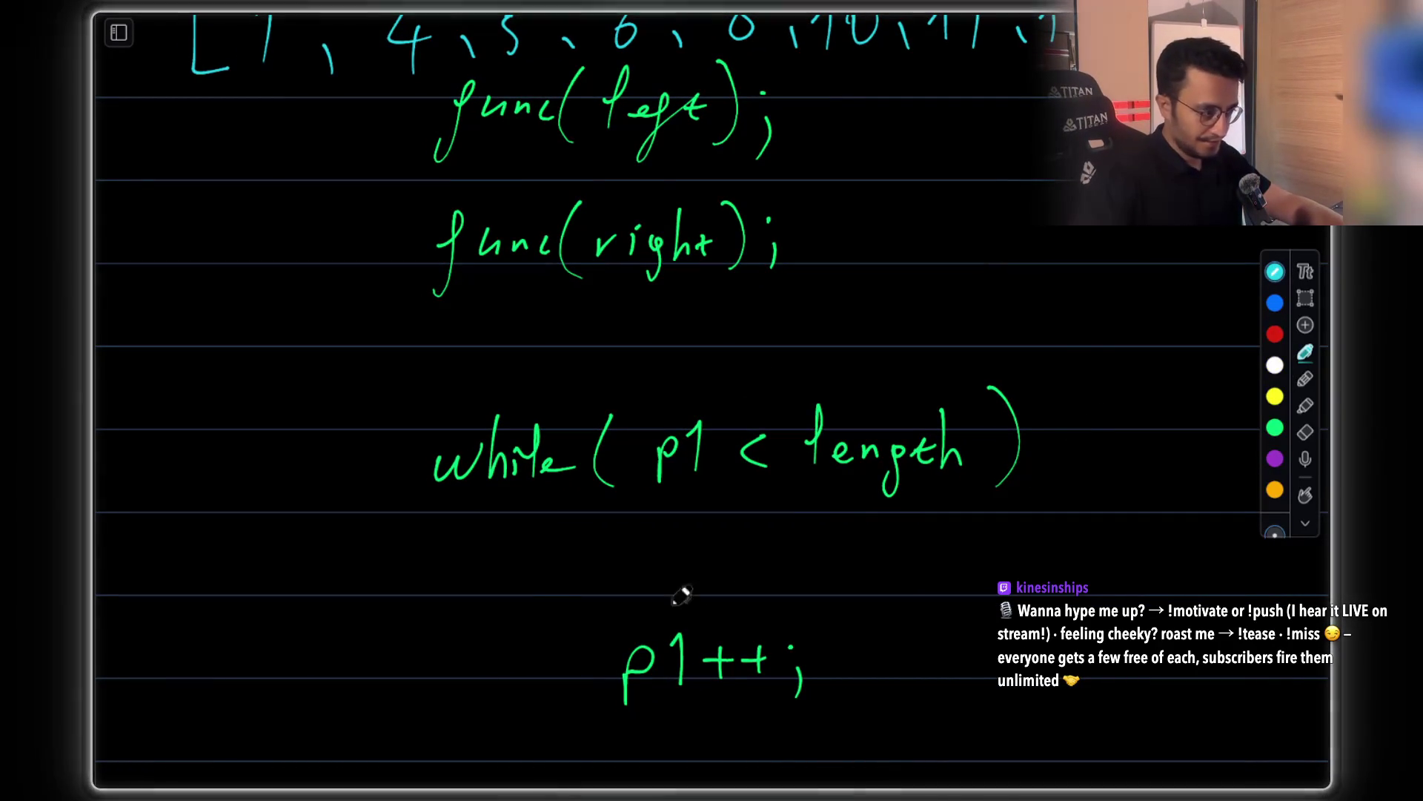
mouse_move(508, 573)
mouse_down()
mouse_move(599, 571)
mouse_move(623, 555)
mouse_move(637, 566)
mouse_move(758, 534)
mouse_move(758, 586)
mouse_up()
mouse_move(800, 538)
mouse_down()
mouse_move(802, 592)
mouse_move(947, 541)
mouse_move(975, 587)
mouse_move(965, 603)
mouse_move(1001, 557)
mouse_move(1049, 563)
mouse_move(1067, 512)
mouse_move(1068, 582)
mouse_up()
key(ctrl+z)
Circle the leftover 15 and 20 in the left array and append them to result
scroll(1067, 586, up, 6)
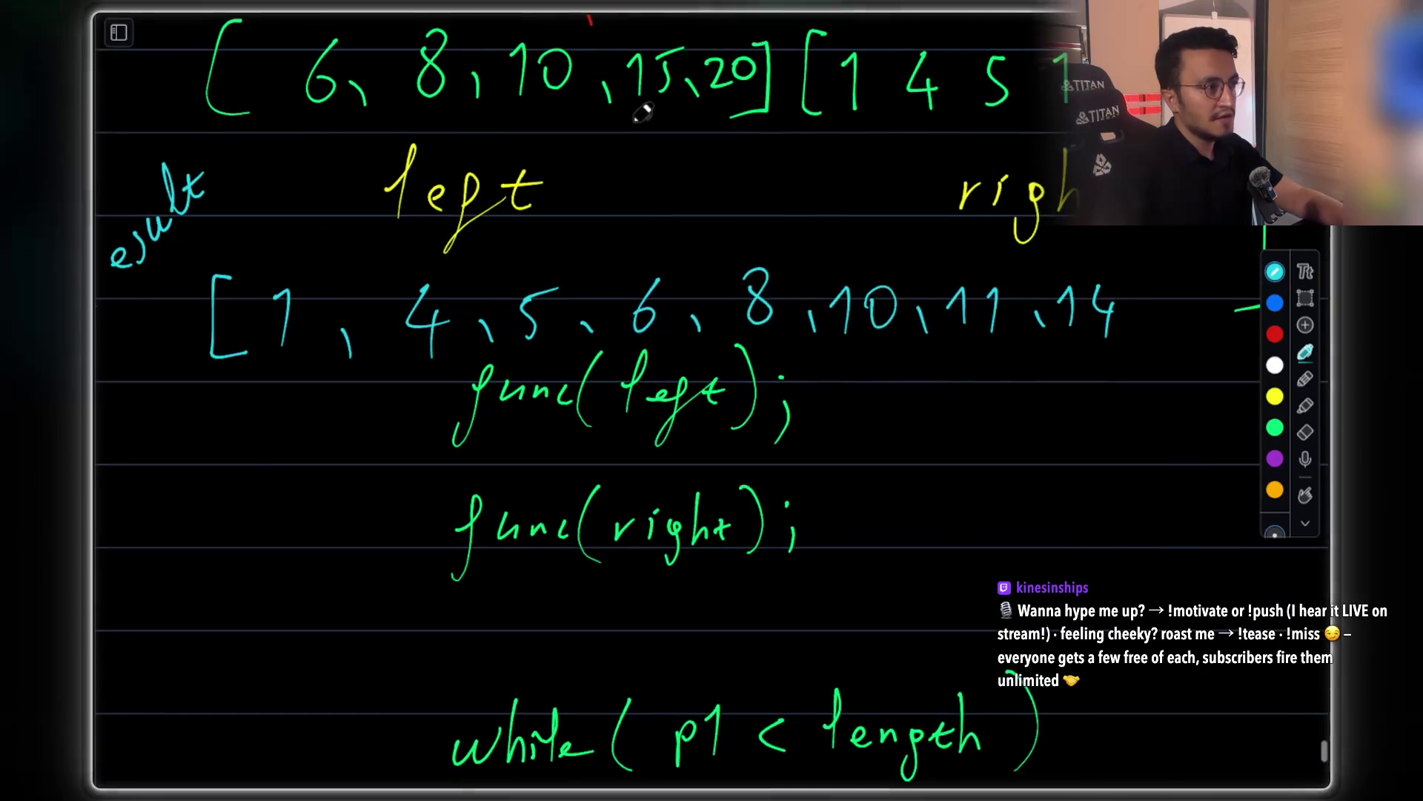
mouse_move(651, 172)
mouse_down()
mouse_move(619, 259)
mouse_move(650, 172)
mouse_up()
scroll(816, 333, right, 3)
scroll(816, 334, down, 1)
drag(988, 423, 985, 437)
mouse_move(1021, 406)
mouse_down()
mouse_move(1034, 395)
mouse_move(1042, 427)
mouse_up()
mouse_move(599, 137)
mouse_down()
mouse_move(645, 133)
mouse_move(604, 126)
mouse_up()
drag(1080, 420, 1083, 441)
mouse_move(1116, 387)
mouse_down()
mouse_move(1142, 437)
mouse_move(1164, 396)
mouse_up()
key(ctrl+z)
scroll(799, 285, up, 3)
mouse_move(580, 360)
mouse_down()
mouse_move(734, 358)
mouse_move(579, 358)
mouse_up()
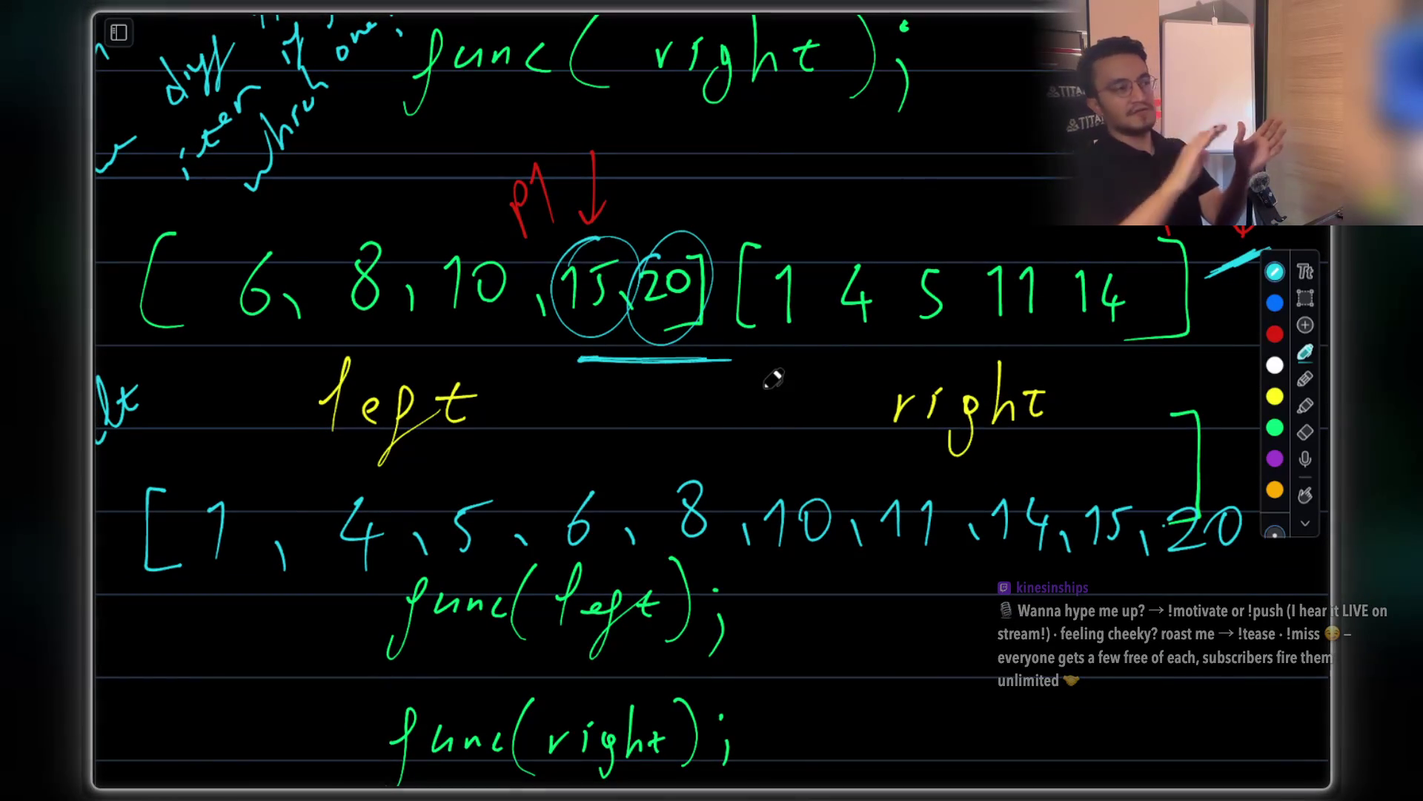
scroll(771, 380, down, 10)
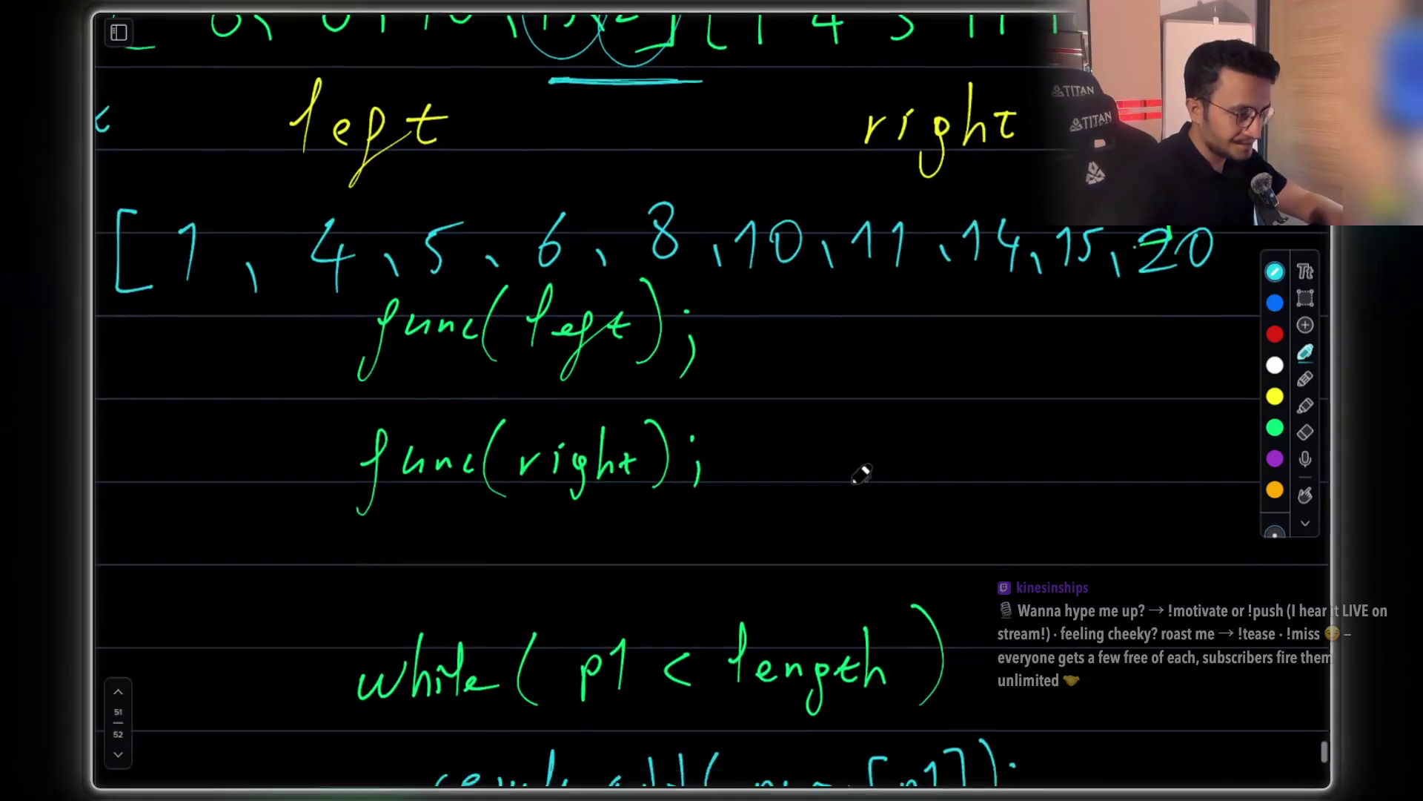
scroll(812, 435, down, 1)
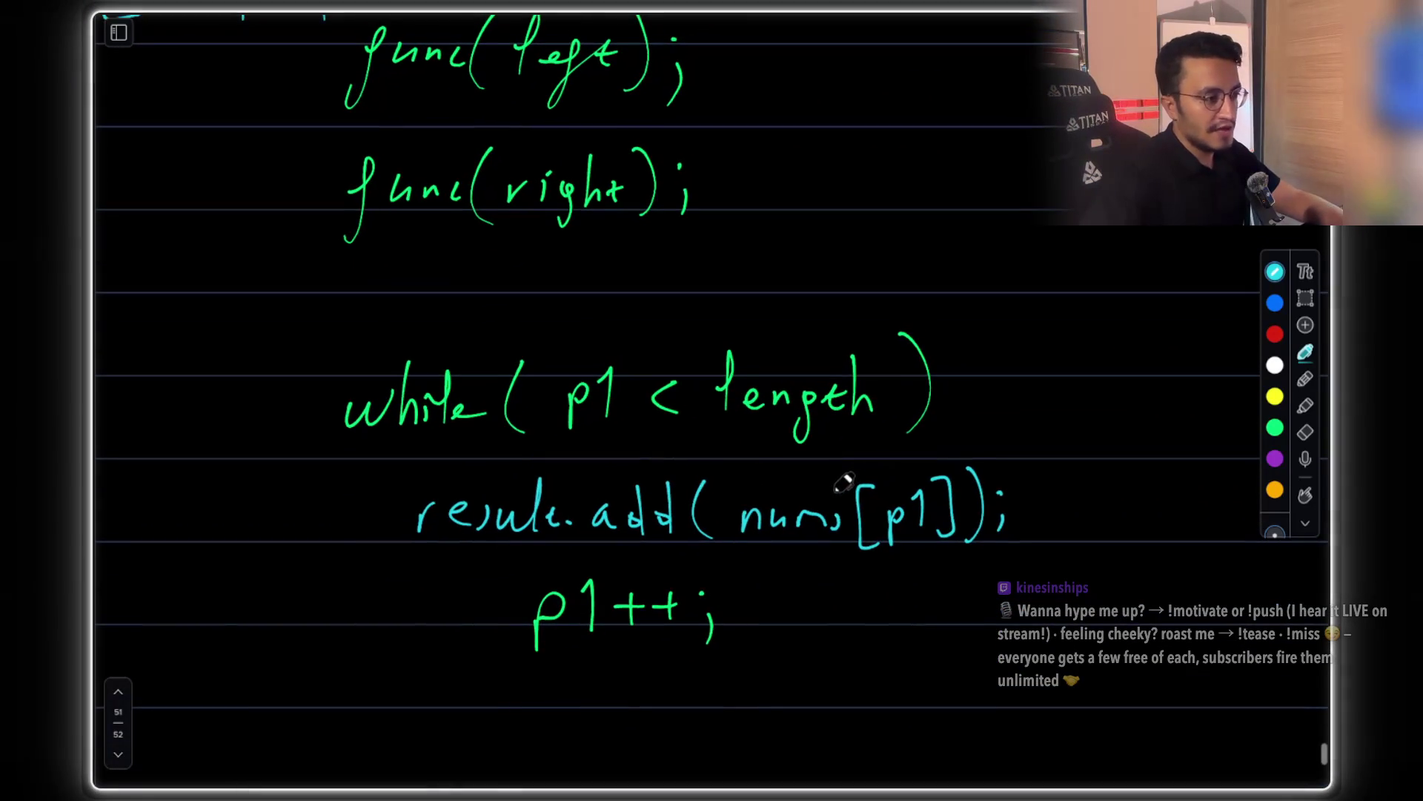
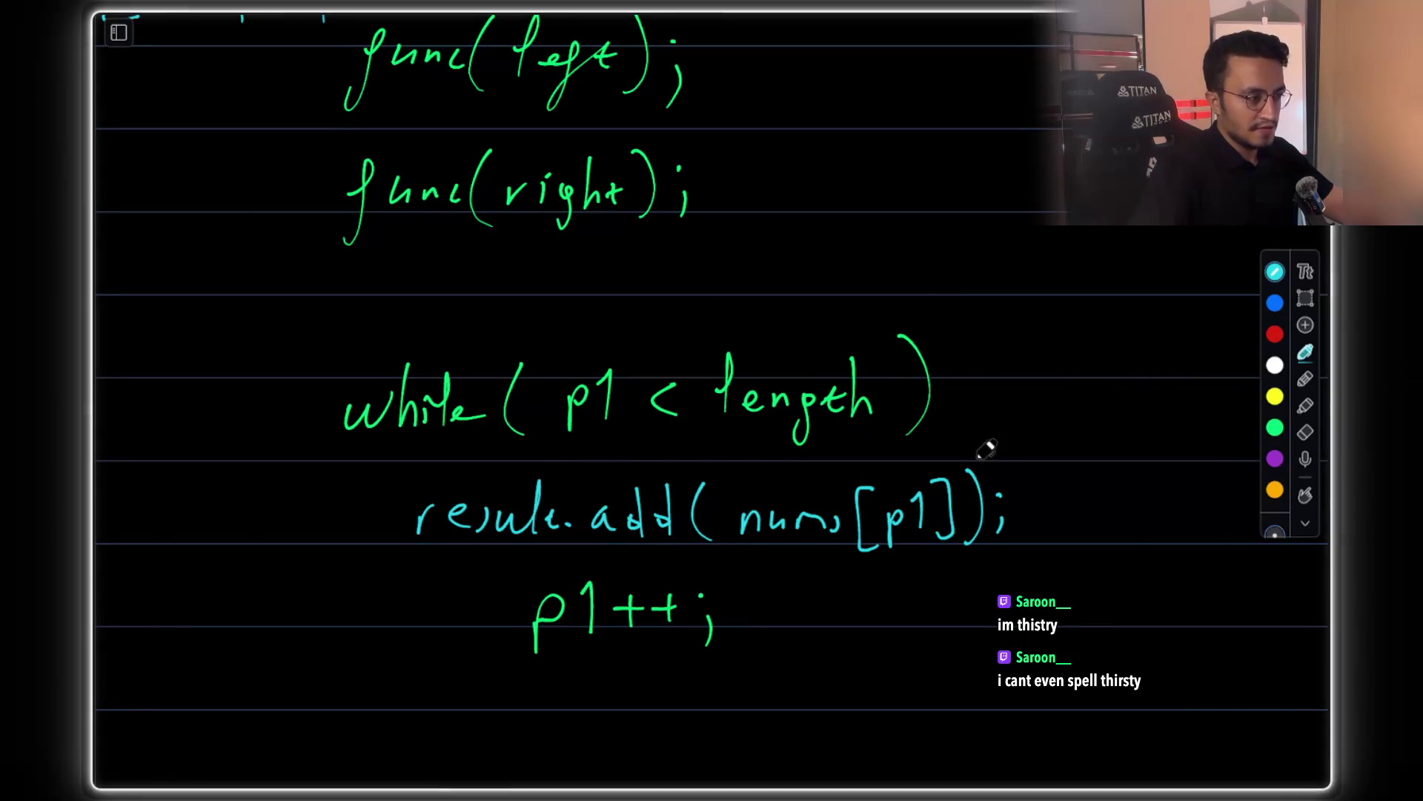
Handwrite "while( p2 < length" in green on the line below p1++;
scroll(1020, 427, up, 10)
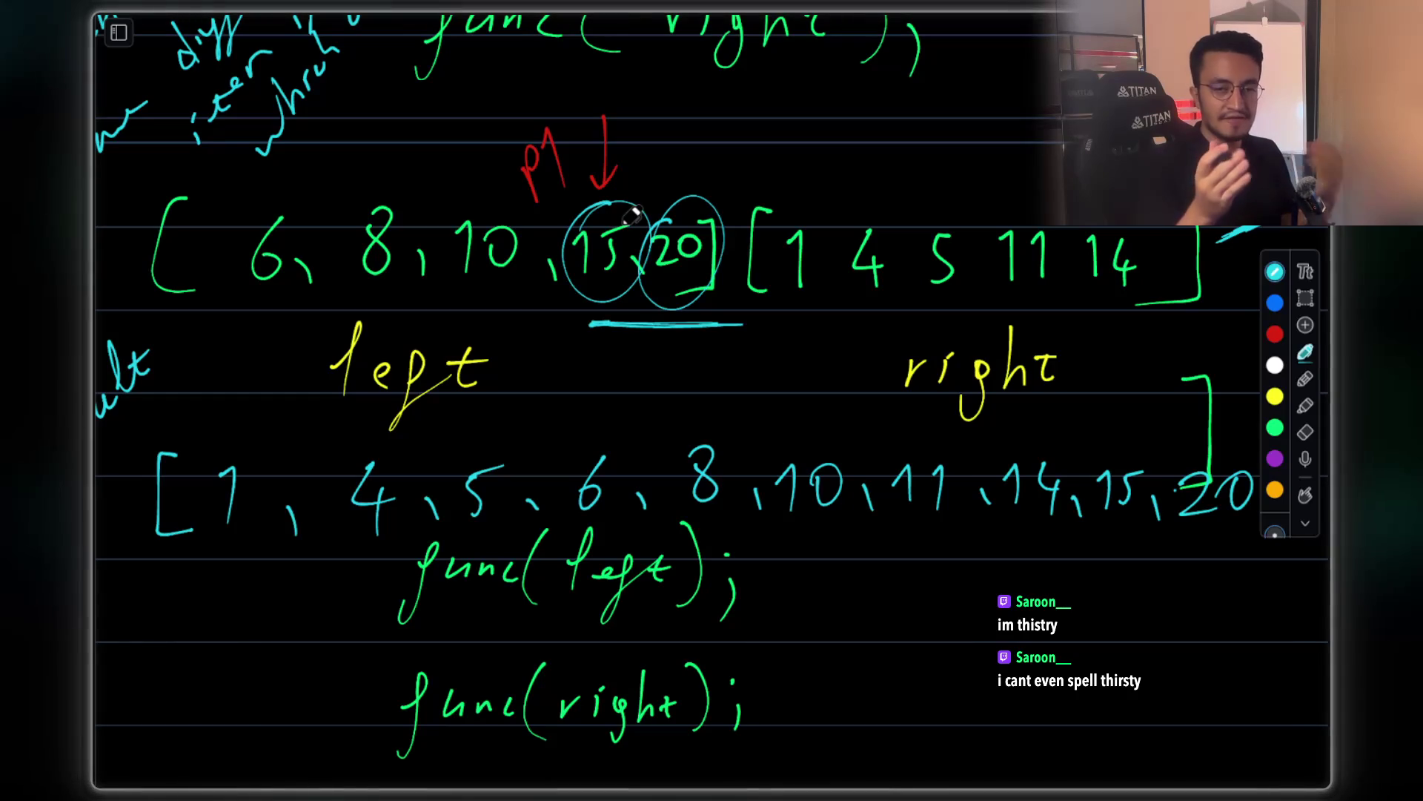
scroll(634, 215, down, 10)
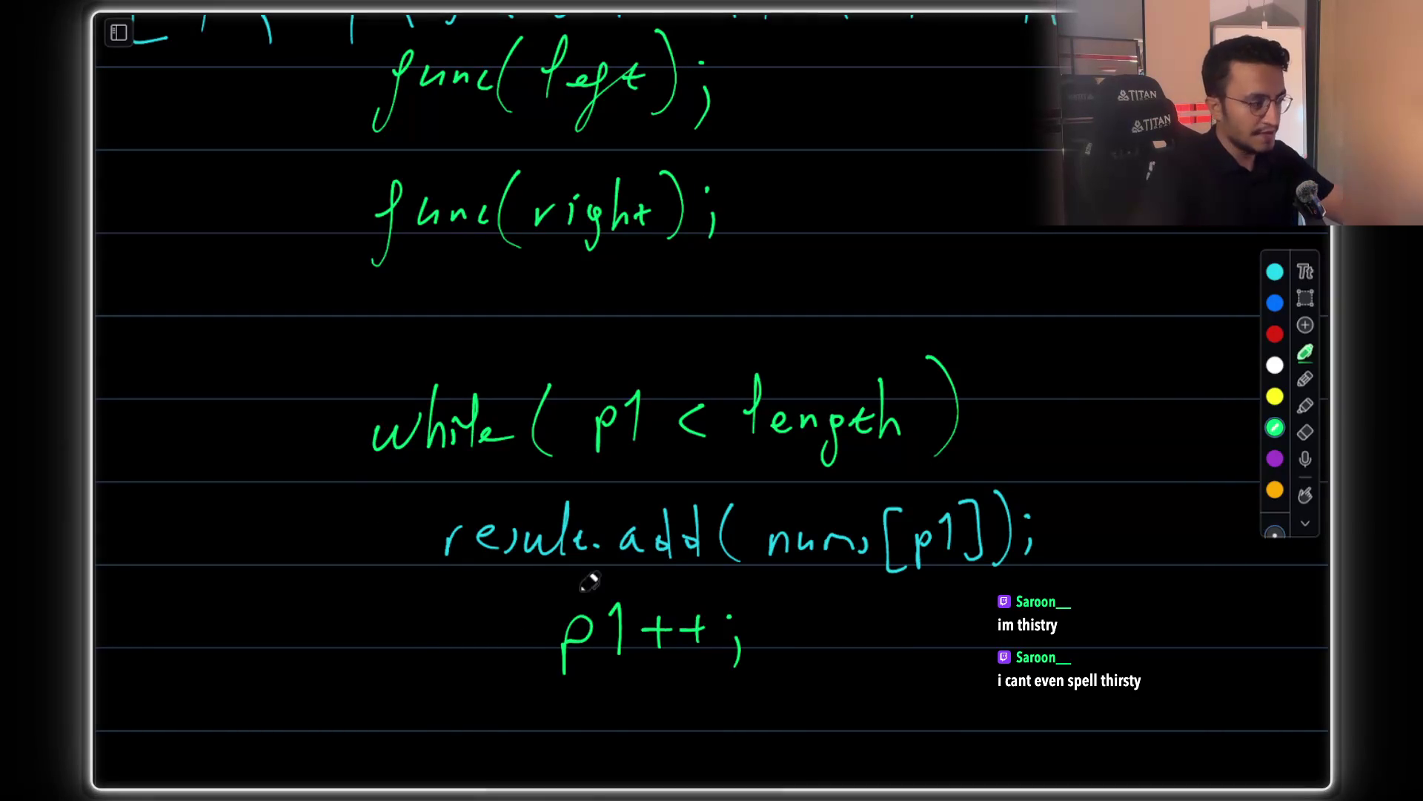
scroll(582, 546, down, 3)
mouse_move(383, 578)
mouse_down()
mouse_move(406, 593)
mouse_move(438, 585)
mouse_move(460, 612)
mouse_up()
drag(467, 577, 469, 610)
mouse_move(485, 553)
mouse_down()
mouse_move(495, 593)
mouse_move(527, 606)
mouse_up()
drag(561, 558, 556, 646)
mouse_move(609, 585)
mouse_down()
mouse_move(614, 639)
mouse_move(631, 604)
mouse_move(686, 615)
mouse_up()
drag(762, 592, 763, 617)
mouse_move(829, 549)
mouse_down()
mouse_move(821, 608)
mouse_move(923, 586)
mouse_move(935, 608)
mouse_move(956, 586)
mouse_move(990, 593)
mouse_up()
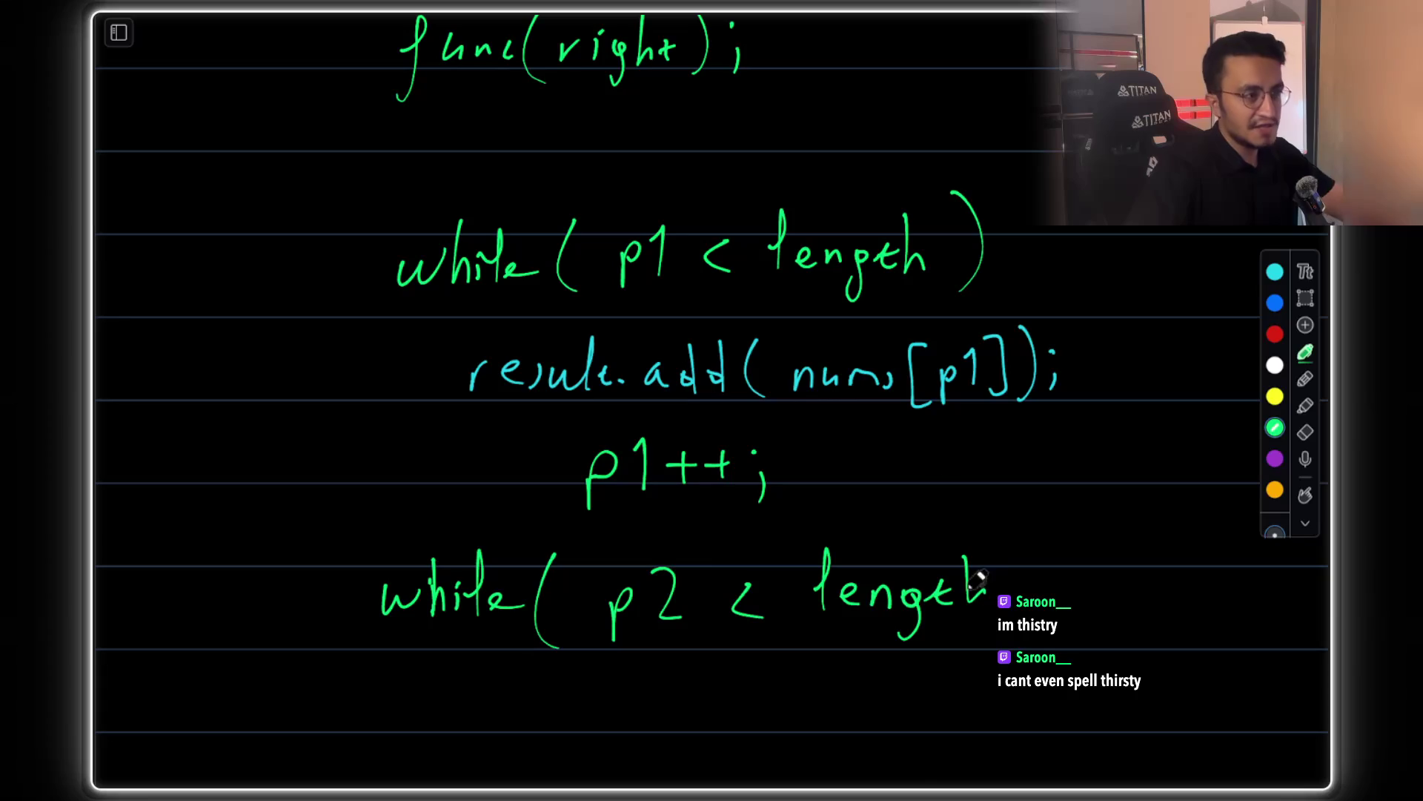
scroll(852, 238, up, 10)
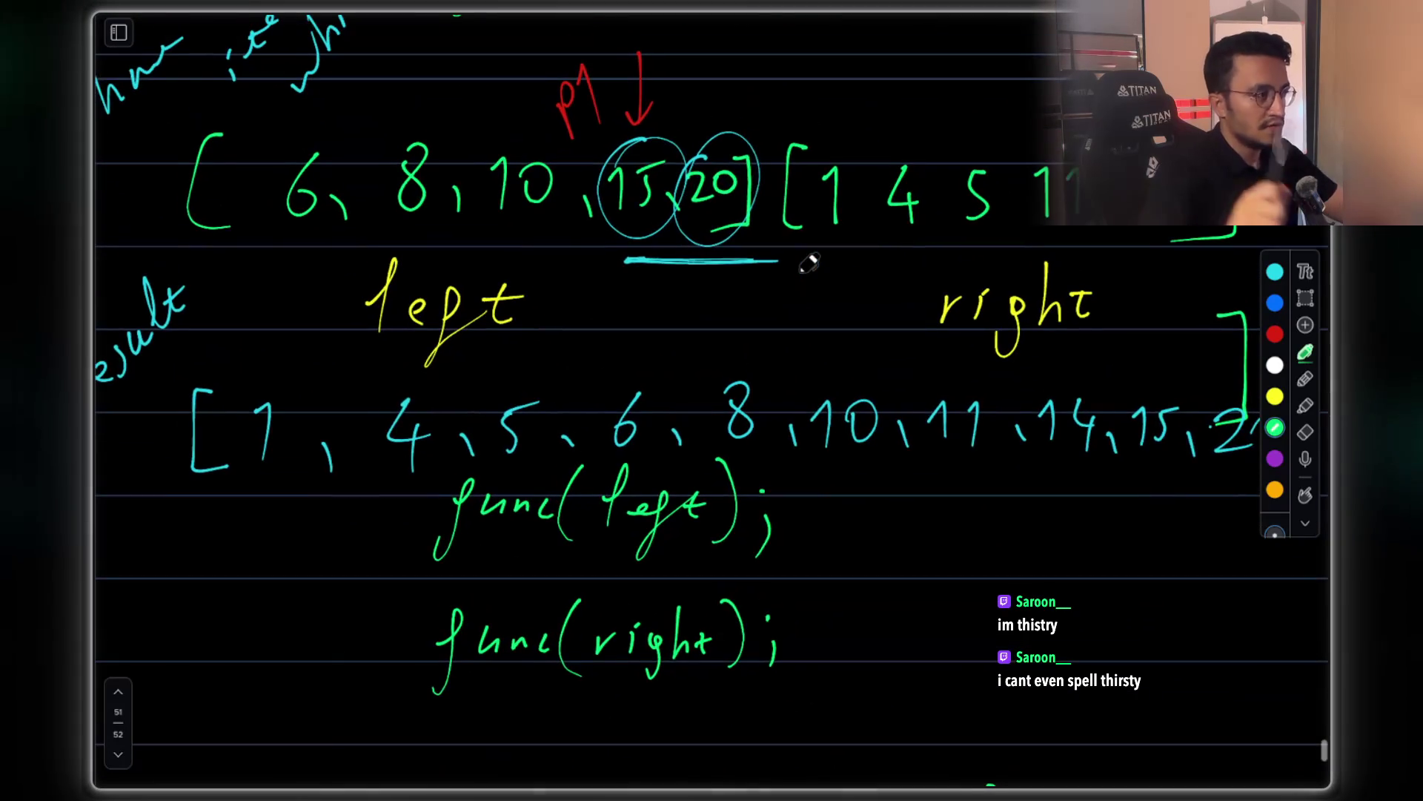
scroll(811, 264, down, 5)
Write "(left)" and "(right)" above the two loops' length bounds and close the parenthesis
drag(807, 428, 799, 467)
mouse_move(829, 444)
mouse_down()
mouse_move(890, 452)
mouse_move(898, 475)
mouse_up()
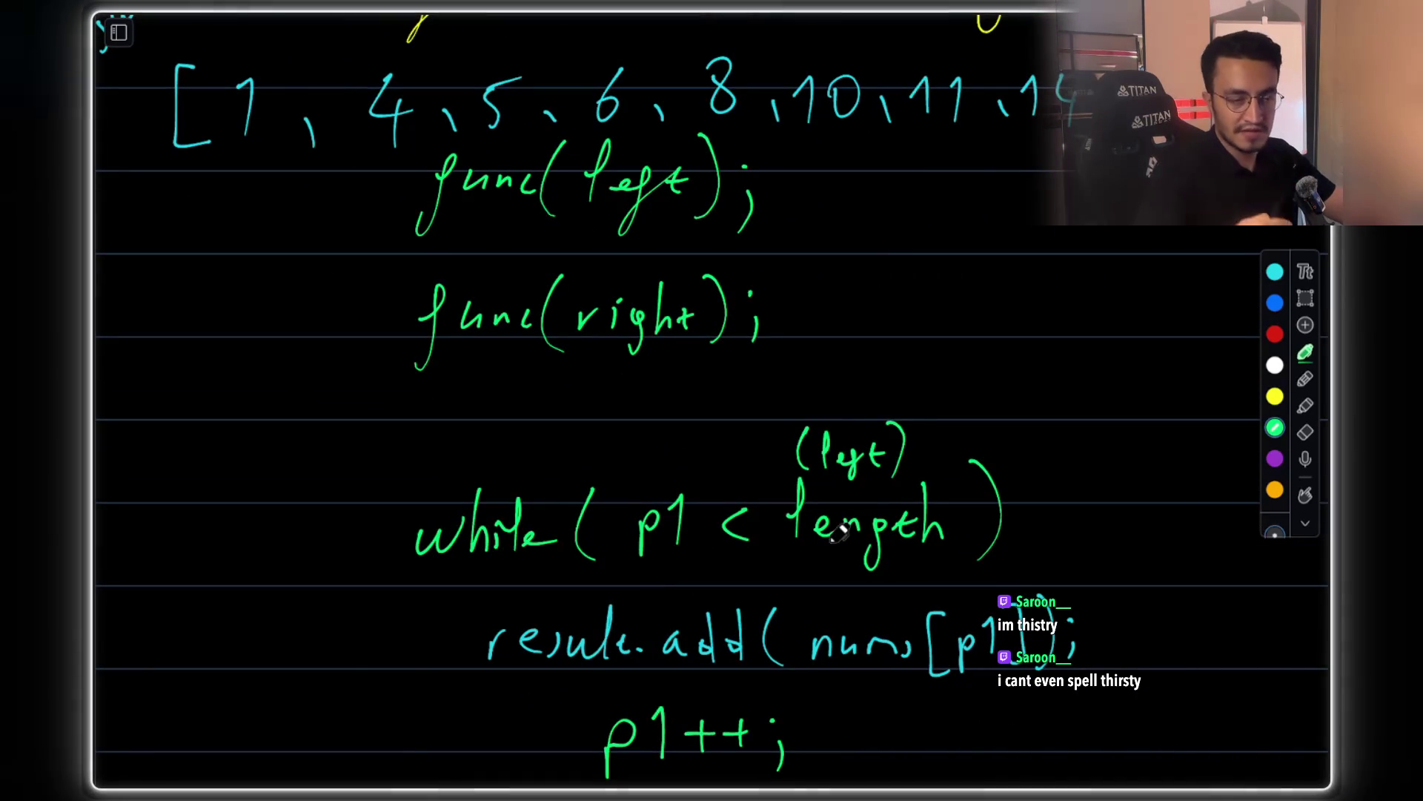
scroll(838, 530, down, 6)
drag(822, 382, 817, 415)
mouse_move(838, 399)
mouse_down()
mouse_move(835, 412)
mouse_move(879, 404)
mouse_move(933, 365)
mouse_move(935, 417)
mouse_move(982, 503)
mouse_up()
scroll(626, 524, down, 2)
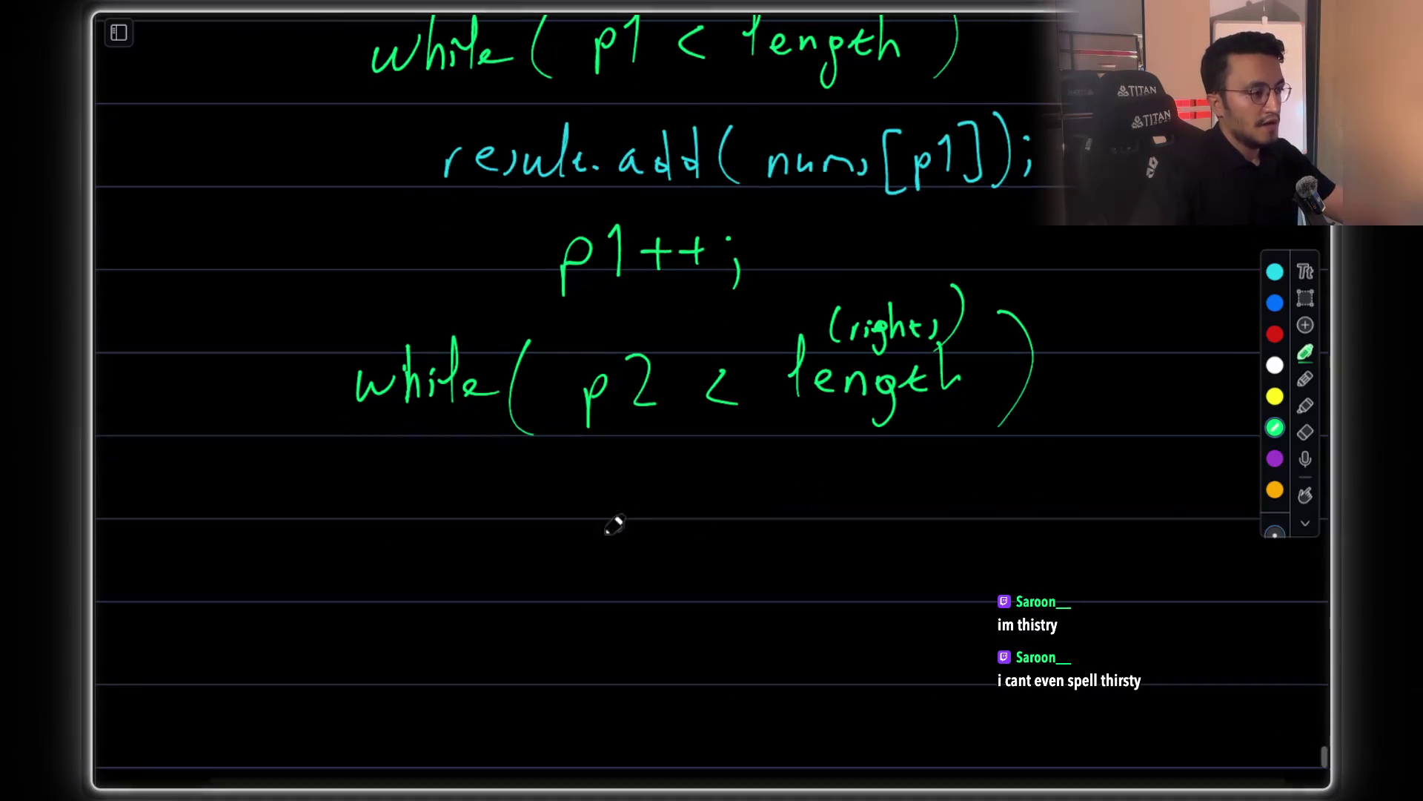
scroll(890, 430, up, 2)
scroll(890, 430, left, 1)
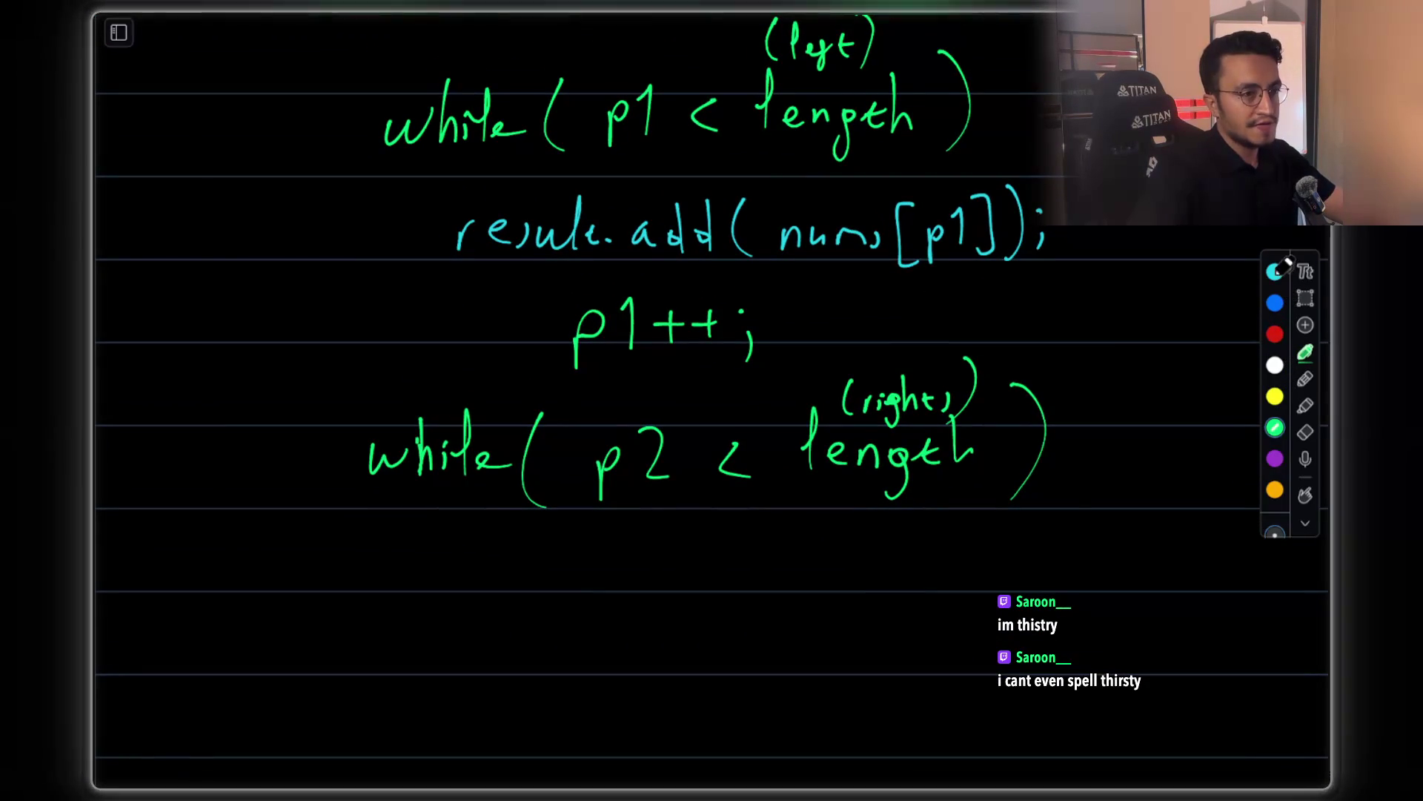
Handwrite result.add(nums[p2]); in cyan as the second loop's body
drag(479, 593, 492, 571)
drag(510, 579, 529, 590)
mouse_move(540, 573)
mouse_down()
mouse_move(546, 585)
mouse_move(711, 560)
mouse_move(866, 572)
mouse_move(932, 558)
mouse_move(953, 602)
mouse_move(986, 572)
mouse_move(1030, 593)
mouse_up()
mouse_move(1044, 531)
mouse_down()
mouse_move(1051, 591)
mouse_move(1067, 593)
mouse_up()
click(1079, 552)
drag(1081, 571, 1076, 593)
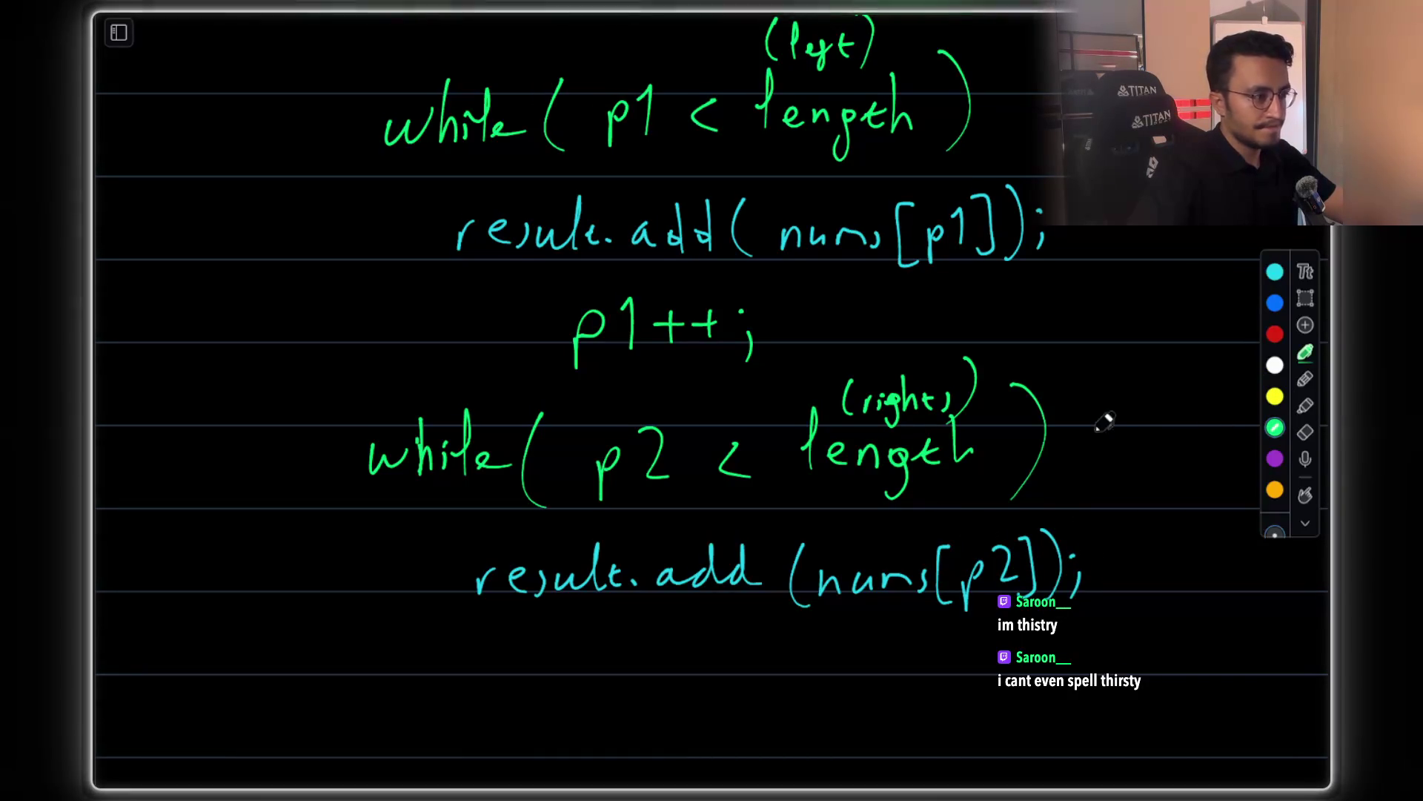
Add p2++; in green below the result.add line
scroll(635, 588, down, 2)
mouse_move(596, 589)
mouse_down()
mouse_move(596, 634)
mouse_move(621, 604)
mouse_move(671, 617)
mouse_move(736, 591)
mouse_move(699, 626)
mouse_up()
click(681, 602)
drag(737, 582, 739, 625)
click(771, 586)
drag(778, 602, 775, 619)
scroll(660, 718, up, 3)
scroll(660, 717, left, 1)
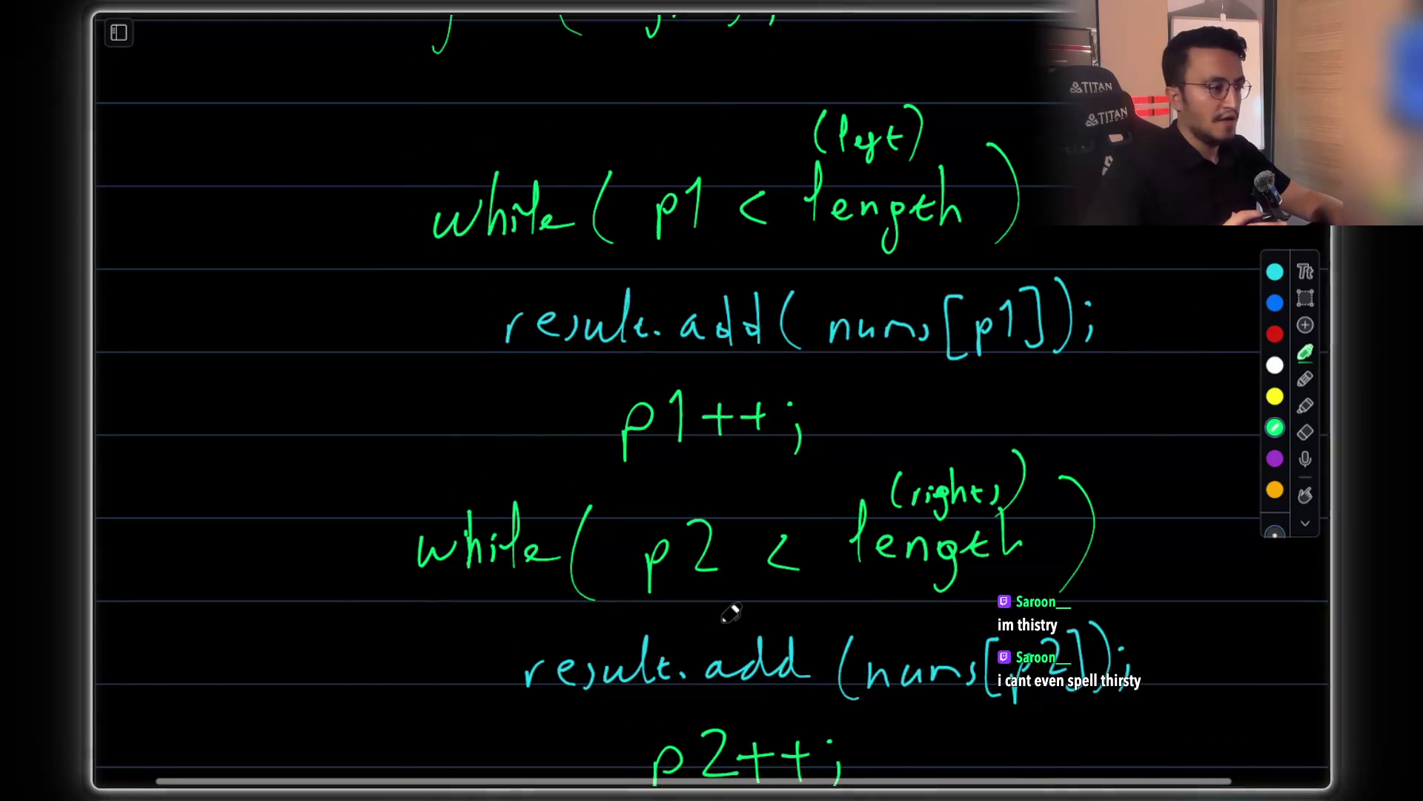
scroll(731, 612, up, 5)
scroll(731, 612, up, 3)
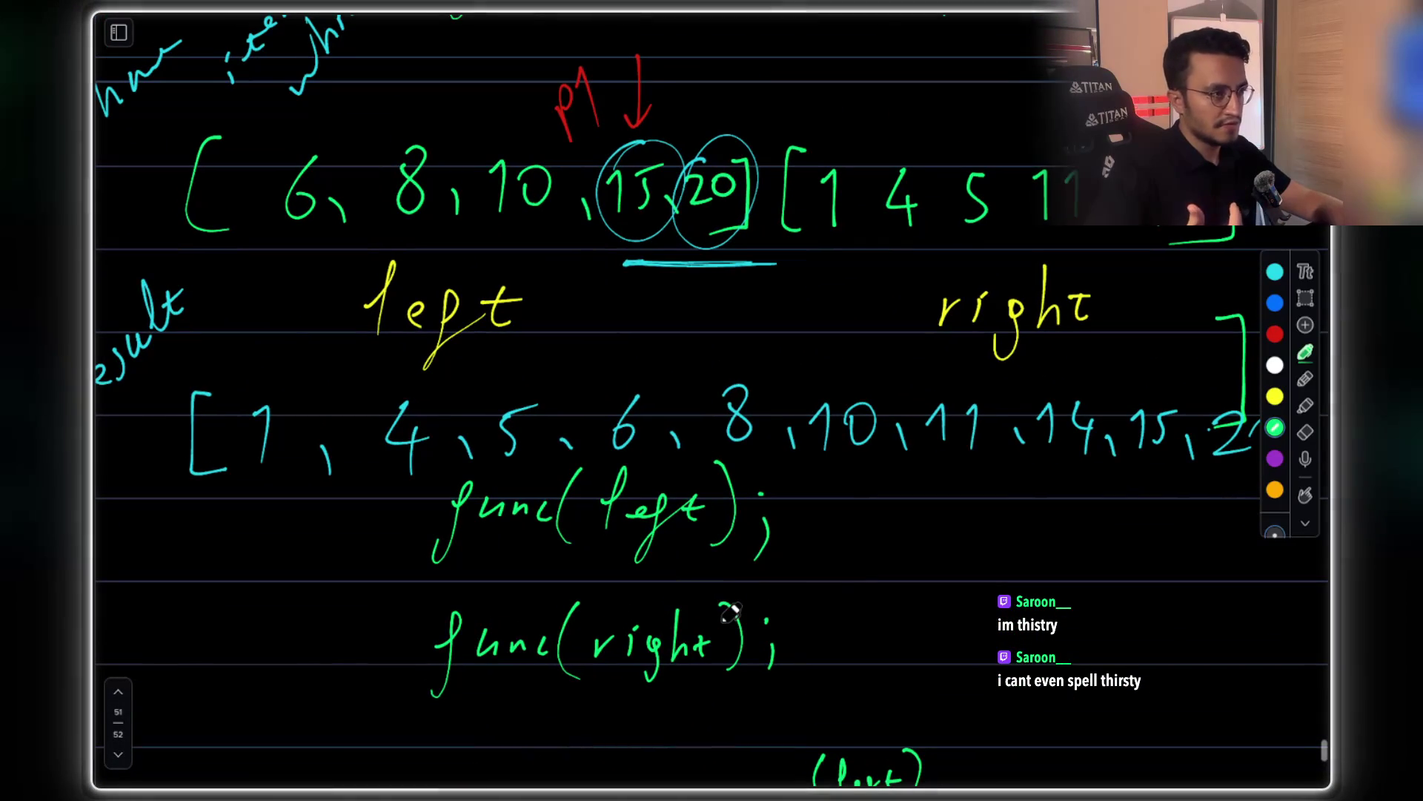
Lasso-select the annotated array row with both sorted halves and copy it
scroll(730, 612, down, 3)
scroll(730, 613, up, 2)
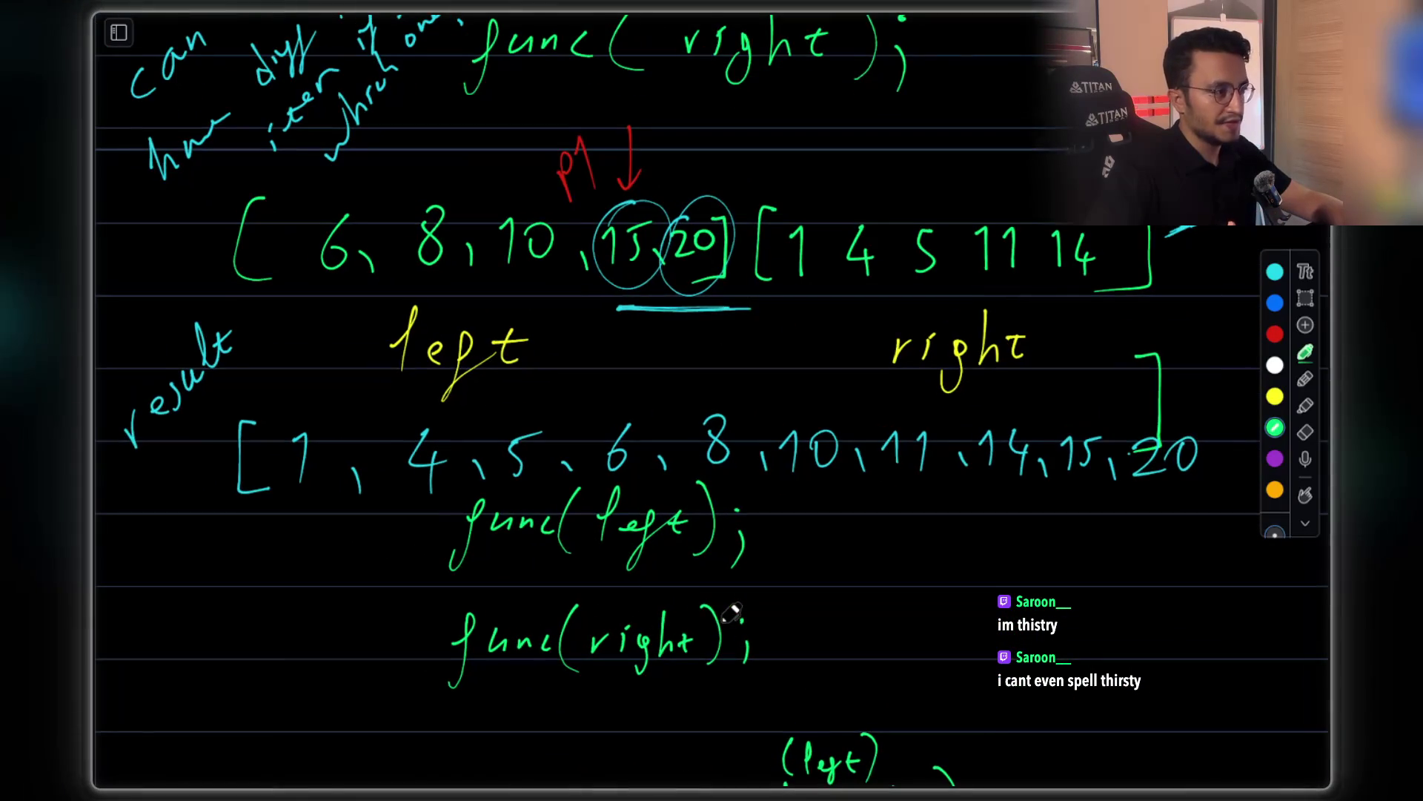
scroll(730, 612, down, 1)
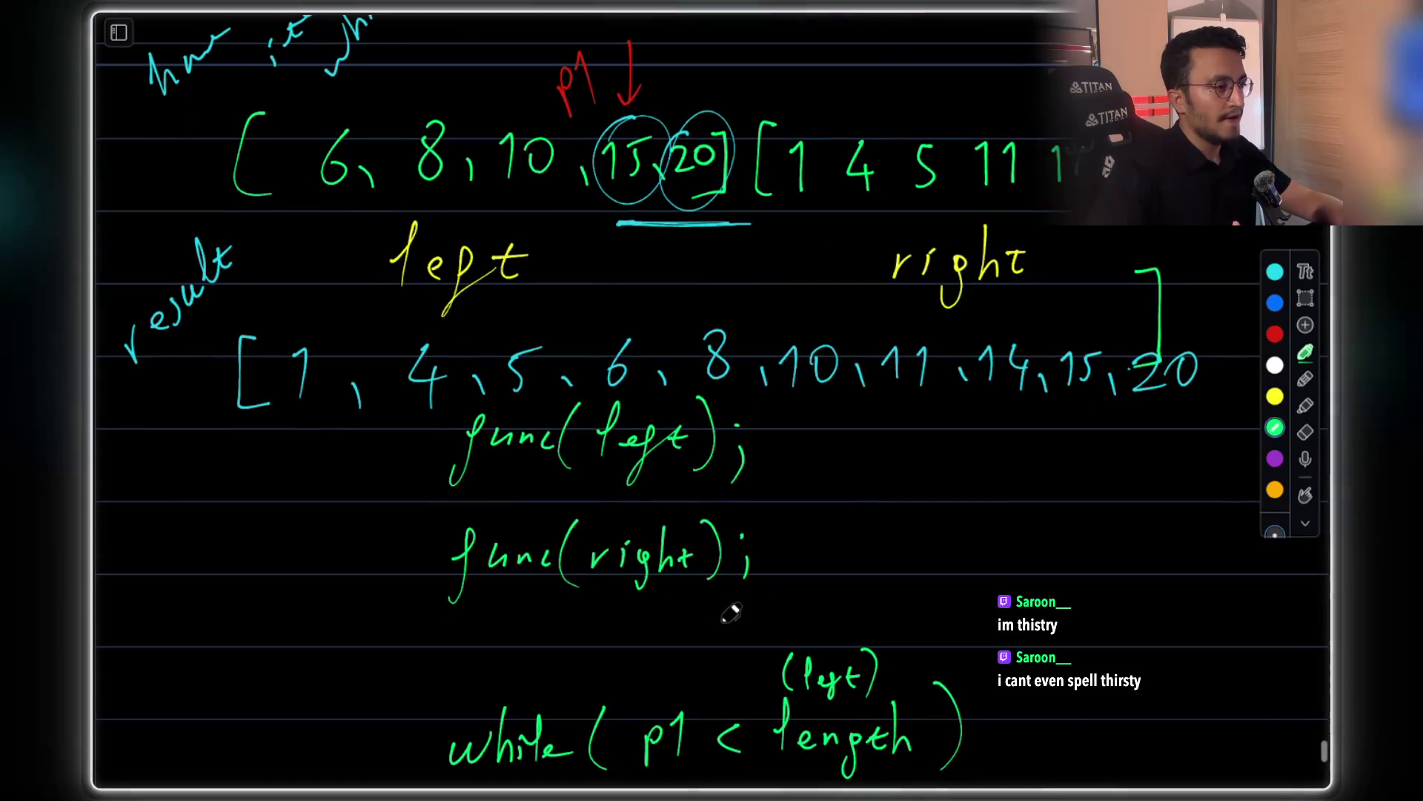
scroll(730, 613, down, 4)
scroll(730, 612, down, 1)
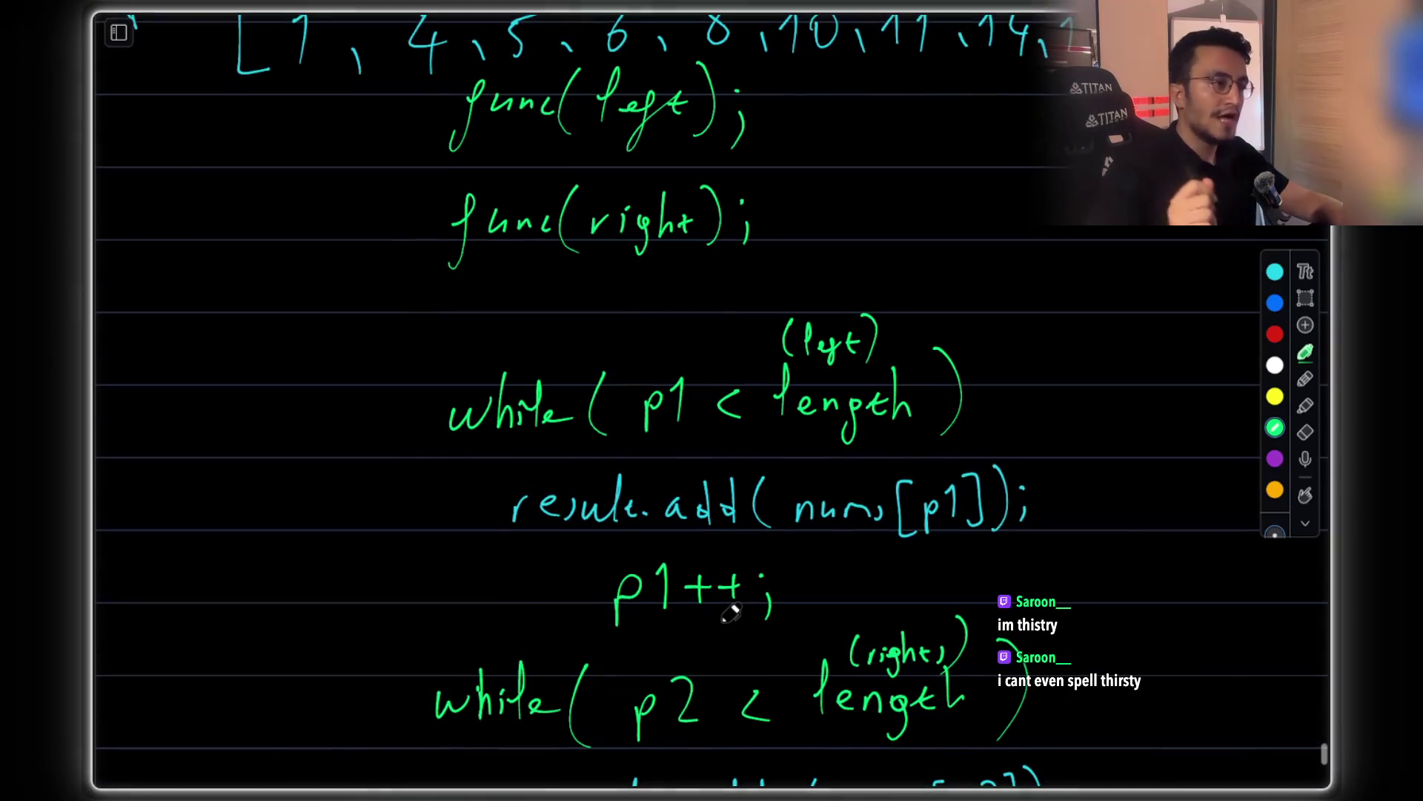
scroll(730, 612, up, 5)
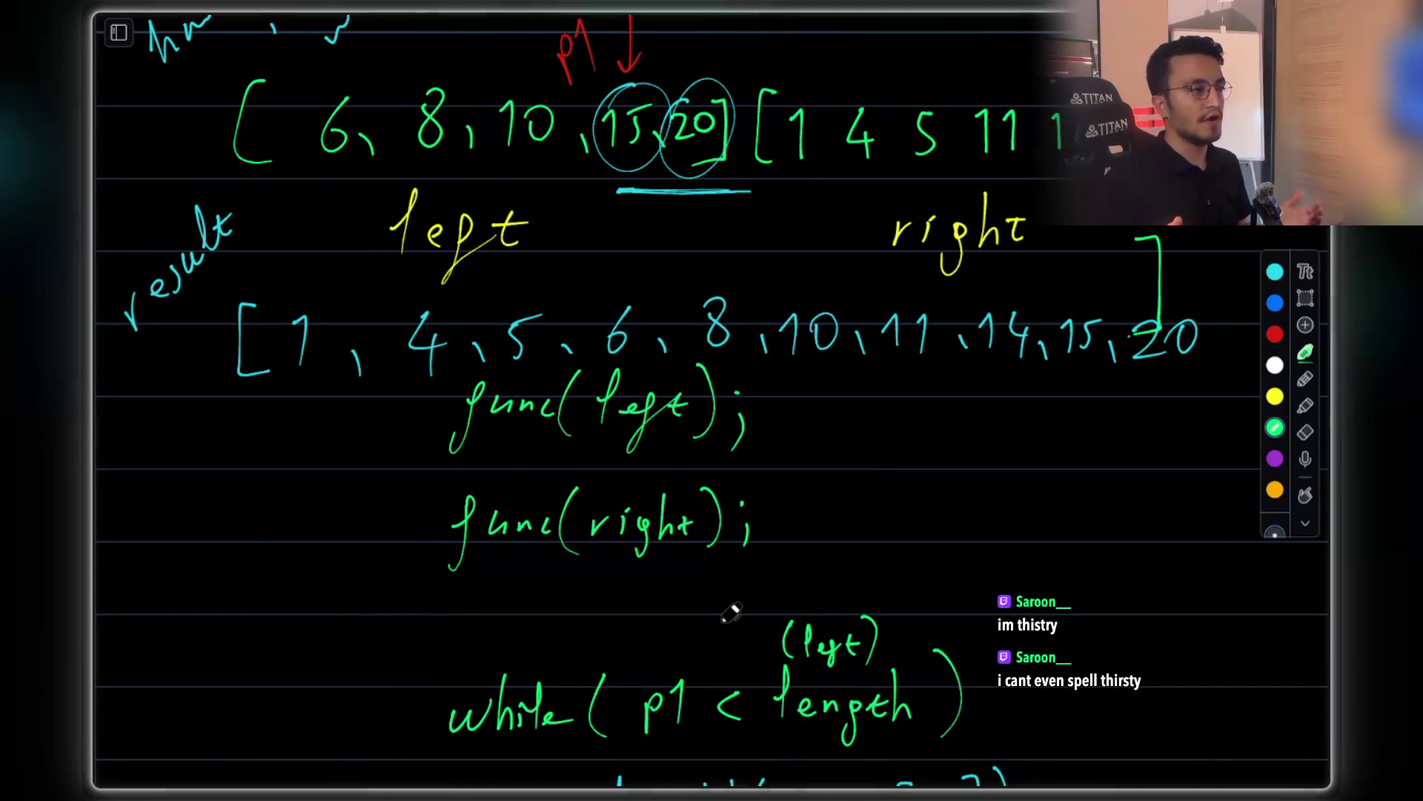
scroll(730, 612, up, 3)
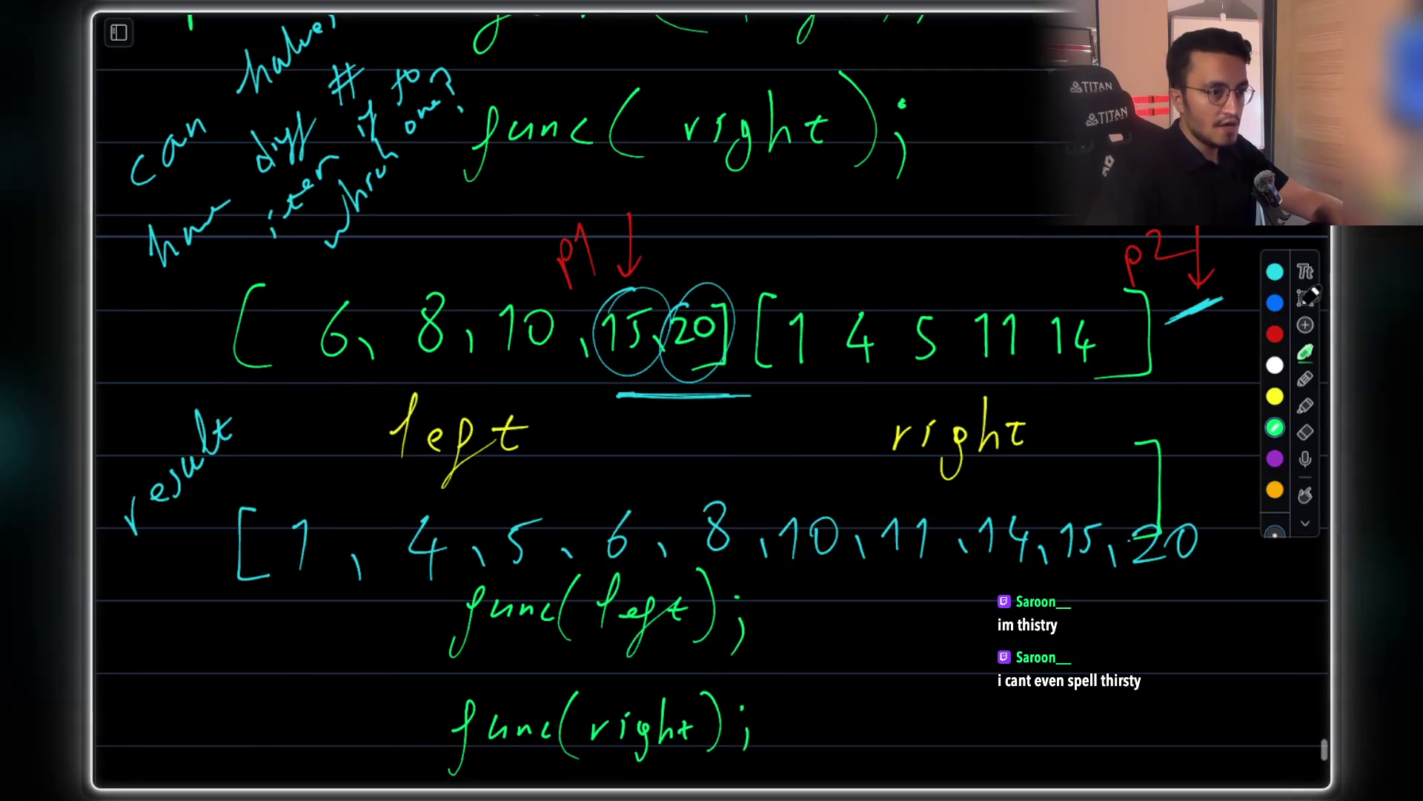
click(1307, 297)
drag(241, 259, 1170, 414)
click(1006, 415)
scroll(778, 472, down, 15)
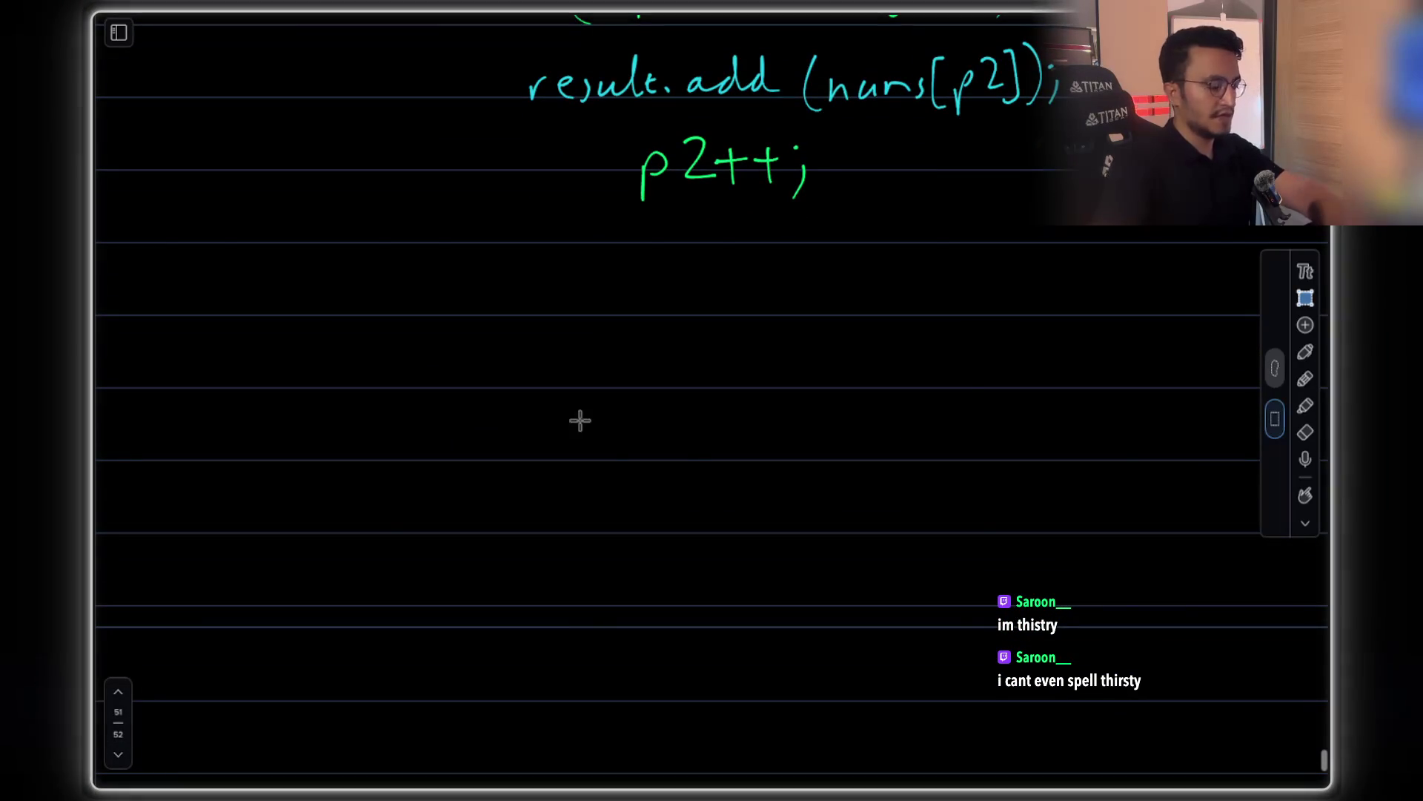
Paste the copied array below p2++; and nudge it into place
key(ctrl+v)
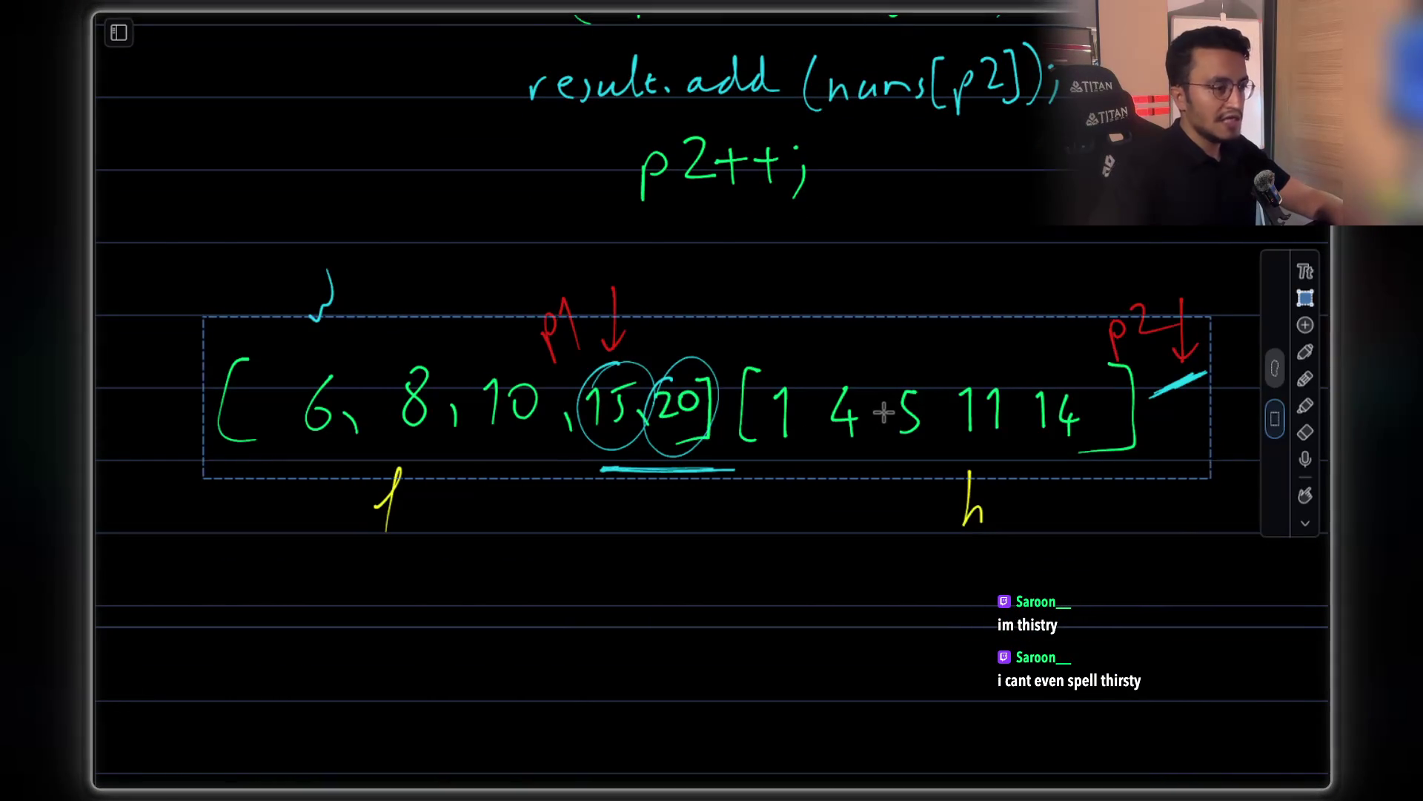
drag(884, 413, 875, 423)
click(911, 469)
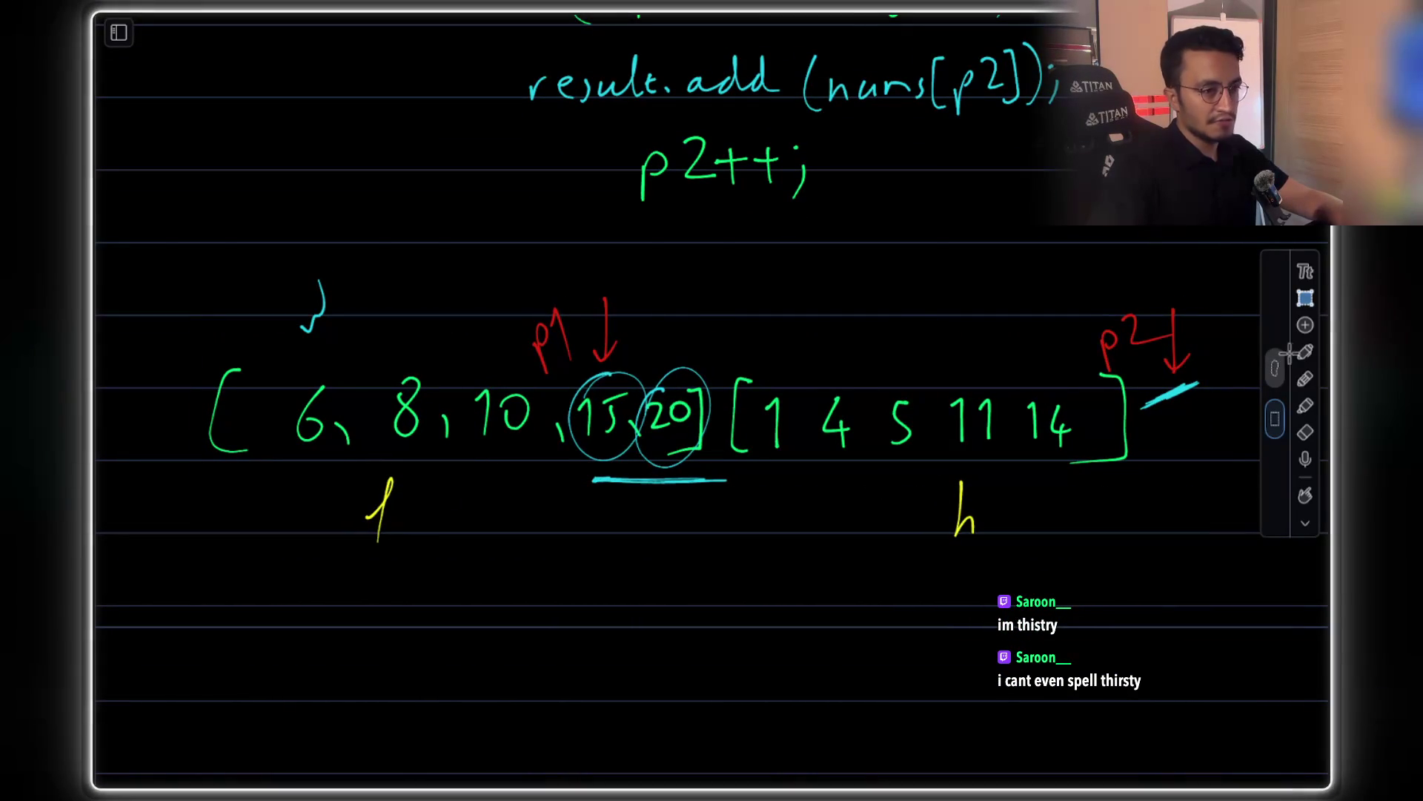
Erase the copy's underline, yellow mark, circles, p1/p2 arrows and extra bracket
click(1306, 432)
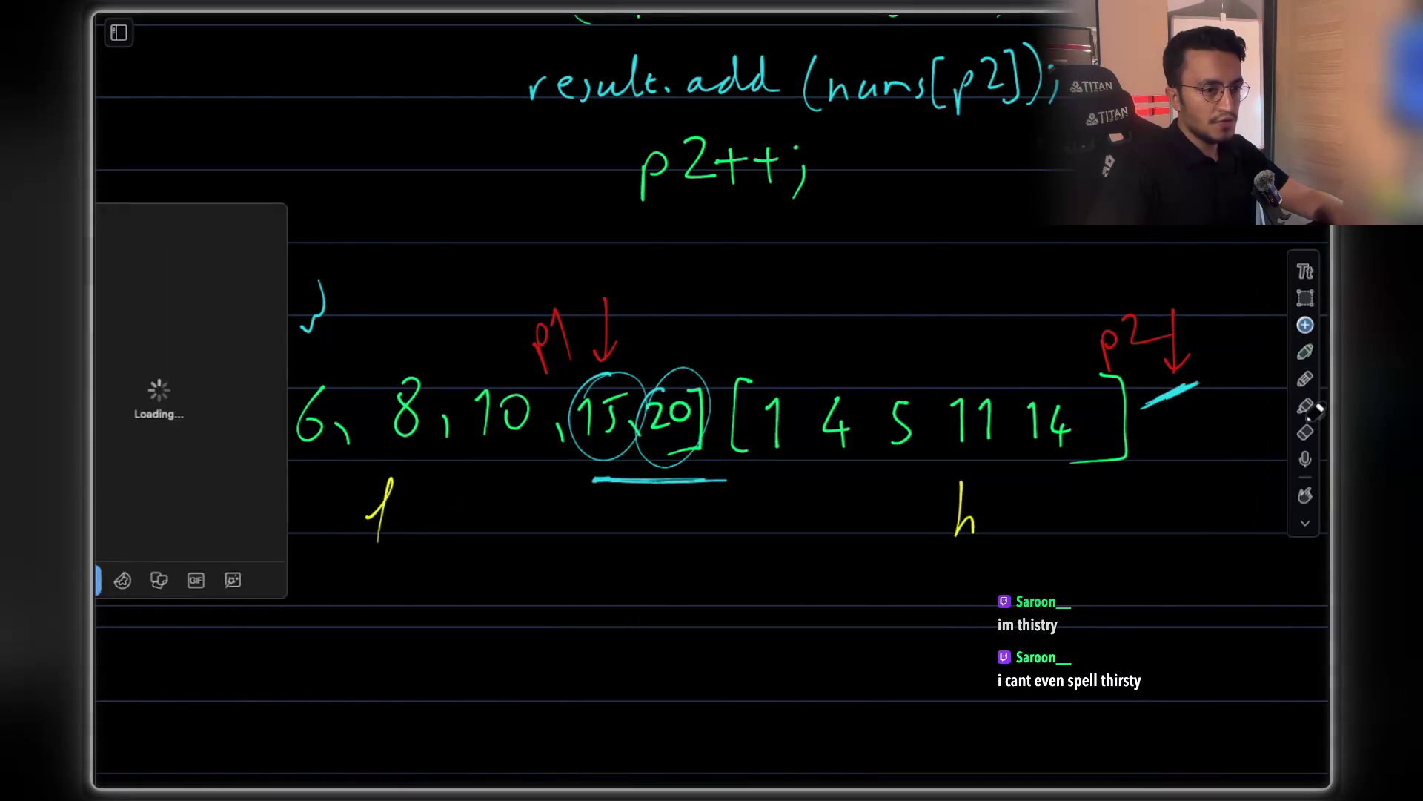
click(702, 481)
click(960, 504)
mouse_move(517, 512)
mouse_down()
mouse_move(655, 456)
mouse_move(587, 457)
mouse_move(588, 398)
mouse_move(636, 318)
mouse_up()
drag(313, 326, 322, 285)
mouse_move(1104, 348)
mouse_down()
mouse_move(1119, 318)
mouse_move(1186, 321)
mouse_move(1171, 392)
mouse_up()
drag(697, 452, 730, 467)
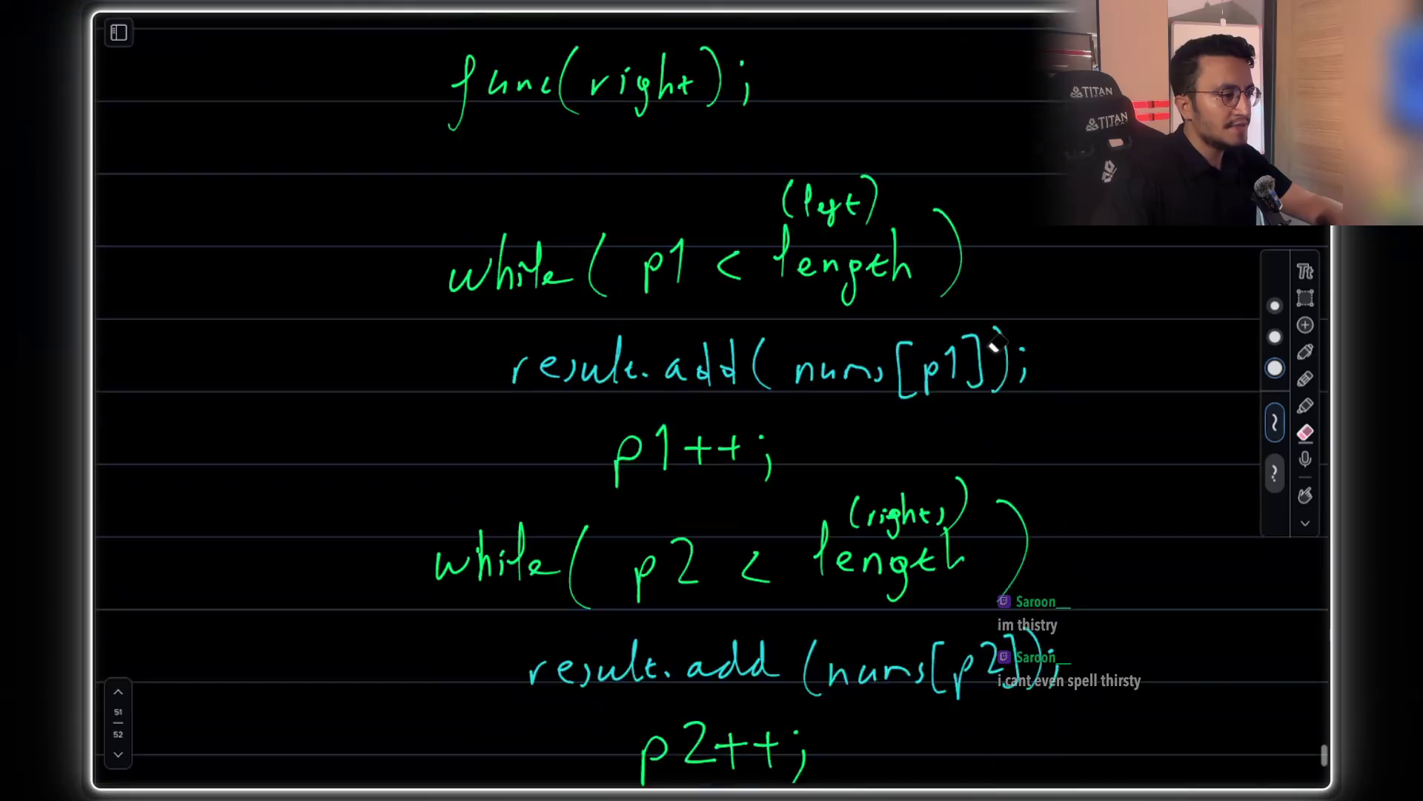
scroll(1093, 375, down, 3)
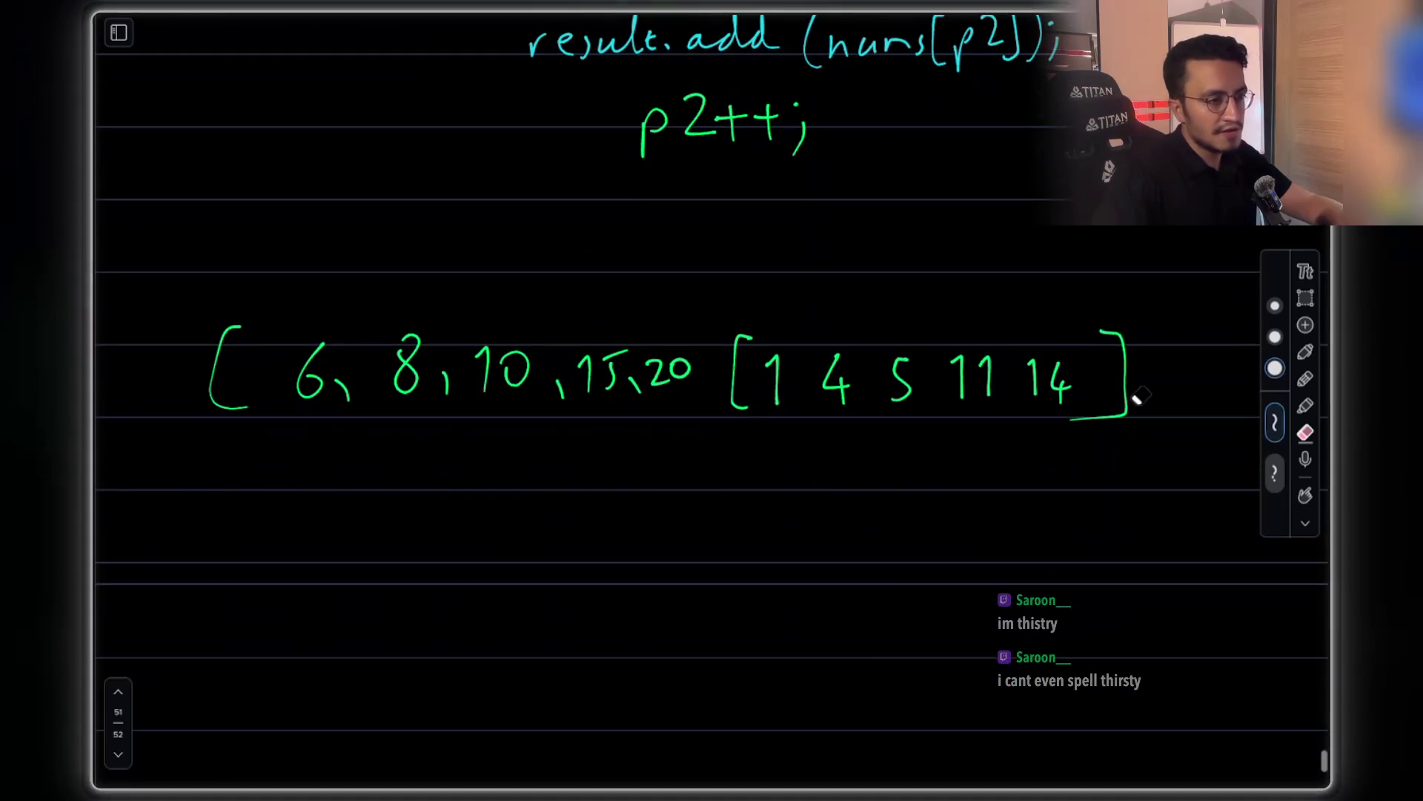
In green, write 20 beneath the copied array, undoing an aborted 4 and 11 strike-through
click(1306, 350)
scroll(434, 412, down, 1)
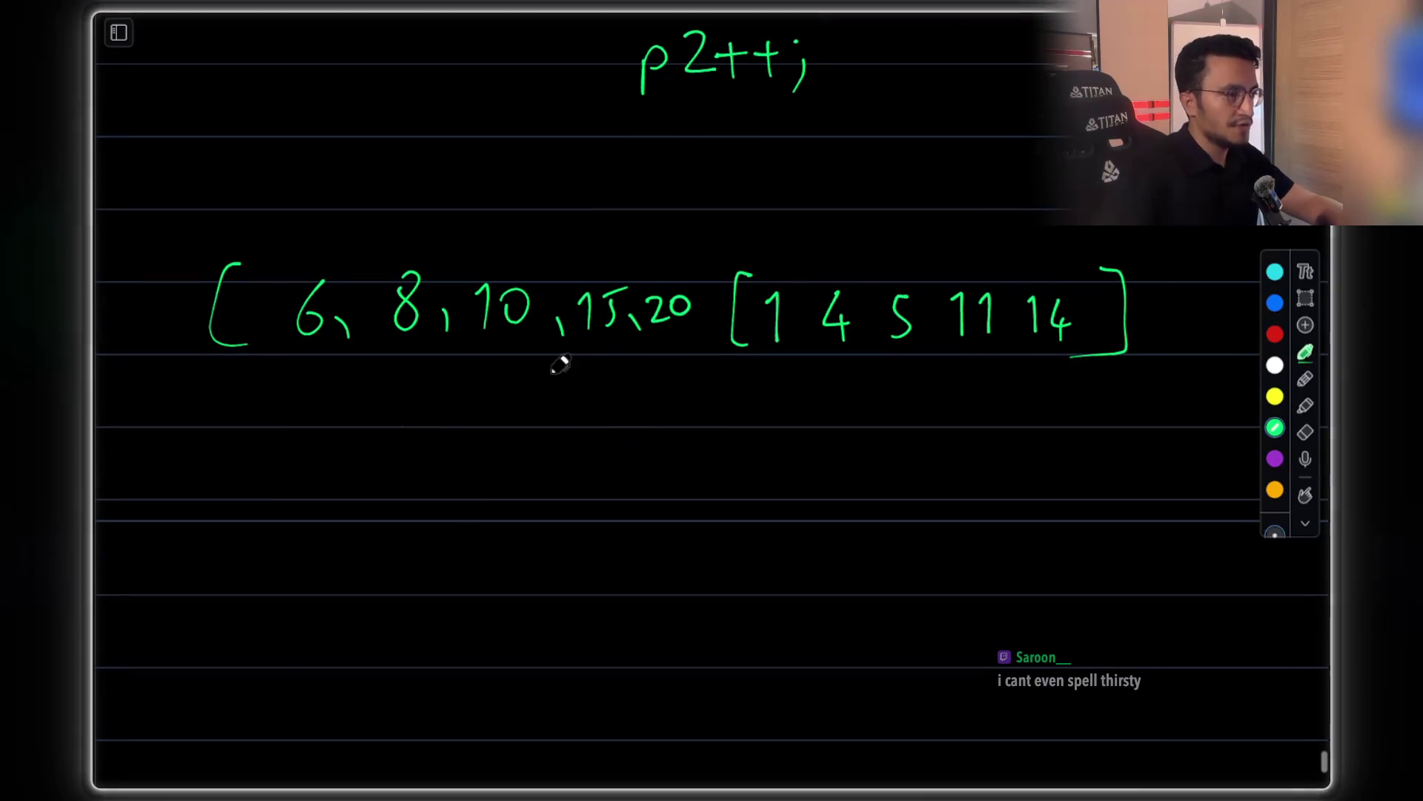
drag(860, 273, 779, 402)
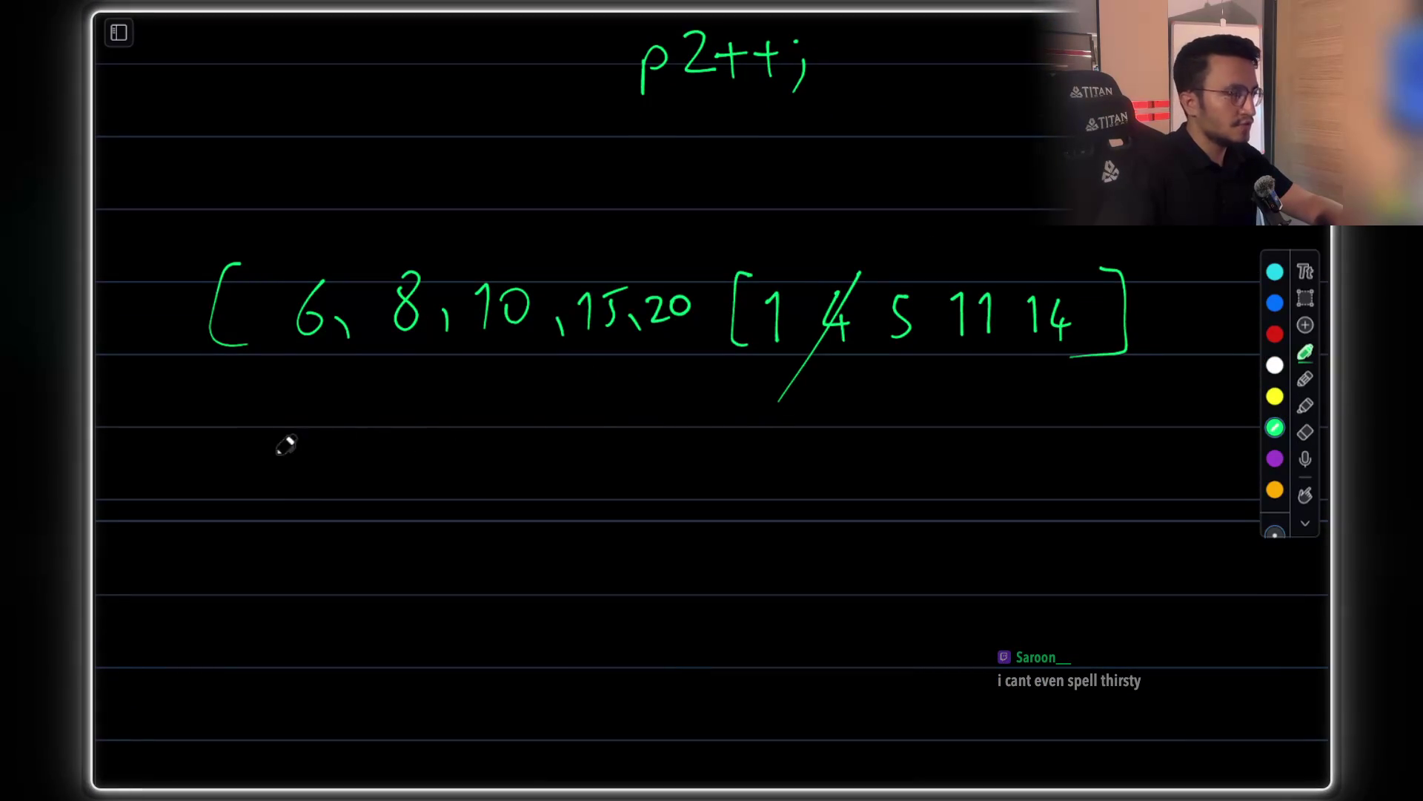
drag(293, 451, 304, 489)
drag(294, 454, 294, 535)
drag(1008, 256, 931, 389)
mouse_move(408, 461)
mouse_down()
mouse_move(419, 508)
mouse_move(454, 513)
mouse_up()
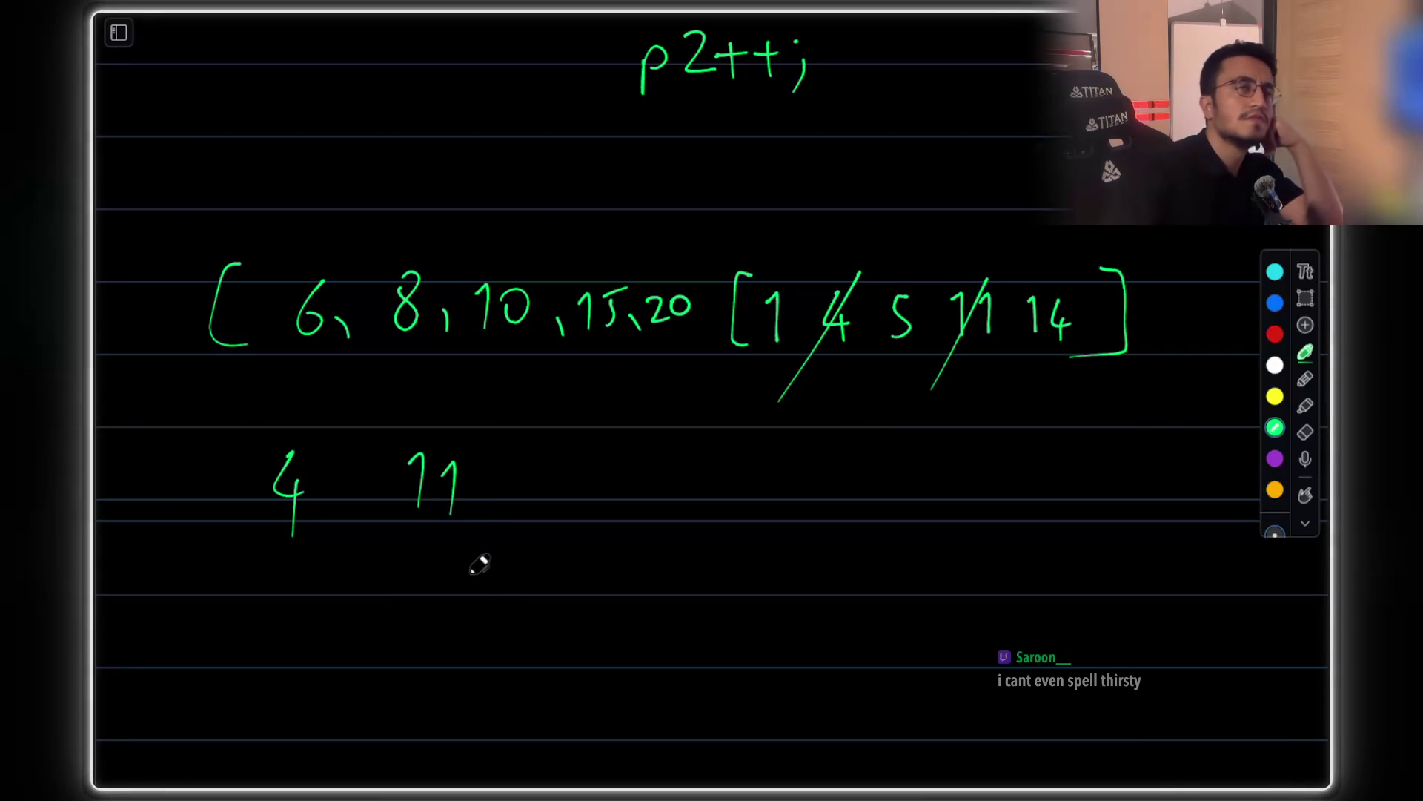
key(ctrl+z)
key(ctrl+z)
key(ctrl+z)
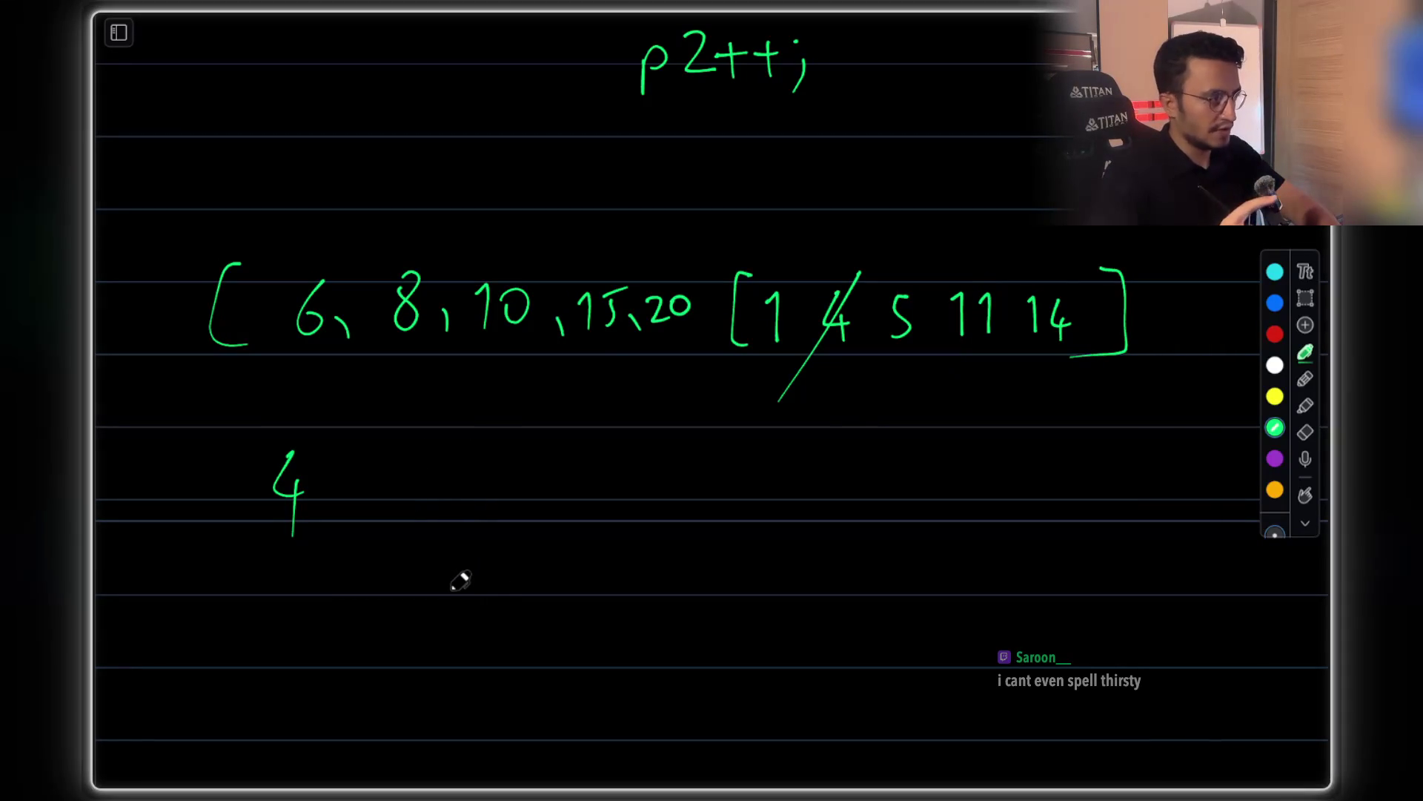
key(ctrl+z)
key(ctrl+z)
key(ctrl+z)
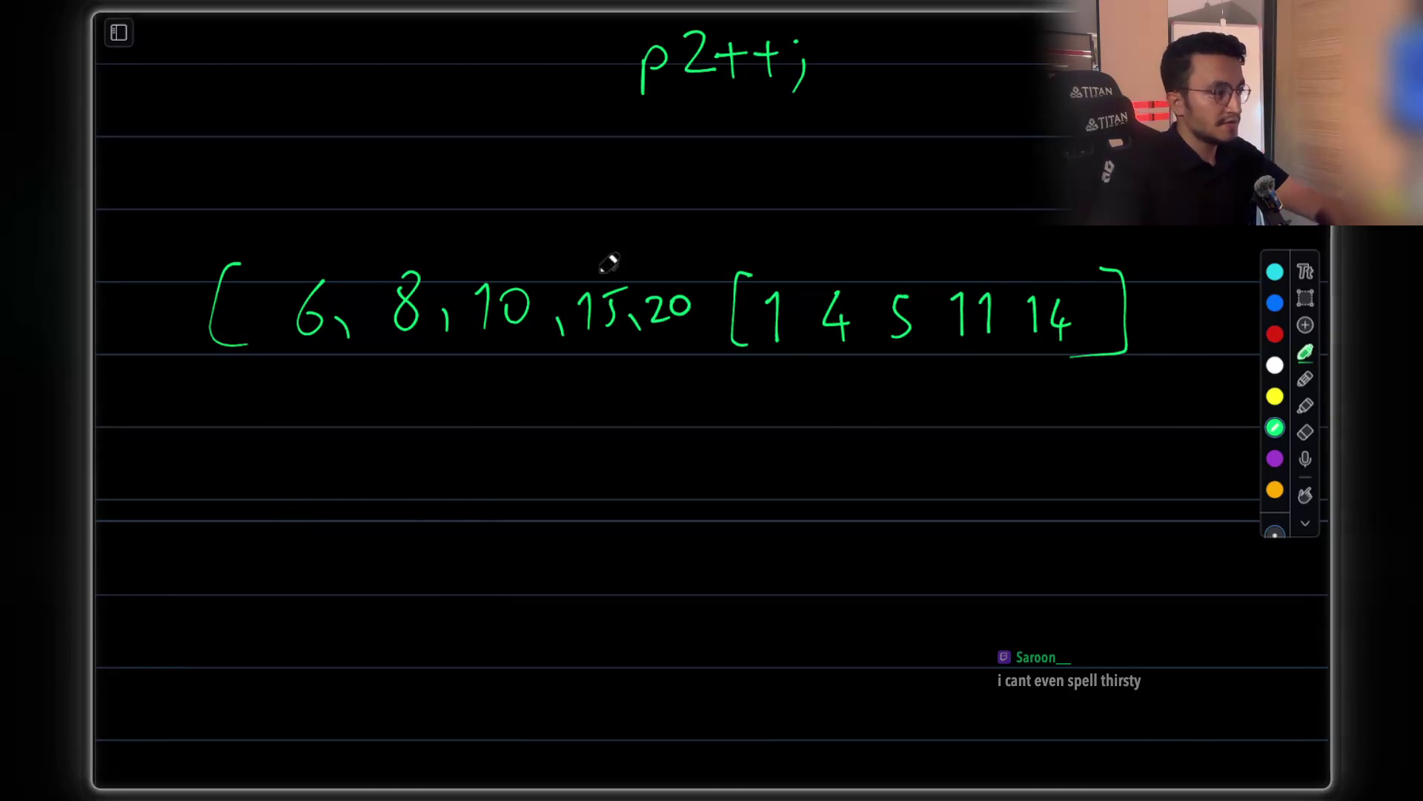
mouse_move(261, 479)
mouse_down()
mouse_move(295, 507)
mouse_move(327, 479)
mouse_move(369, 516)
mouse_up()
Continue the new row with 6, 8, 15, 10, 14, 1, 5, 4 and 11
mouse_move(435, 454)
mouse_down()
mouse_move(419, 485)
mouse_move(458, 510)
mouse_up()
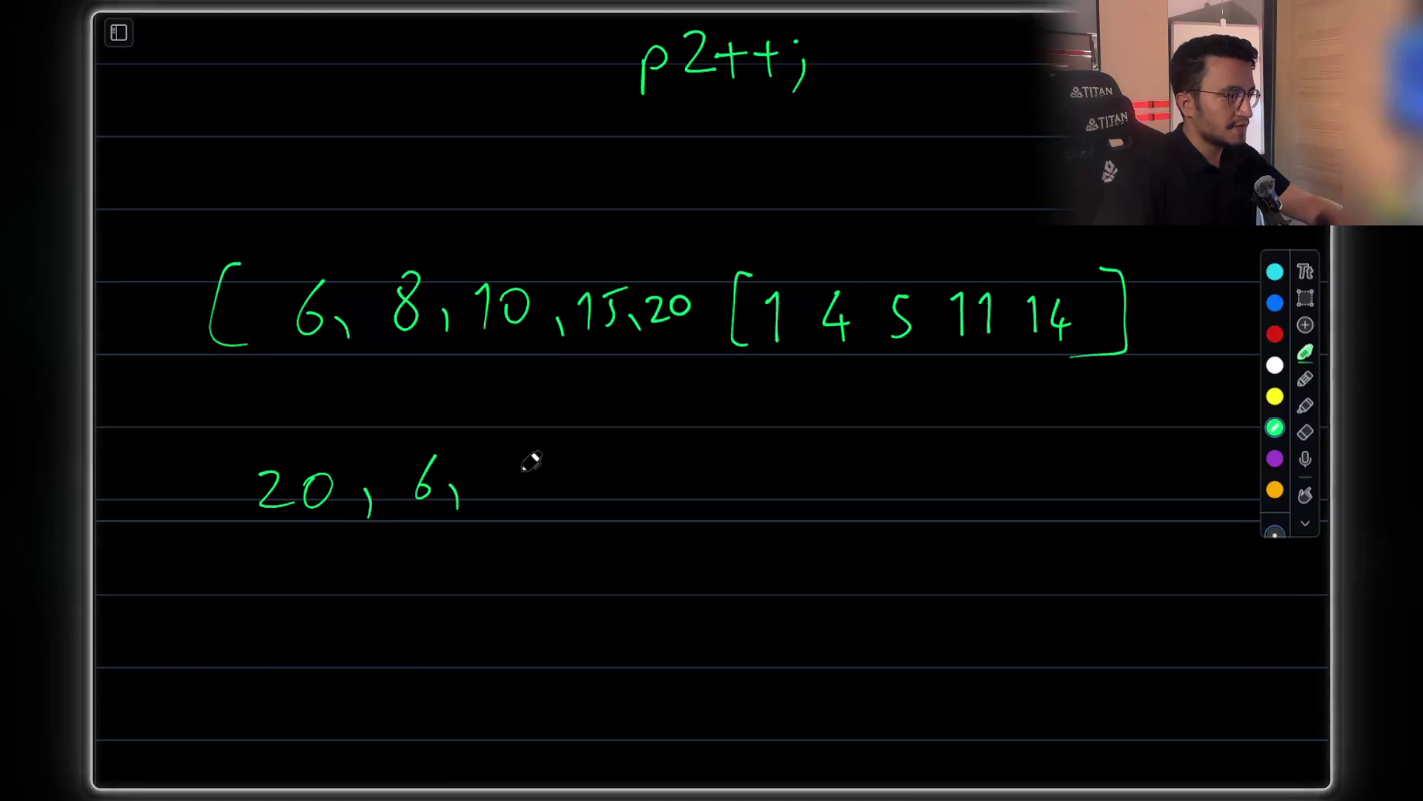
mouse_move(532, 455)
mouse_down()
mouse_move(524, 482)
mouse_move(531, 458)
mouse_up()
drag(558, 492, 562, 511)
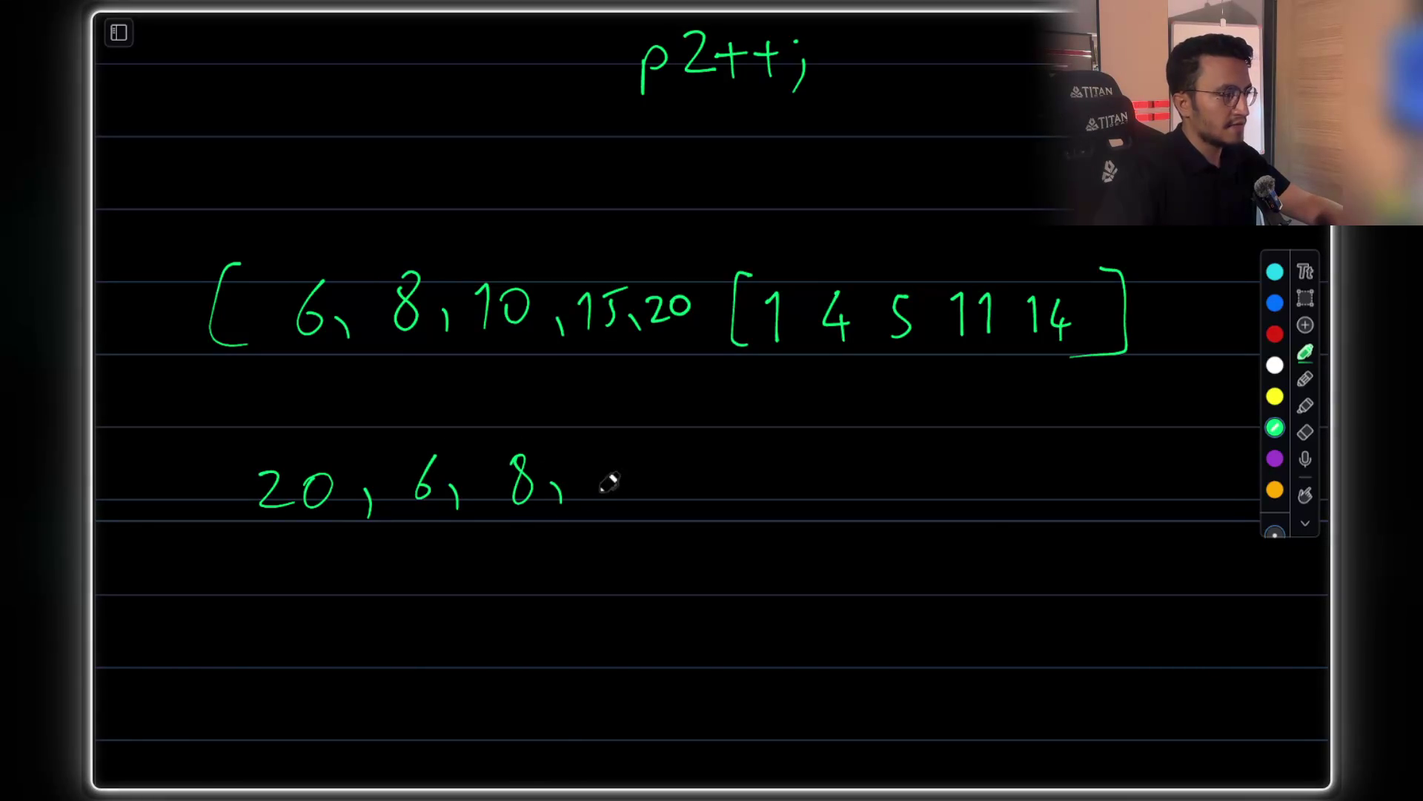
mouse_move(600, 467)
mouse_down()
mouse_move(605, 498)
mouse_move(621, 499)
mouse_up()
mouse_move(626, 462)
mouse_down()
mouse_move(652, 459)
mouse_move(687, 504)
mouse_move(706, 468)
mouse_up()
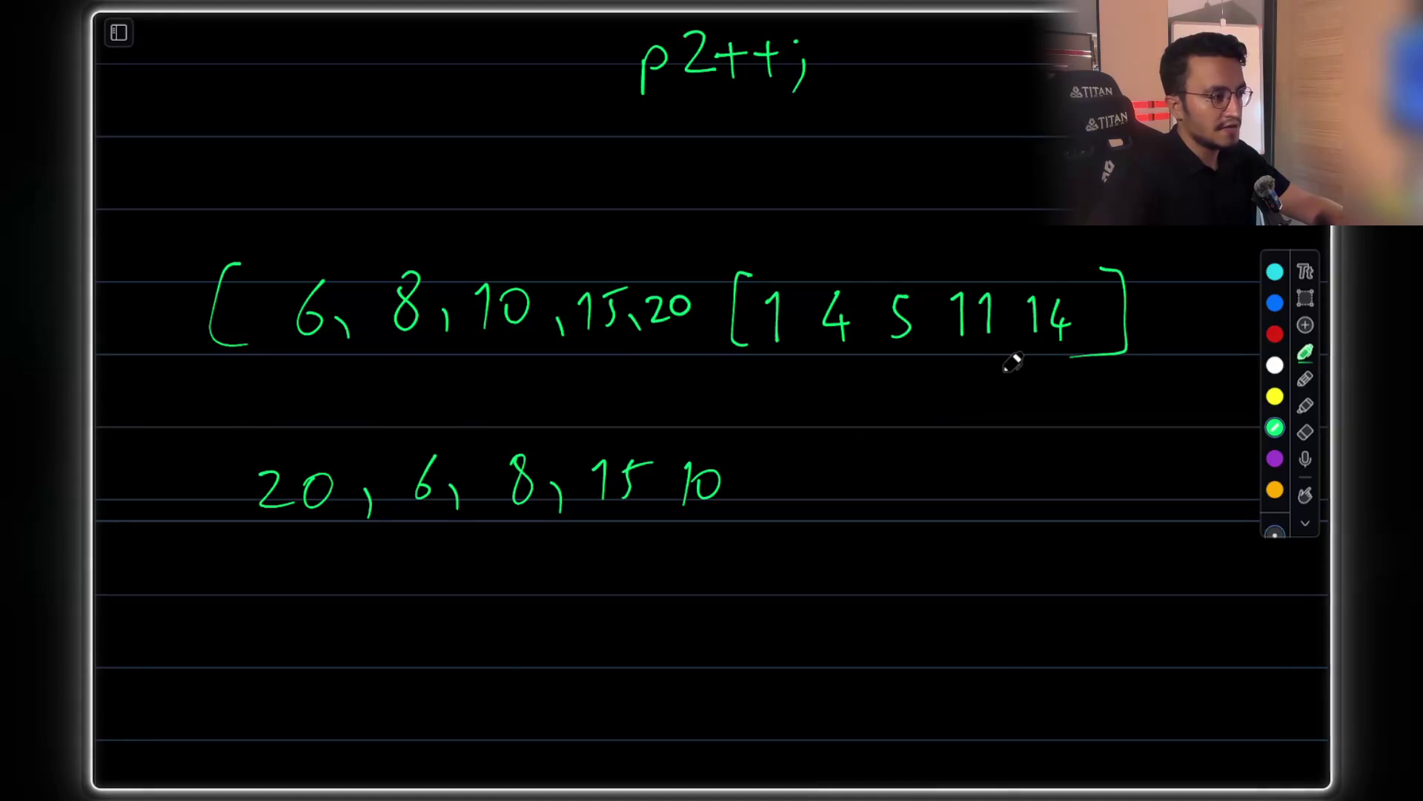
mouse_move(816, 475)
mouse_down()
mouse_move(826, 505)
mouse_move(856, 489)
mouse_move(855, 508)
mouse_up()
mouse_move(921, 475)
mouse_down()
mouse_move(925, 503)
mouse_move(997, 469)
mouse_move(1056, 493)
mouse_up()
drag(1047, 476, 1046, 518)
mouse_move(1110, 471)
mouse_down()
mouse_move(1112, 508)
mouse_move(1149, 513)
mouse_up()
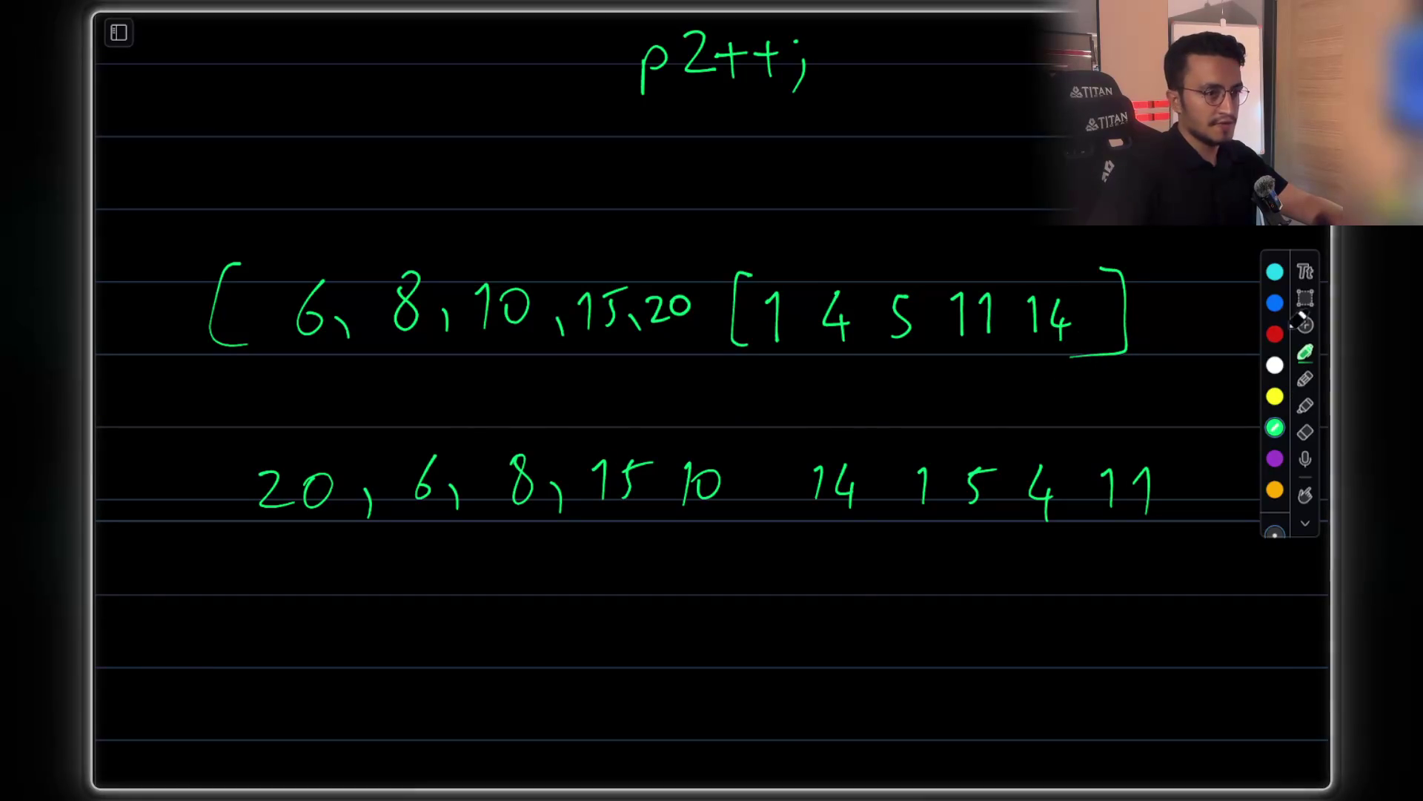
Delete the sorted row above, then bracket the new row and add a comma after 10
click(1305, 298)
mouse_move(166, 232)
mouse_down()
mouse_move(1105, 381)
mouse_move(1169, 376)
mouse_up()
key(Delete)
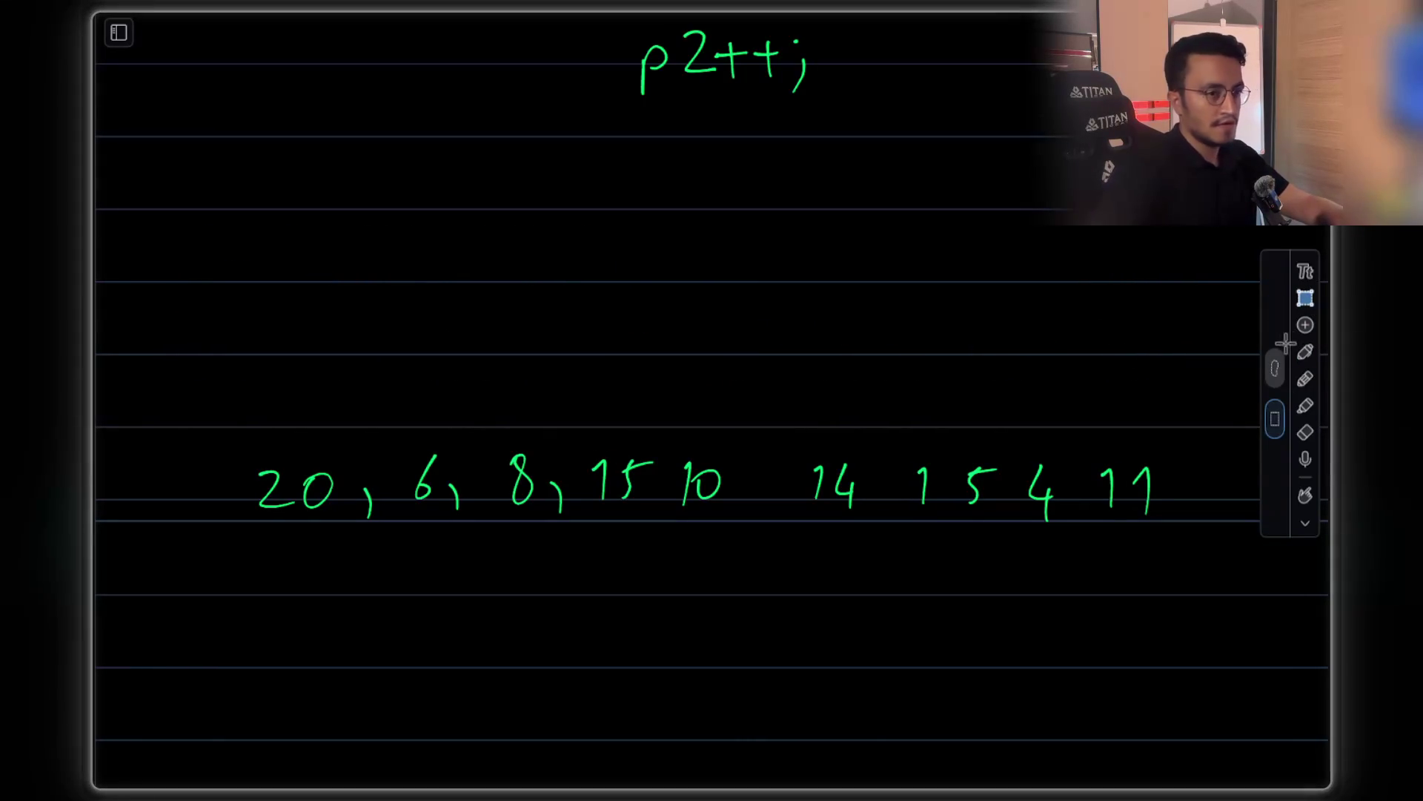
click(1307, 352)
drag(236, 442, 248, 529)
mouse_move(1169, 437)
mouse_down()
mouse_move(1194, 435)
mouse_move(1154, 531)
mouse_up()
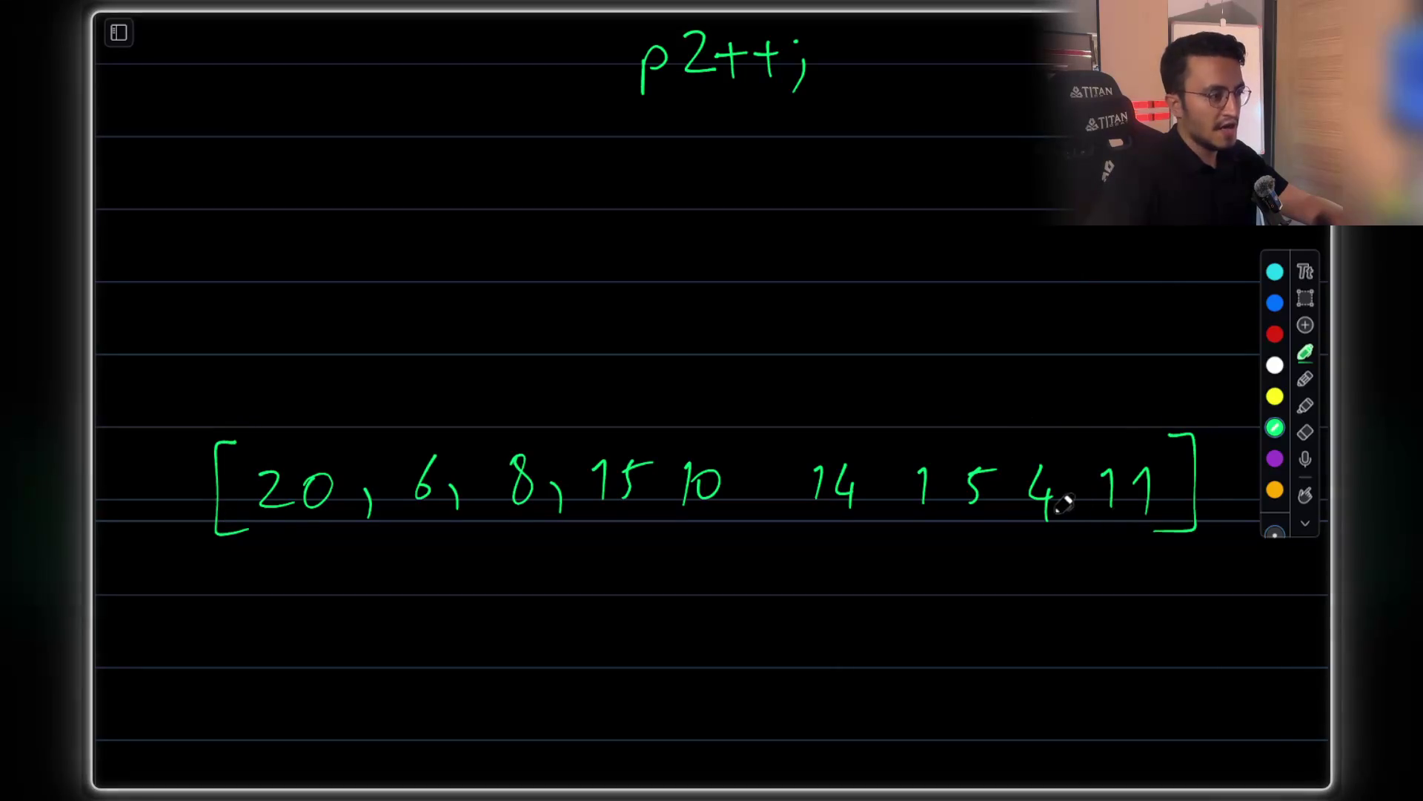
scroll(1075, 508, down, 3)
drag(761, 327, 757, 344)
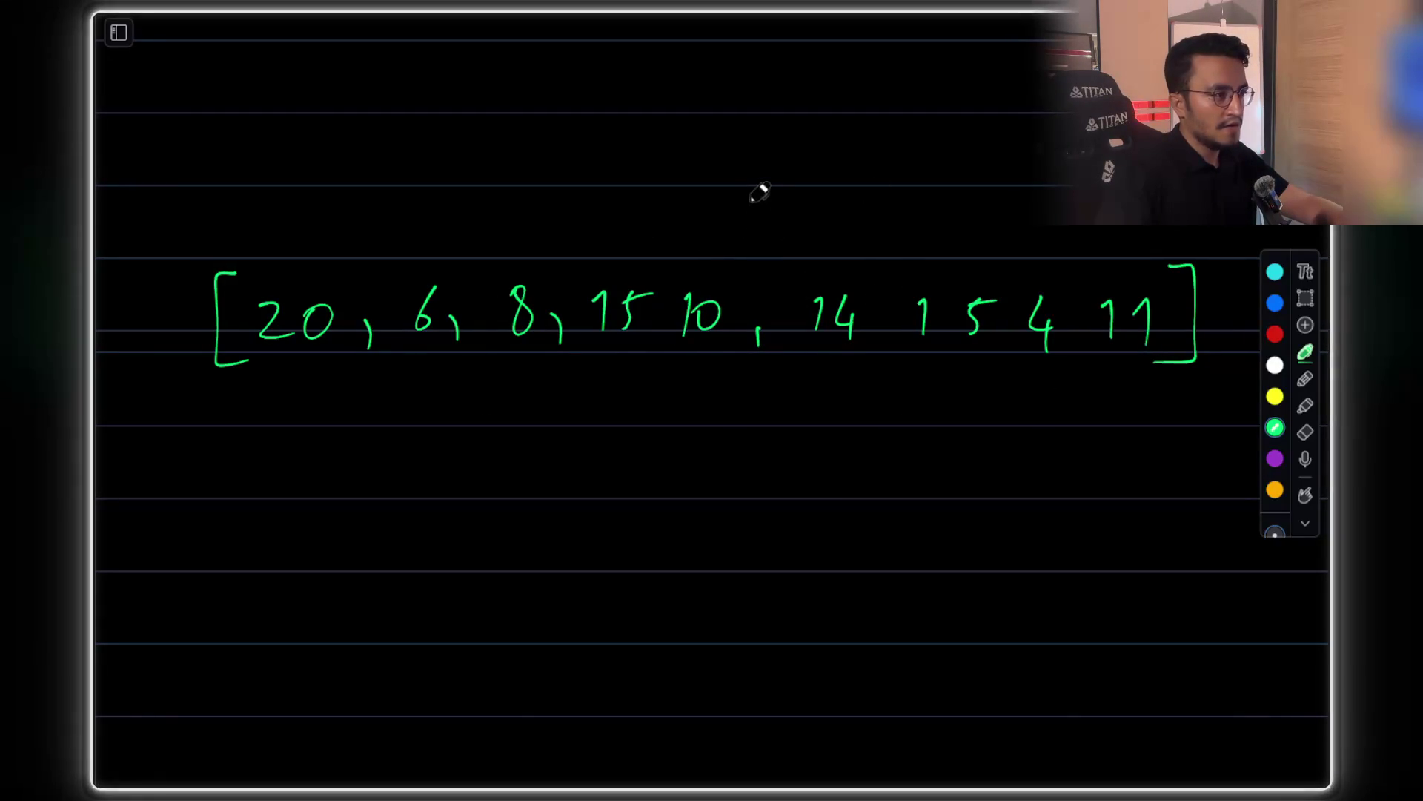
Draw a vertical divider between 10 and 14, redrawing it once
drag(757, 155, 745, 517)
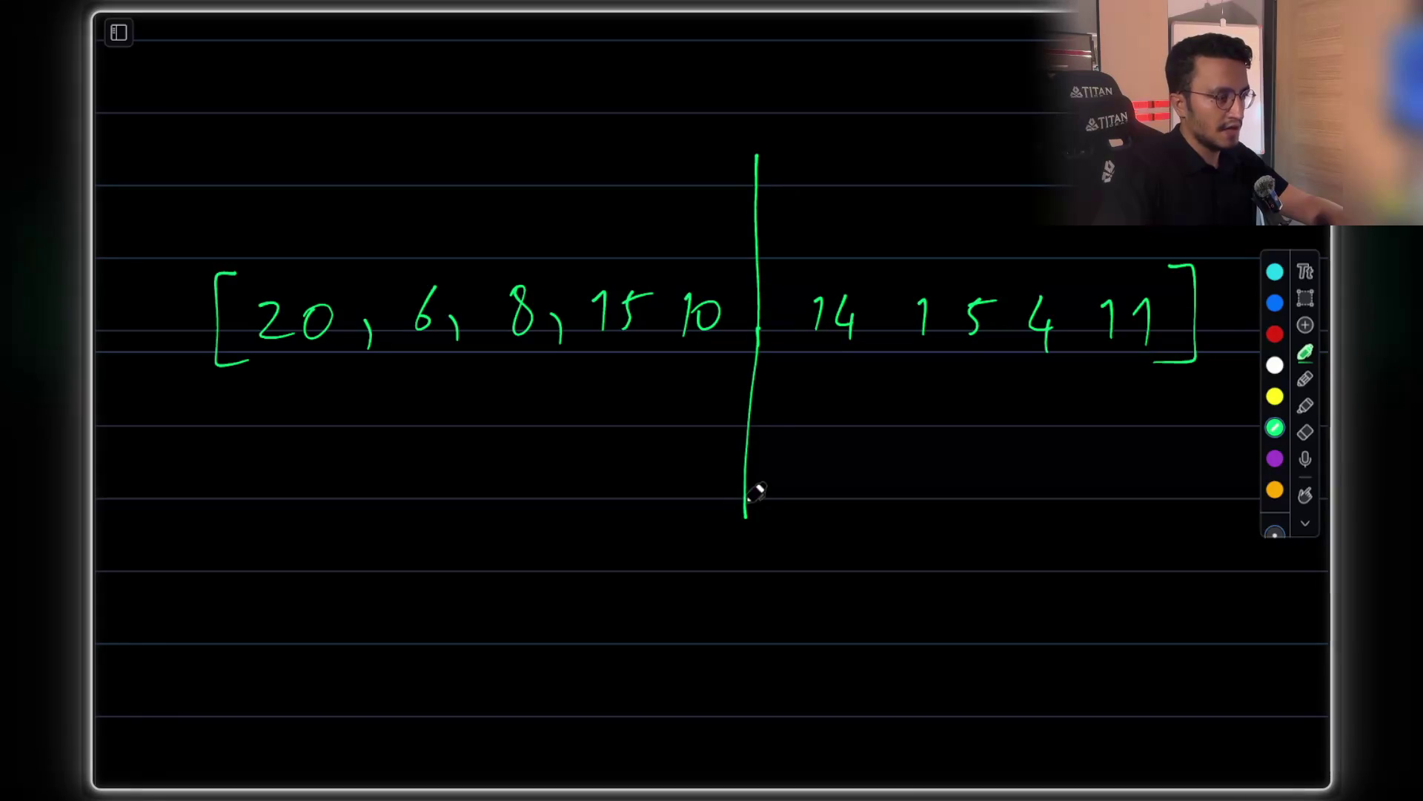
key(ctrl+z)
drag(751, 161, 754, 480)
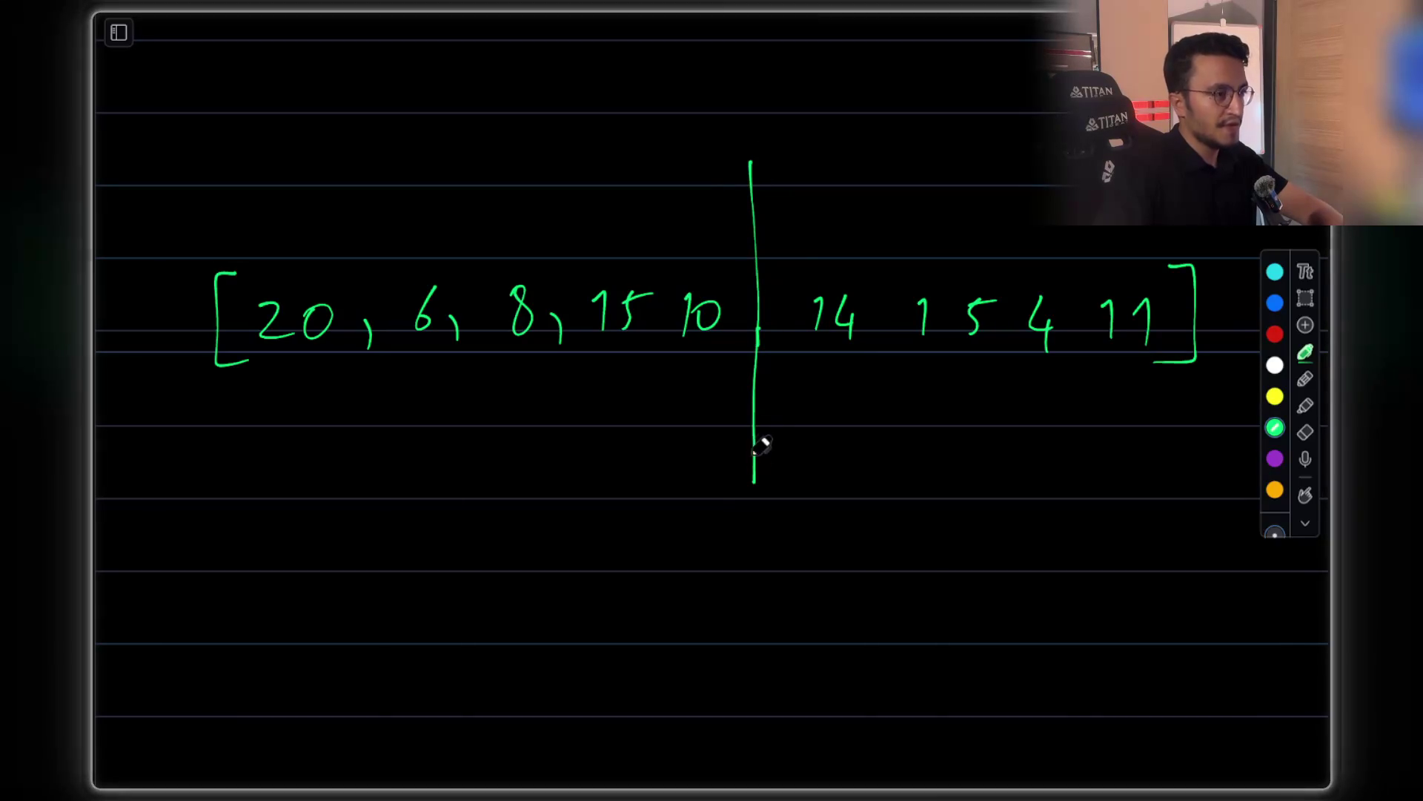
mouse_move(743, 138)
mouse_down()
mouse_move(759, 148)
mouse_move(750, 128)
mouse_move(769, 128)
mouse_move(774, 152)
mouse_up()
key(ctrl+z)
Label "even —" and "odd —" above the divider and write "Start" under the left bracket
mouse_move(799, 128)
mouse_down()
mouse_move(803, 152)
mouse_move(887, 133)
mouse_up()
drag(882, 118, 879, 146)
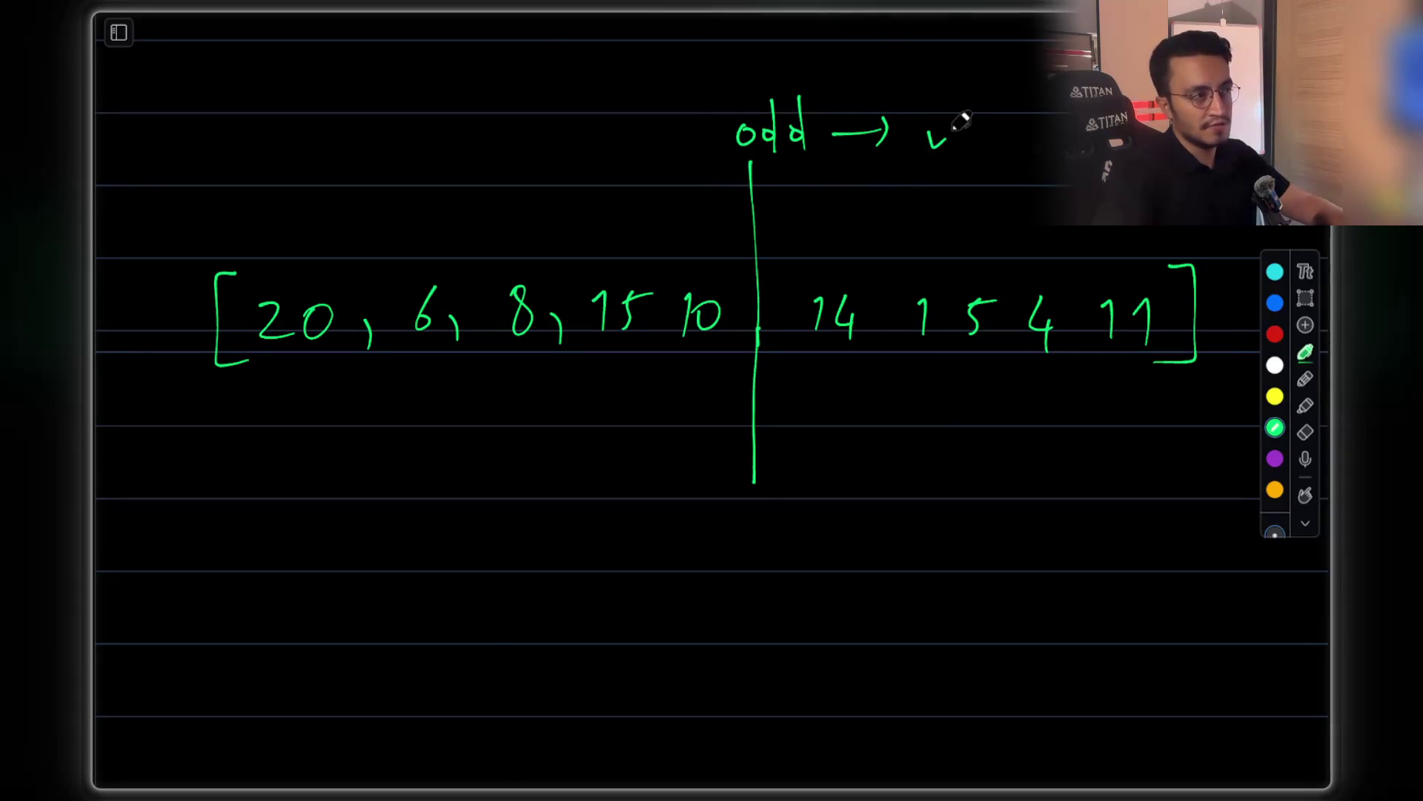
key(ctrl+z)
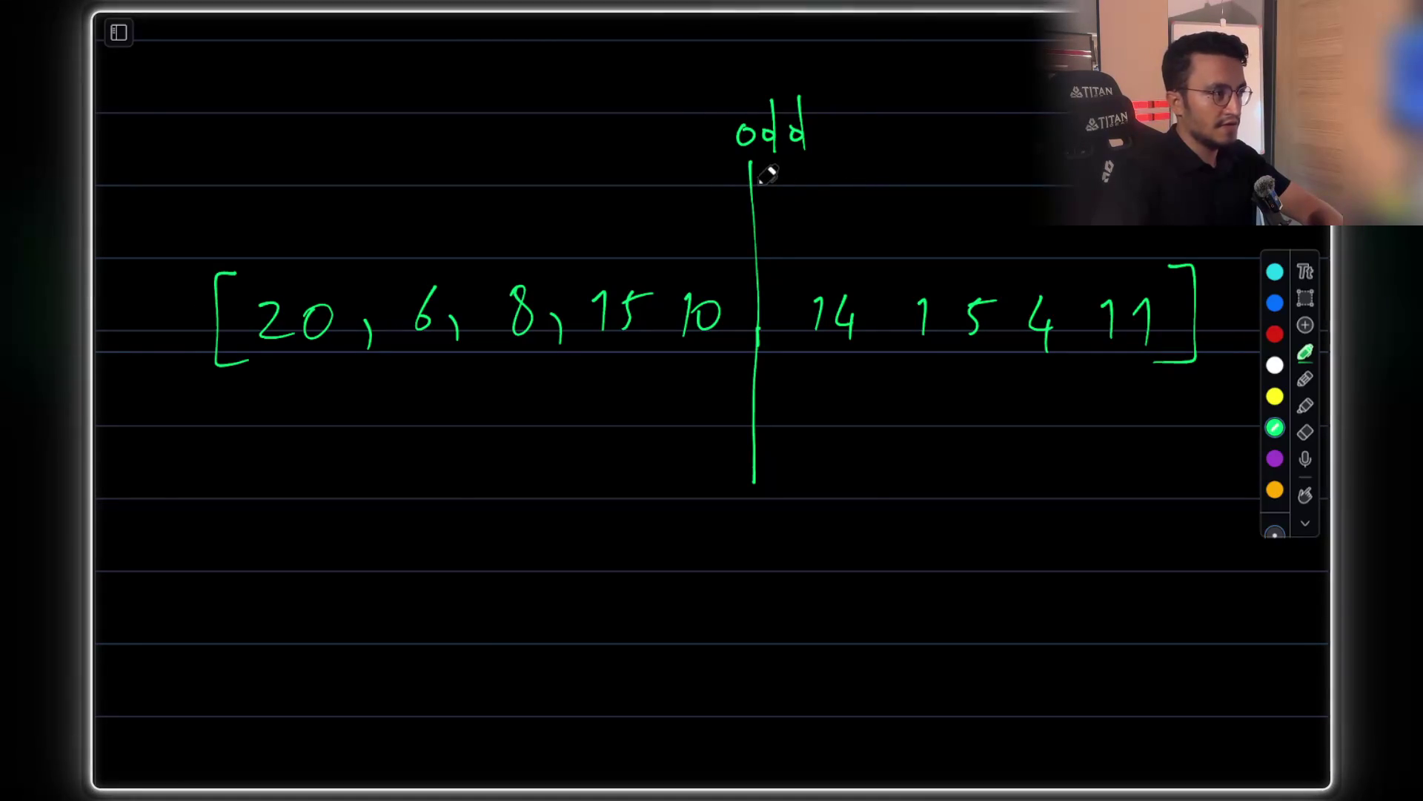
scroll(745, 95, up, 1)
mouse_move(723, 133)
mouse_down()
mouse_move(740, 143)
mouse_move(760, 124)
mouse_up()
drag(764, 133, 810, 126)
drag(838, 185, 875, 183)
drag(847, 135, 902, 130)
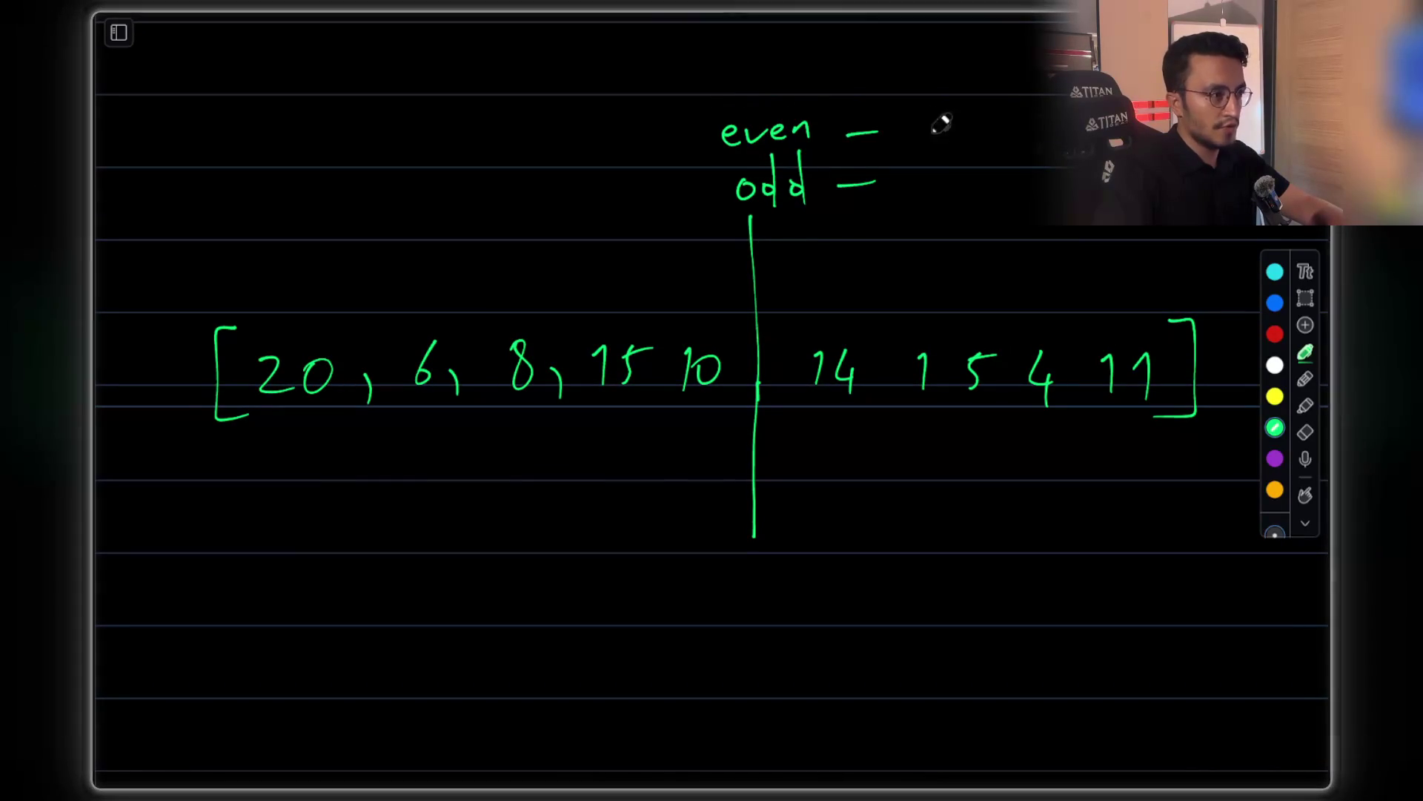
scroll(837, 230, down, 1)
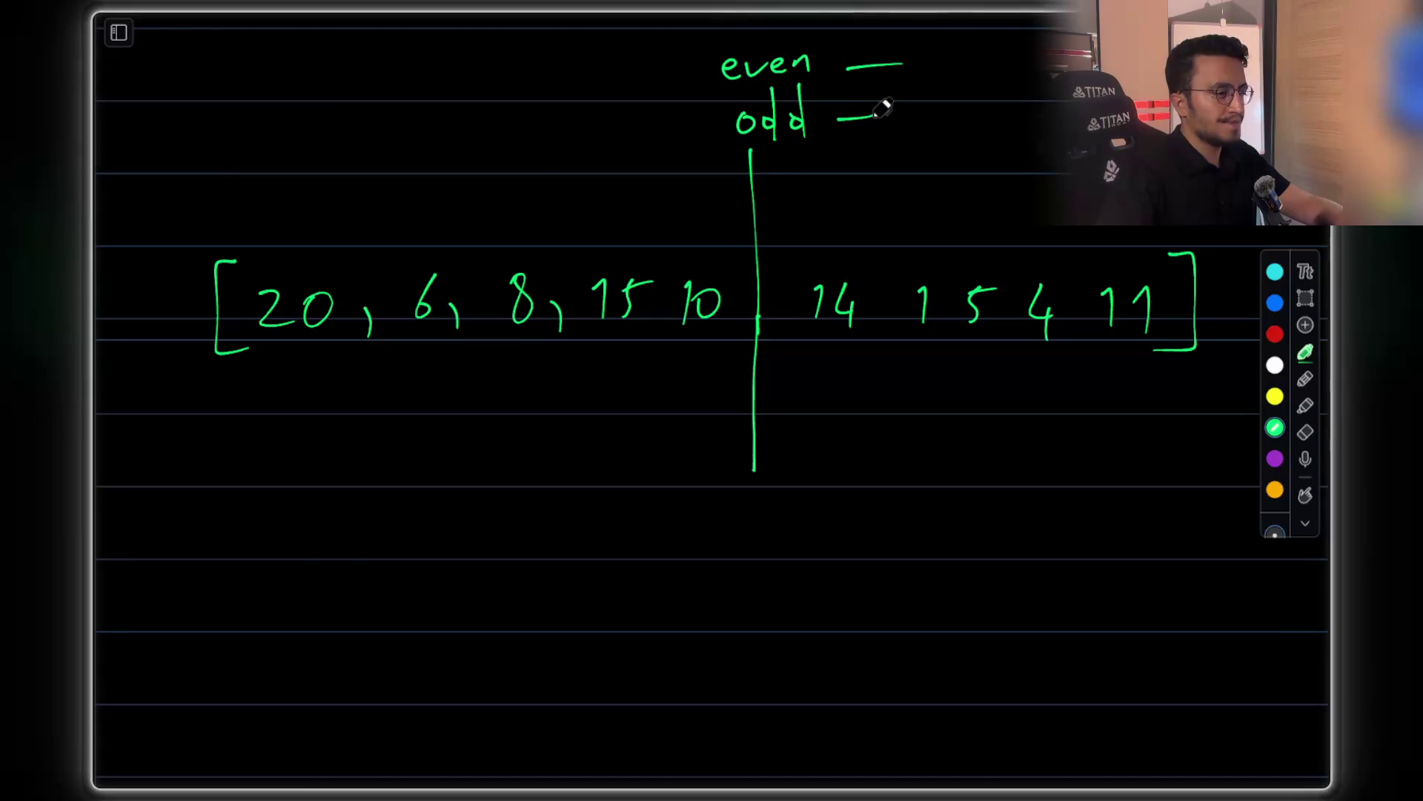
mouse_move(210, 433)
mouse_down()
mouse_move(227, 459)
mouse_move(256, 438)
mouse_move(279, 454)
mouse_move(296, 434)
mouse_move(301, 452)
mouse_up()
drag(293, 432, 312, 428)
Write "end" under the right bracket and begin "mid =" below the array
mouse_move(1132, 428)
mouse_down()
mouse_move(1188, 415)
mouse_move(1193, 448)
mouse_up()
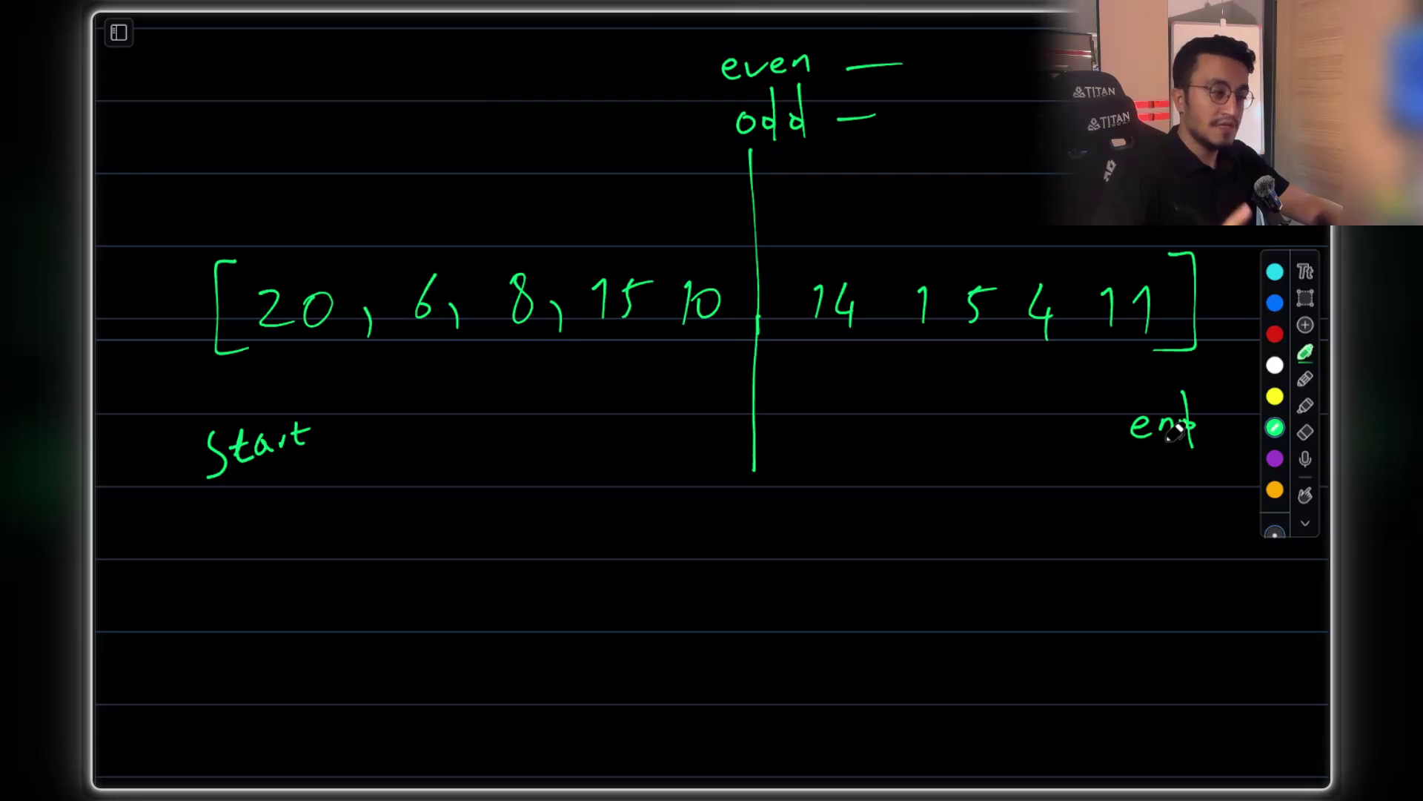
scroll(655, 482, down, 1)
mouse_move(630, 526)
mouse_down()
mouse_move(653, 493)
mouse_move(676, 498)
mouse_move(692, 477)
mouse_move(707, 529)
mouse_up()
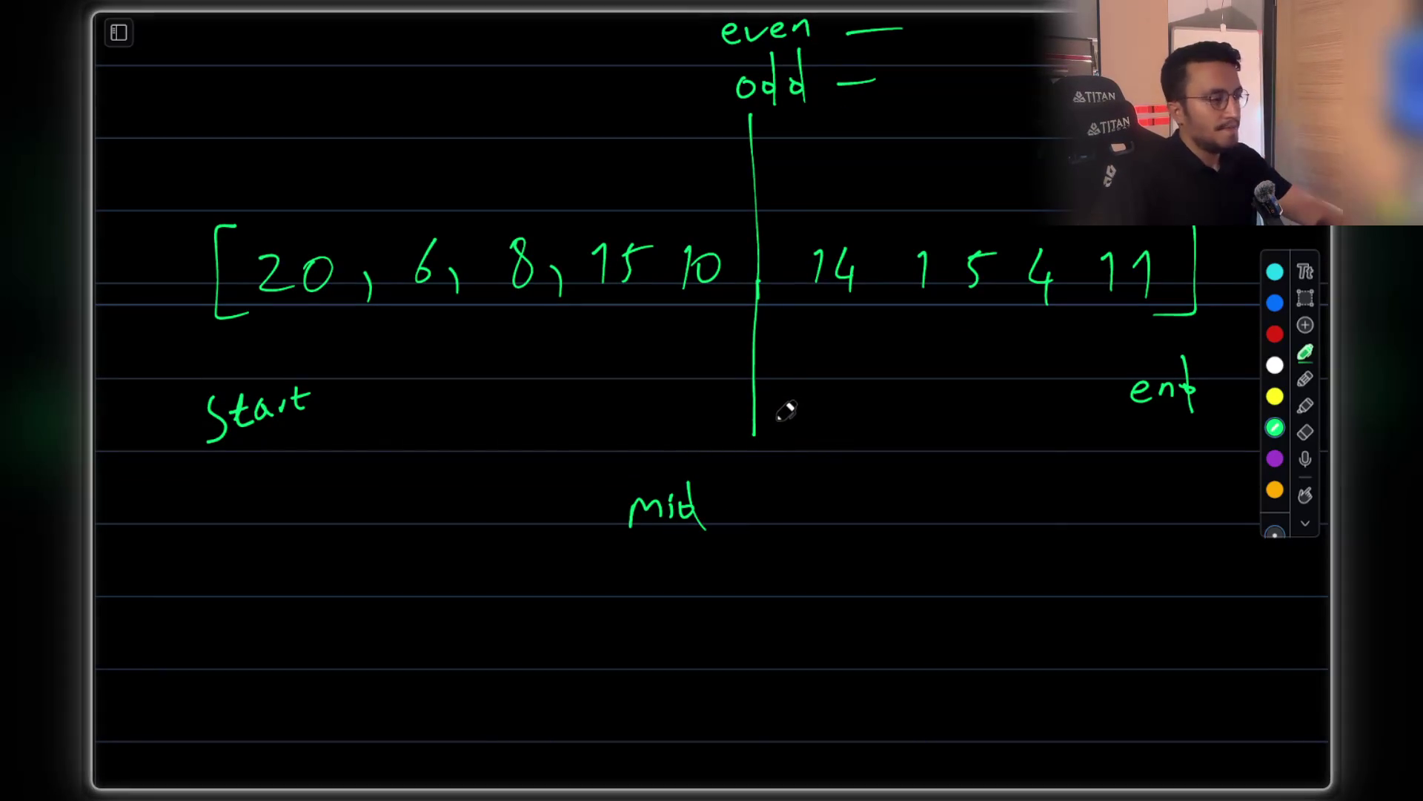
drag(726, 503, 748, 501)
drag(726, 520, 748, 520)
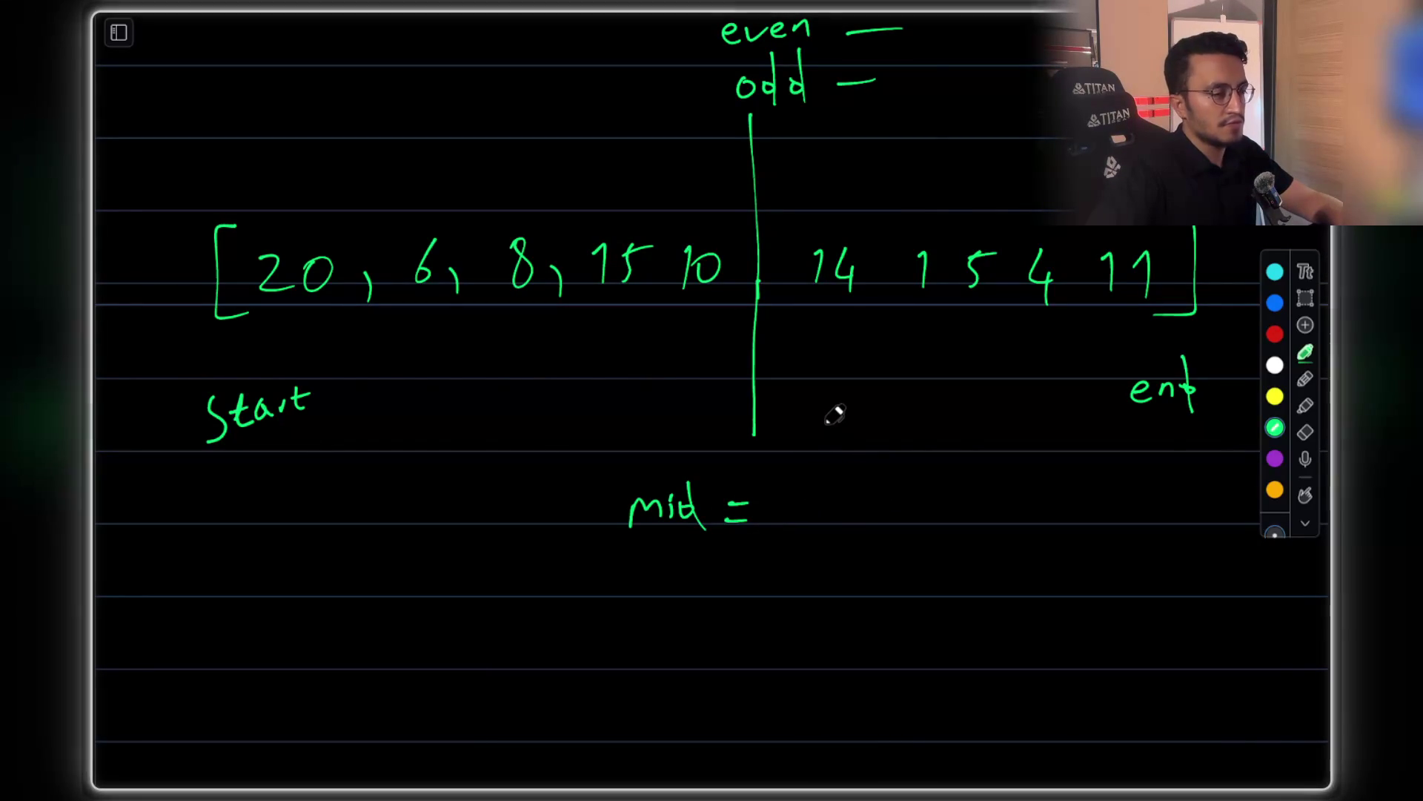
Complete mid = (end - start + 1) / 2, undoing a stray circle around end
mouse_move(809, 510)
mouse_down()
mouse_move(866, 528)
mouse_move(912, 509)
mouse_move(936, 519)
mouse_up()
mouse_move(960, 495)
mouse_down()
mouse_move(956, 516)
mouse_move(994, 494)
mouse_move(1014, 501)
mouse_up()
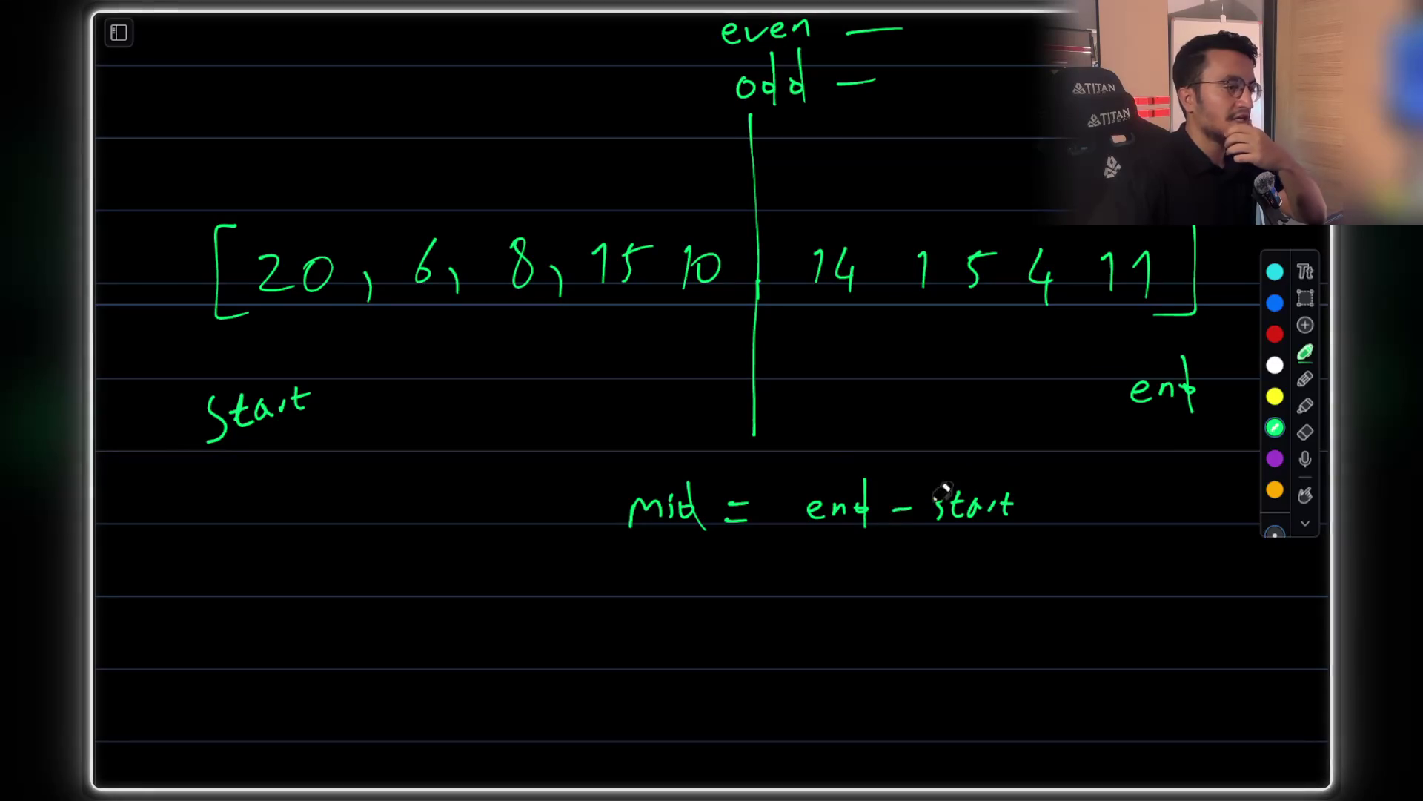
drag(813, 473, 800, 544)
drag(1036, 497, 1036, 517)
drag(1026, 507, 1066, 522)
drag(1101, 474, 1086, 530)
drag(790, 555, 1097, 543)
drag(943, 580, 990, 602)
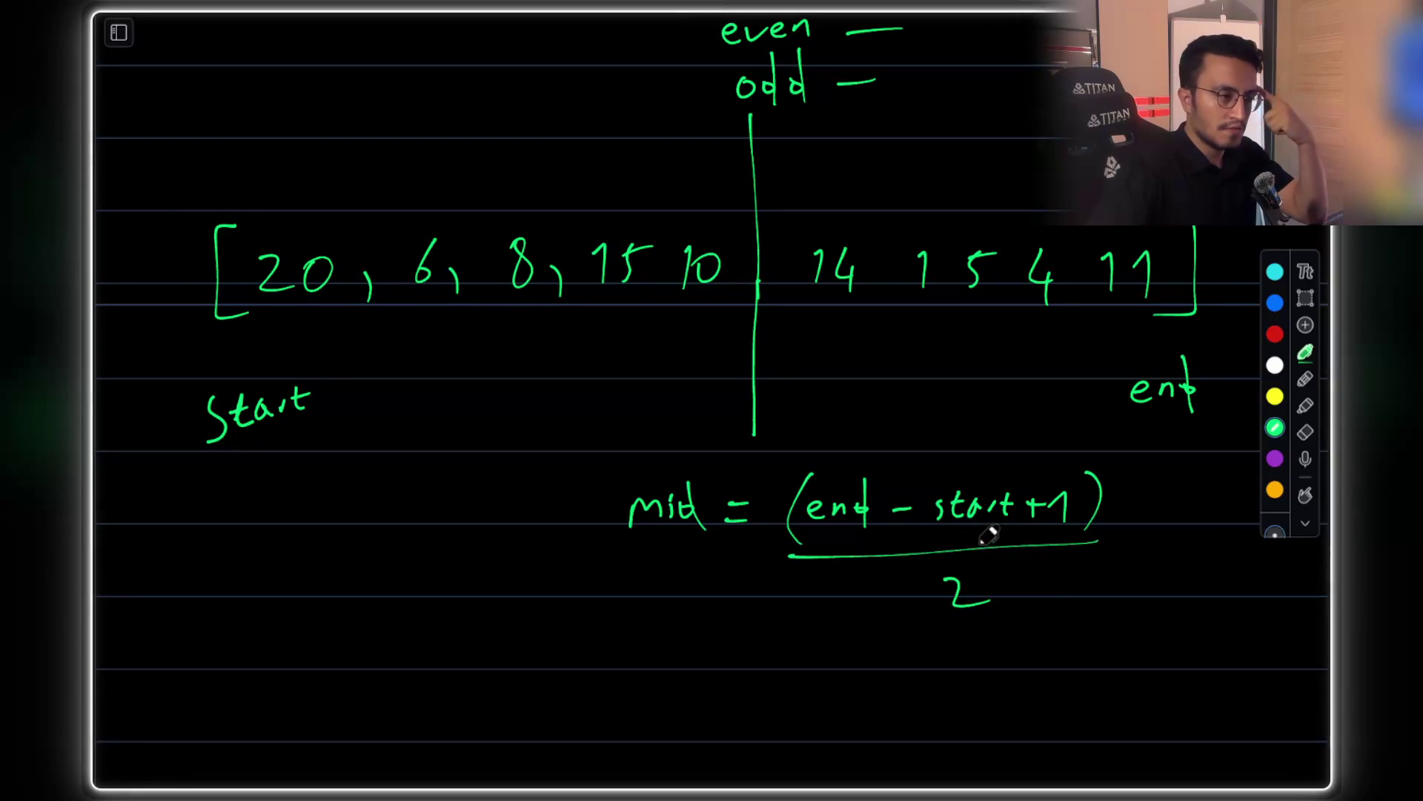
mouse_move(820, 454)
mouse_down()
mouse_move(877, 523)
mouse_move(808, 463)
mouse_up()
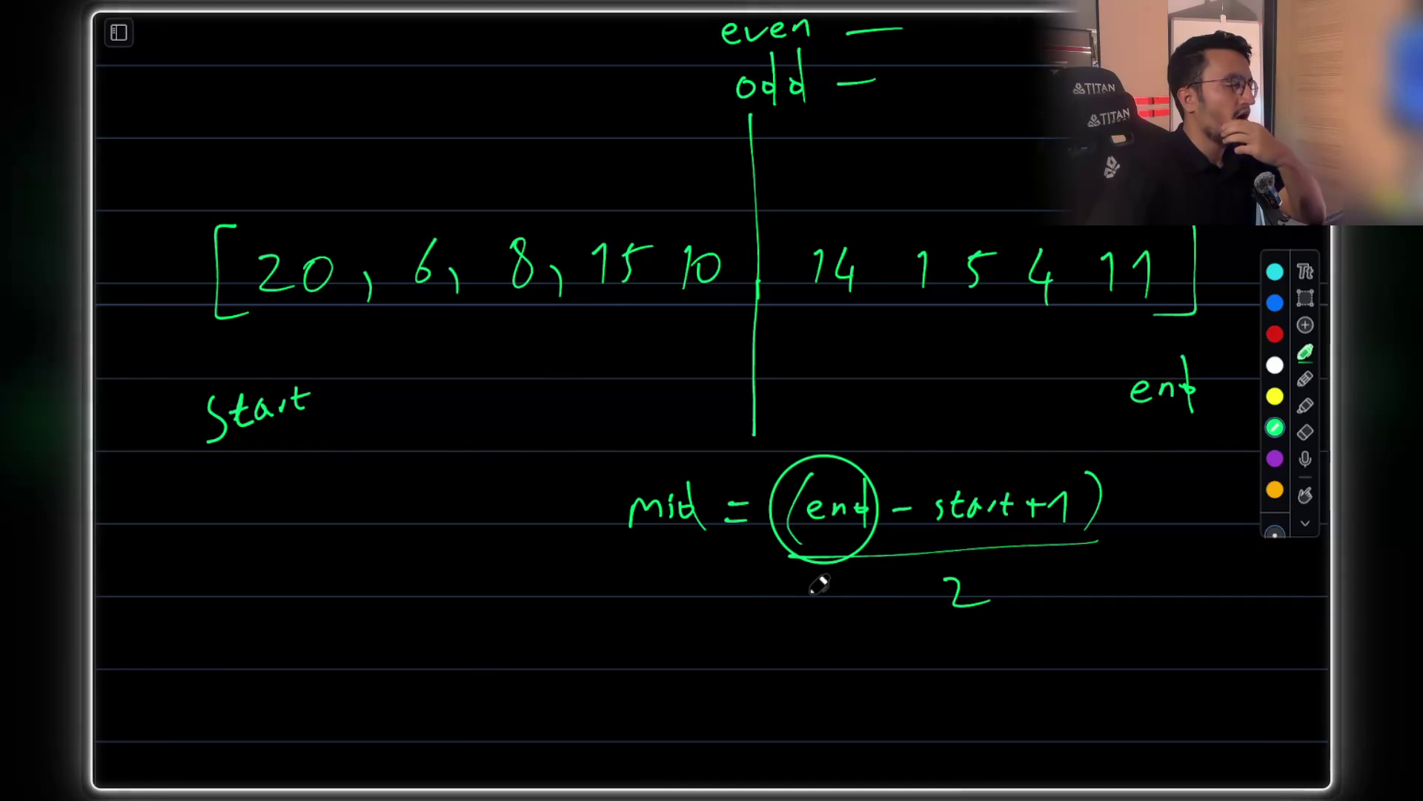
key(ctrl+z)
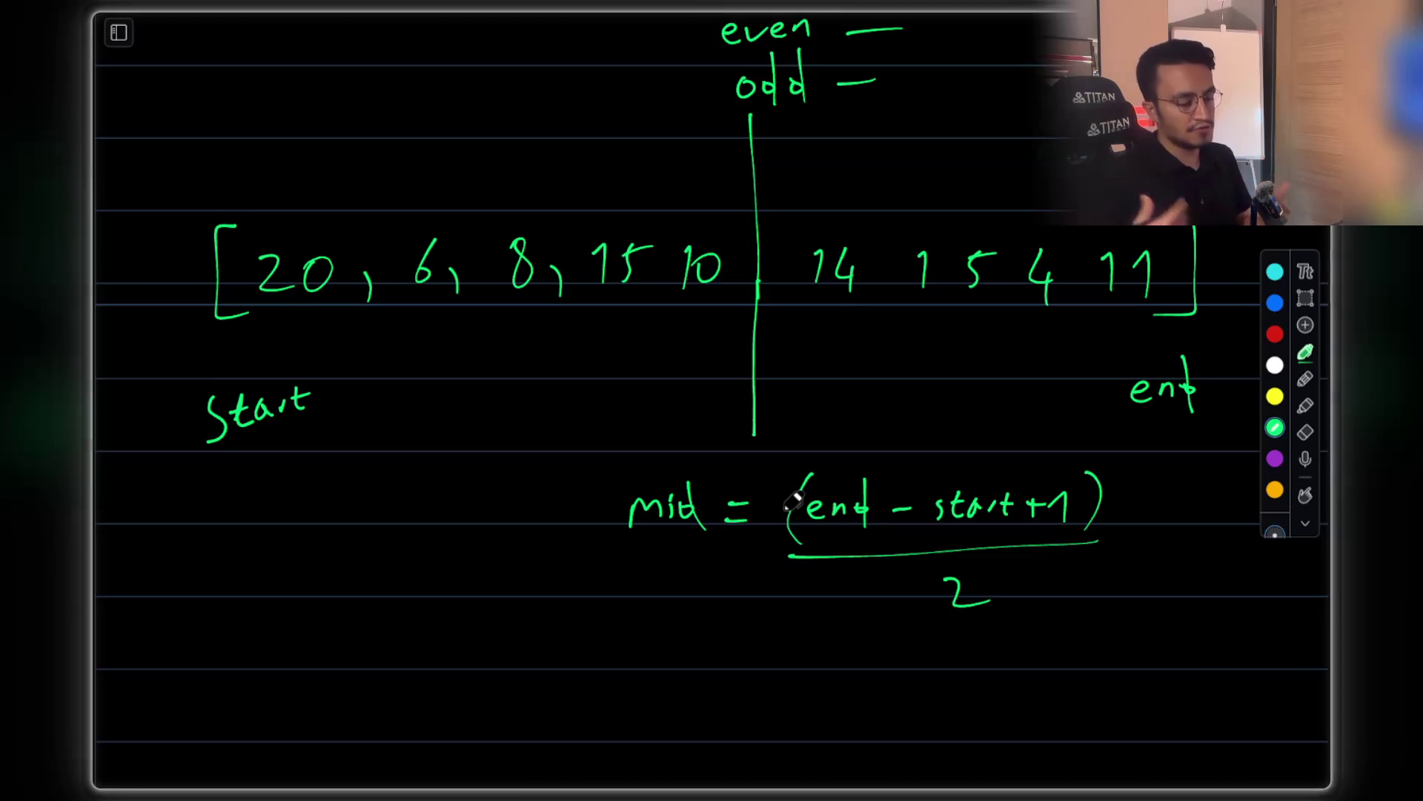
Begin writing "overflow" to the left of the formula
mouse_move(379, 533)
mouse_down()
mouse_move(366, 550)
mouse_move(380, 534)
mouse_up()
drag(390, 534, 409, 535)
mouse_move(415, 539)
mouse_down()
mouse_move(432, 521)
mouse_move(476, 527)
mouse_move(485, 482)
mouse_move(519, 511)
mouse_move(550, 477)
mouse_up()
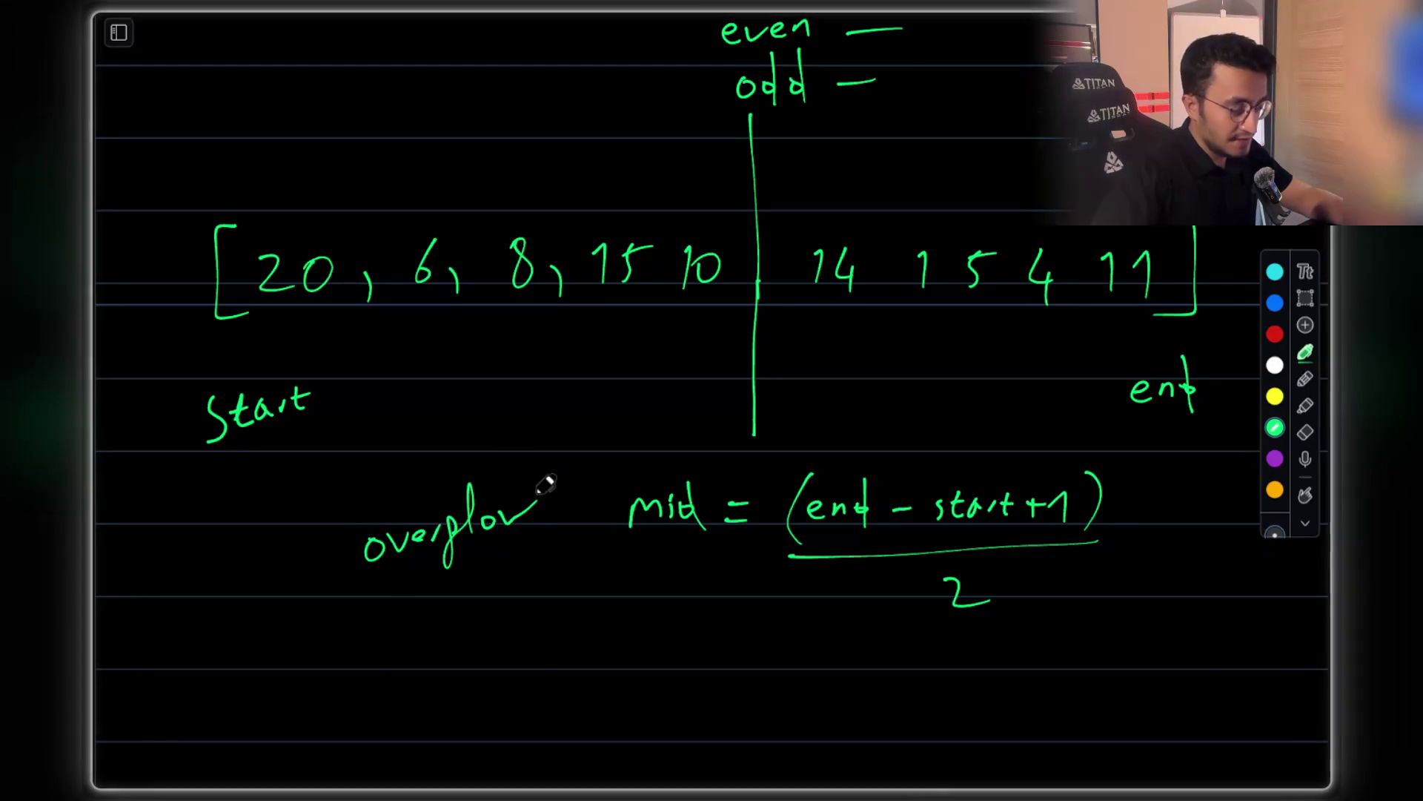
Finish "overflow" and start mid = start + beneath the first formula
drag(507, 519, 547, 502)
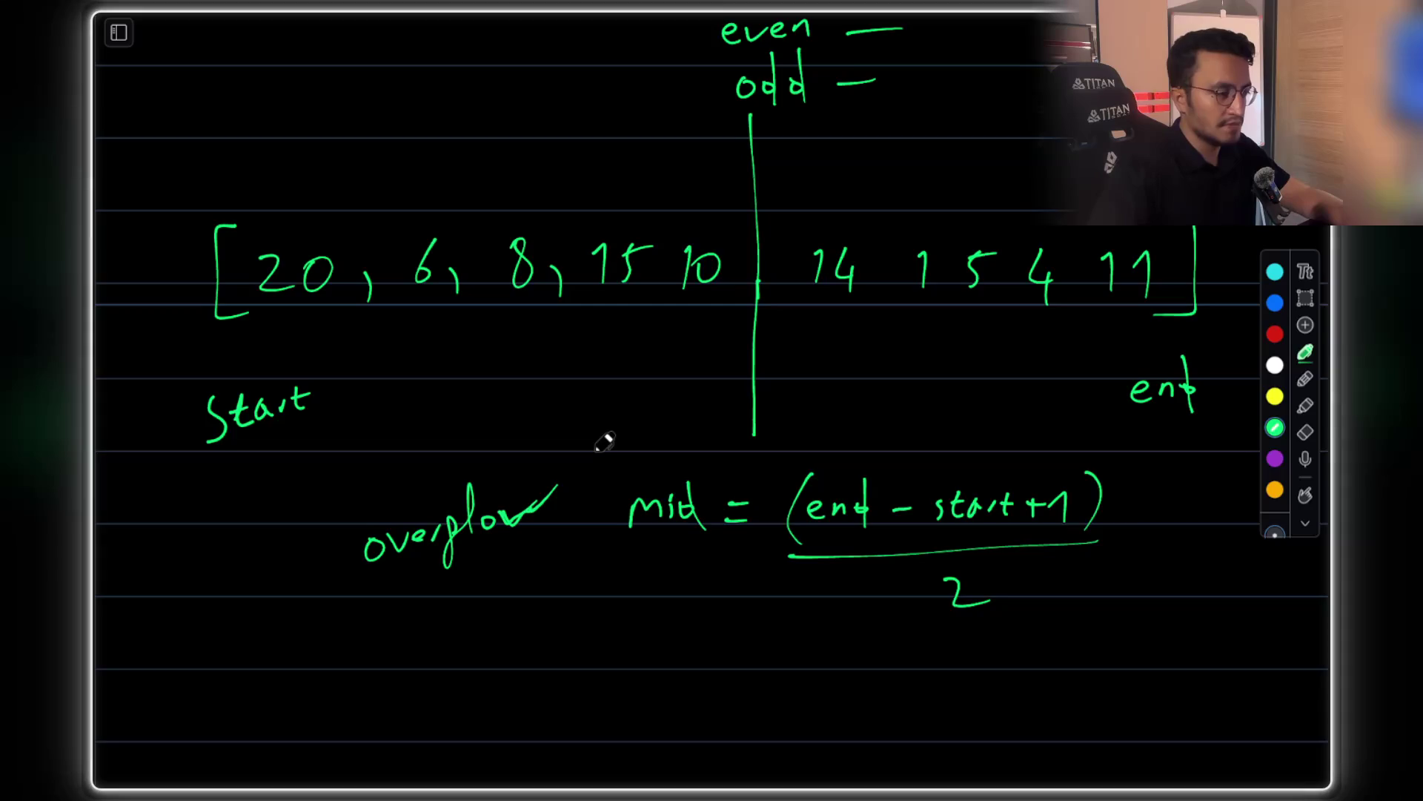
scroll(604, 442, down, 3)
mouse_move(627, 599)
mouse_down()
mouse_move(656, 576)
mouse_move(680, 582)
mouse_move(705, 541)
mouse_move(678, 553)
mouse_move(748, 543)
mouse_up()
scroll(678, 552, down, 1)
drag(729, 556, 748, 555)
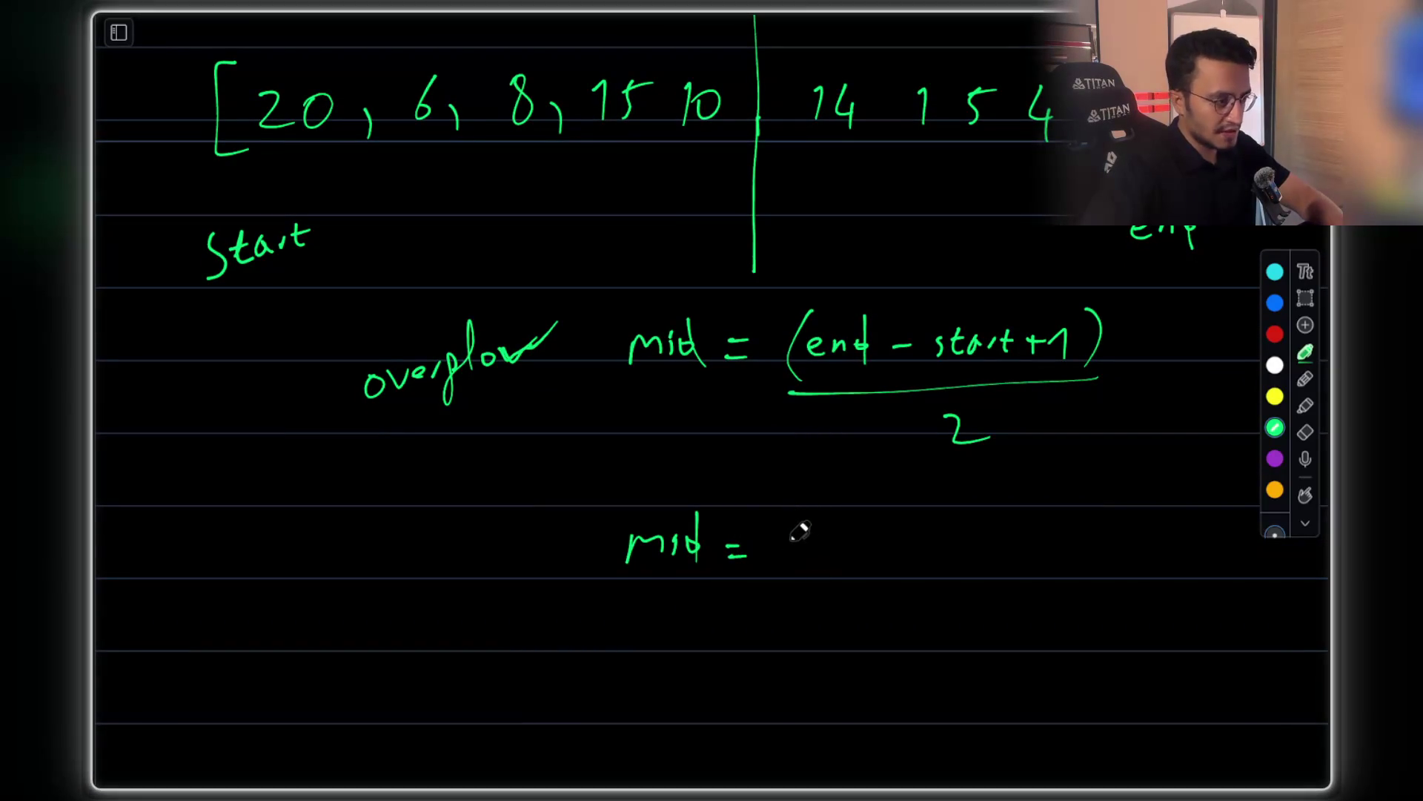
mouse_move(819, 539)
mouse_down()
mouse_move(893, 530)
mouse_move(933, 543)
mouse_up()
drag(919, 531, 918, 559)
scroll(954, 540, down, 1)
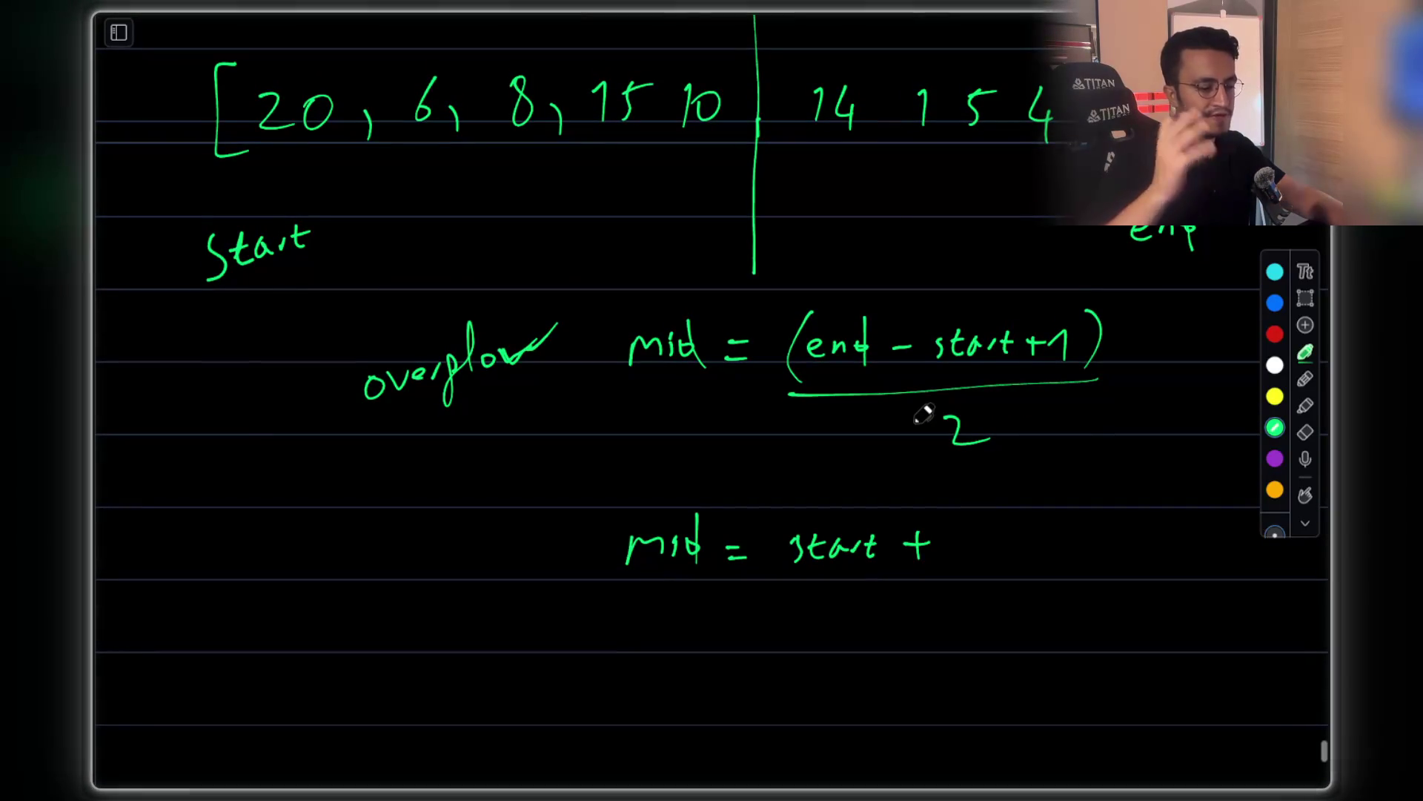
scroll(923, 413, up, 4)
drag(785, 307, 795, 306)
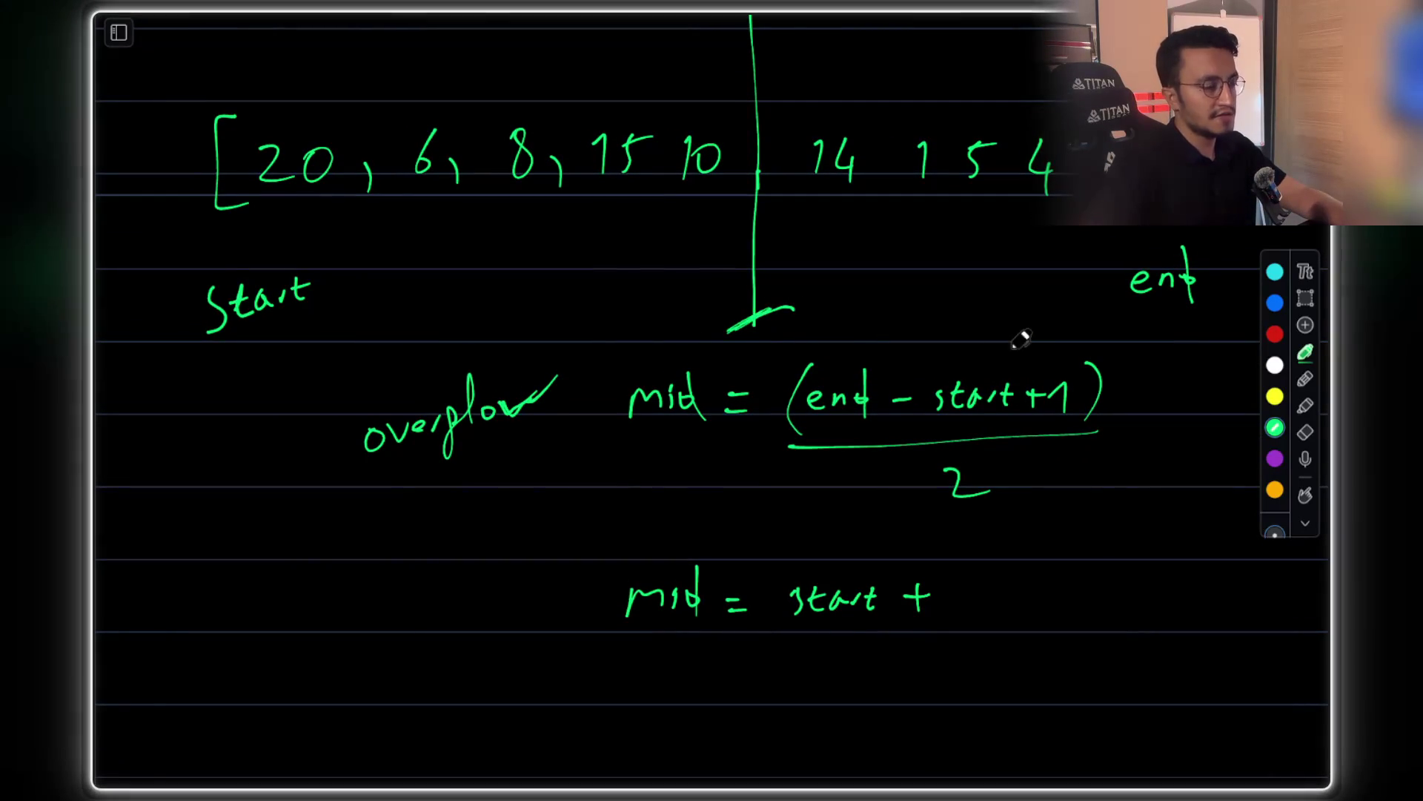
Complete (end - start) / 2 in the new formula and underline start and the 2
drag(975, 556, 988, 626)
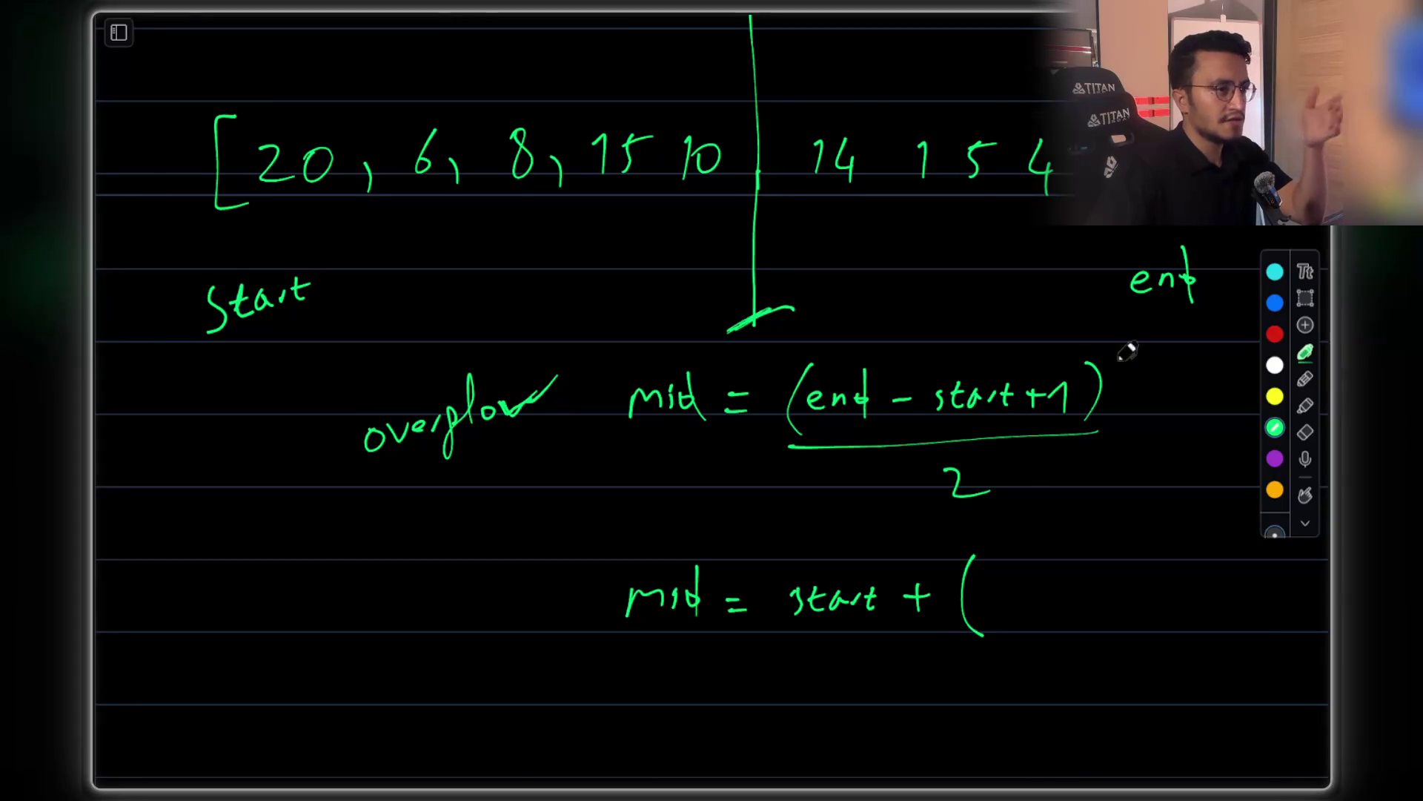
mouse_move(1001, 593)
mouse_down()
mouse_move(1036, 585)
mouse_move(1049, 606)
mouse_up()
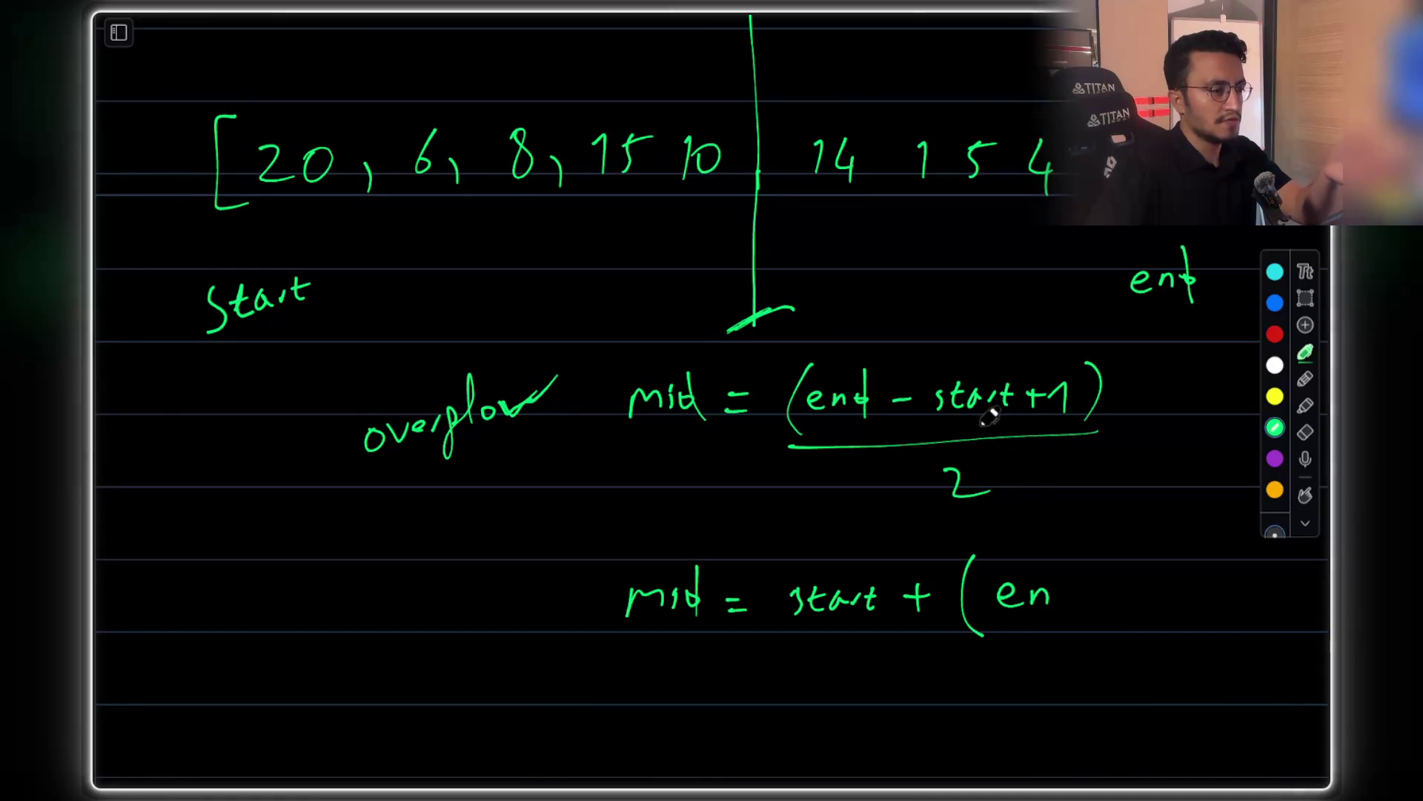
drag(1076, 584, 1082, 602)
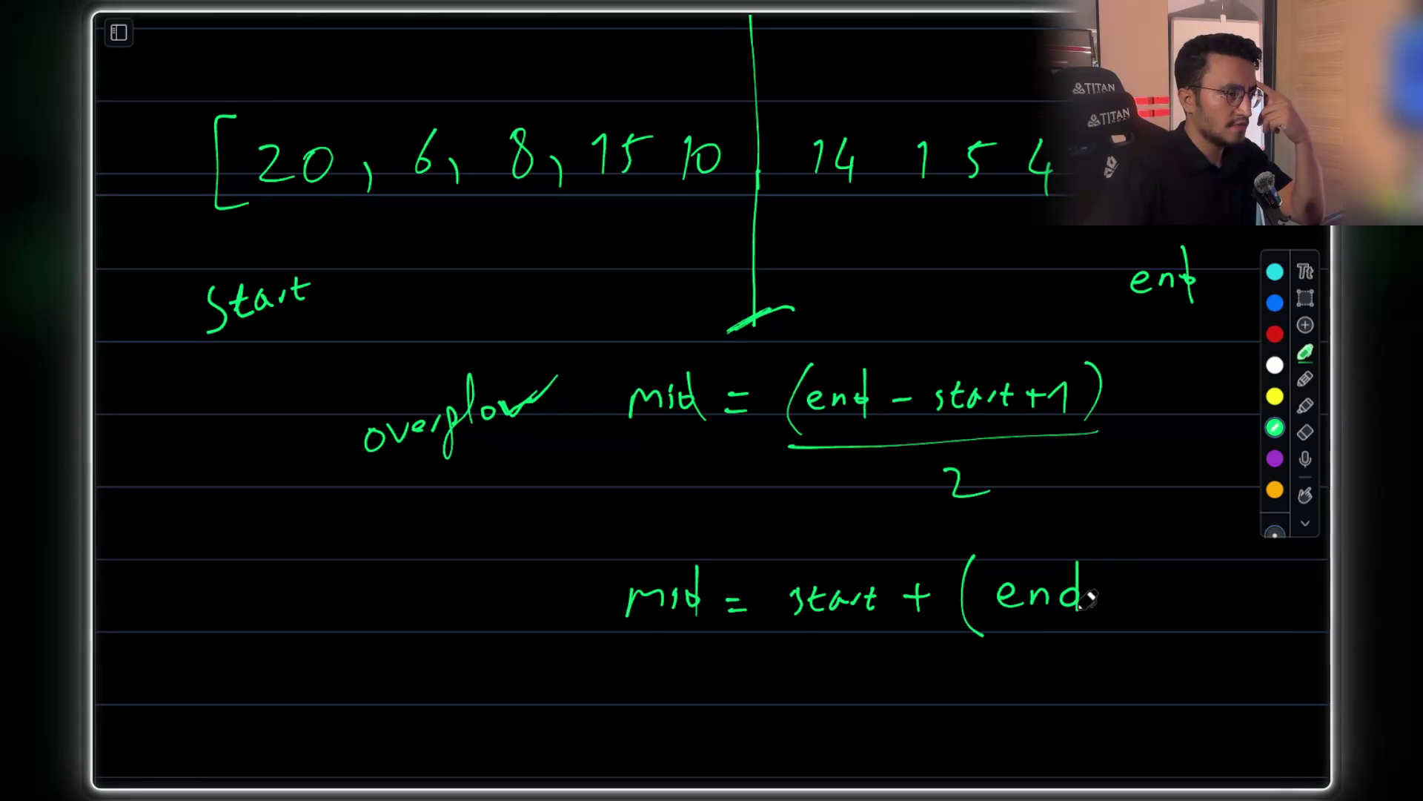
mouse_move(1098, 590)
mouse_down()
mouse_move(1139, 605)
mouse_move(1236, 570)
mouse_up()
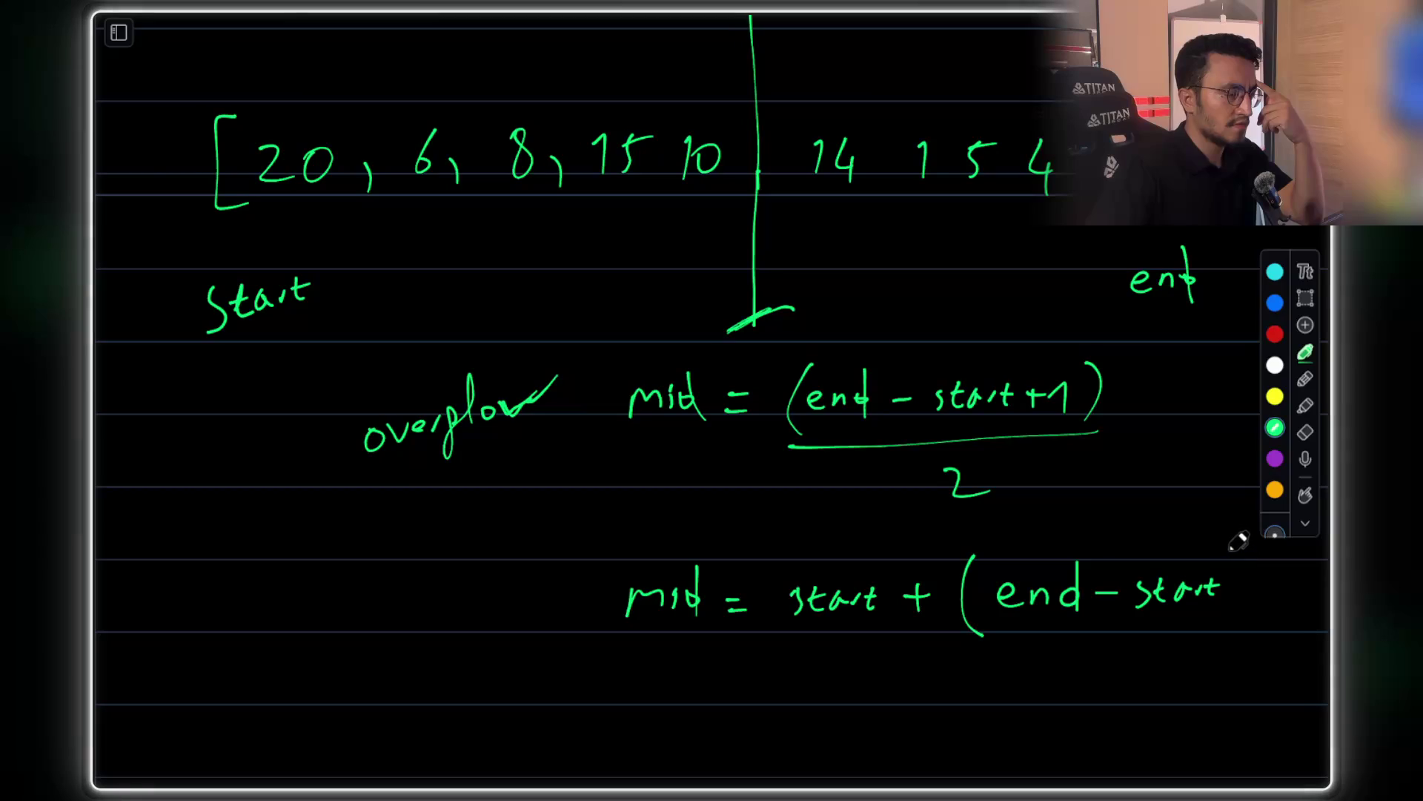
drag(1225, 543, 1238, 626)
drag(987, 665, 1201, 657)
drag(1090, 690, 1148, 726)
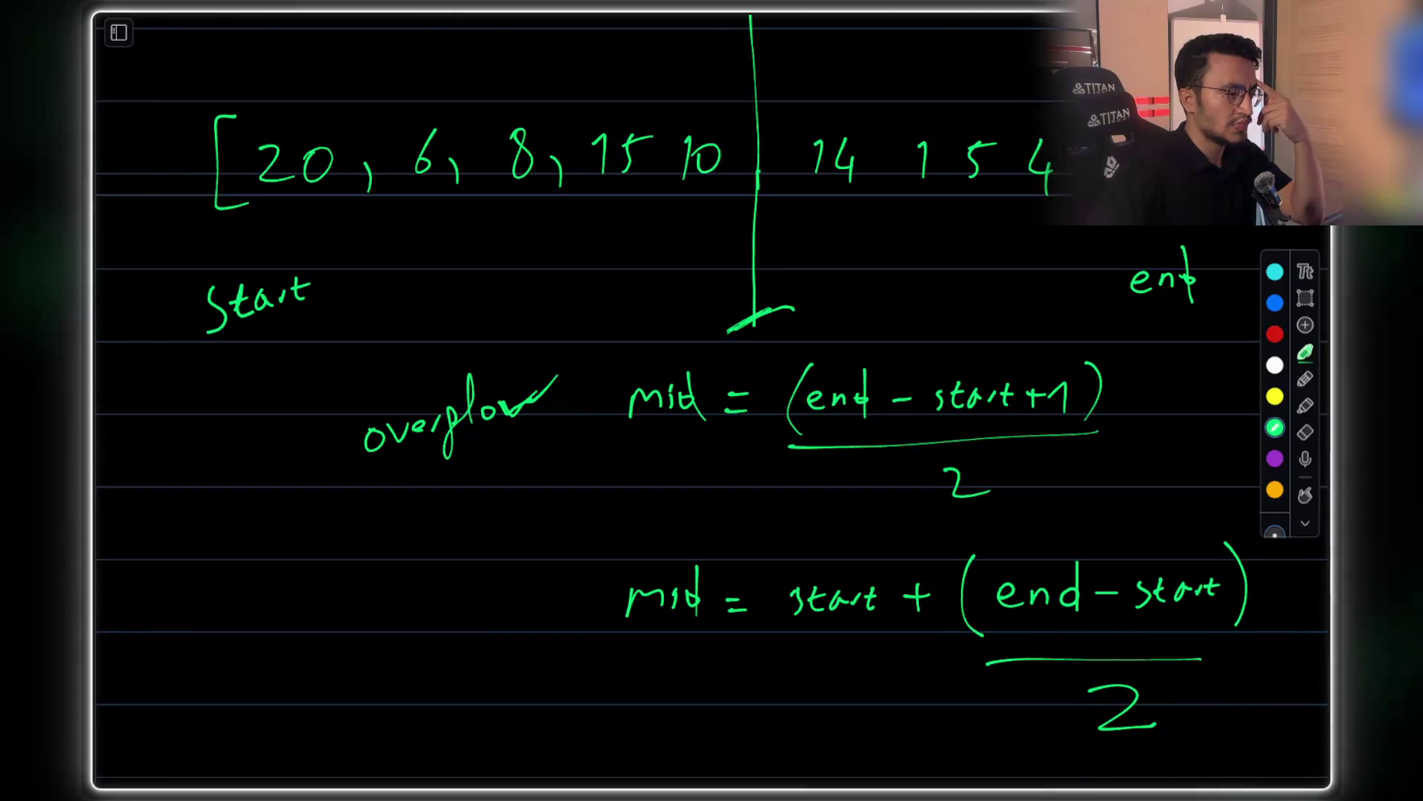
drag(796, 629, 856, 627)
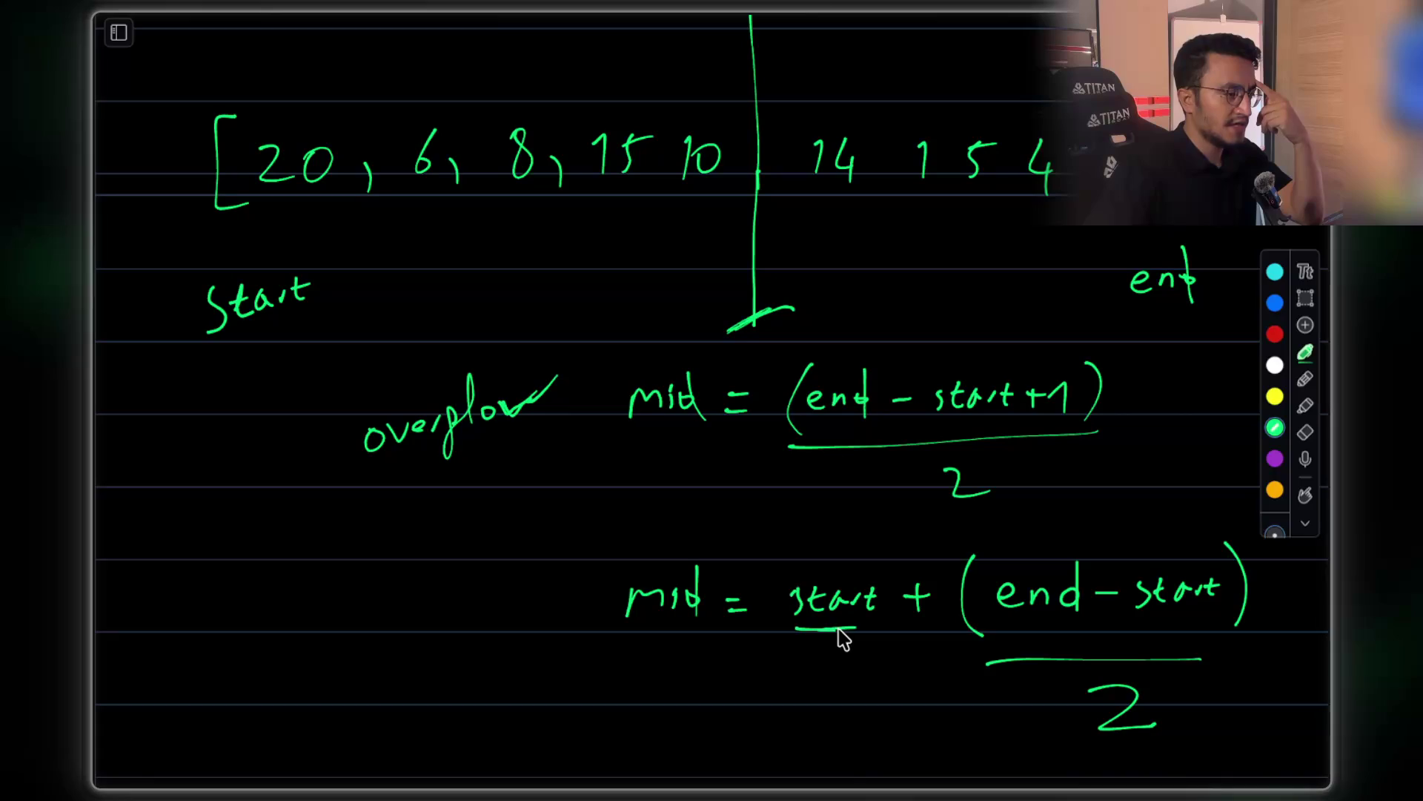
scroll(1097, 604, down, 3)
mouse_move(996, 597)
mouse_down()
mouse_move(1245, 603)
mouse_move(1129, 608)
mouse_up()
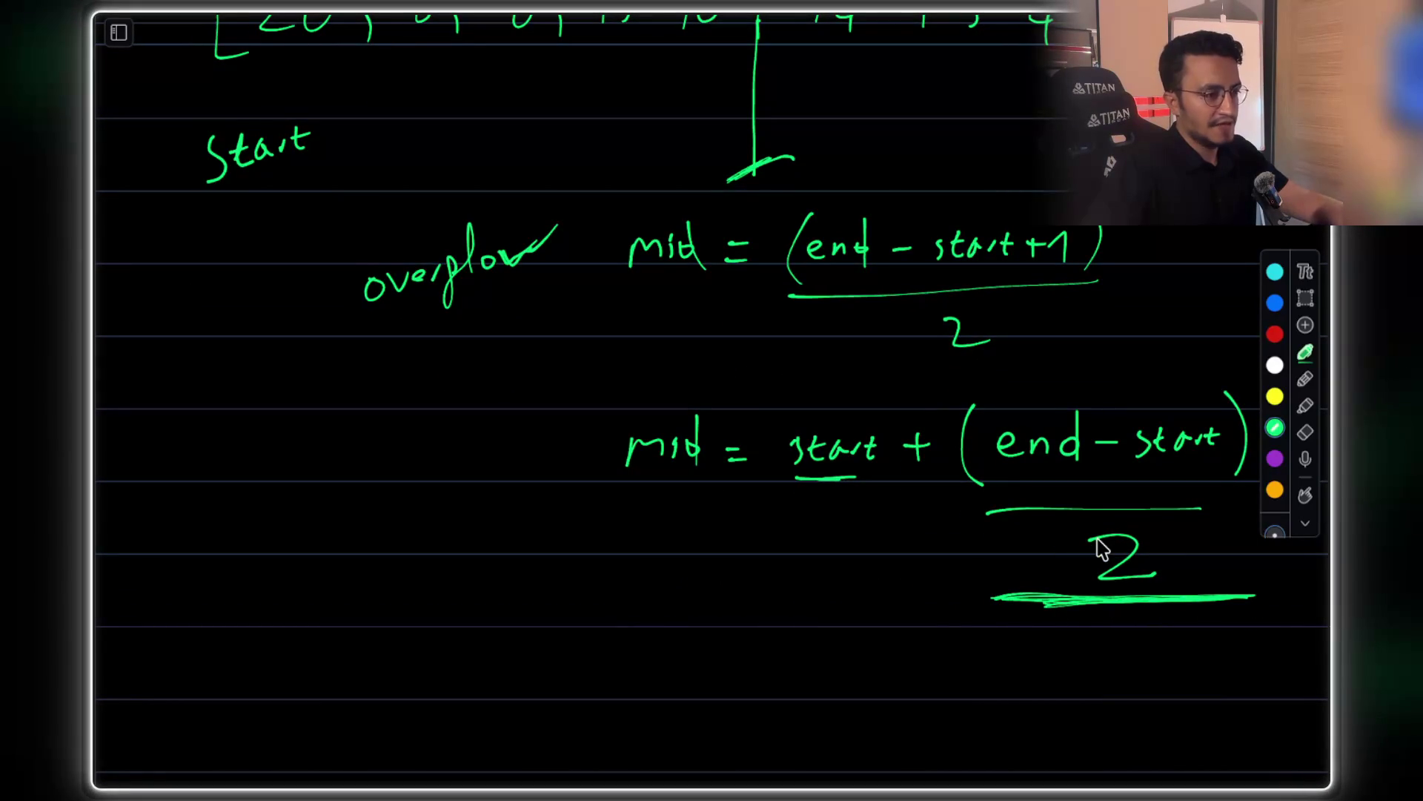
Handwrite 'Merge Sort' in cyan beside the midpoint formulas
scroll(1102, 549, up, 1)
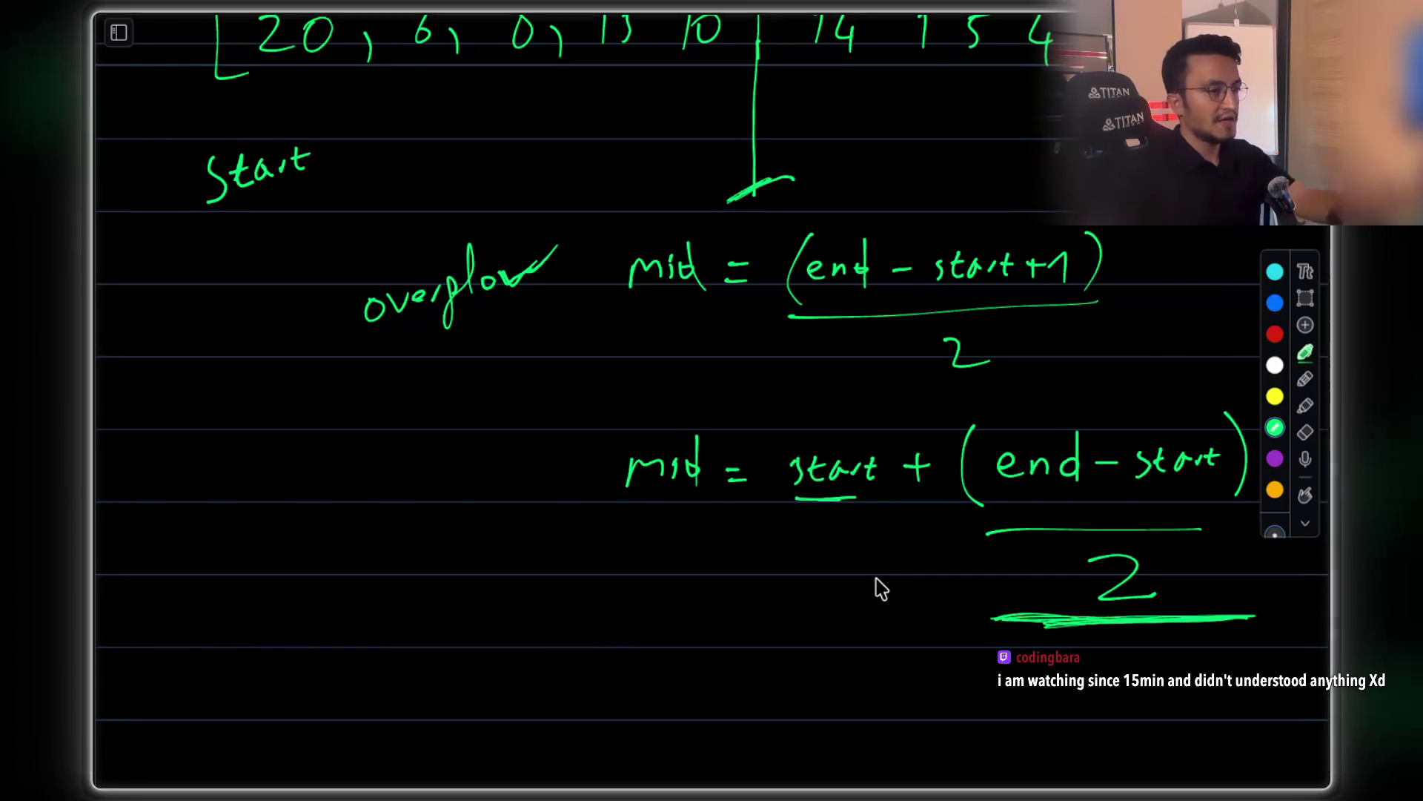
click(1274, 273)
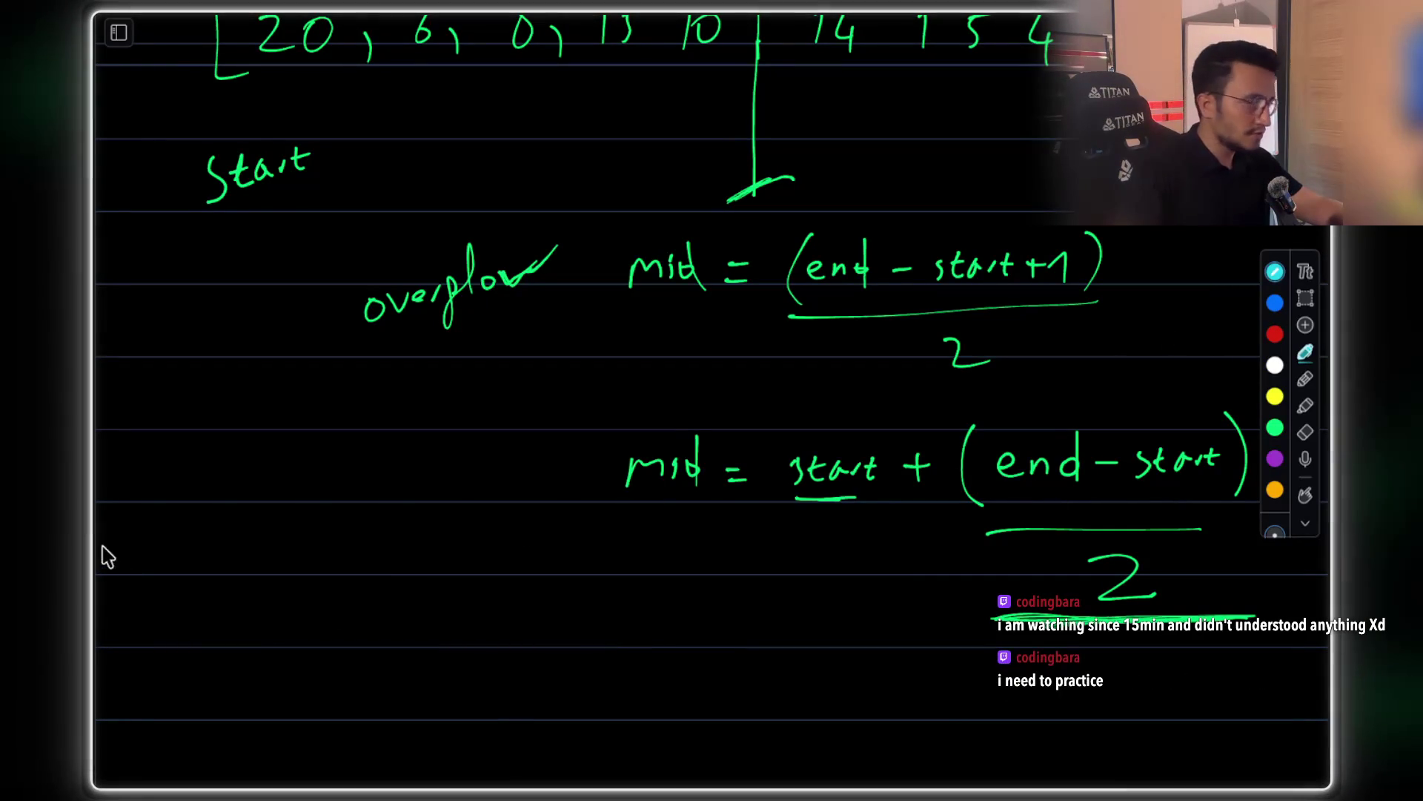
mouse_move(158, 556)
mouse_down()
mouse_move(252, 519)
mouse_move(296, 523)
mouse_up()
mouse_move(161, 629)
mouse_down()
mouse_move(275, 605)
mouse_move(278, 486)
mouse_move(330, 593)
mouse_up()
Scroll up through the earlier pages and back down to the split array
scroll(820, 381, up, 15)
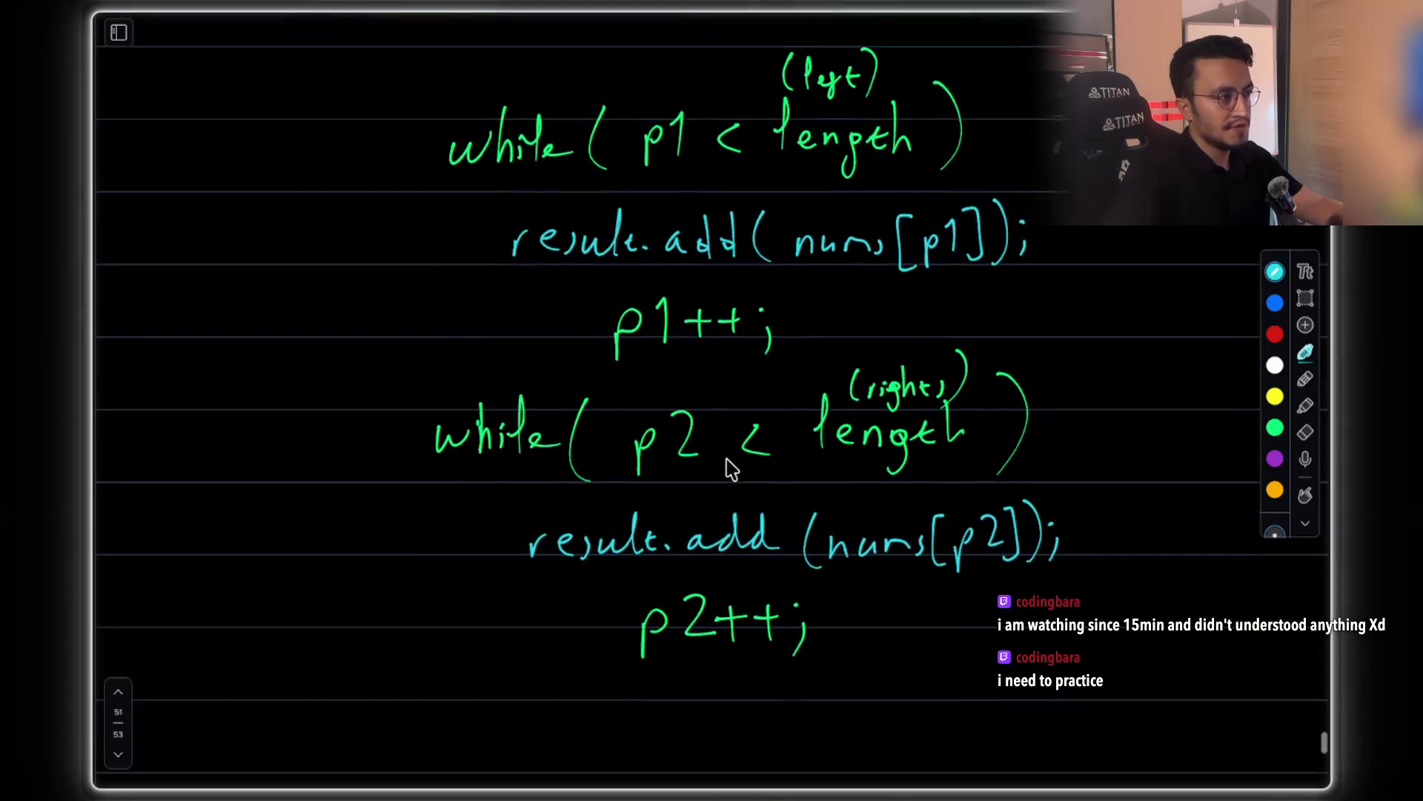
scroll(731, 468, up, 10)
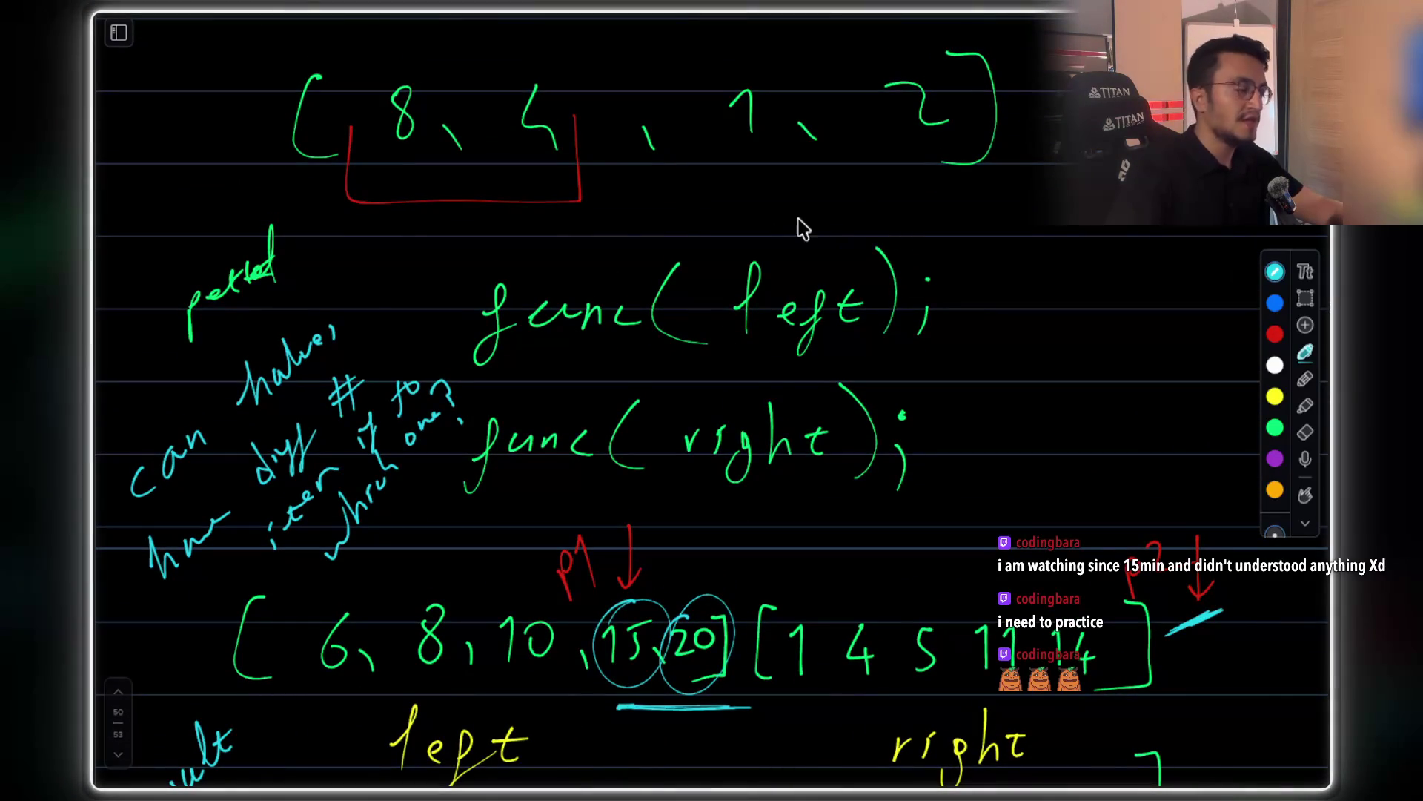
scroll(570, 301, down, 3)
scroll(582, 289, up, 2)
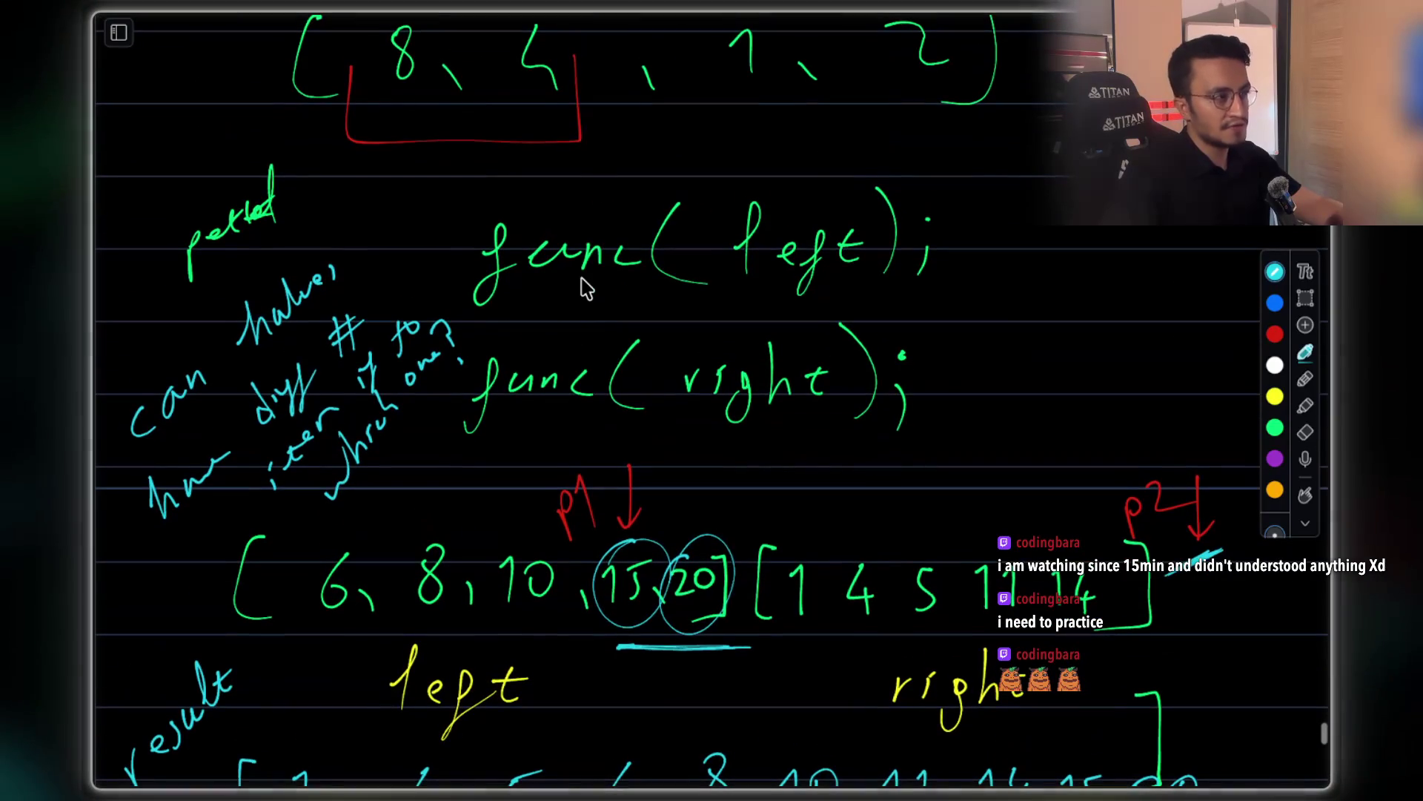
scroll(586, 290, down, 7)
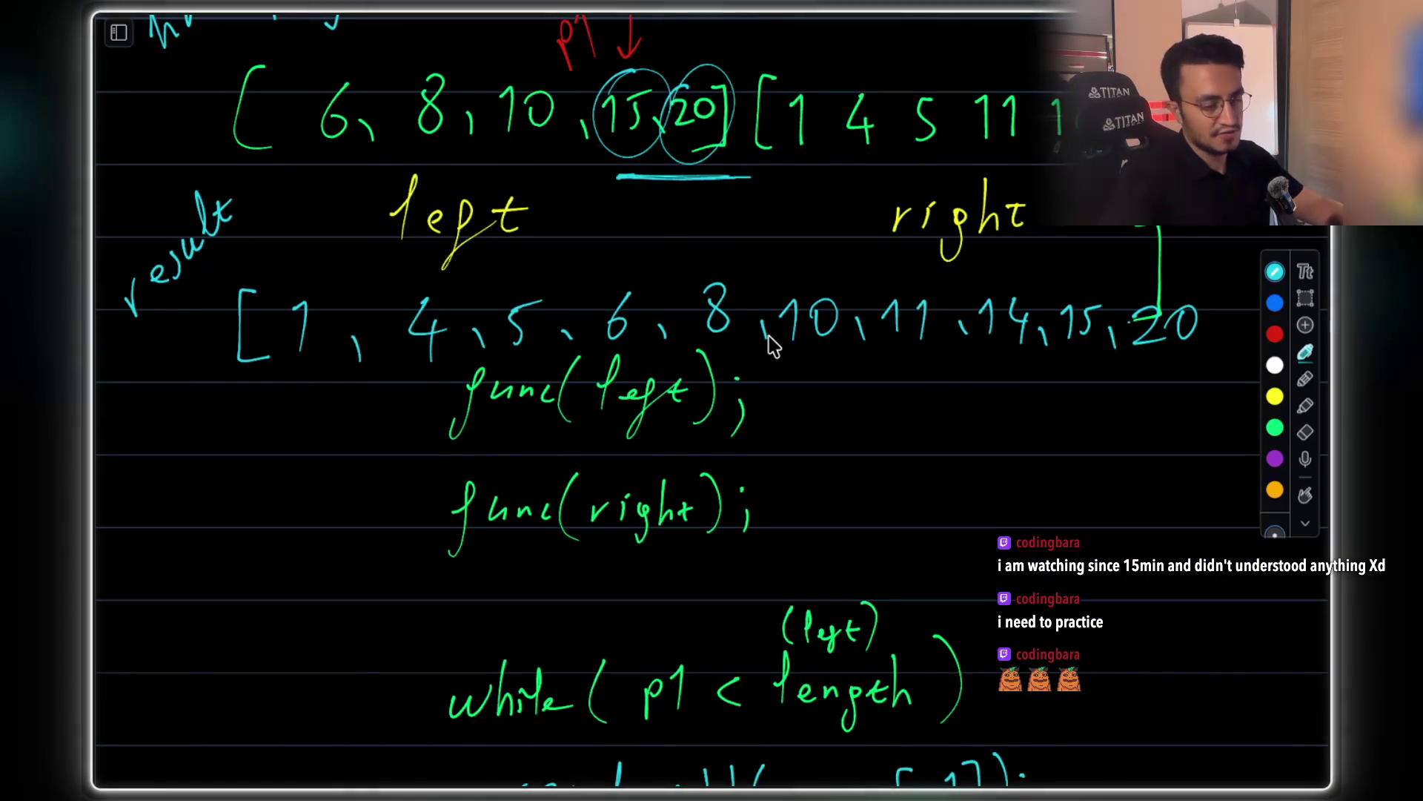
scroll(771, 344, down, 2)
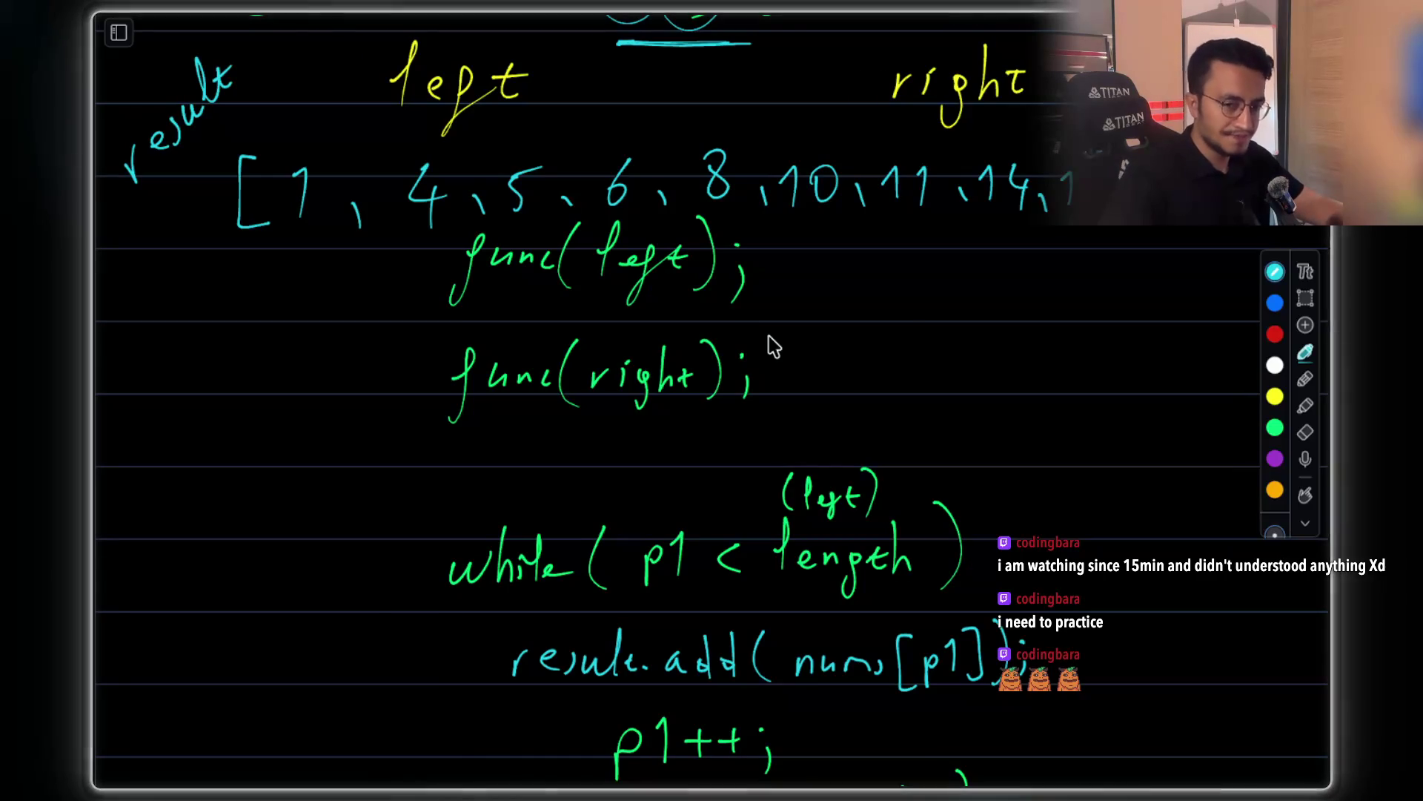
scroll(771, 345, down, 15)
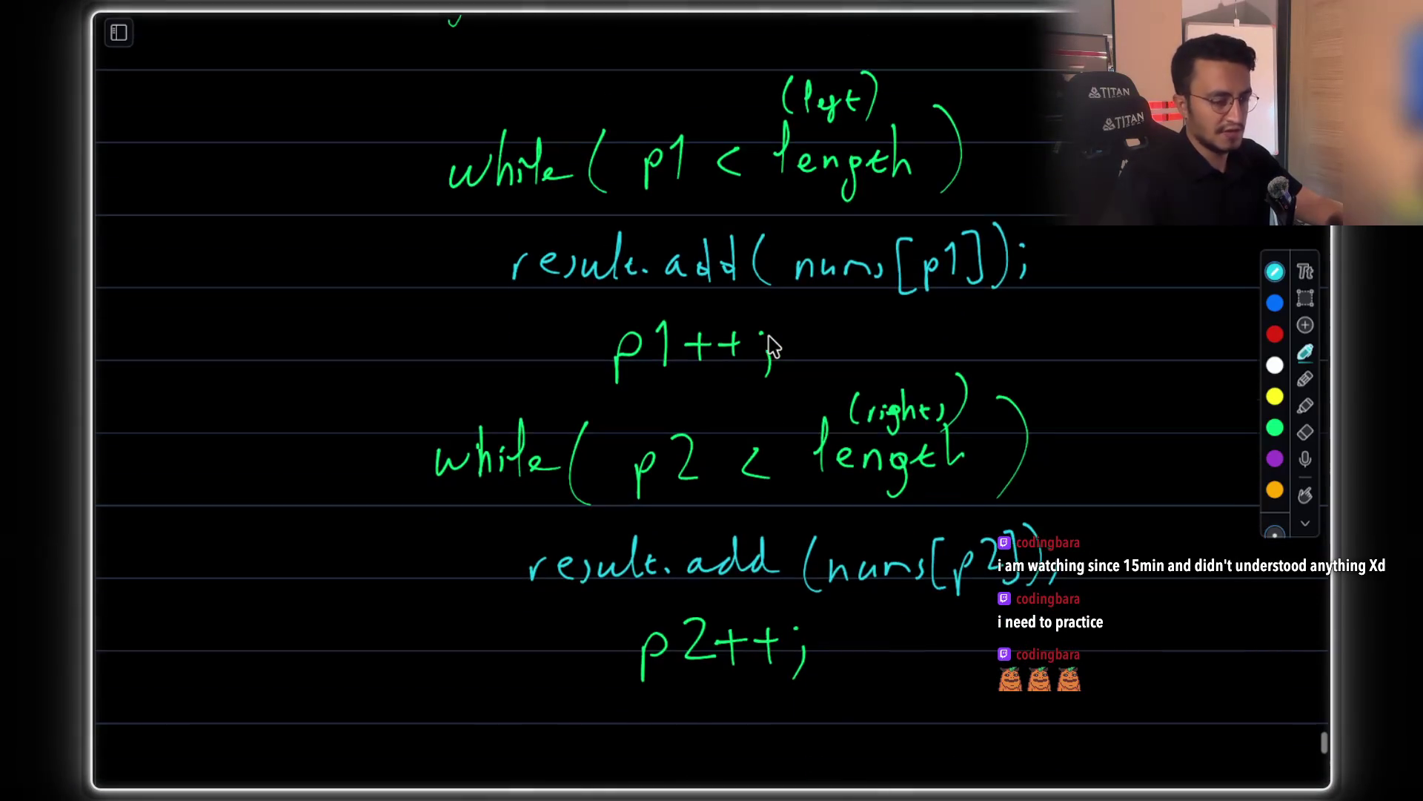
scroll(771, 345, down, 20)
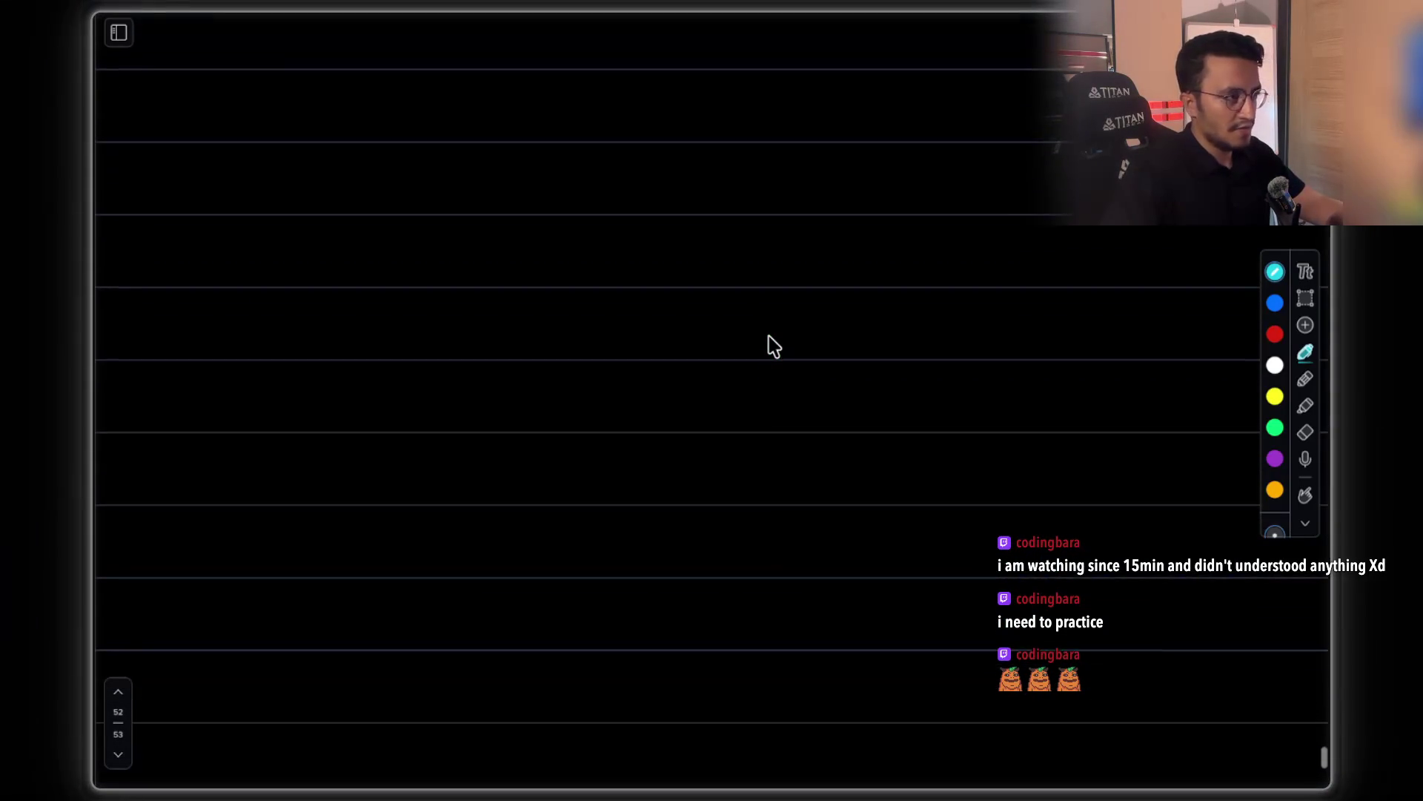
scroll(771, 345, up, 9)
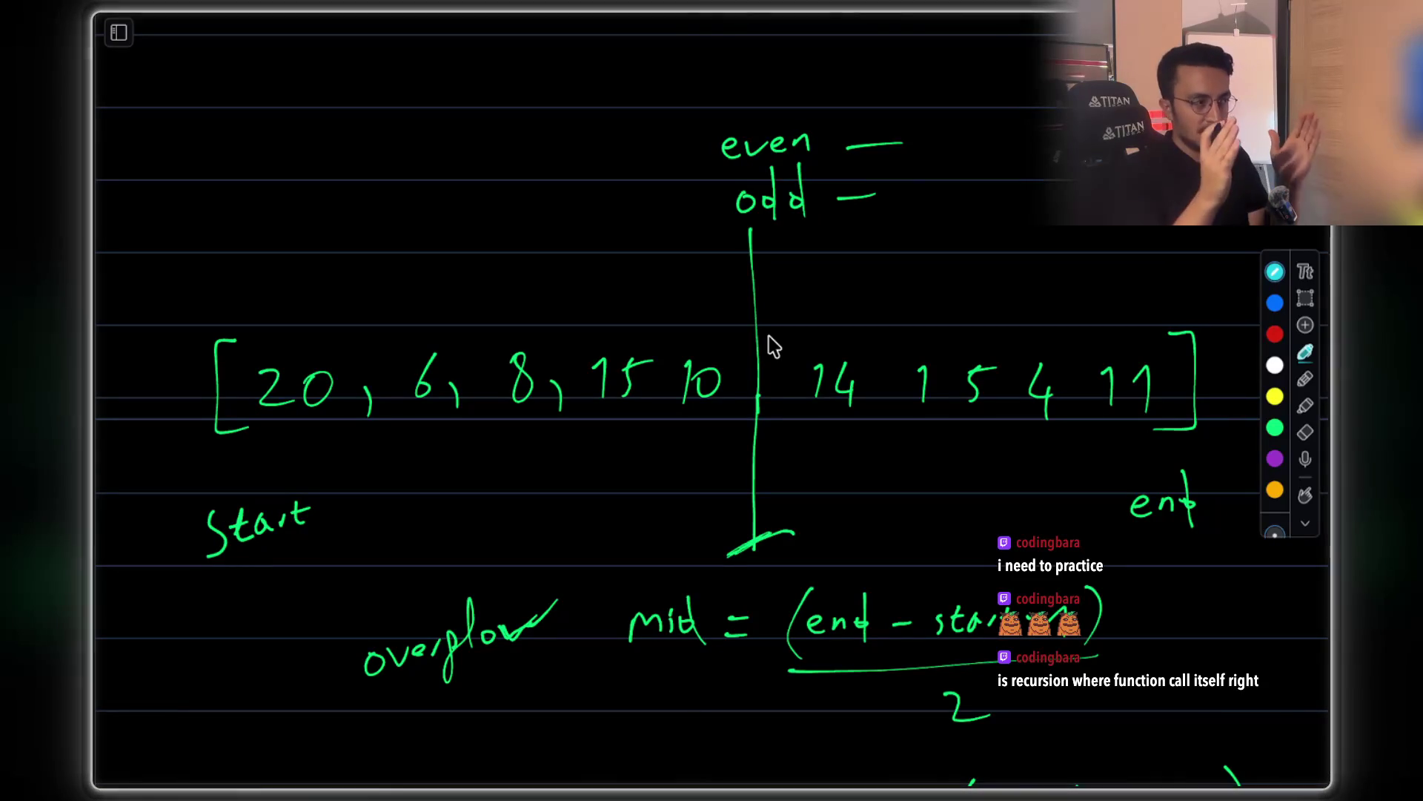
Write 'mid' in cyan under the array's split line, then jot a number at the top right
mouse_move(689, 519)
mouse_down()
mouse_move(696, 494)
mouse_move(734, 489)
mouse_move(768, 515)
mouse_up()
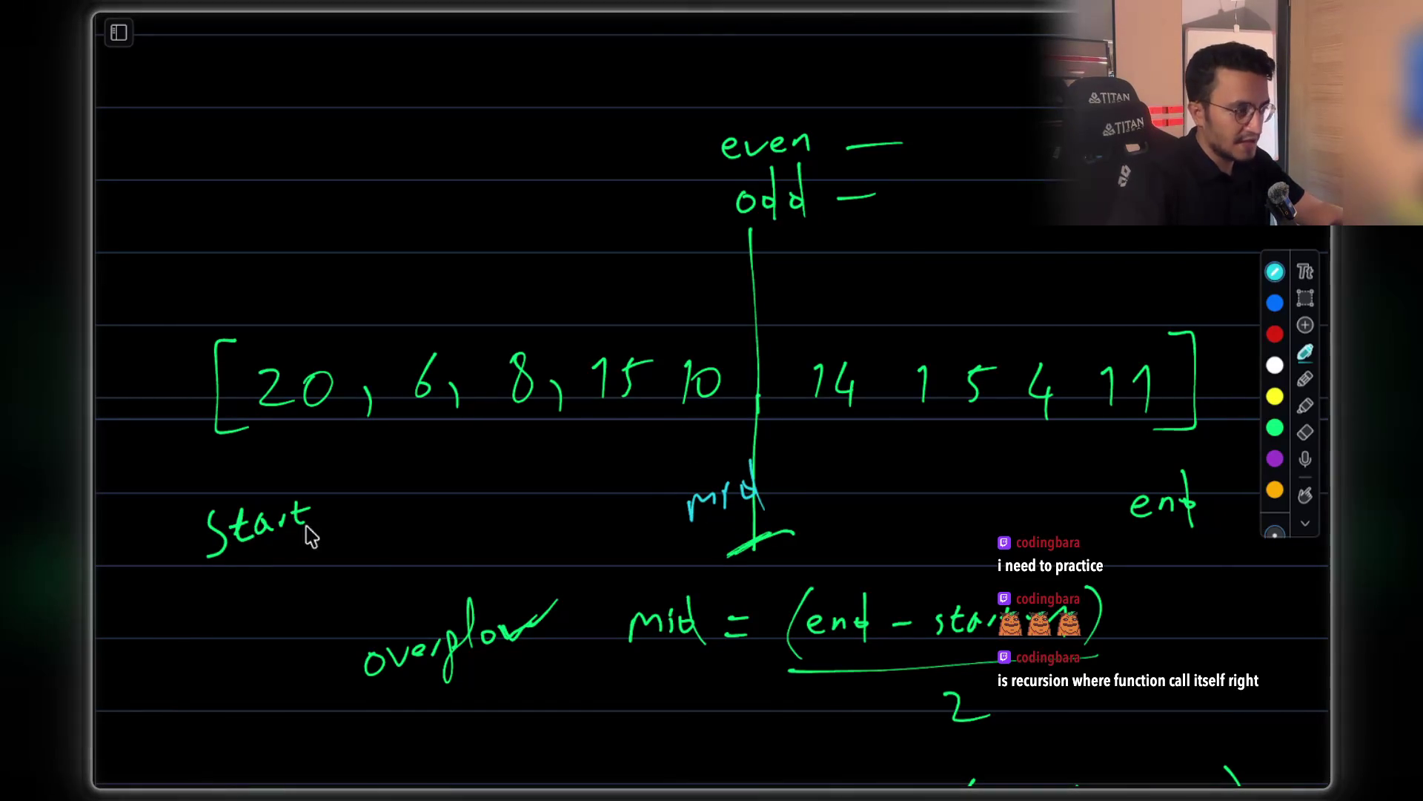
scroll(1068, 549, down, 5)
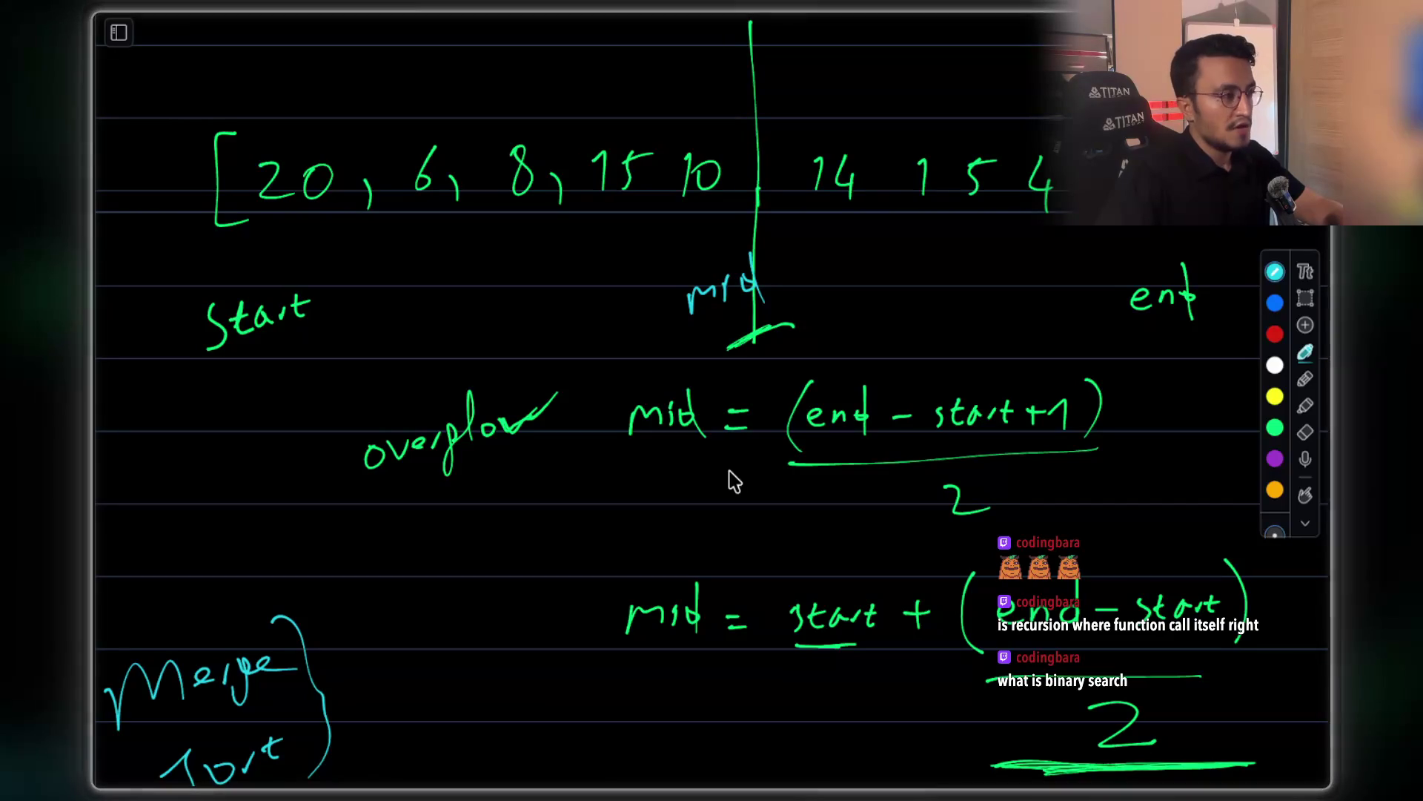
scroll(734, 480, up, 5)
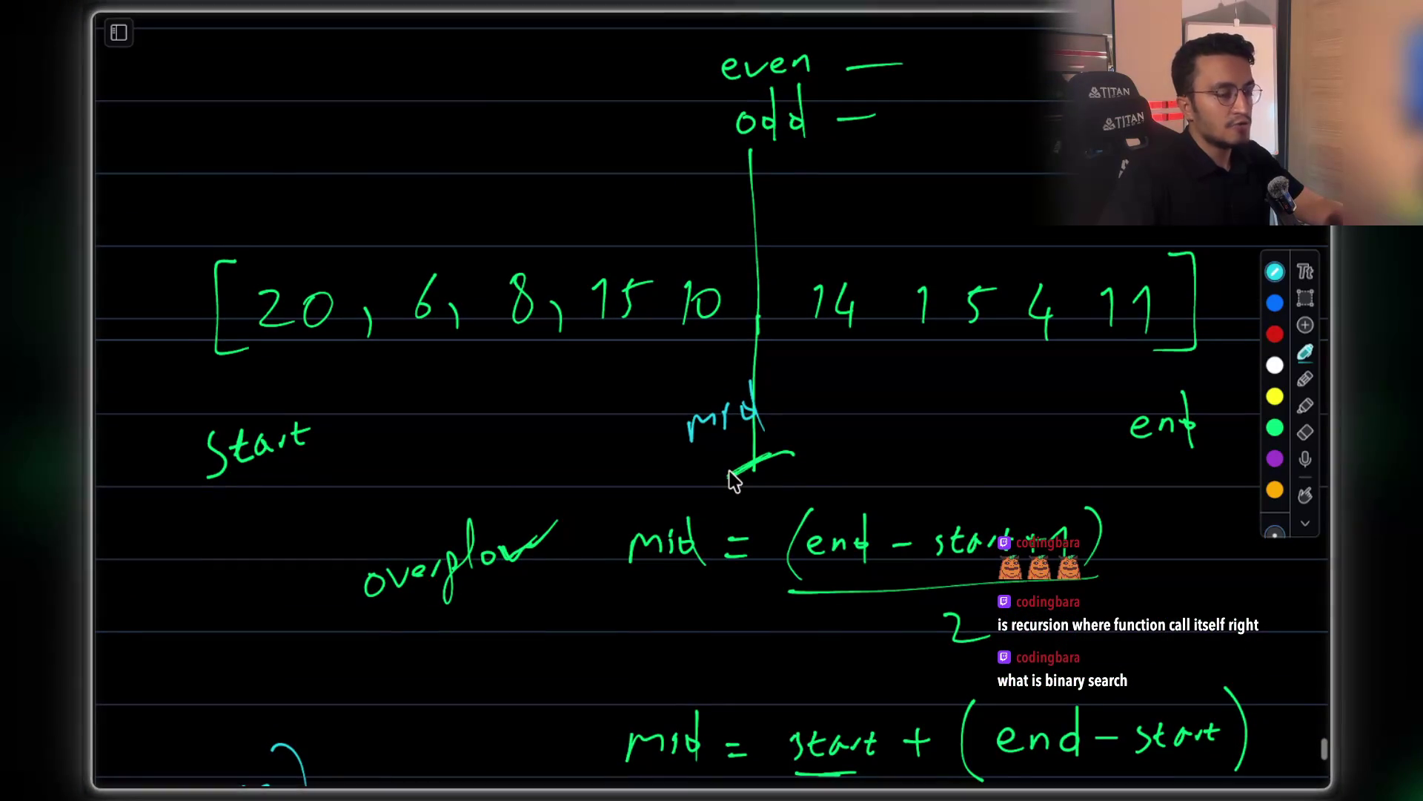
scroll(732, 478, up, 1)
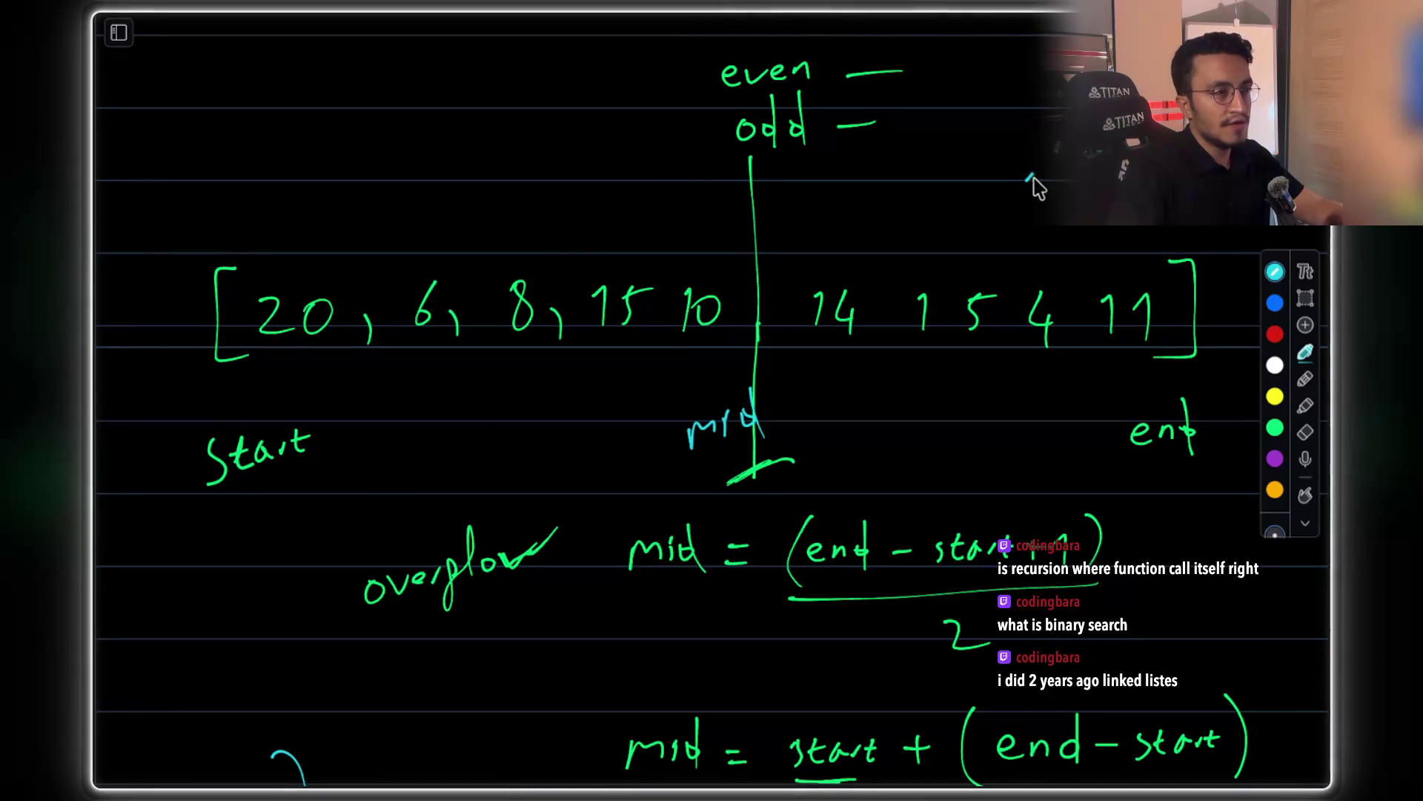
drag(1027, 169, 1027, 196)
Circle the 10 in the array and write '10 = 5' with the 5 circled
drag(1038, 140, 1008, 189)
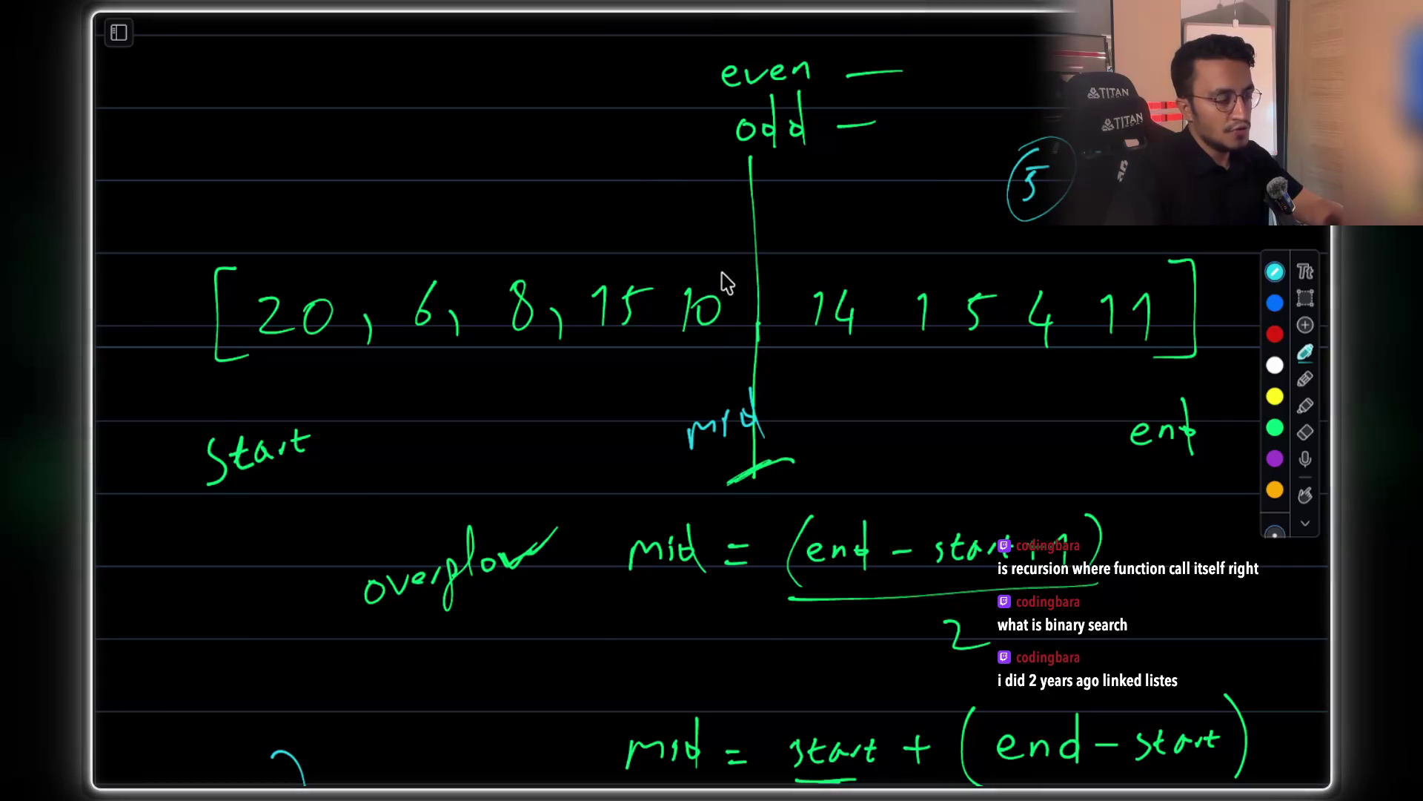
mouse_move(706, 274)
mouse_down()
mouse_move(680, 305)
mouse_move(749, 347)
mouse_move(682, 280)
mouse_up()
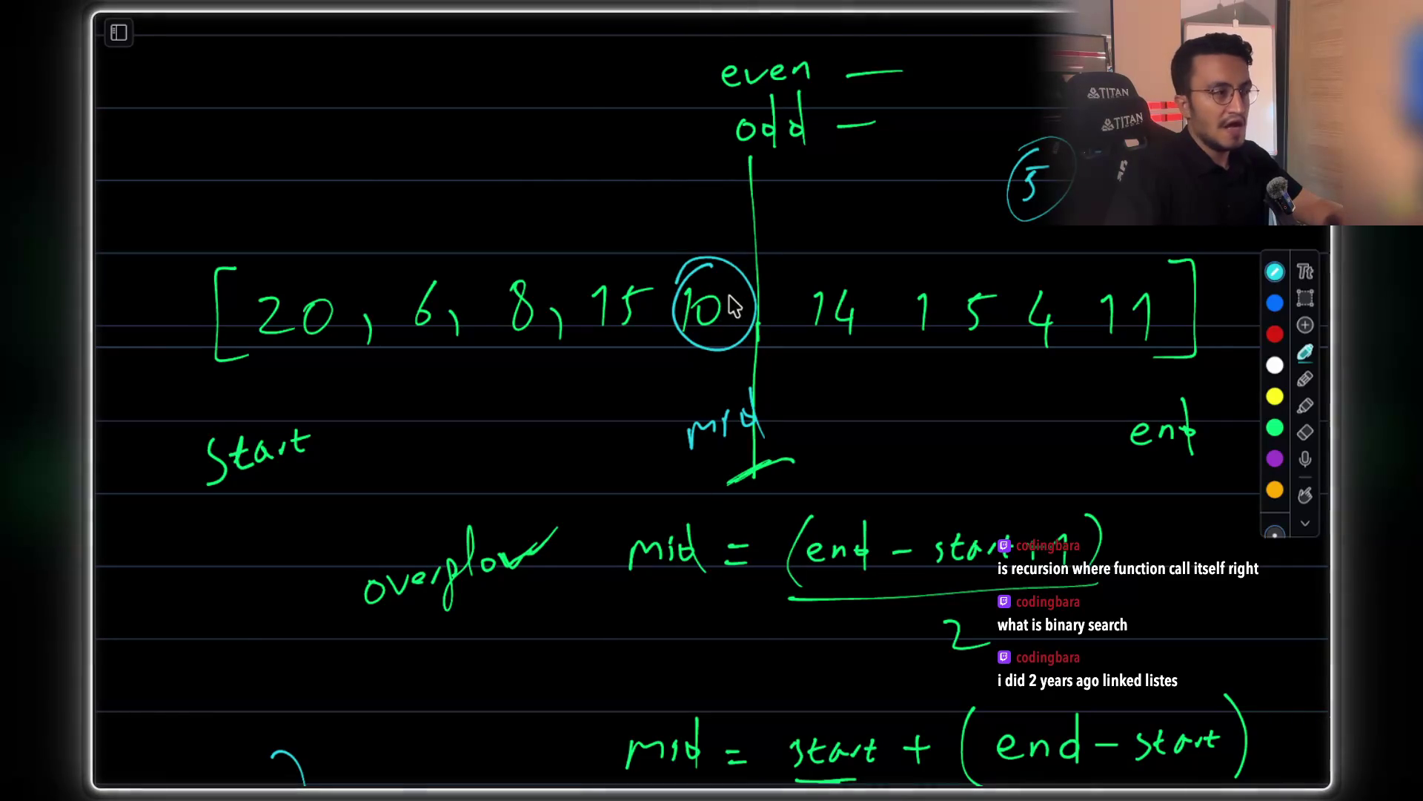
mouse_move(830, 237)
mouse_down()
mouse_move(899, 229)
mouse_move(895, 210)
mouse_move(889, 254)
mouse_move(883, 229)
mouse_move(916, 245)
mouse_up()
drag(1034, 216, 1075, 207)
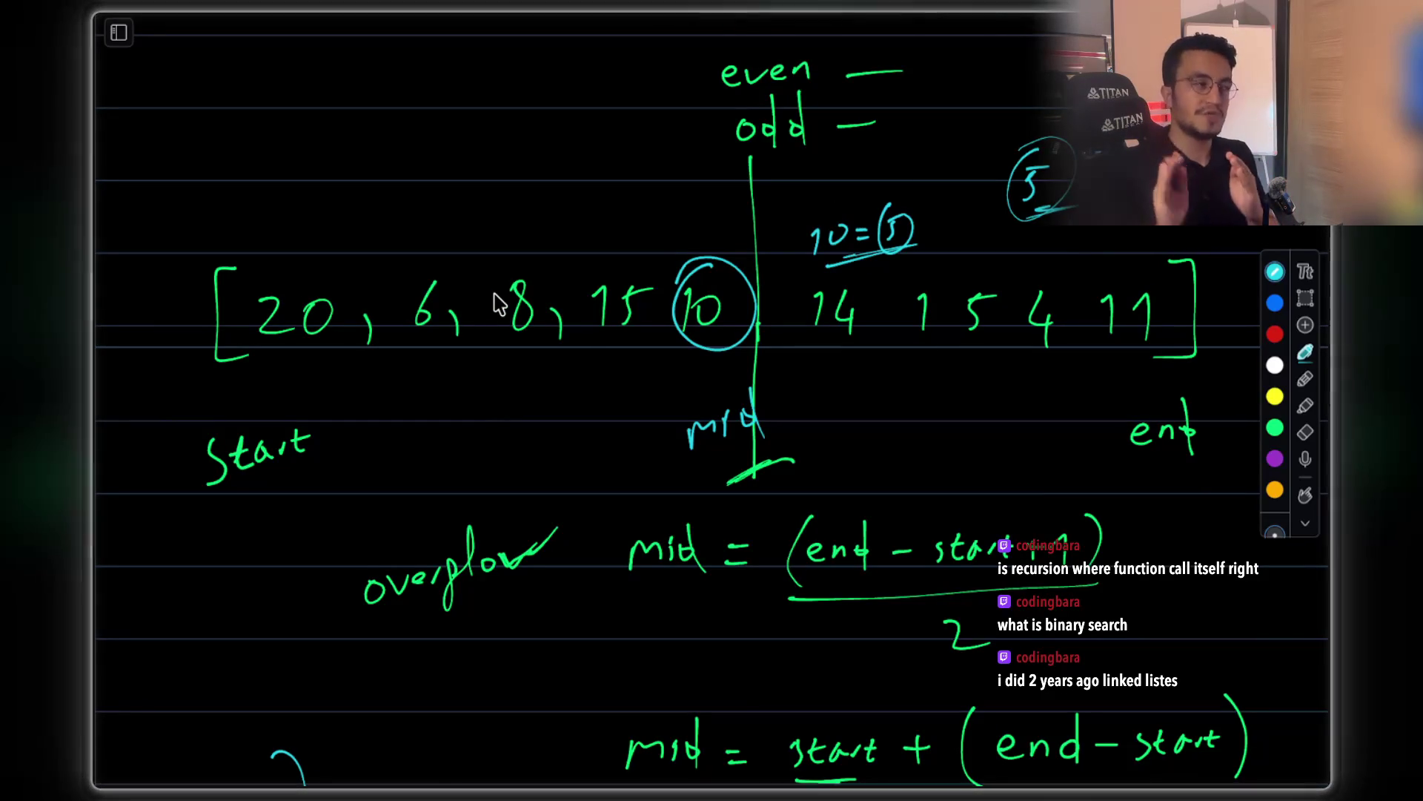
Handwrite 'reduce search span by half' at the upper left
drag(232, 213, 247, 169)
drag(271, 176, 426, 111)
mouse_move(382, 174)
mouse_down()
mouse_move(371, 204)
mouse_move(489, 110)
mouse_move(552, 111)
mouse_move(579, 80)
mouse_move(627, 75)
mouse_up()
mouse_move(493, 157)
mouse_down()
mouse_move(509, 180)
mouse_move(547, 191)
mouse_up()
mouse_move(575, 119)
mouse_down()
mouse_move(635, 181)
mouse_move(696, 87)
mouse_up()
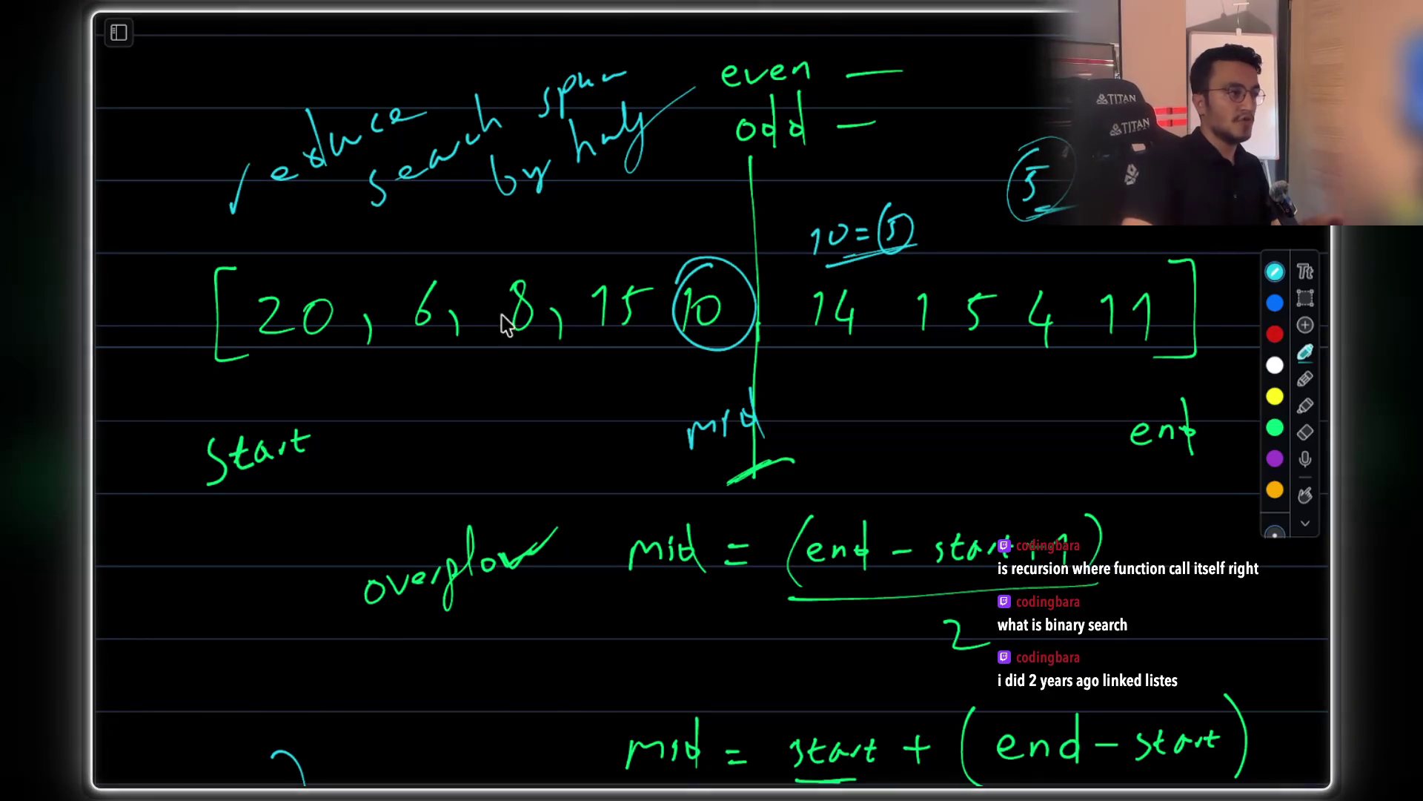
Draw and undo an ellipse, retrace the mid mark, and add a bracket linking the formulas
mouse_move(440, 238)
mouse_down()
mouse_move(215, 392)
mouse_move(545, 172)
mouse_up()
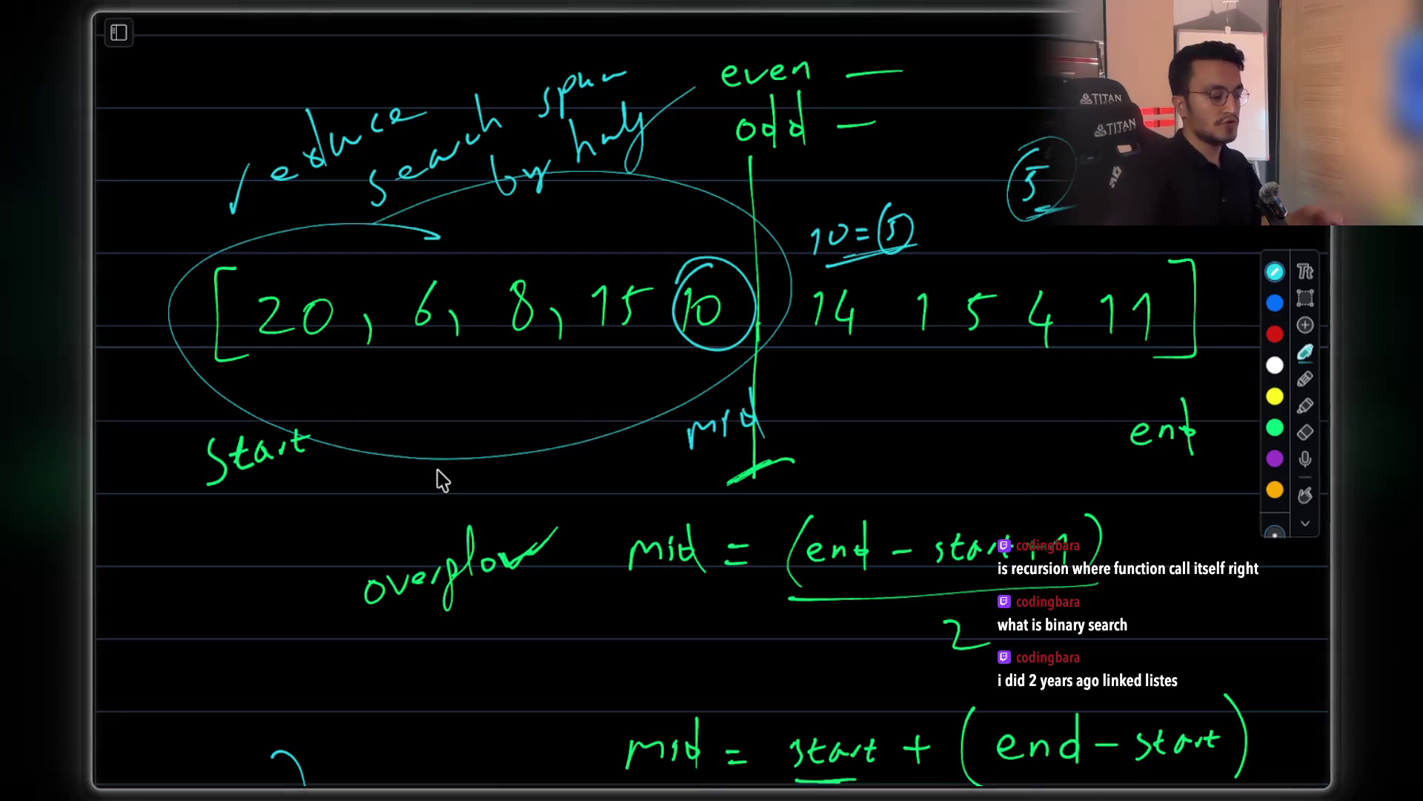
key(ctrl+z)
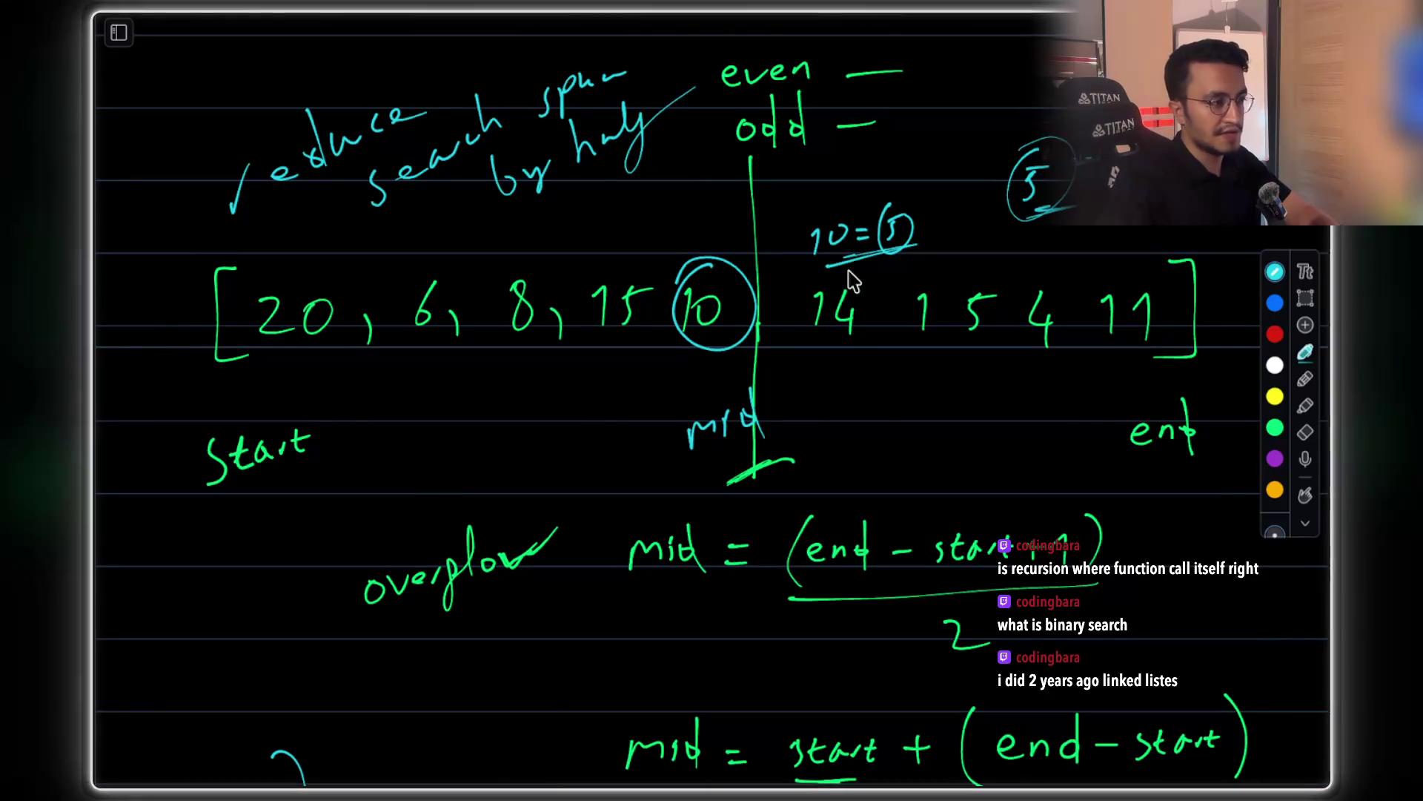
mouse_move(728, 484)
mouse_down()
mouse_move(790, 456)
mouse_move(737, 477)
mouse_up()
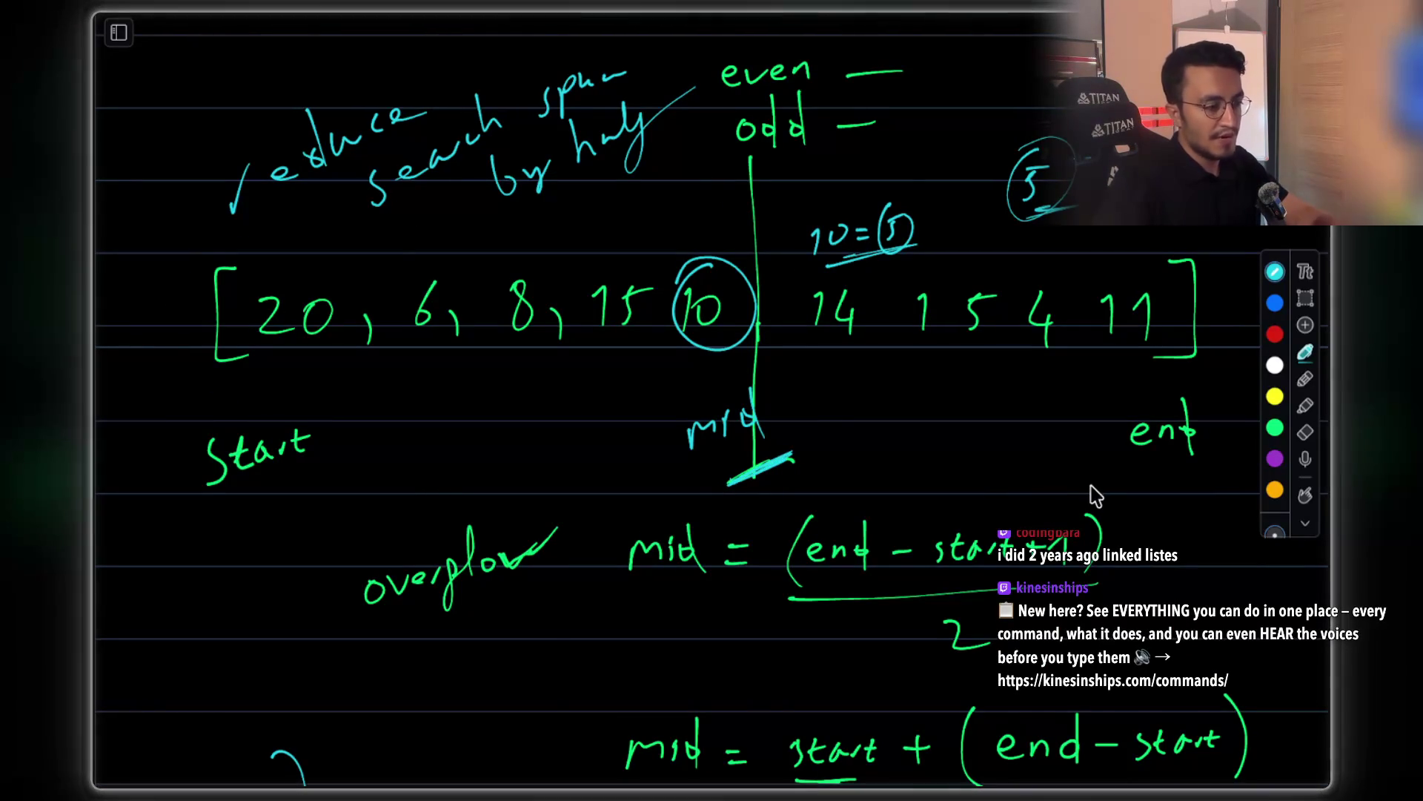
scroll(1096, 492, down, 5)
drag(1160, 361, 1232, 544)
scroll(1038, 482, up, 5)
scroll(963, 459, down, 3)
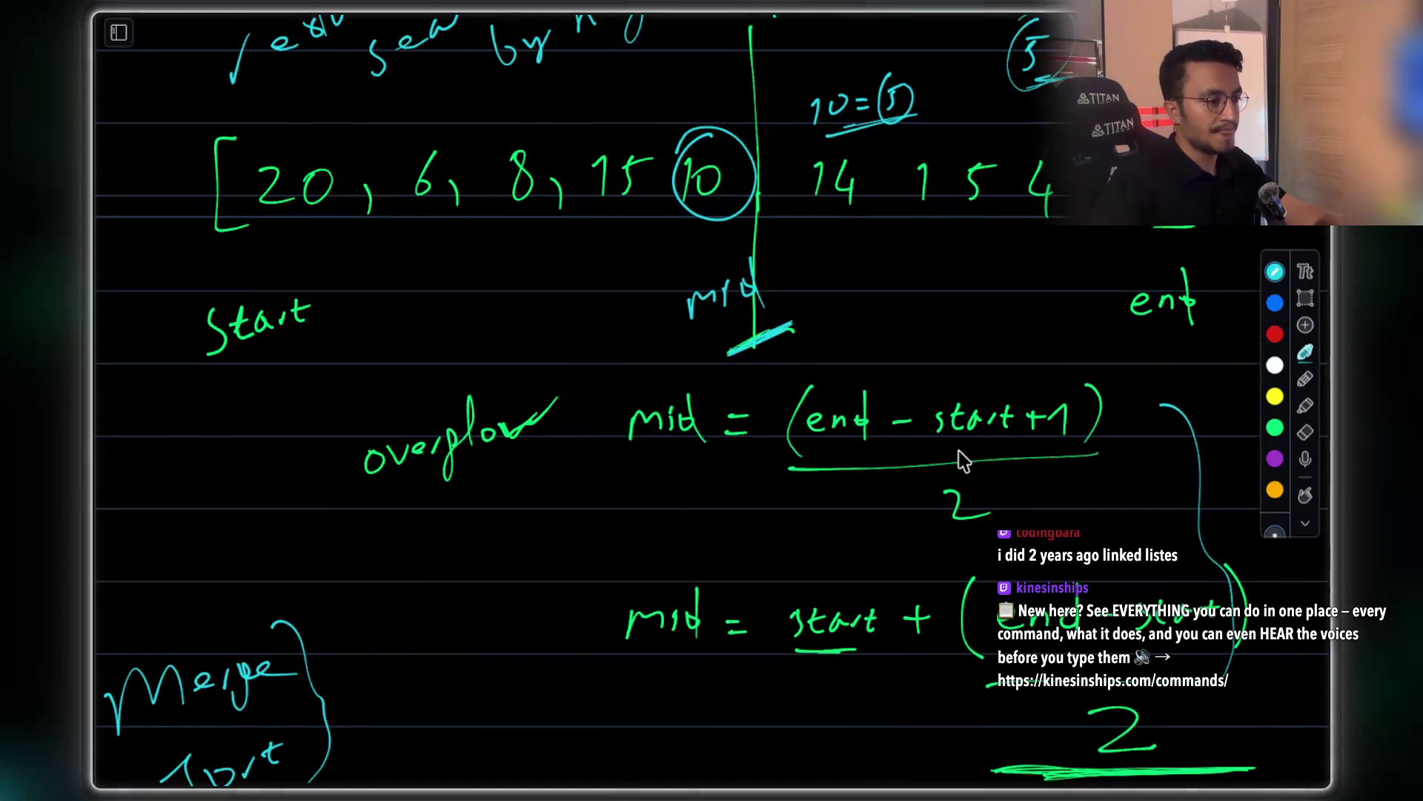
Write 'odd' and 'even' in cyan grouped by a curly brace, then switch apps
scroll(961, 460, down, 2)
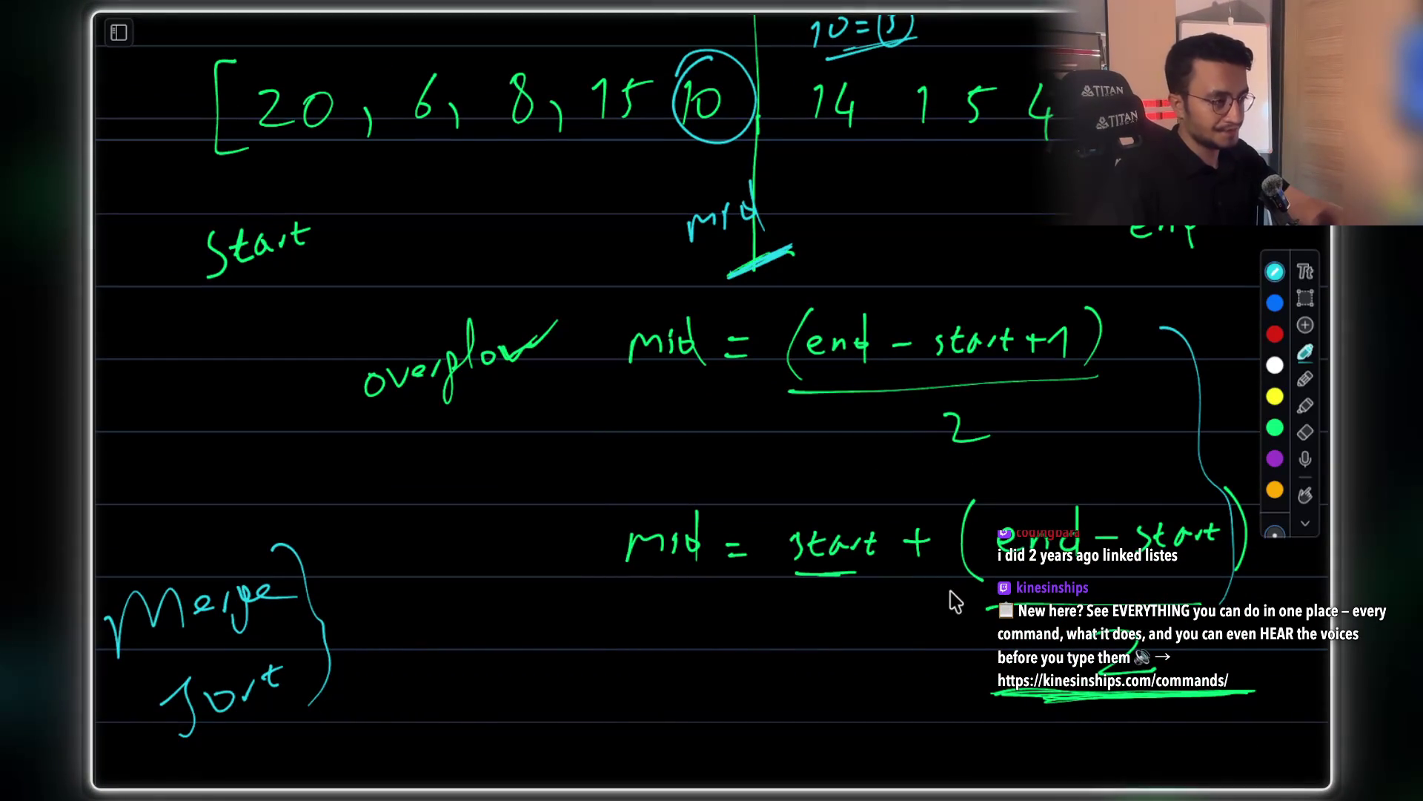
scroll(955, 601, up, 1)
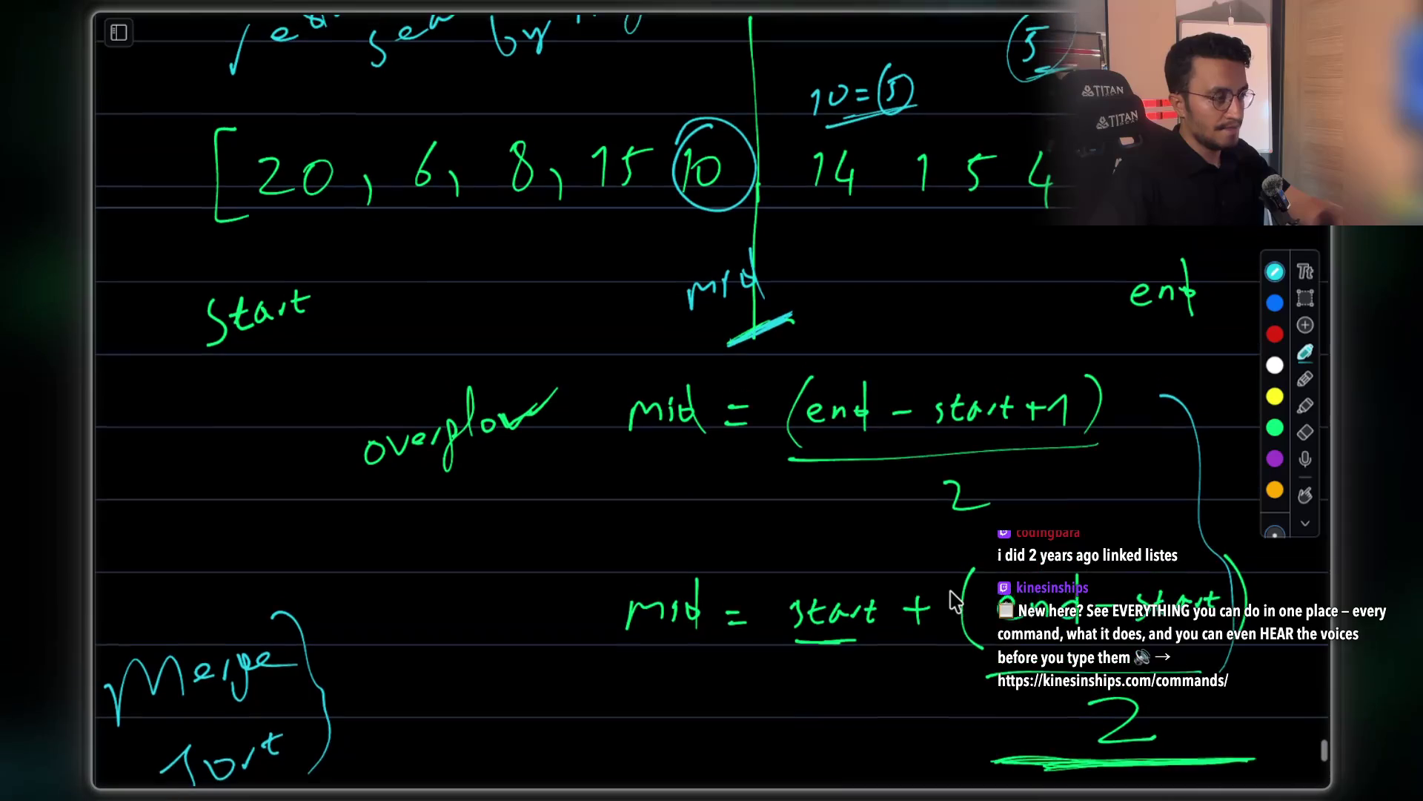
scroll(956, 601, down, 1)
mouse_move(475, 492)
mouse_down()
mouse_move(467, 512)
mouse_move(508, 501)
mouse_move(518, 523)
mouse_move(546, 493)
mouse_move(550, 525)
mouse_up()
drag(469, 565, 562, 565)
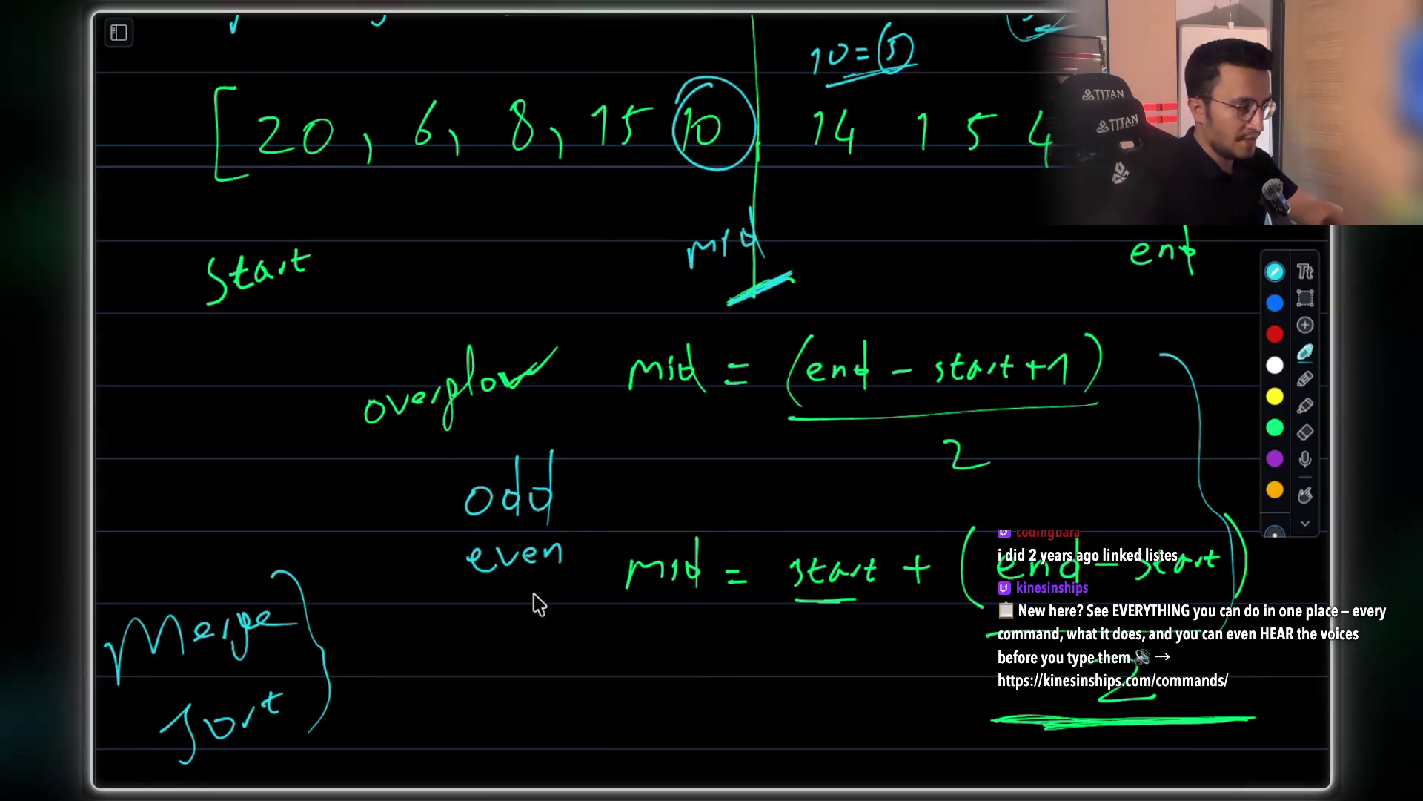
mouse_move(569, 438)
mouse_down()
mouse_move(592, 519)
mouse_move(575, 591)
mouse_up()
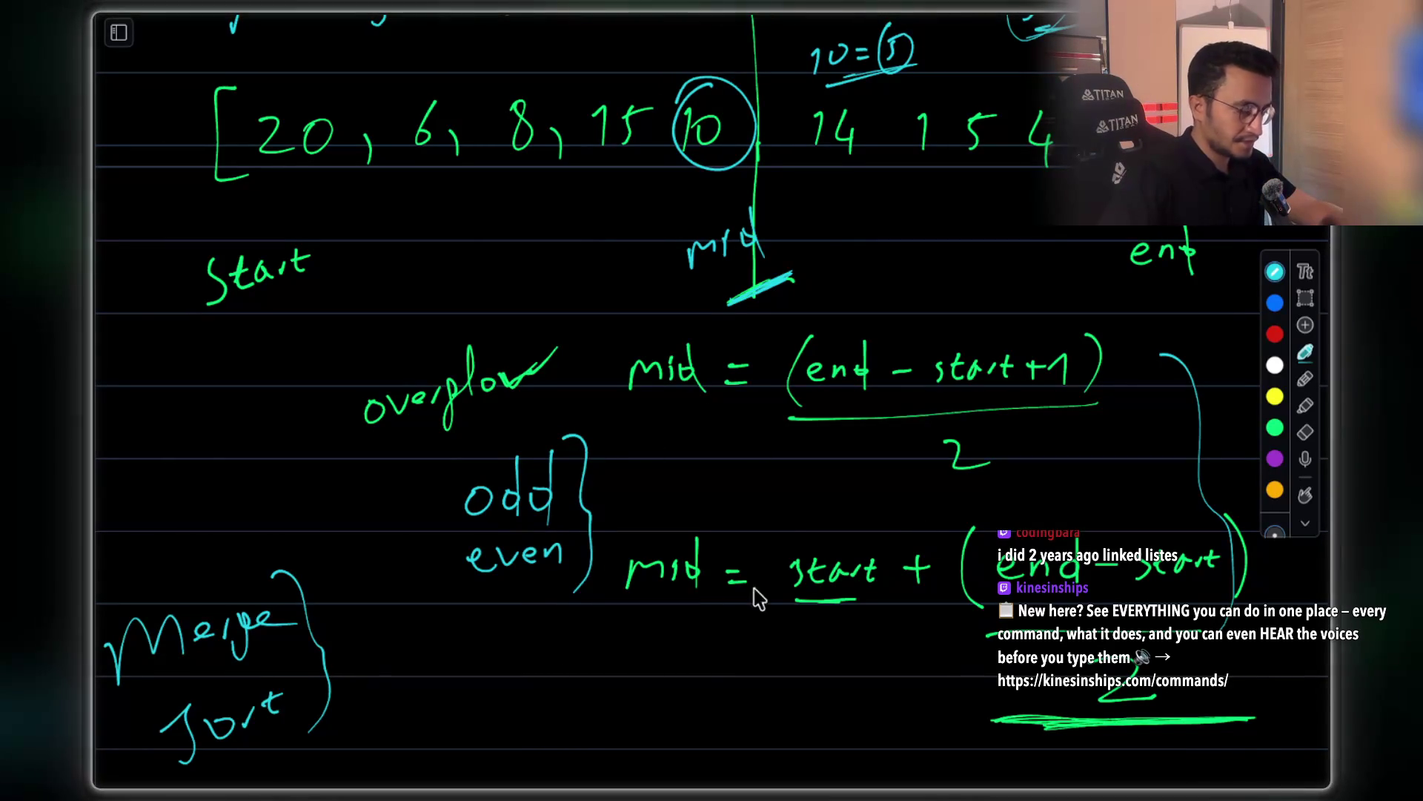
scroll(925, 525, down, 3)
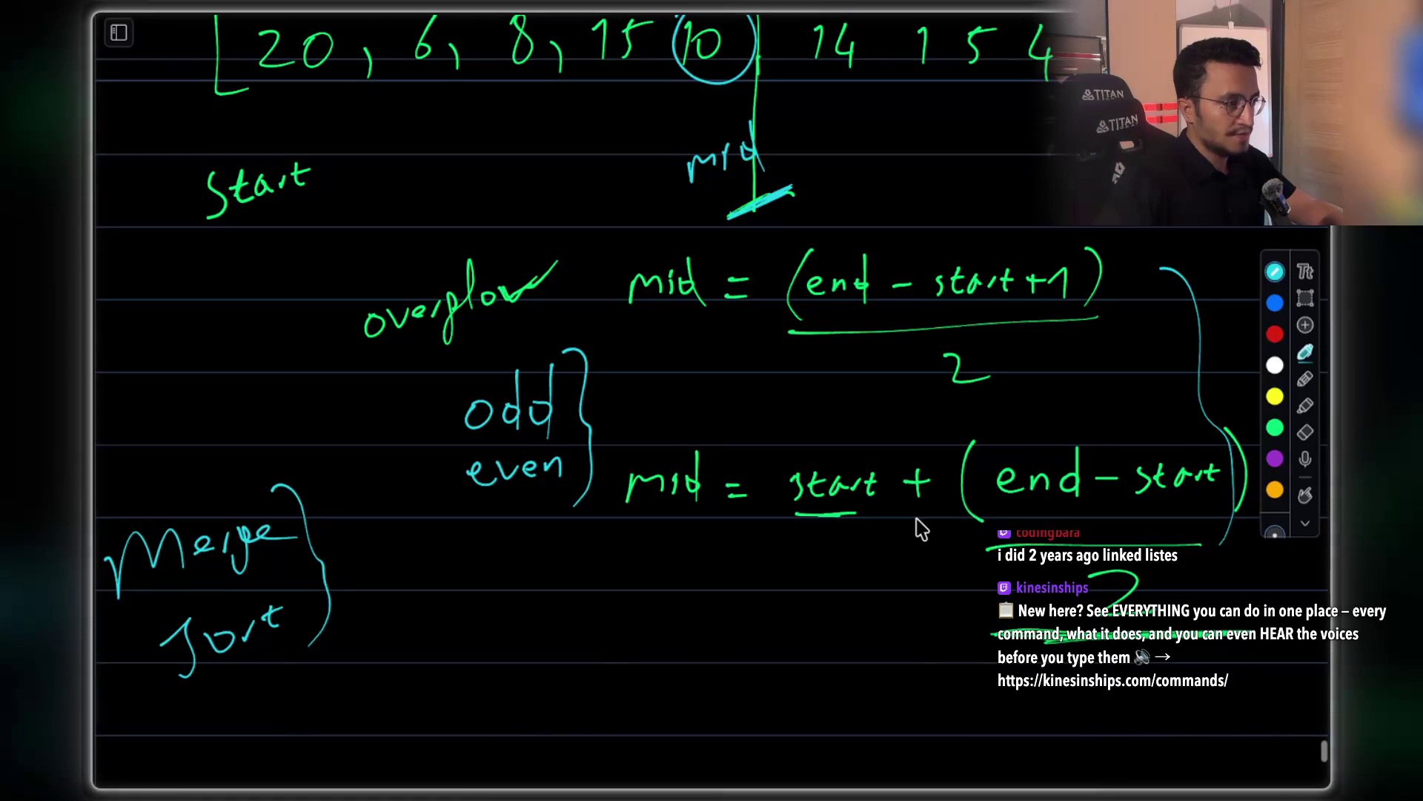
key(super+Tab)
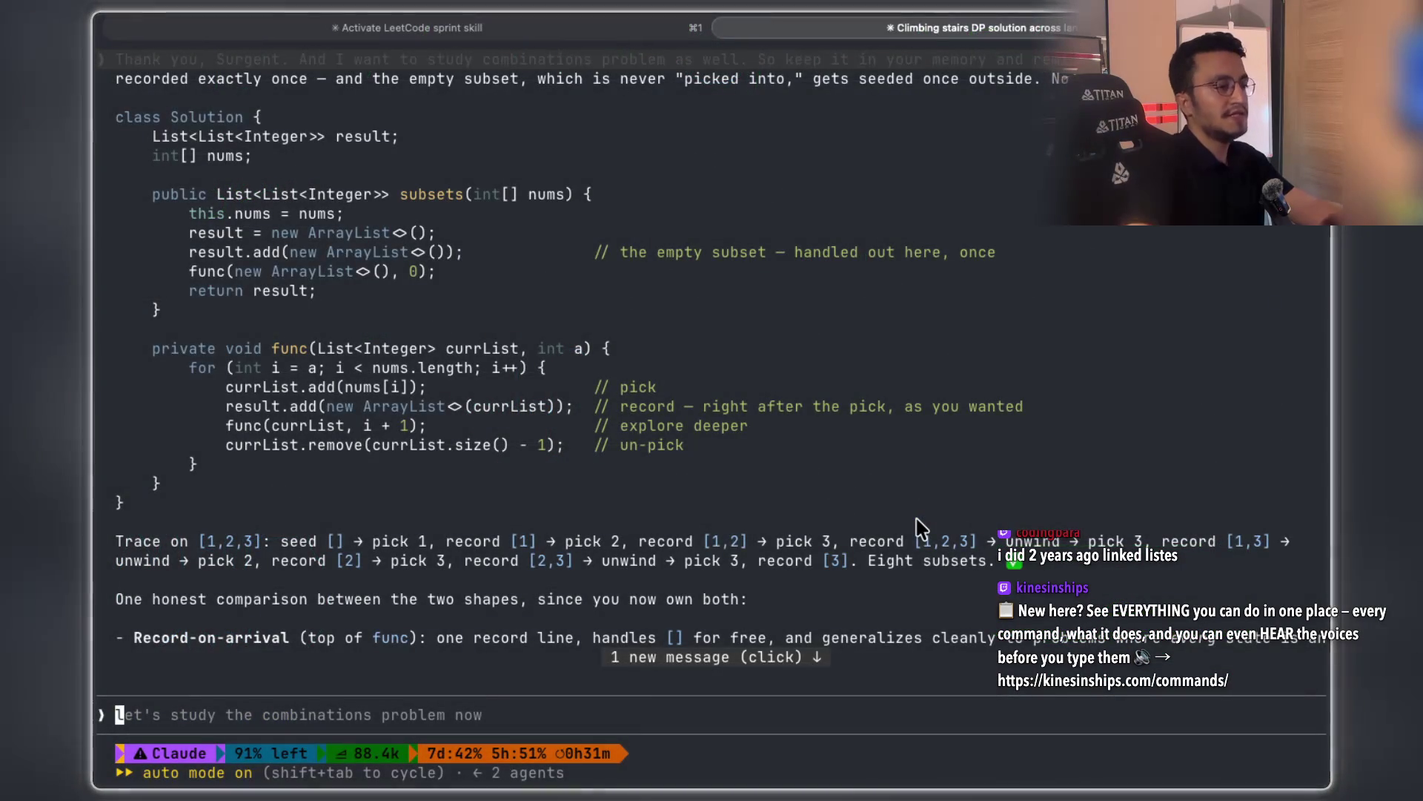
Google 'how to calcualte mid of an array' in a new browser tab
key(super+Tab)
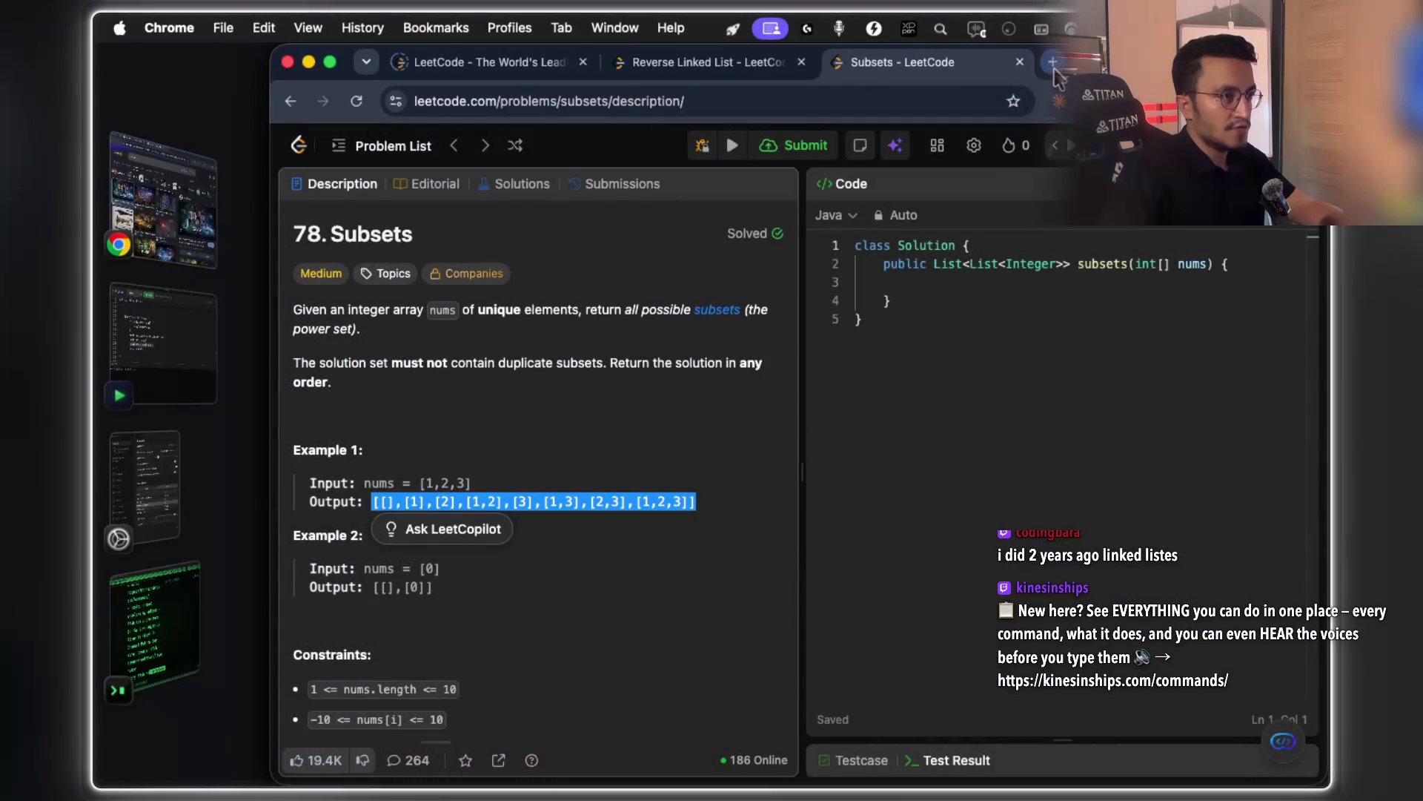
click(1052, 62)
text(how to )
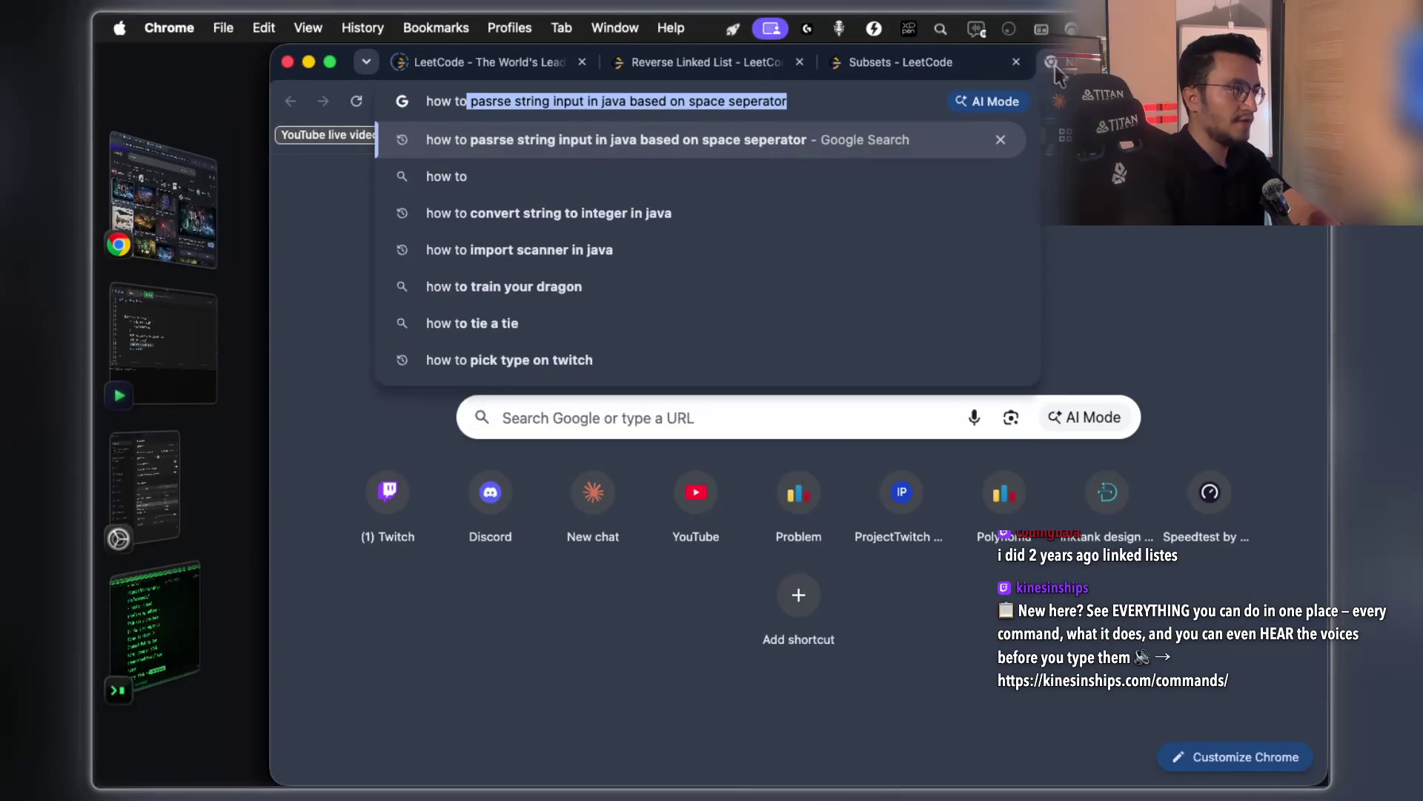
text(calcualt)
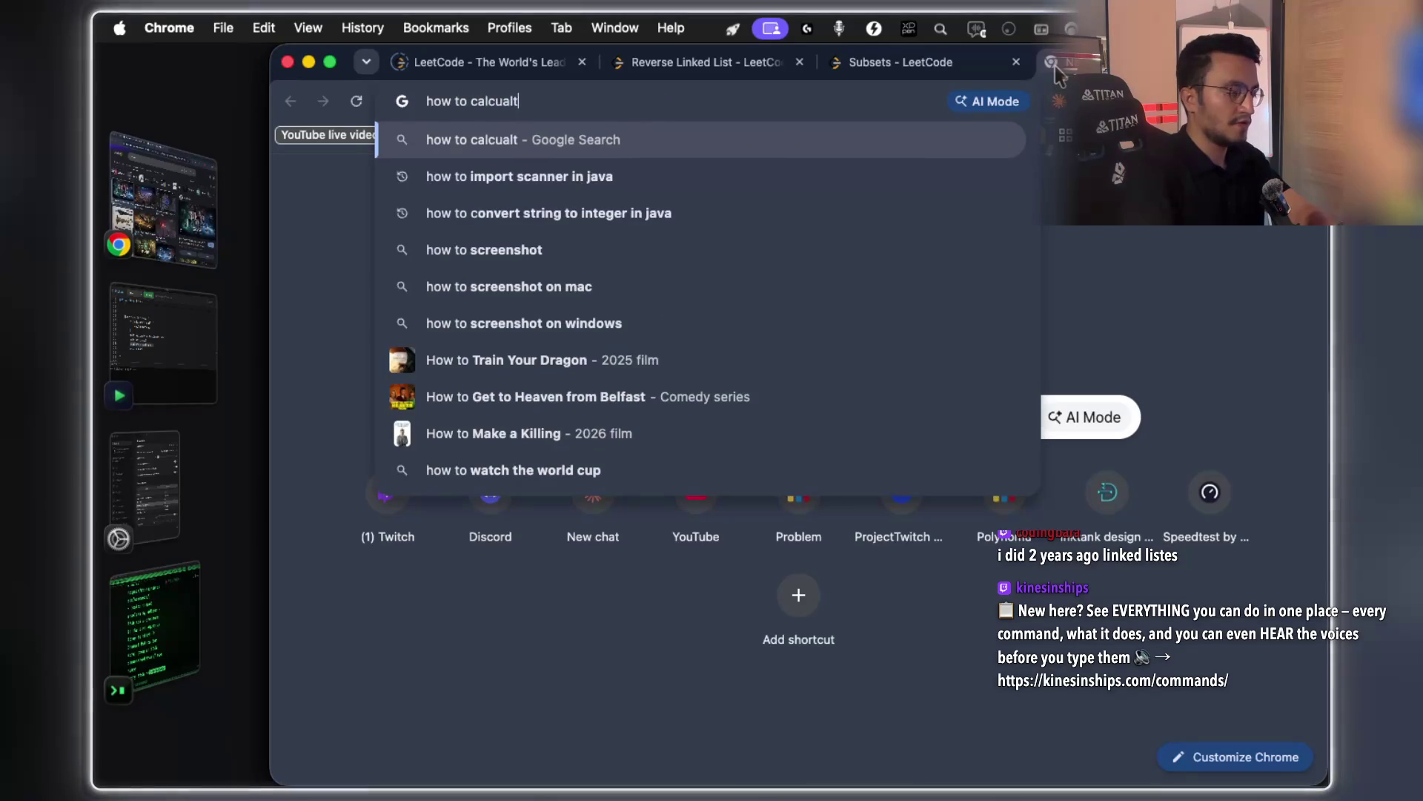
text(e mid o)
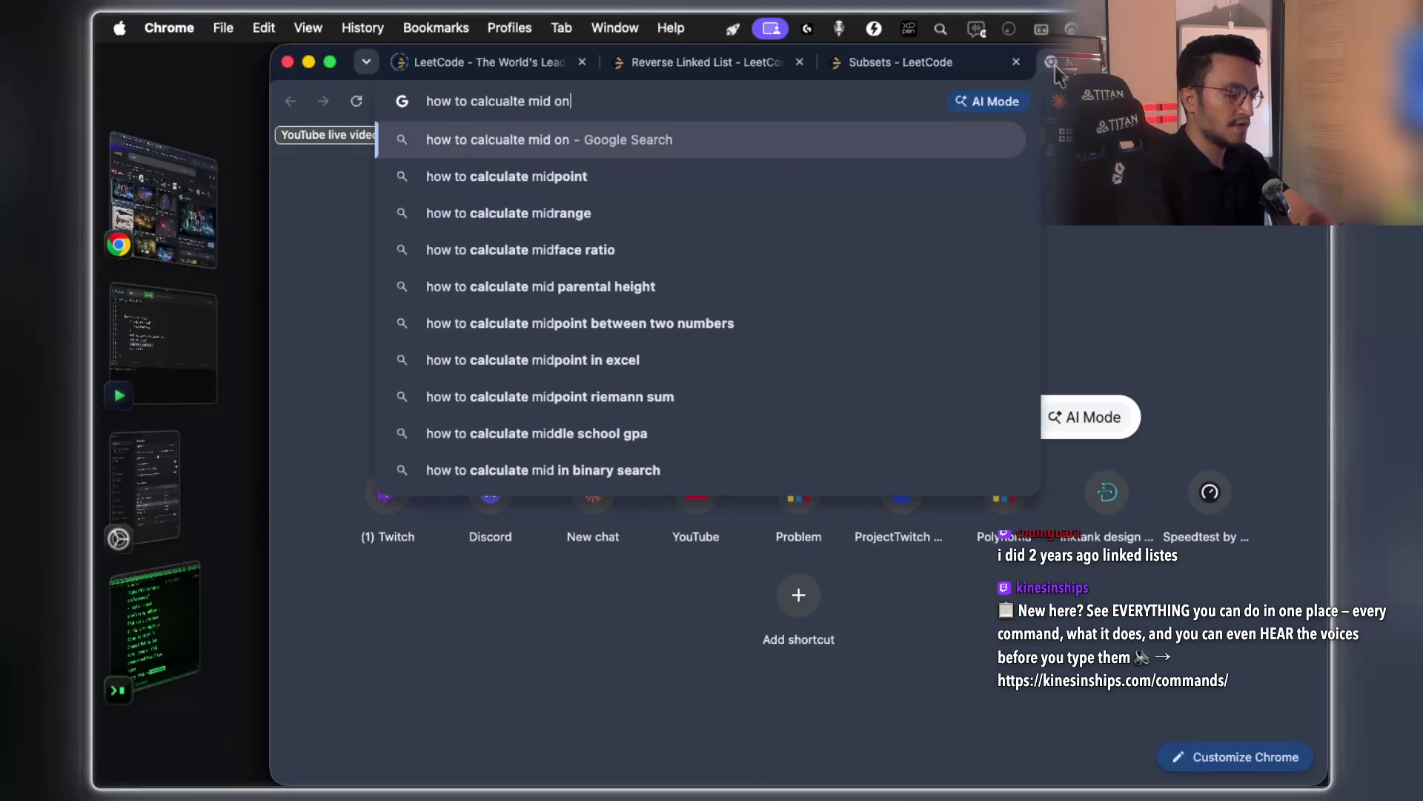
text(f an array)
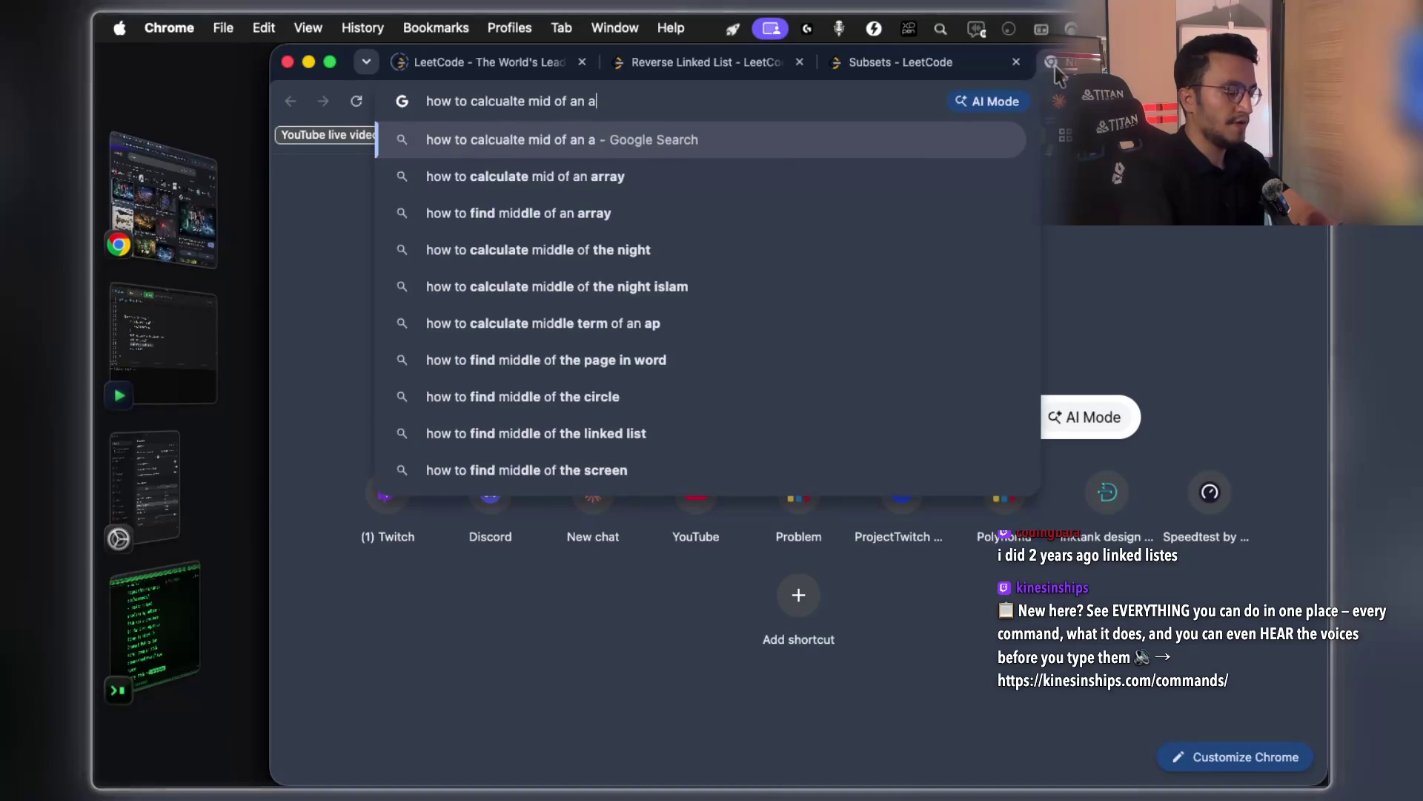
key(super+a)
key(super+c)
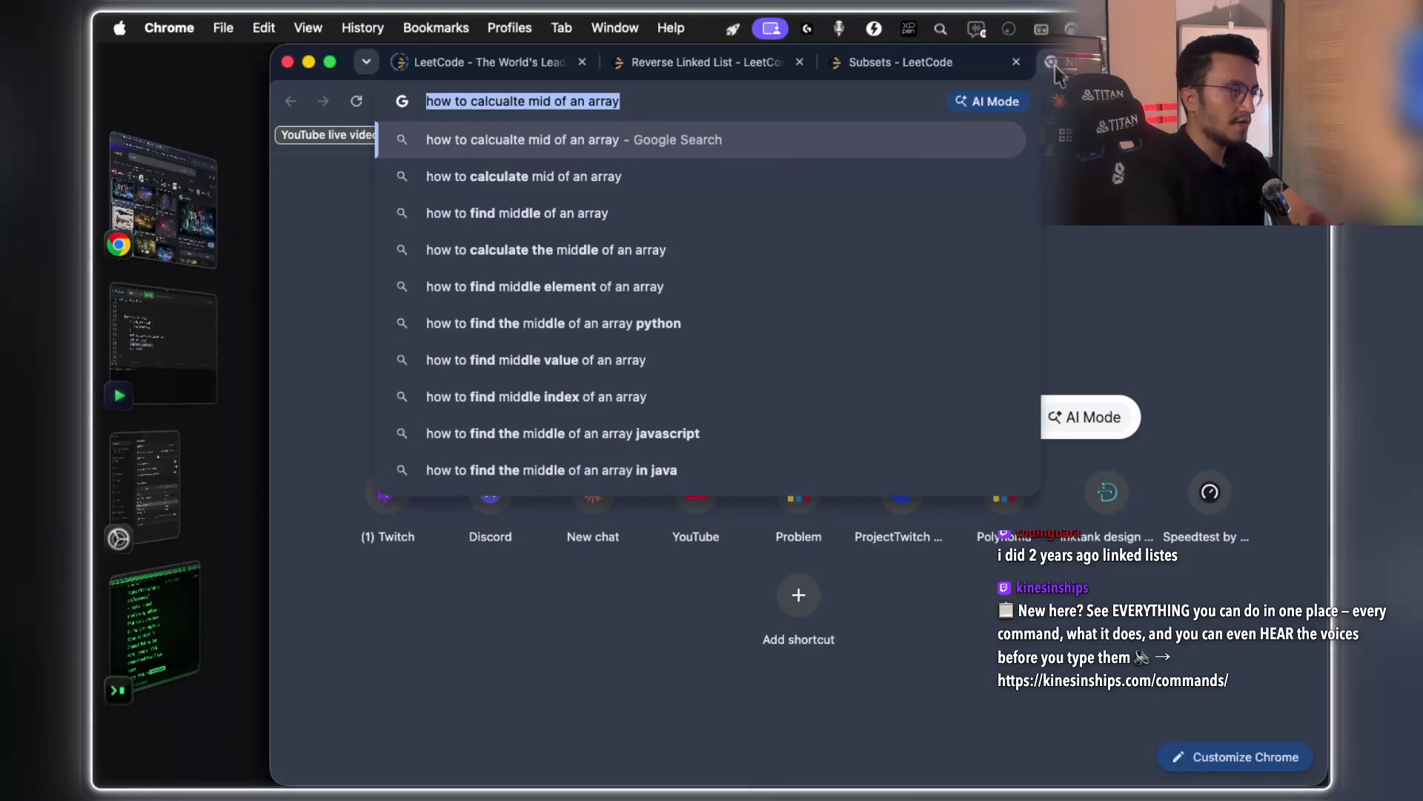
click(1052, 63)
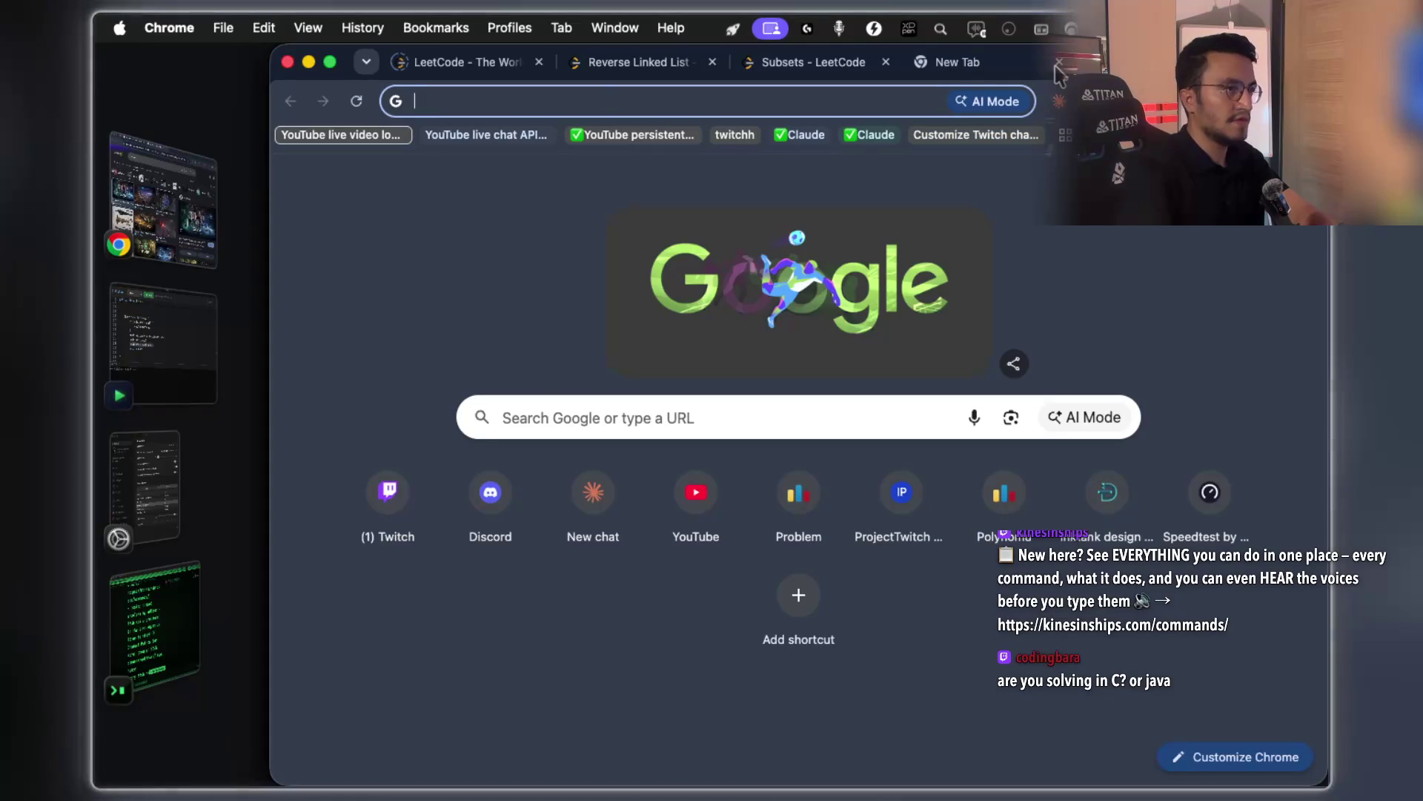
key(super+v)
click(730, 94)
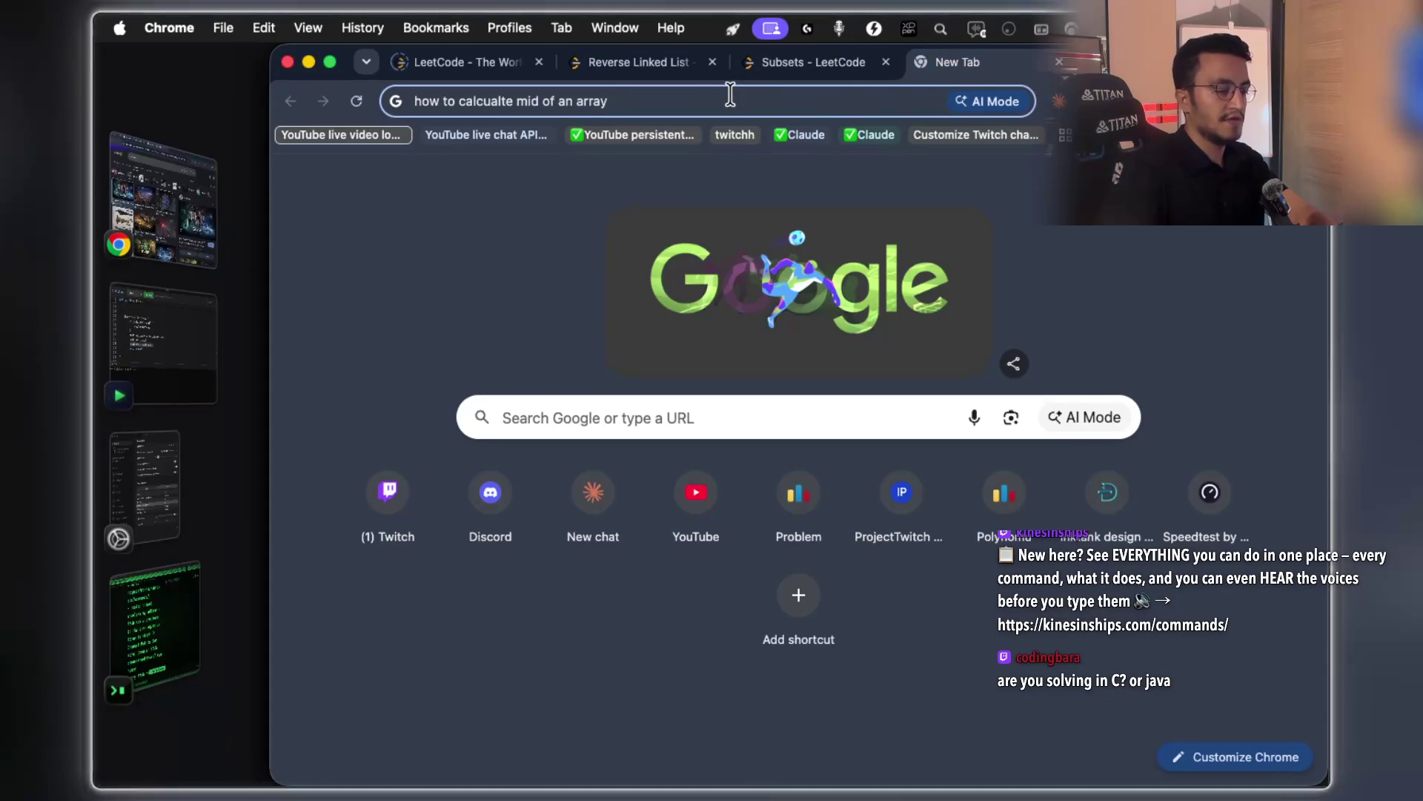
key(Return)
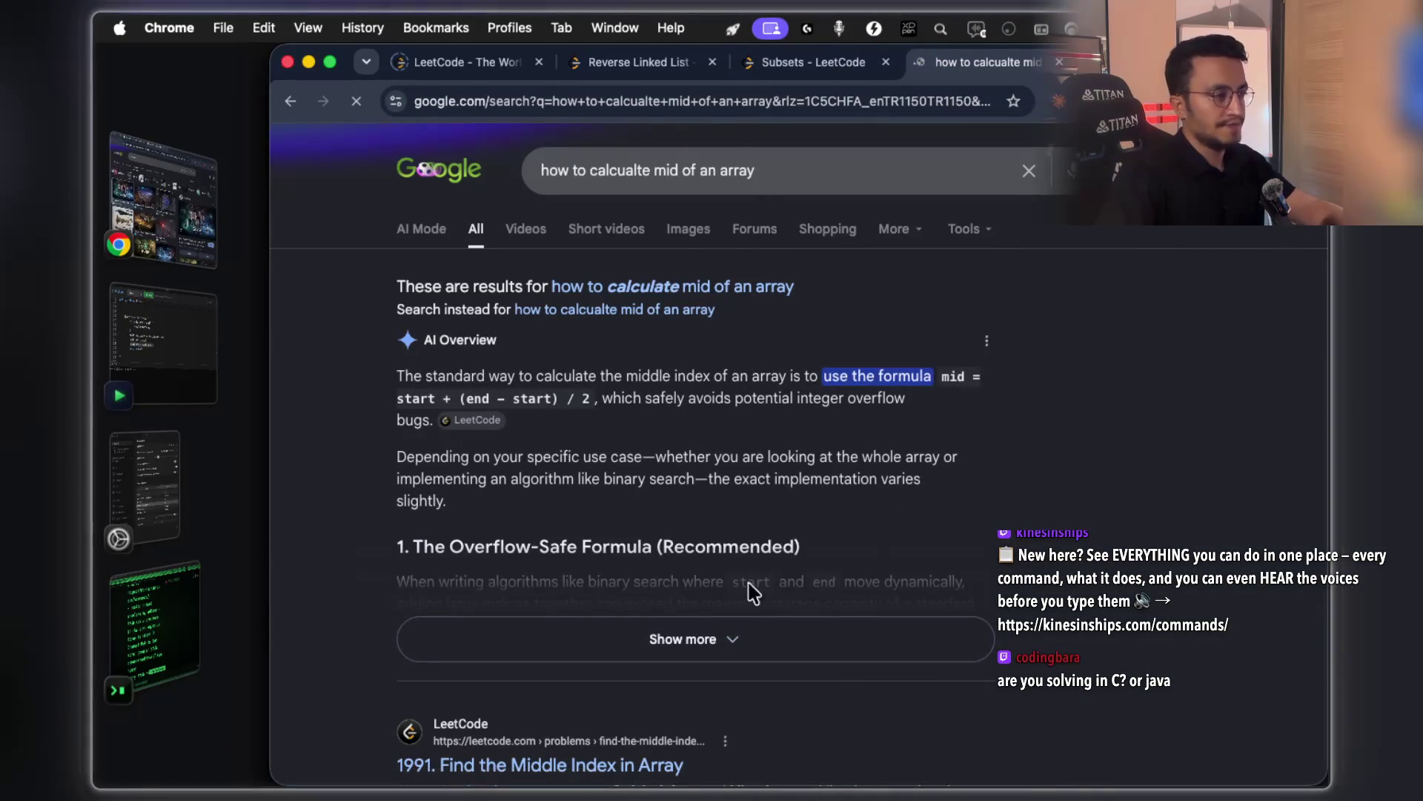
Expand the AI Overview, highlight the mid = start + (end - start) / 2 formula, and return to Notability
click(716, 642)
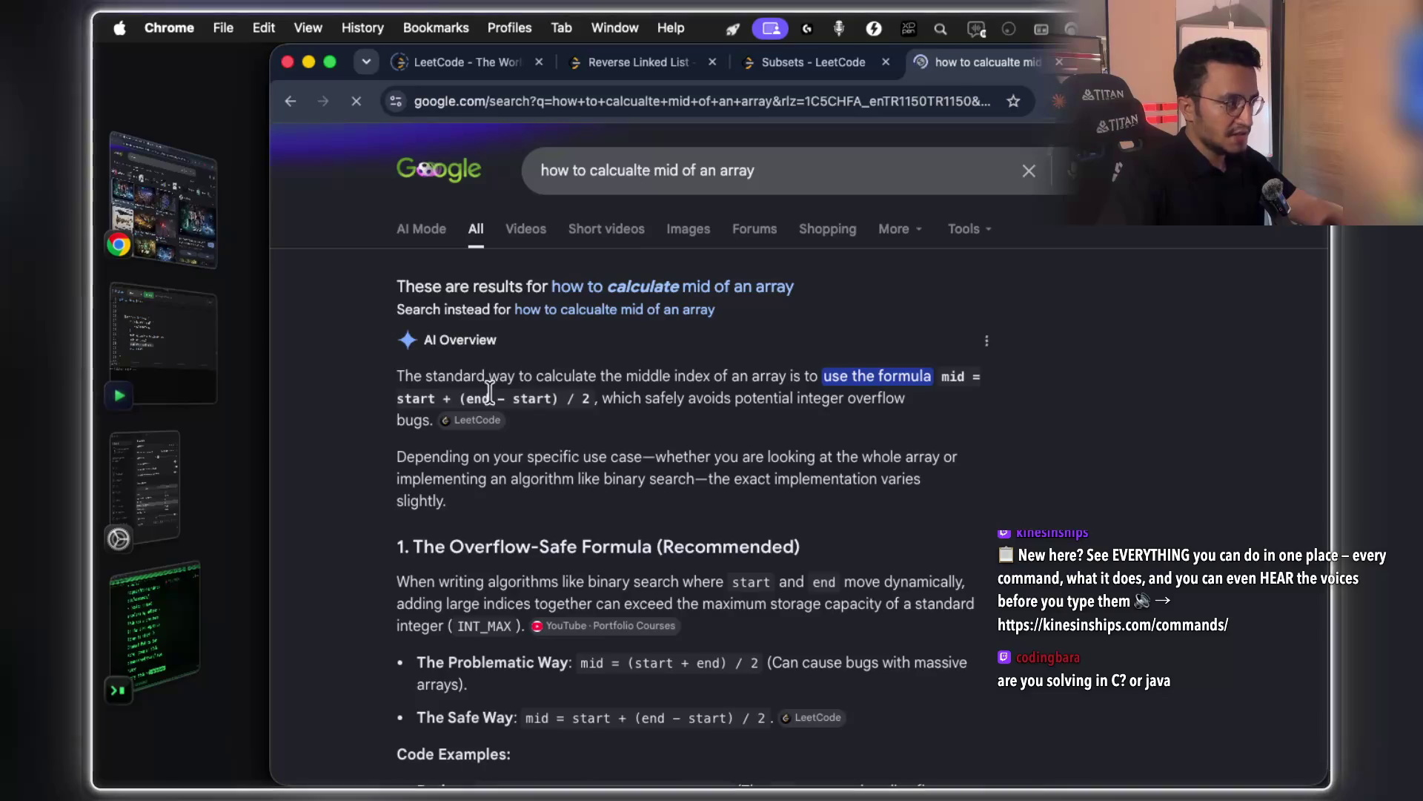
drag(395, 400, 555, 399)
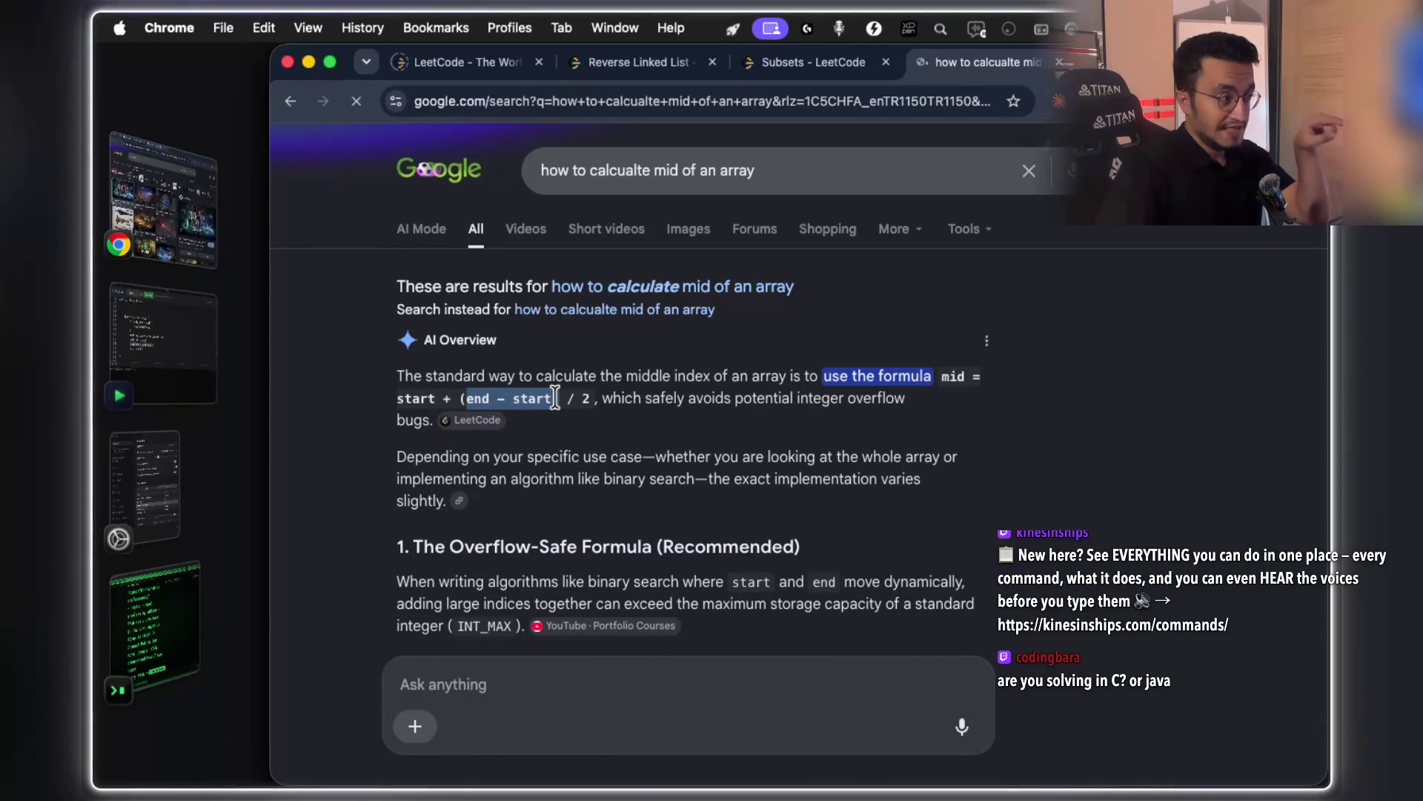
key(ctrl+Right)
key(ctrl+Right)
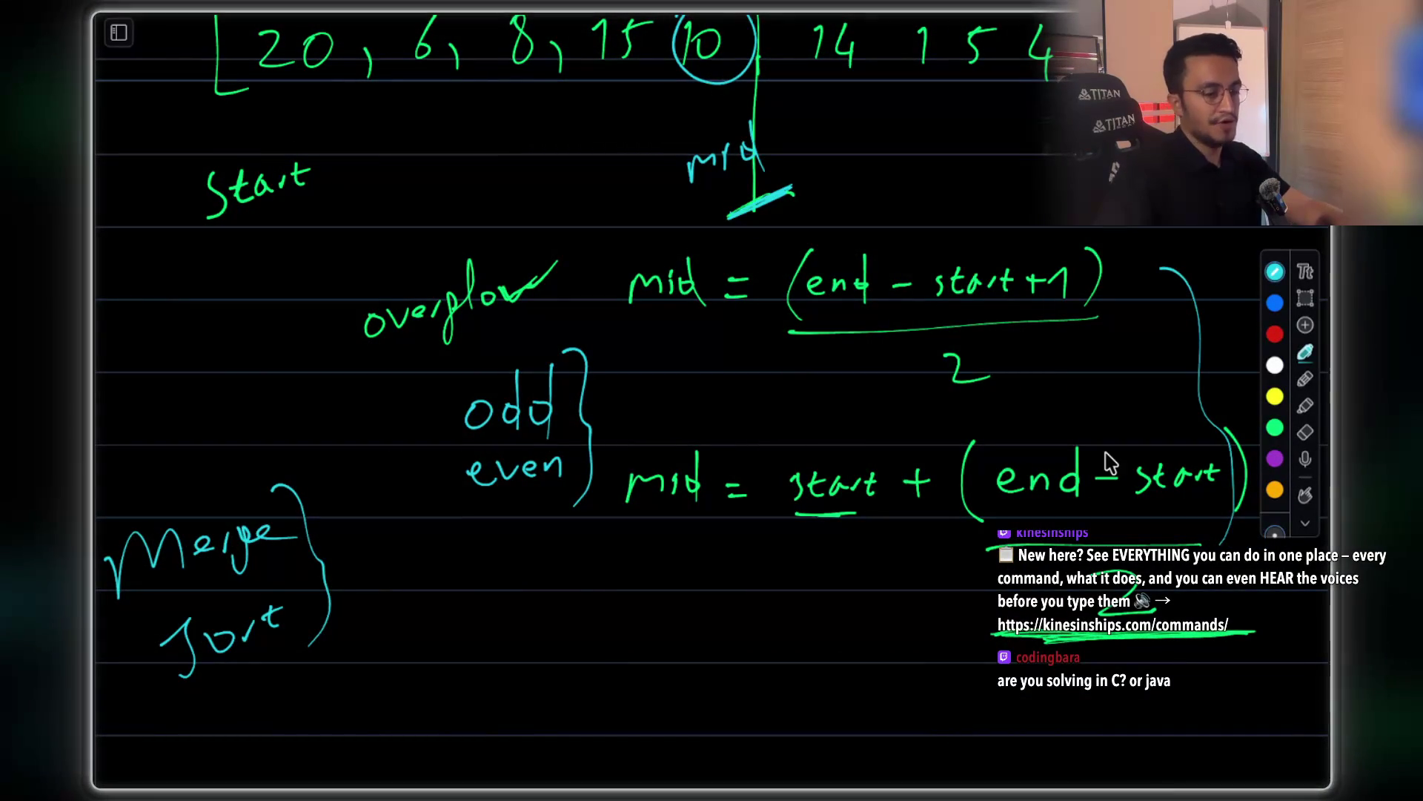
Box the +1 in the first mid formula and jot an 'end - start + 1 DISTANCE' note
mouse_move(1018, 226)
mouse_down()
mouse_move(1023, 319)
mouse_move(1112, 332)
mouse_move(1048, 222)
mouse_move(1026, 266)
mouse_up()
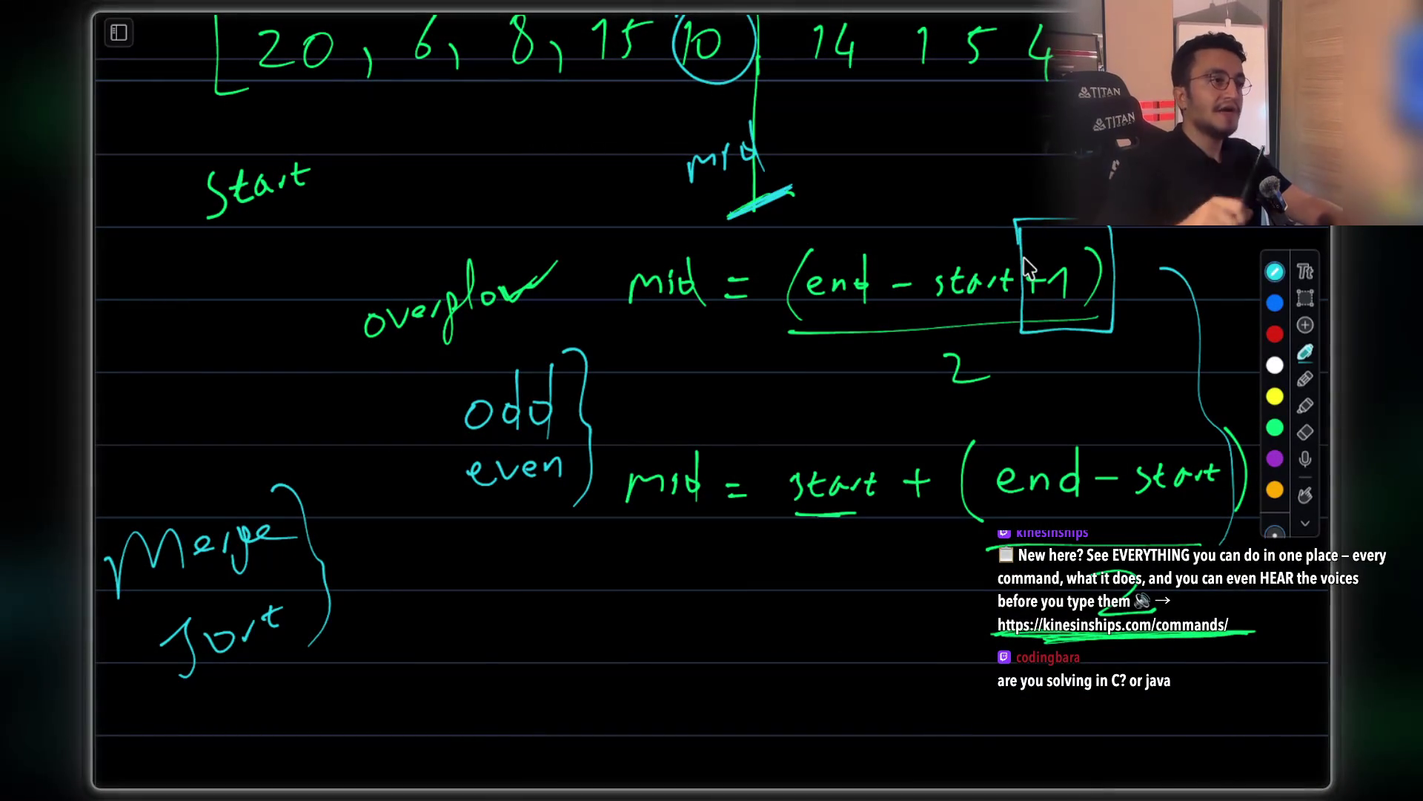
scroll(1027, 267, up, 2)
scroll(1029, 267, up, 2)
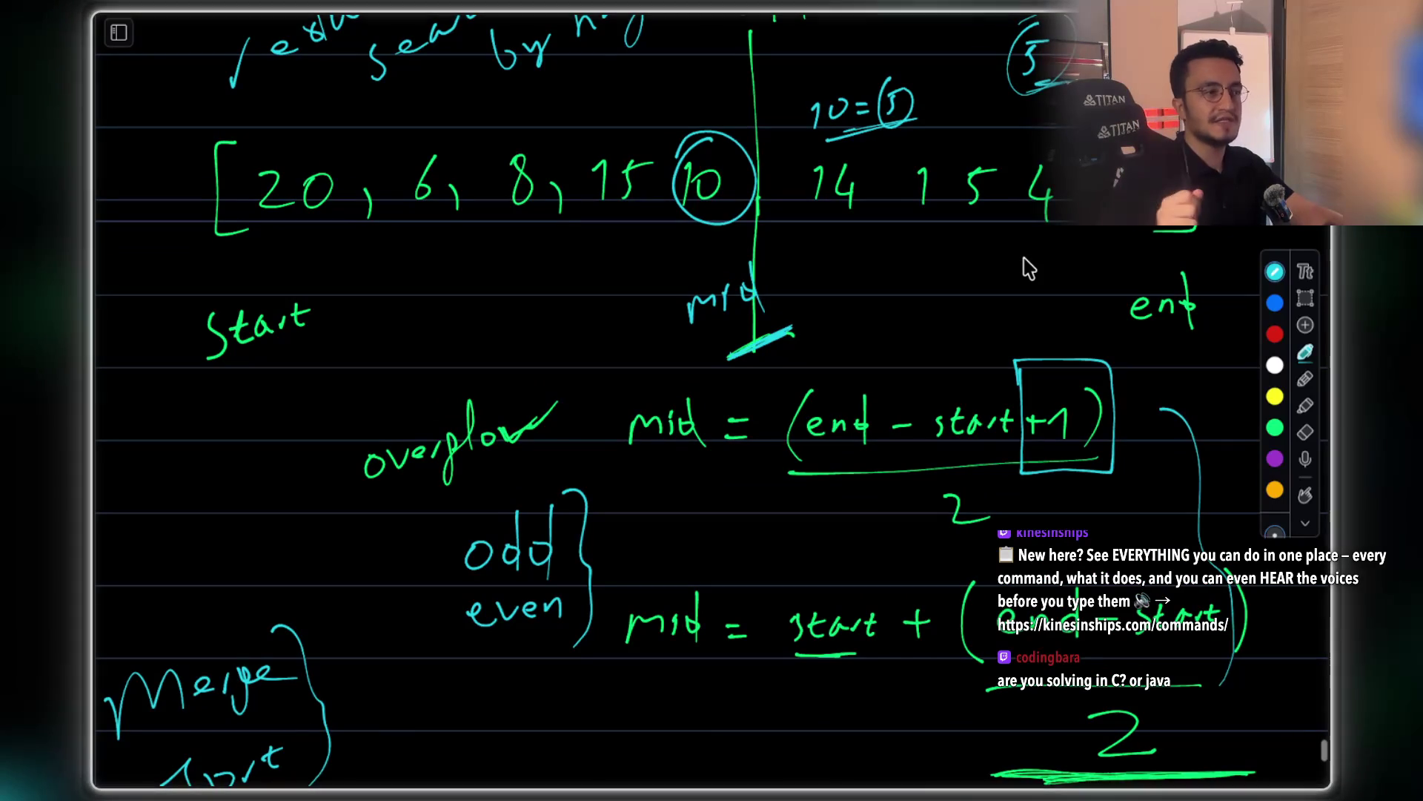
scroll(1027, 266, down, 12)
mouse_move(465, 467)
mouse_down()
mouse_move(533, 478)
mouse_move(556, 440)
mouse_up()
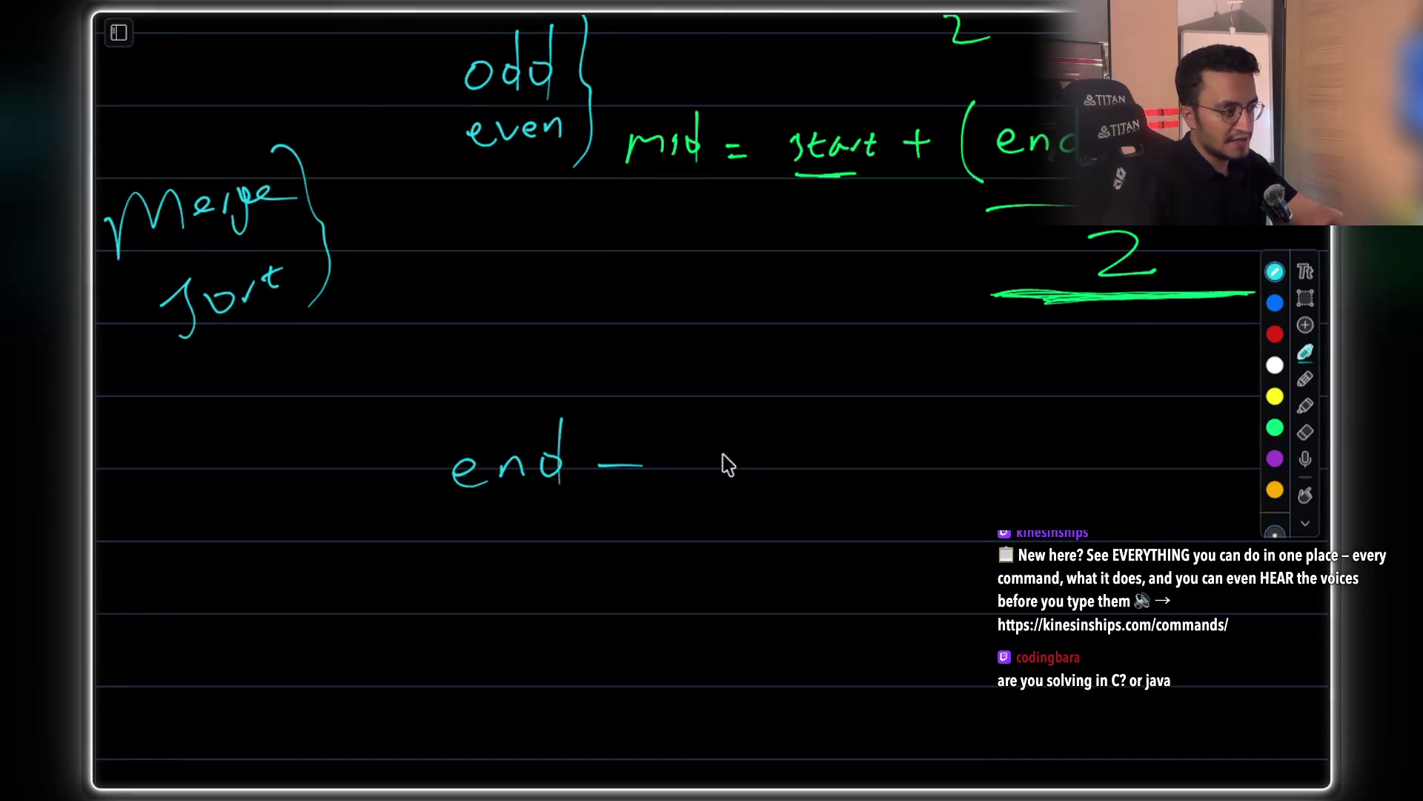
mouse_move(736, 459)
mouse_down()
mouse_move(837, 467)
mouse_move(936, 449)
mouse_move(1001, 467)
mouse_up()
mouse_move(562, 585)
mouse_down()
mouse_move(635, 541)
mouse_move(699, 581)
mouse_move(762, 528)
mouse_move(968, 571)
mouse_move(995, 522)
mouse_move(1023, 568)
mouse_up()
drag(982, 545, 1007, 545)
Lasso-select and delete the 'end - start + 1 DISTANCE' note
scroll(1021, 613, down, 3)
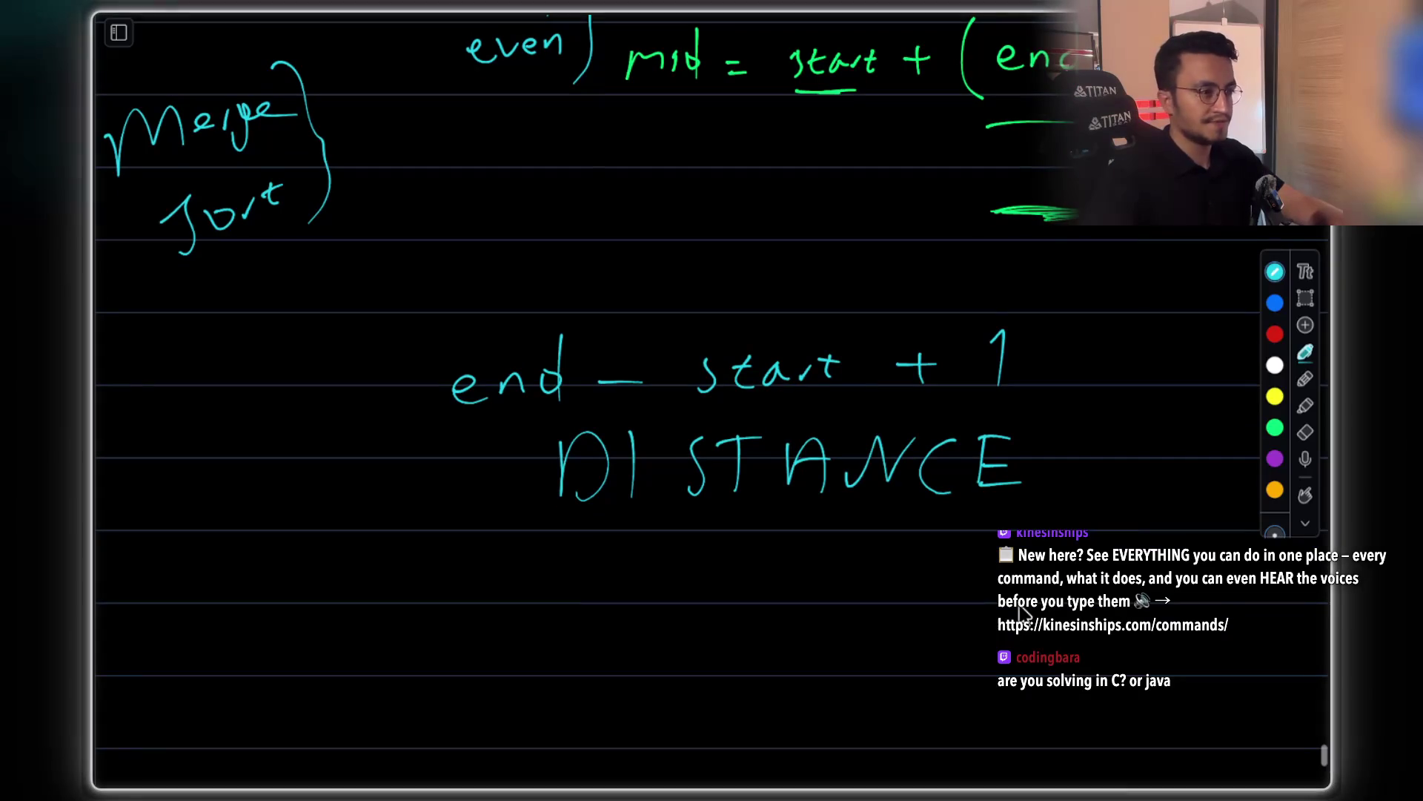
scroll(1021, 612, up, 5)
scroll(1022, 612, up, 5)
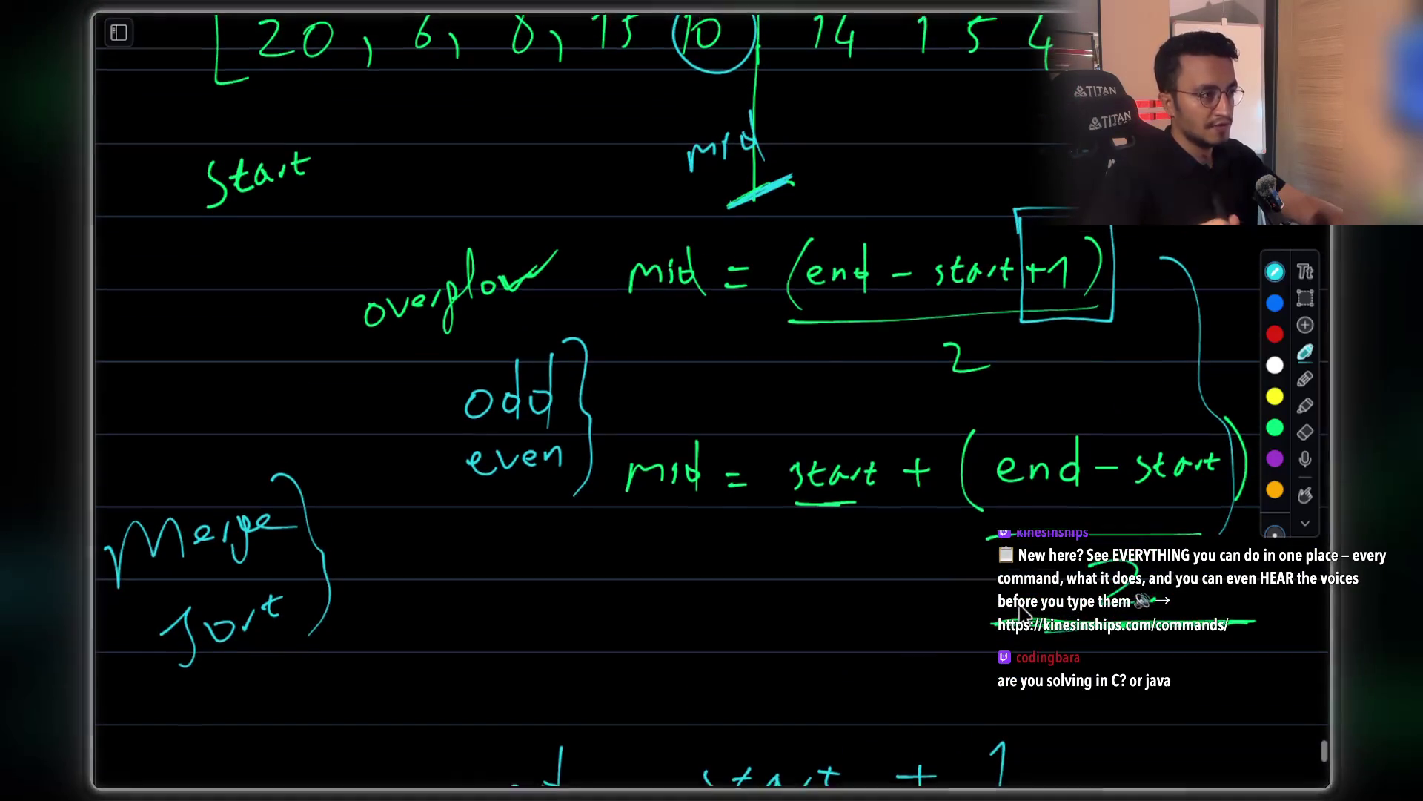
scroll(1021, 612, up, 3)
scroll(1231, 319, down, 5)
scroll(1232, 319, down, 2)
click(1306, 298)
mouse_move(407, 426)
mouse_down()
mouse_move(1087, 690)
mouse_move(1182, 701)
mouse_up()
key(Delete)
Erase the boxed +1 and pen a closing ')' so the formula reads (end - start) over 2
scroll(886, 434, up, 3)
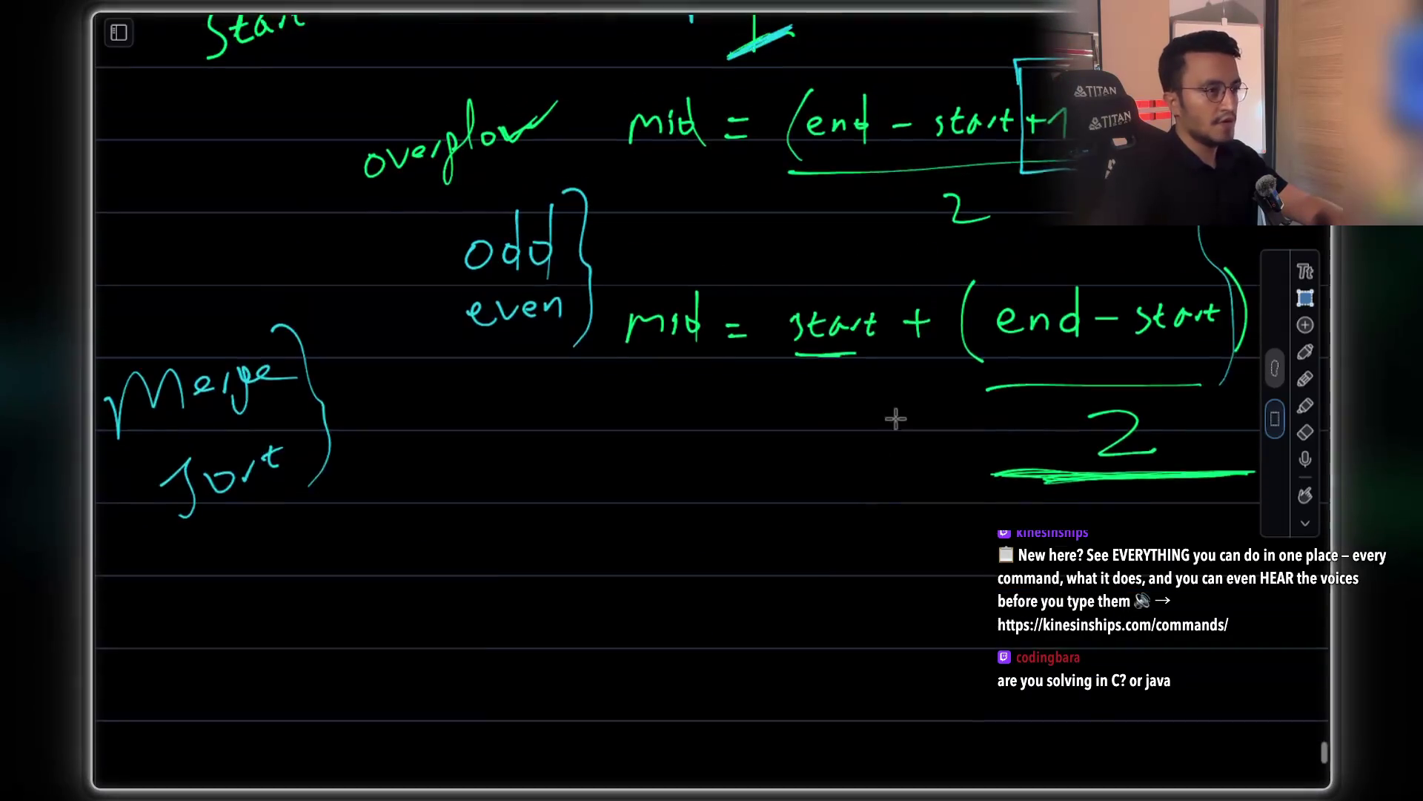
scroll(886, 433, up, 6)
click(1306, 348)
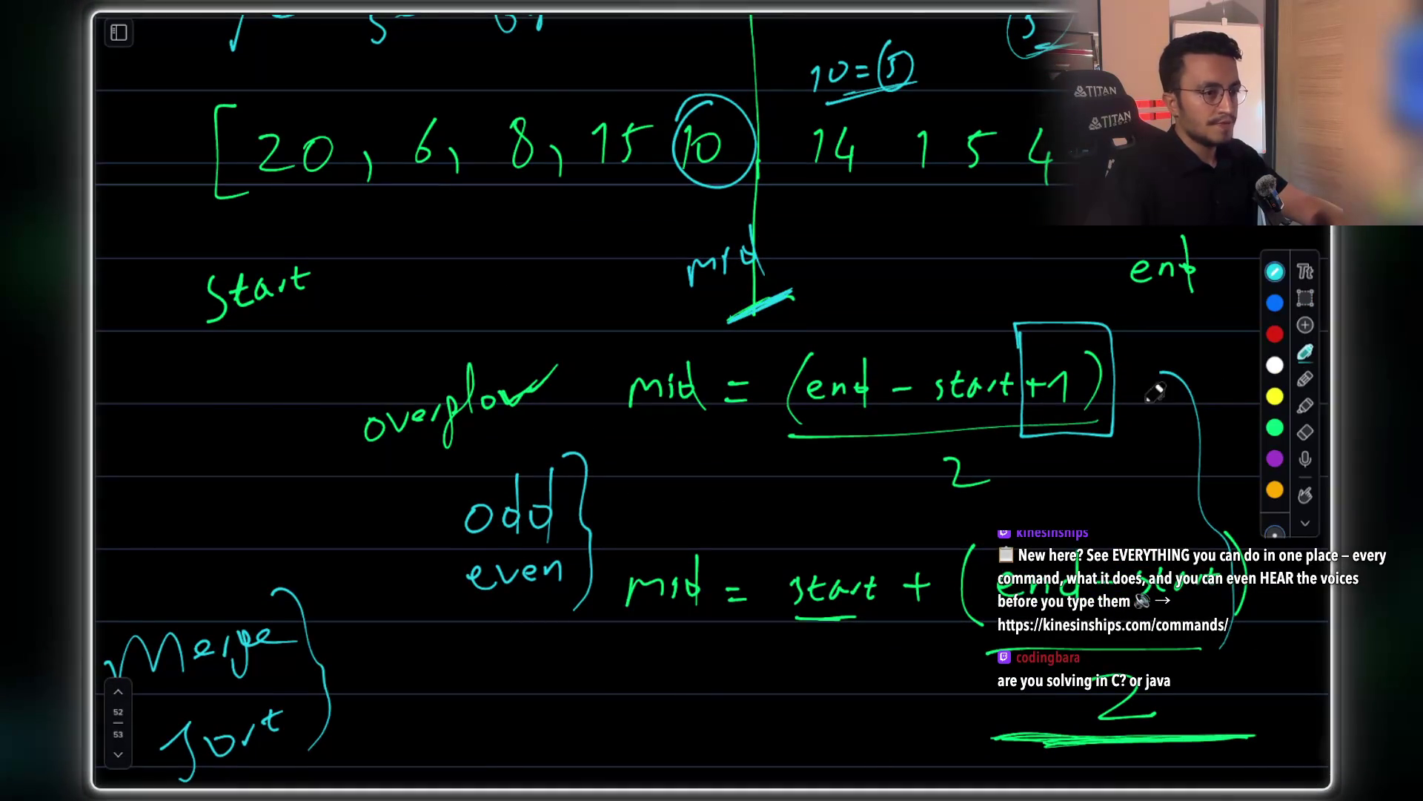
scroll(1134, 398, up, 1)
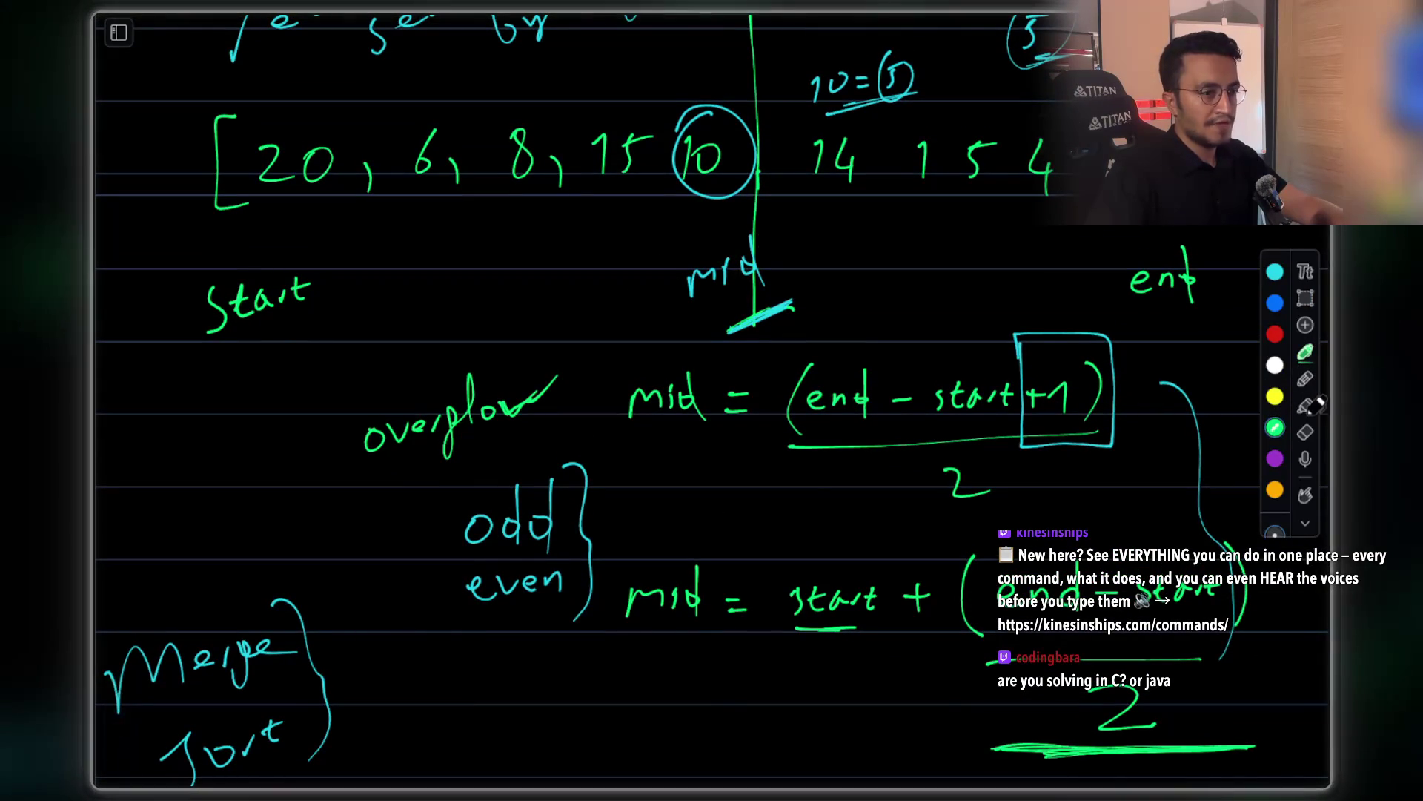
click(1306, 431)
mouse_move(1080, 358)
mouse_down()
mouse_move(1080, 376)
mouse_move(1121, 381)
mouse_up()
click(1306, 352)
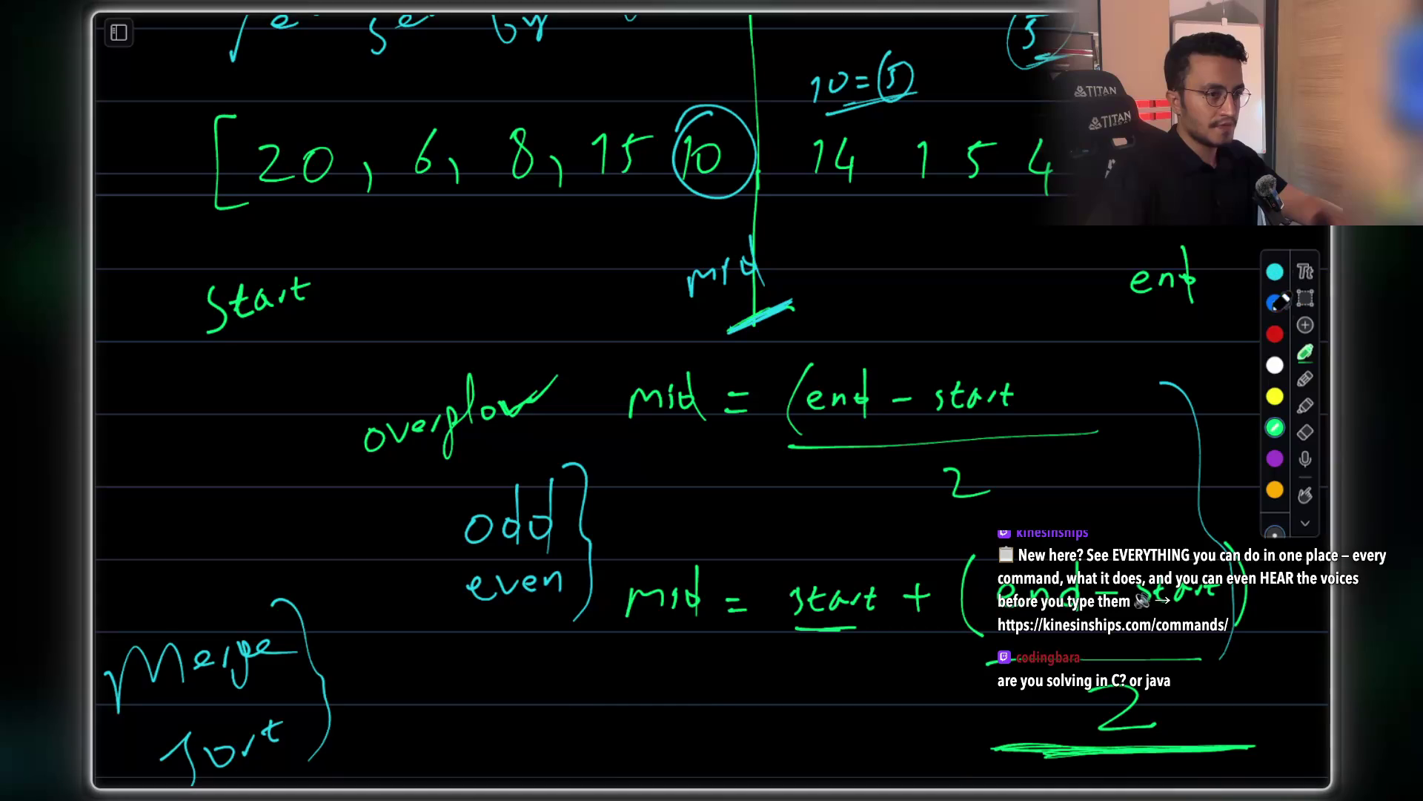
drag(1018, 356, 1015, 437)
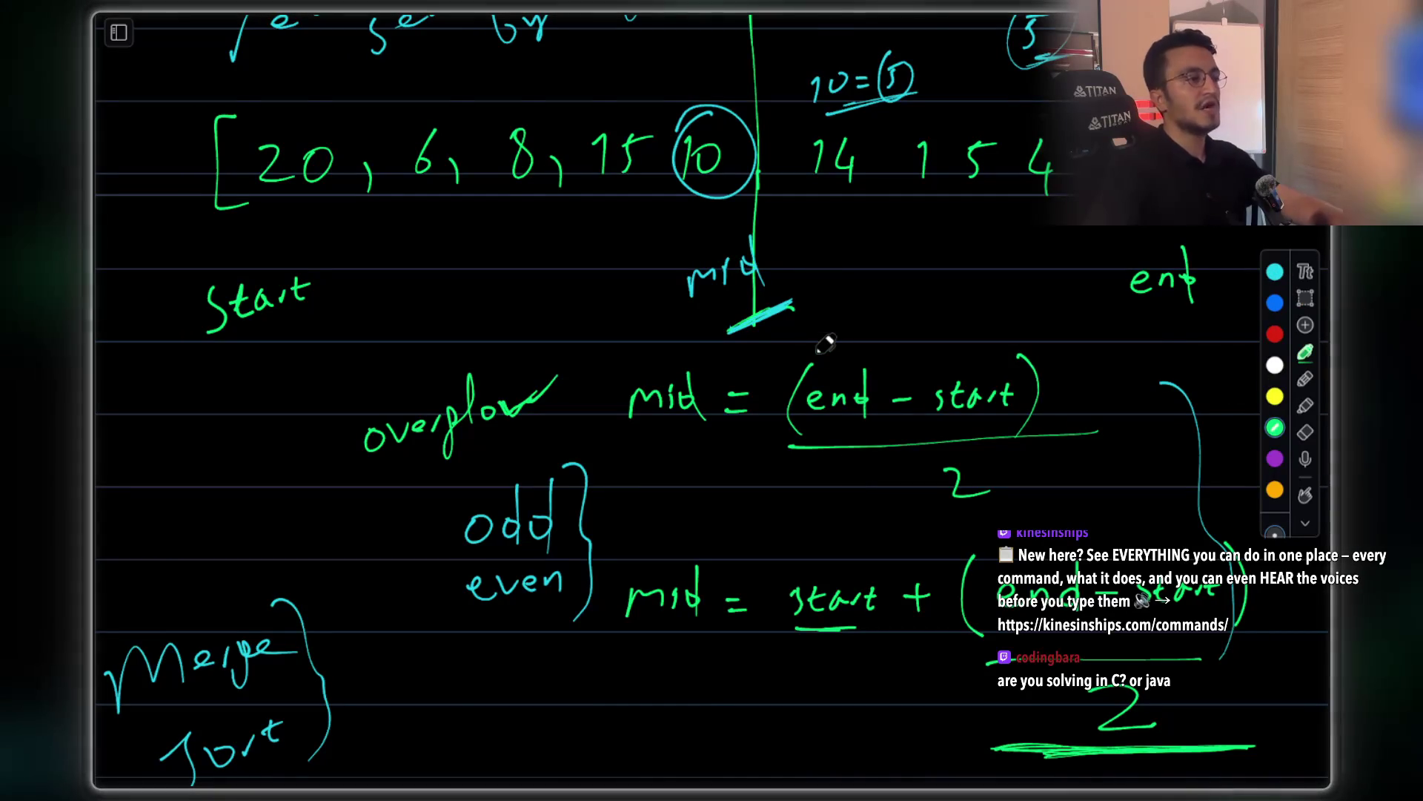
scroll(825, 342, down, 7)
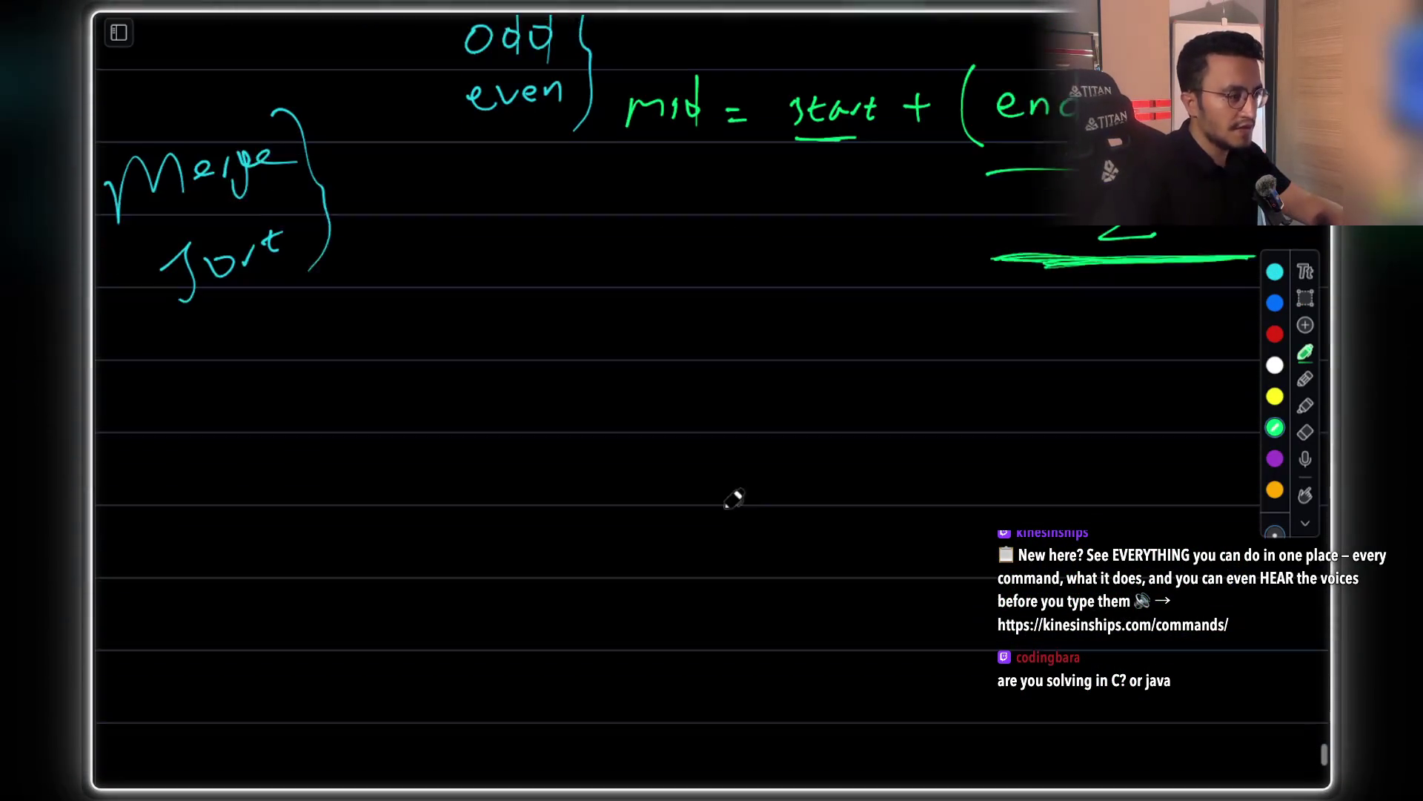
Write 'func( )' in the empty space with a 'left' label above it
drag(496, 369, 466, 471)
drag(509, 412, 571, 434)
drag(589, 415, 588, 437)
drag(643, 371, 631, 446)
drag(1072, 372, 1064, 457)
mouse_move(775, 329)
mouse_down()
mouse_move(788, 260)
mouse_move(815, 300)
mouse_move(889, 296)
mouse_up()
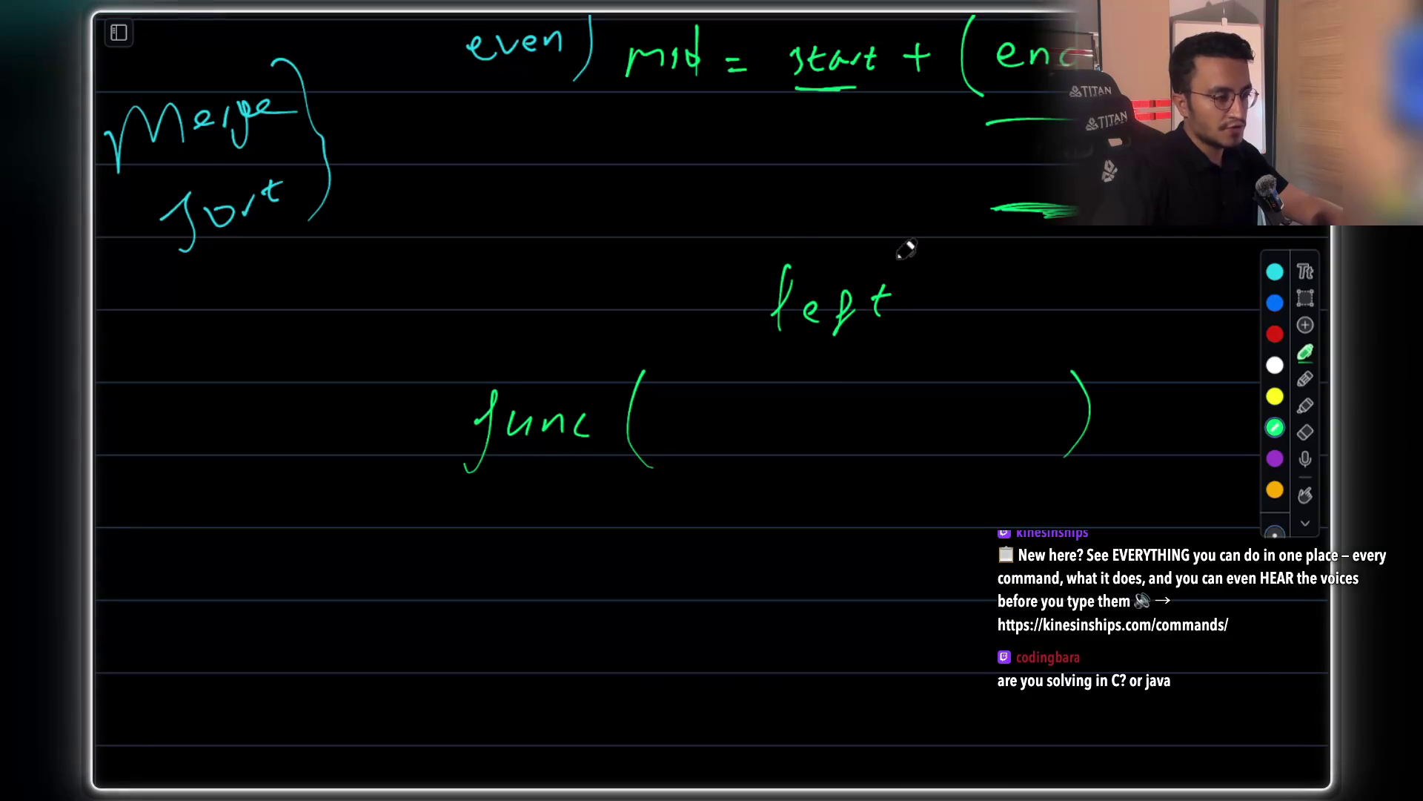
scroll(847, 358, up, 2)
Fill in 'start, mid' inside the call and begin a 'mid = start' line above it
drag(688, 477, 676, 507)
mouse_move(708, 482)
mouse_down()
mouse_move(709, 504)
mouse_move(775, 505)
mouse_up()
drag(799, 497, 793, 520)
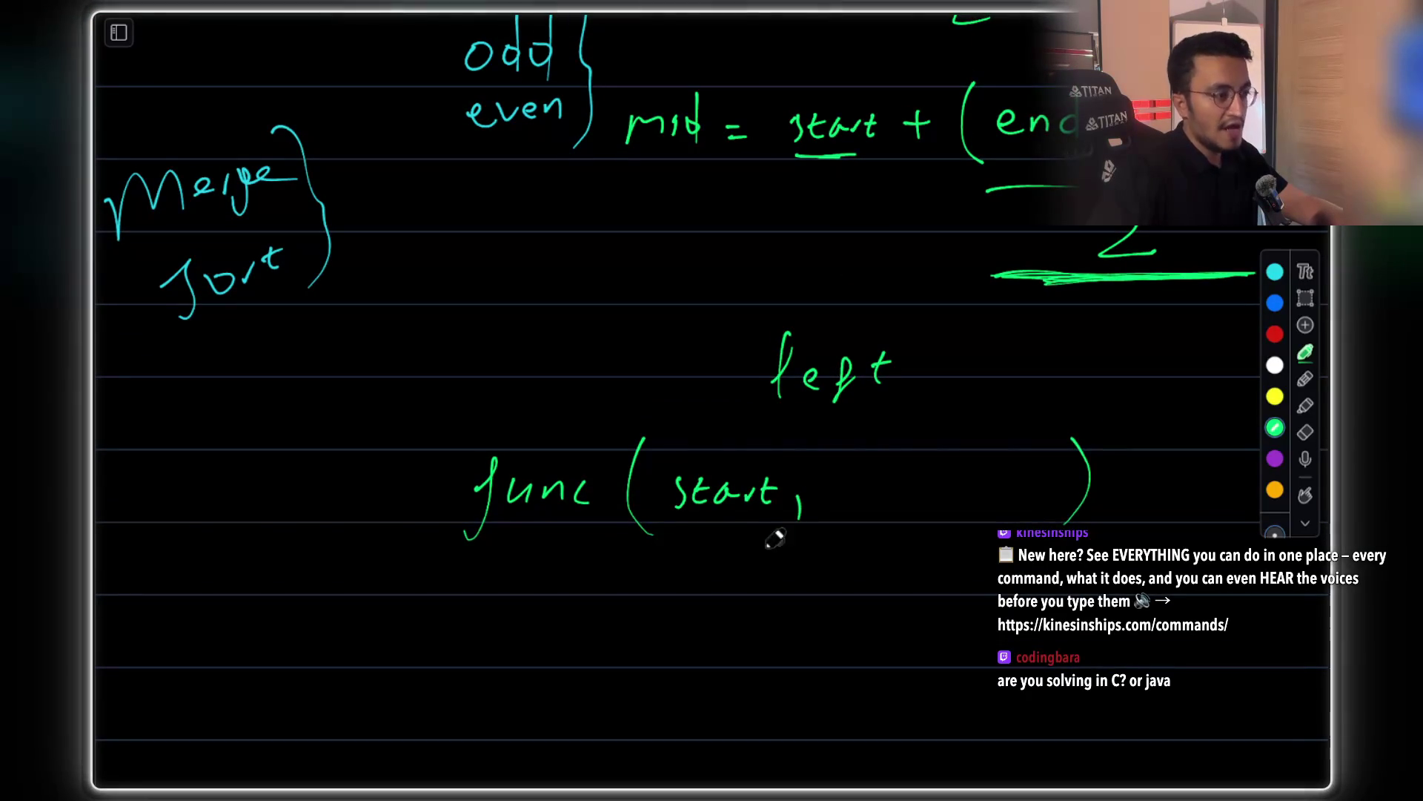
drag(897, 478, 927, 512)
scroll(493, 317, up, 1)
mouse_move(493, 356)
mouse_down()
mouse_move(547, 331)
mouse_move(574, 363)
mouse_up()
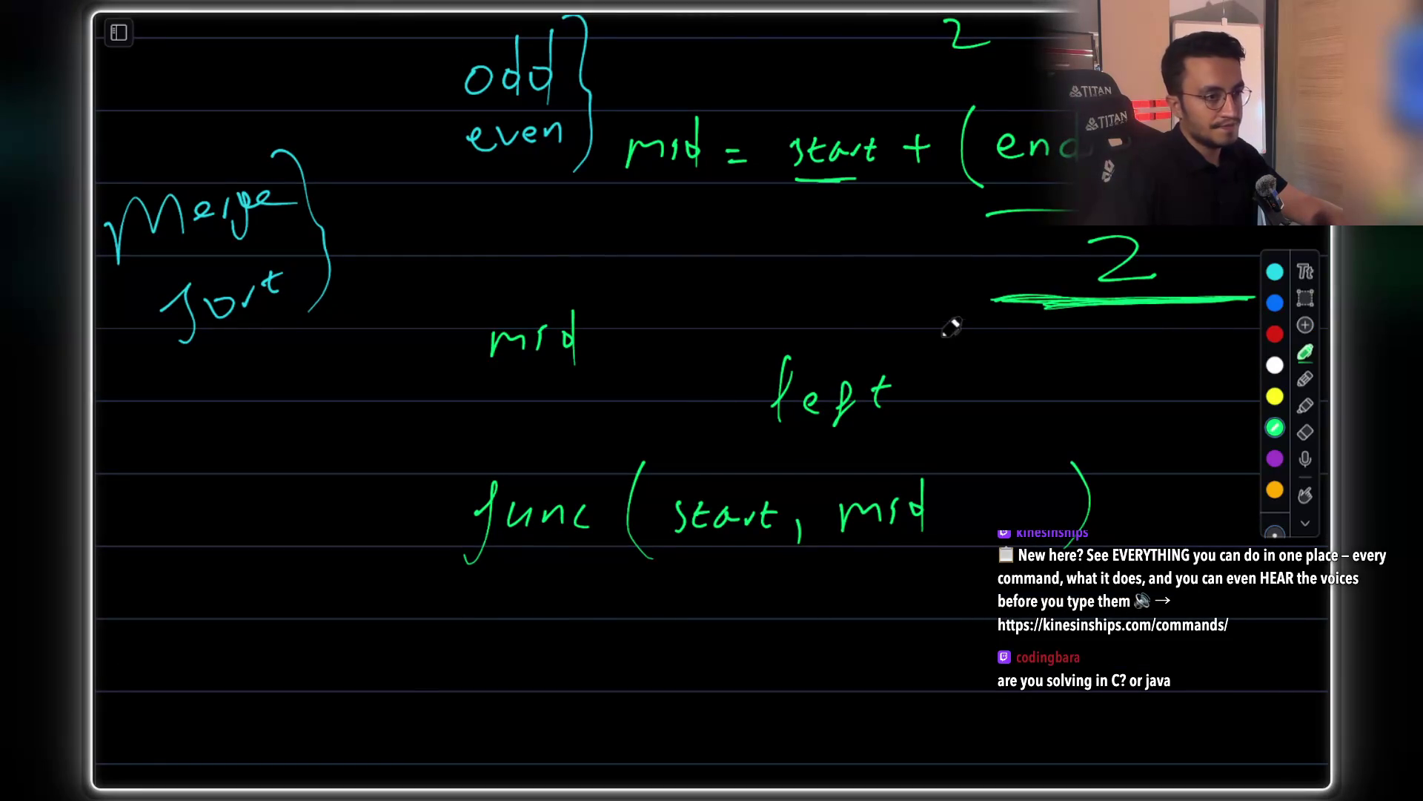
Lasso-select and delete the 'left' label, then return to the pen
click(1308, 297)
drag(824, 393, 935, 453)
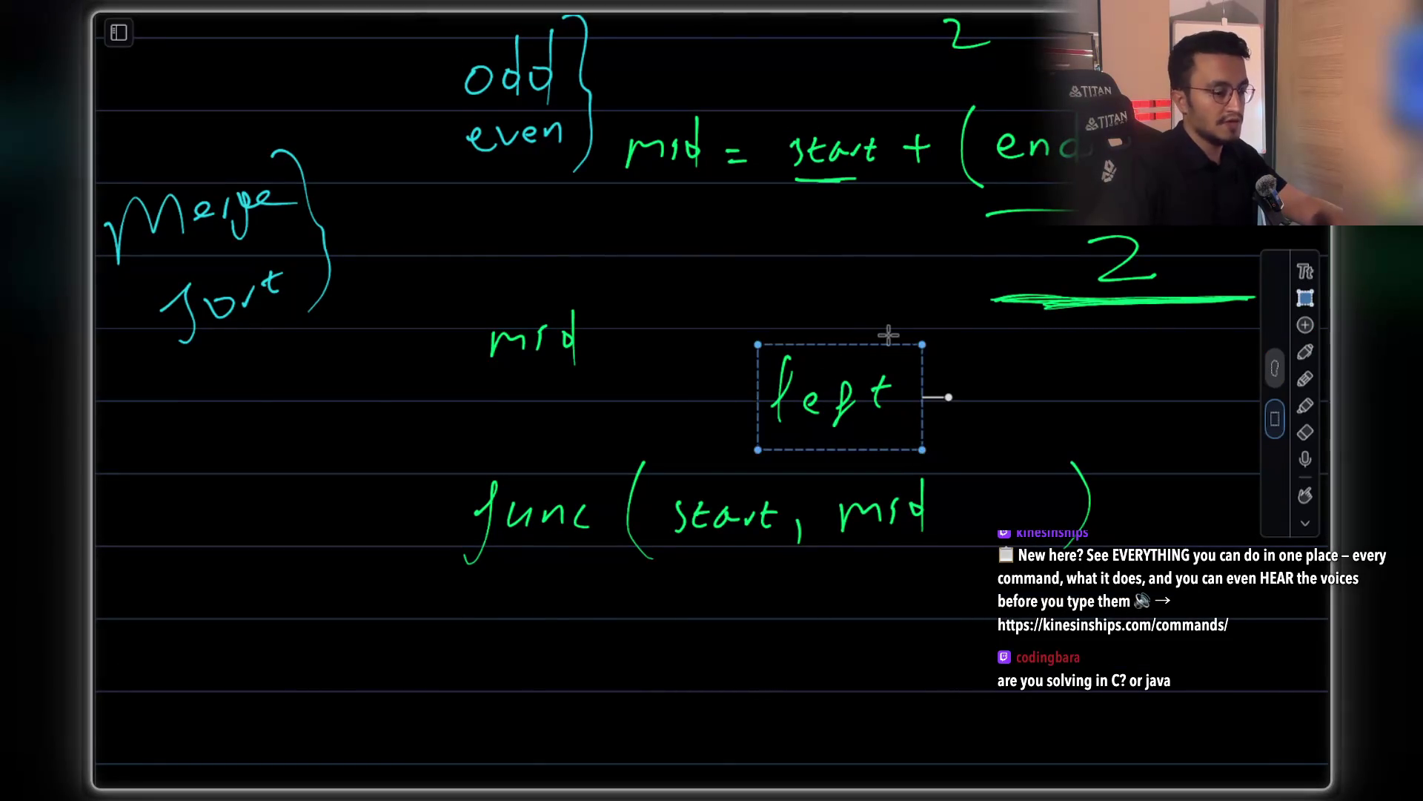
key(Delete)
click(1307, 350)
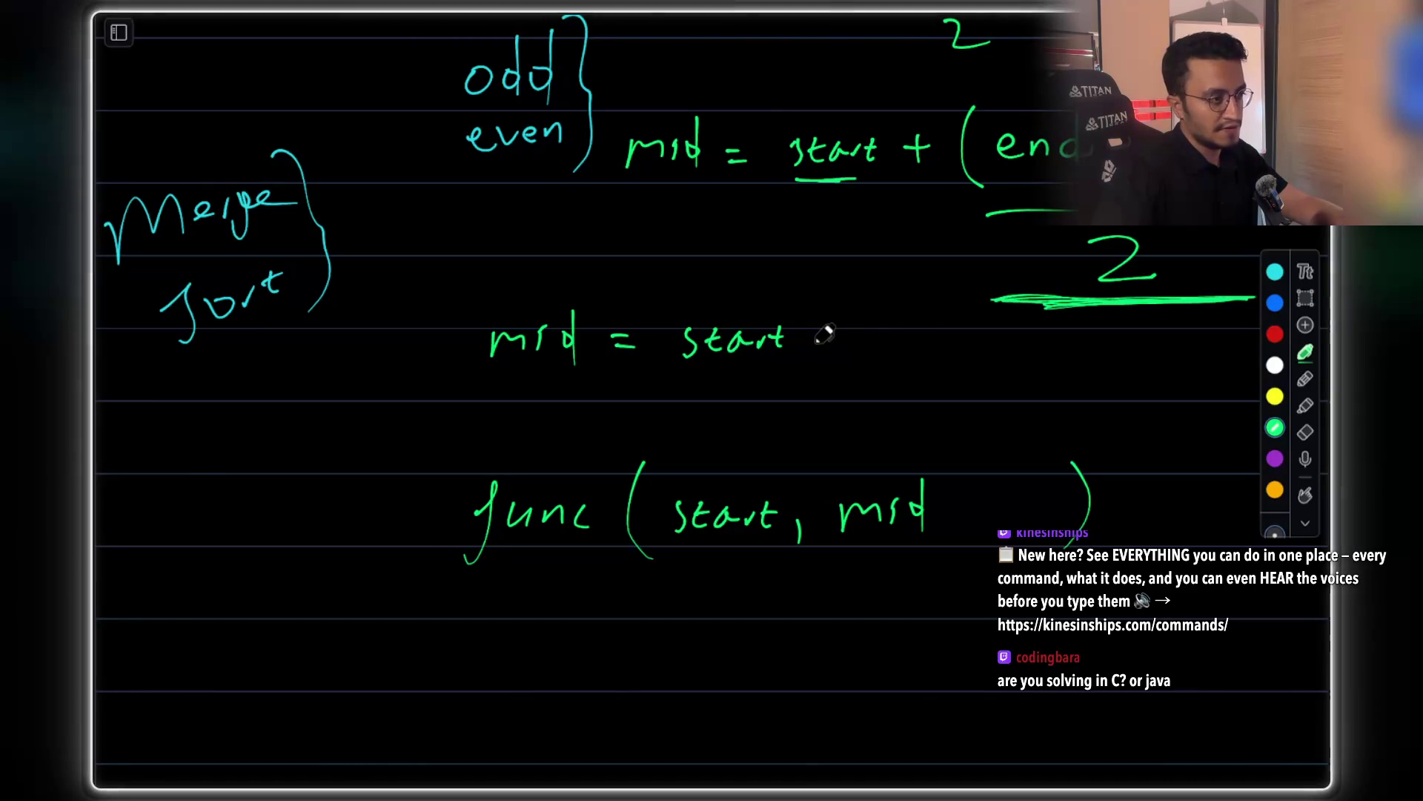
Complete the line as mid = start + (end - start) / 2
mouse_move(887, 328)
mouse_down()
mouse_move(882, 368)
mouse_move(923, 354)
mouse_move(962, 363)
mouse_up()
drag(977, 349, 995, 349)
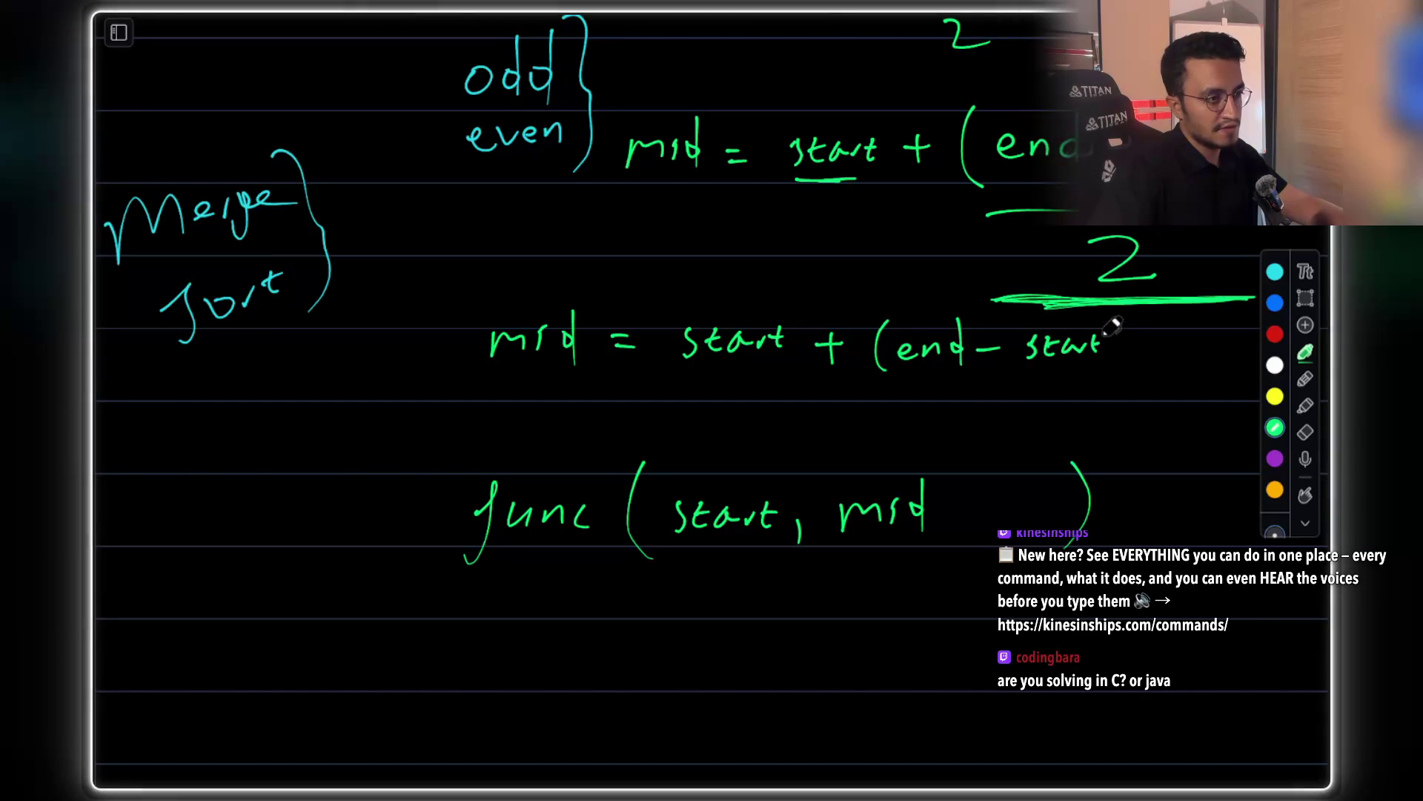
mouse_move(896, 386)
mouse_down()
mouse_move(1087, 380)
mouse_move(1053, 417)
mouse_up()
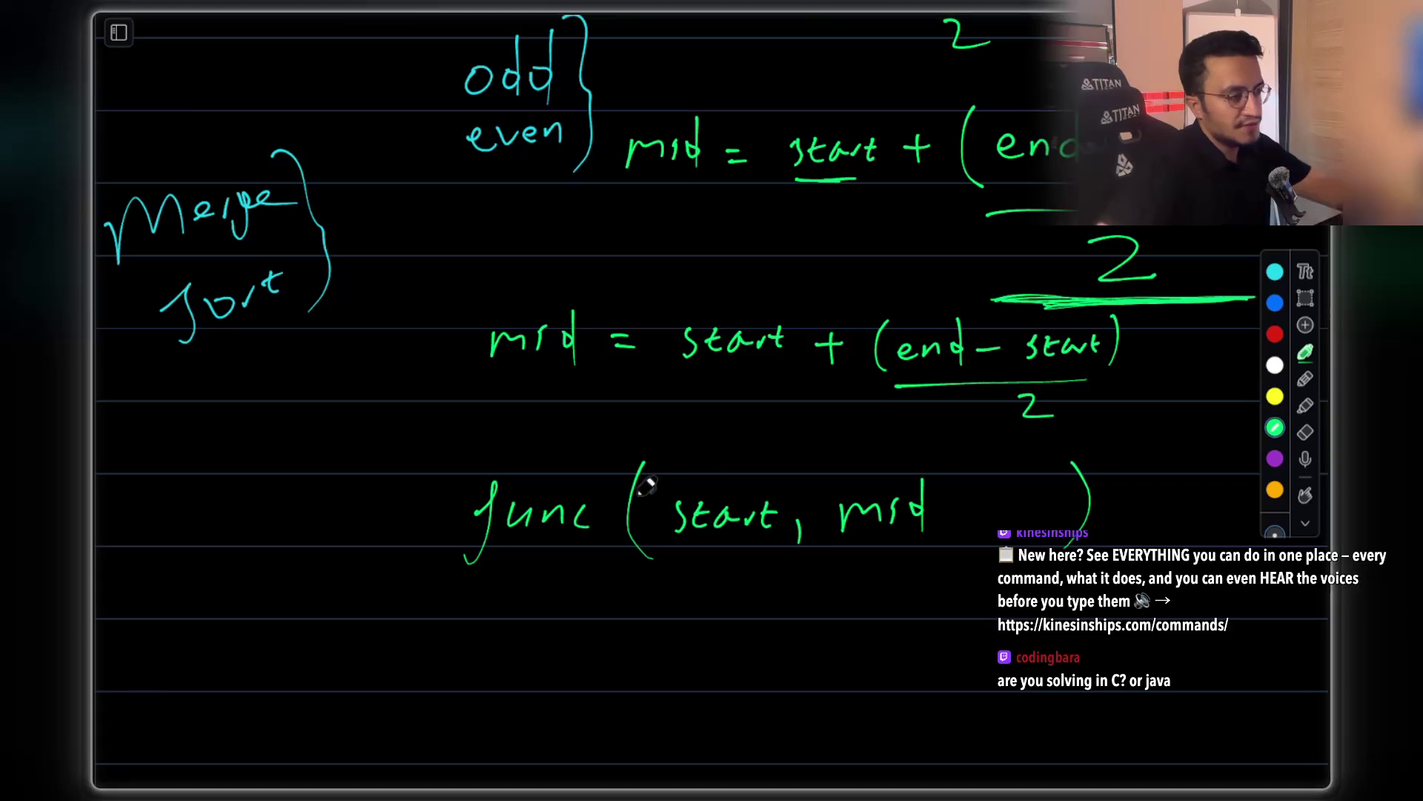
Label the first call 'left' and begin a second 'func(' line below it in green
scroll(1096, 474, down, 1)
mouse_move(1149, 438)
mouse_down()
mouse_move(1157, 483)
mouse_move(1206, 477)
mouse_up()
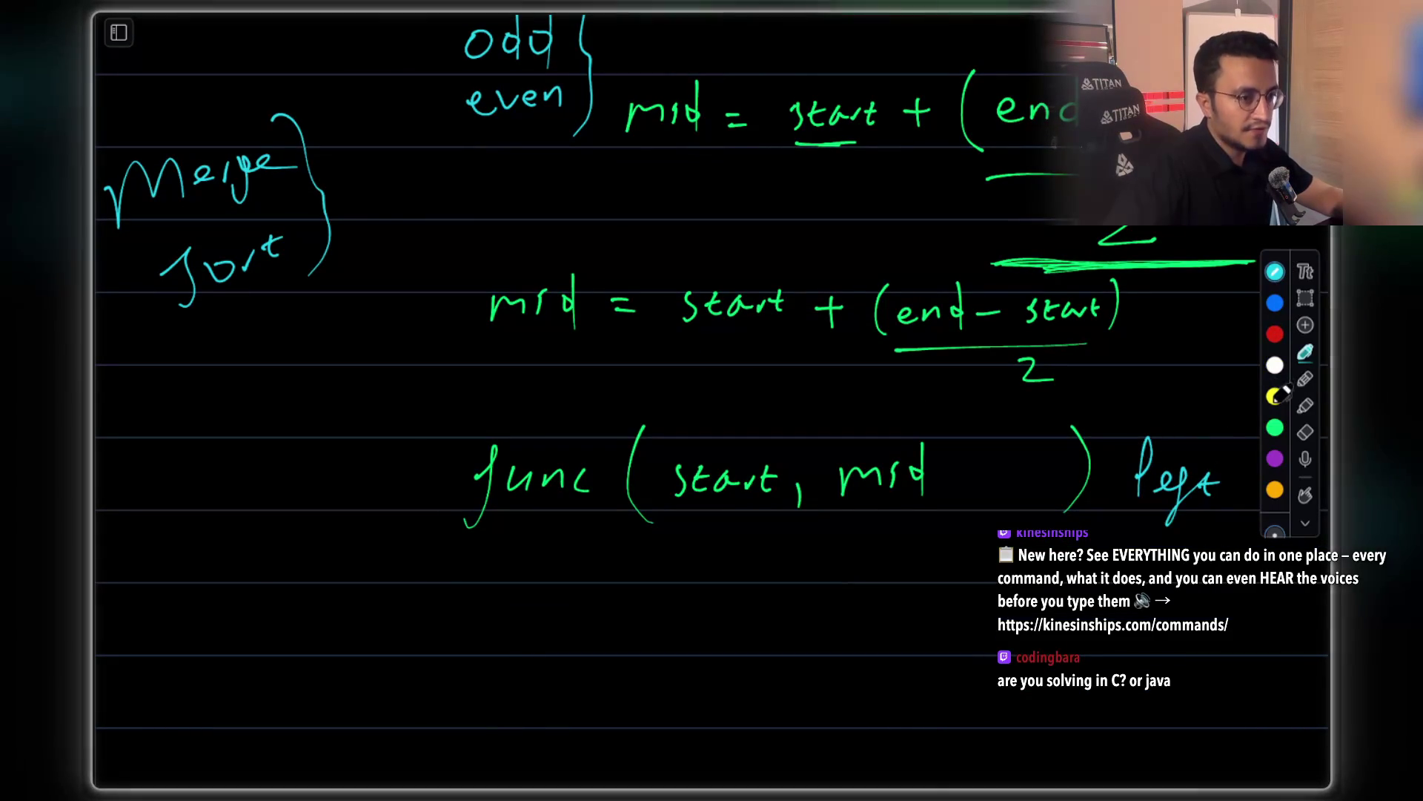
click(1275, 427)
scroll(668, 492, down, 3)
mouse_move(480, 480)
mouse_down()
mouse_move(449, 563)
mouse_move(535, 510)
mouse_up()
drag(615, 467, 621, 550)
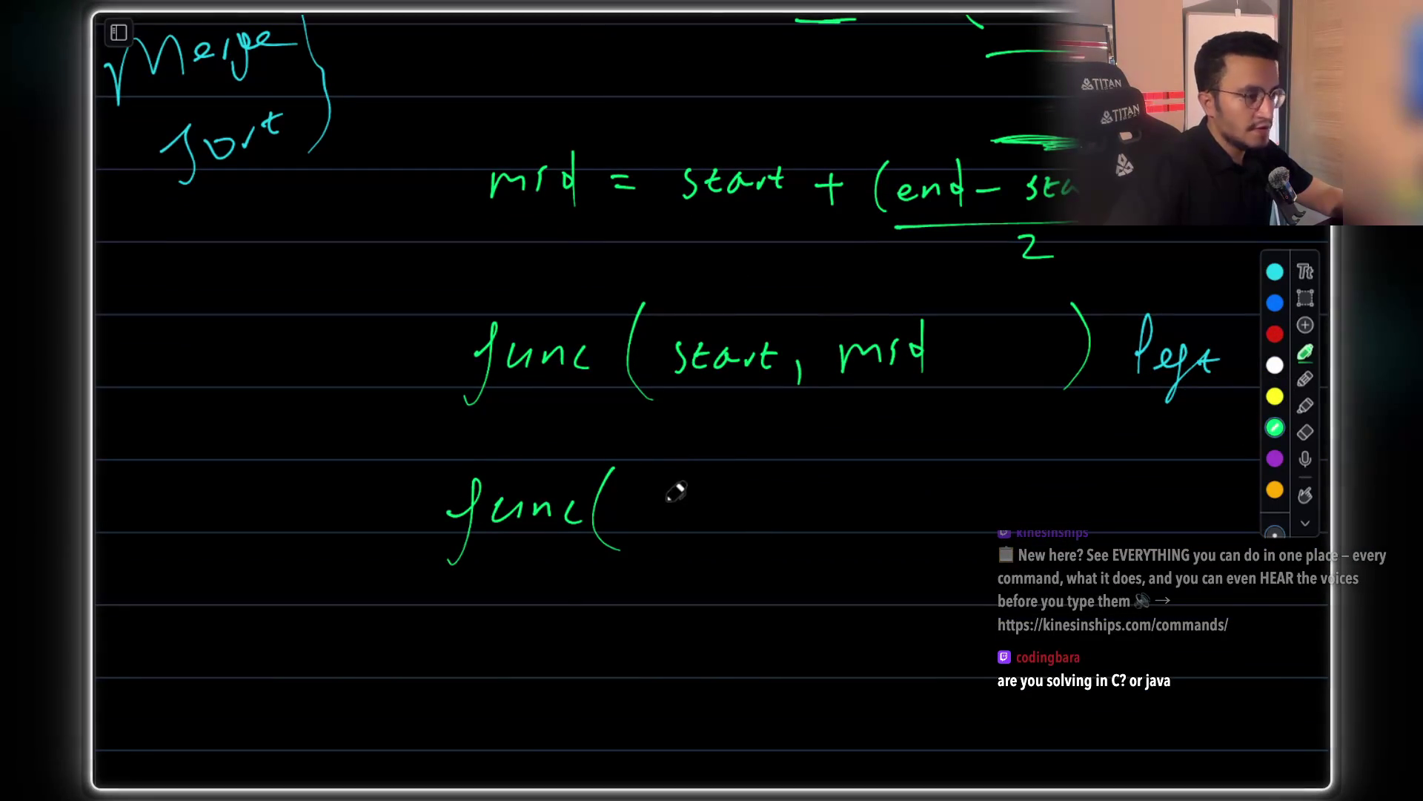
drag(655, 515, 671, 491)
scroll(741, 444, up, 10)
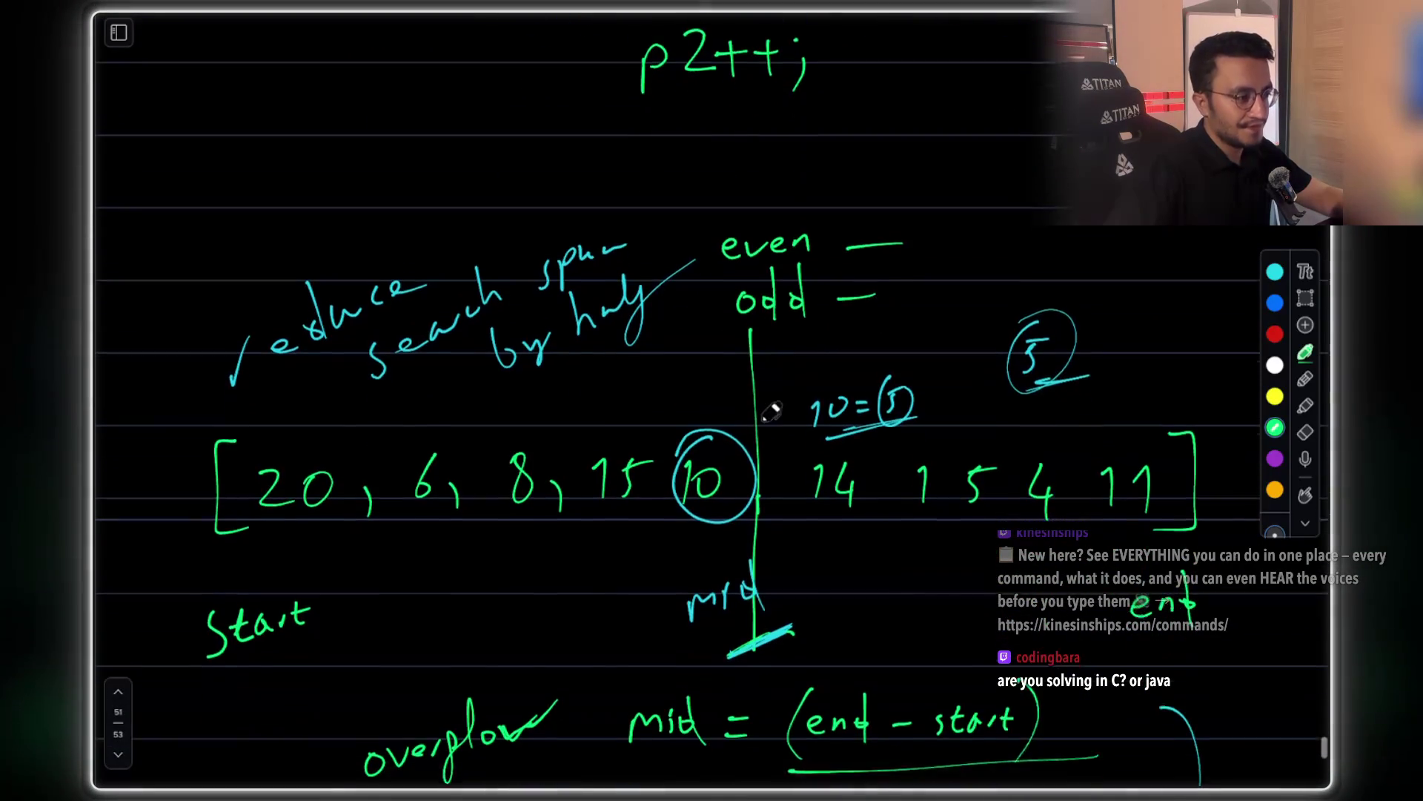
Box both array halves in cyan and label the right half mid+1
scroll(771, 388, down, 1)
mouse_move(263, 402)
mouse_down()
mouse_move(199, 401)
mouse_move(262, 532)
mouse_up()
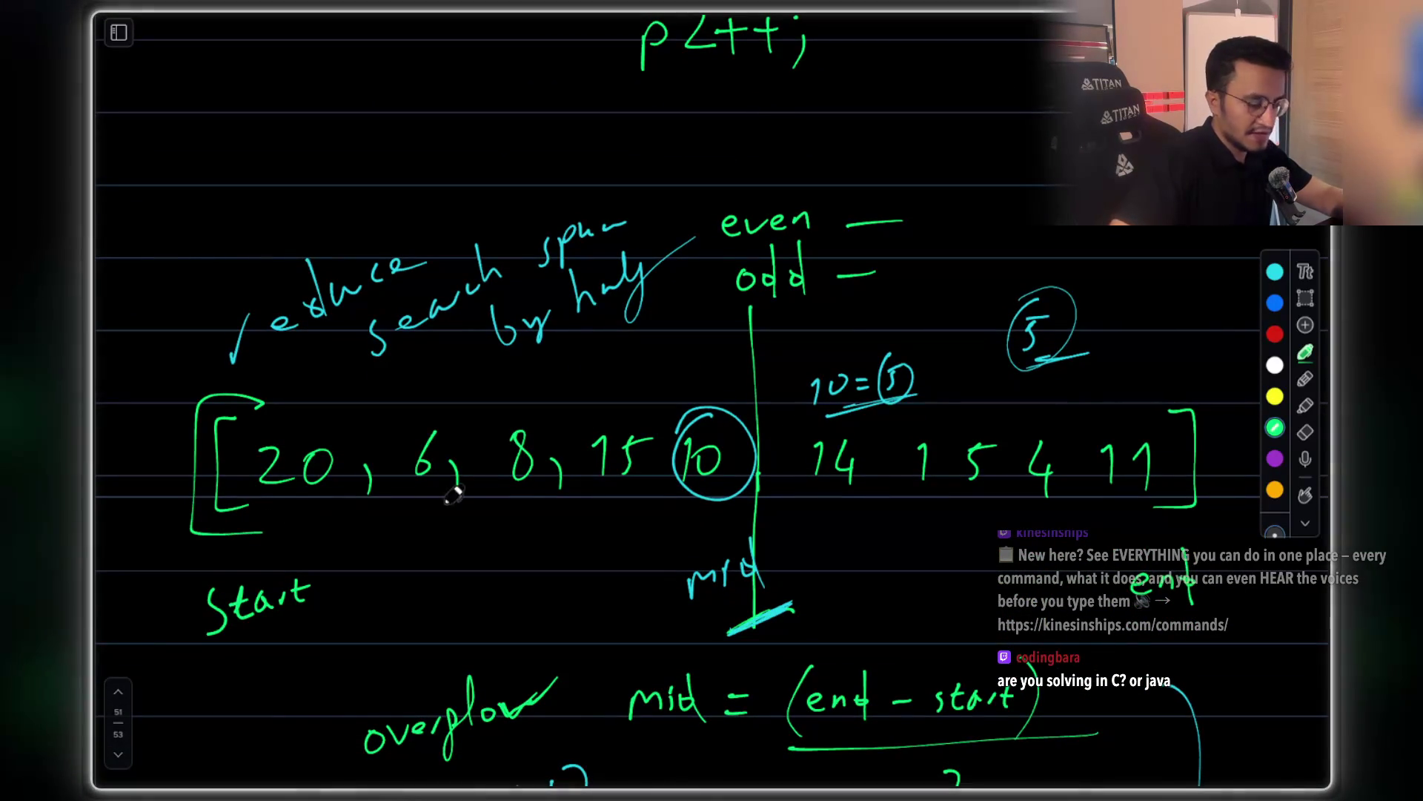
key(ctrl+z)
key(ctrl+z)
click(1277, 271)
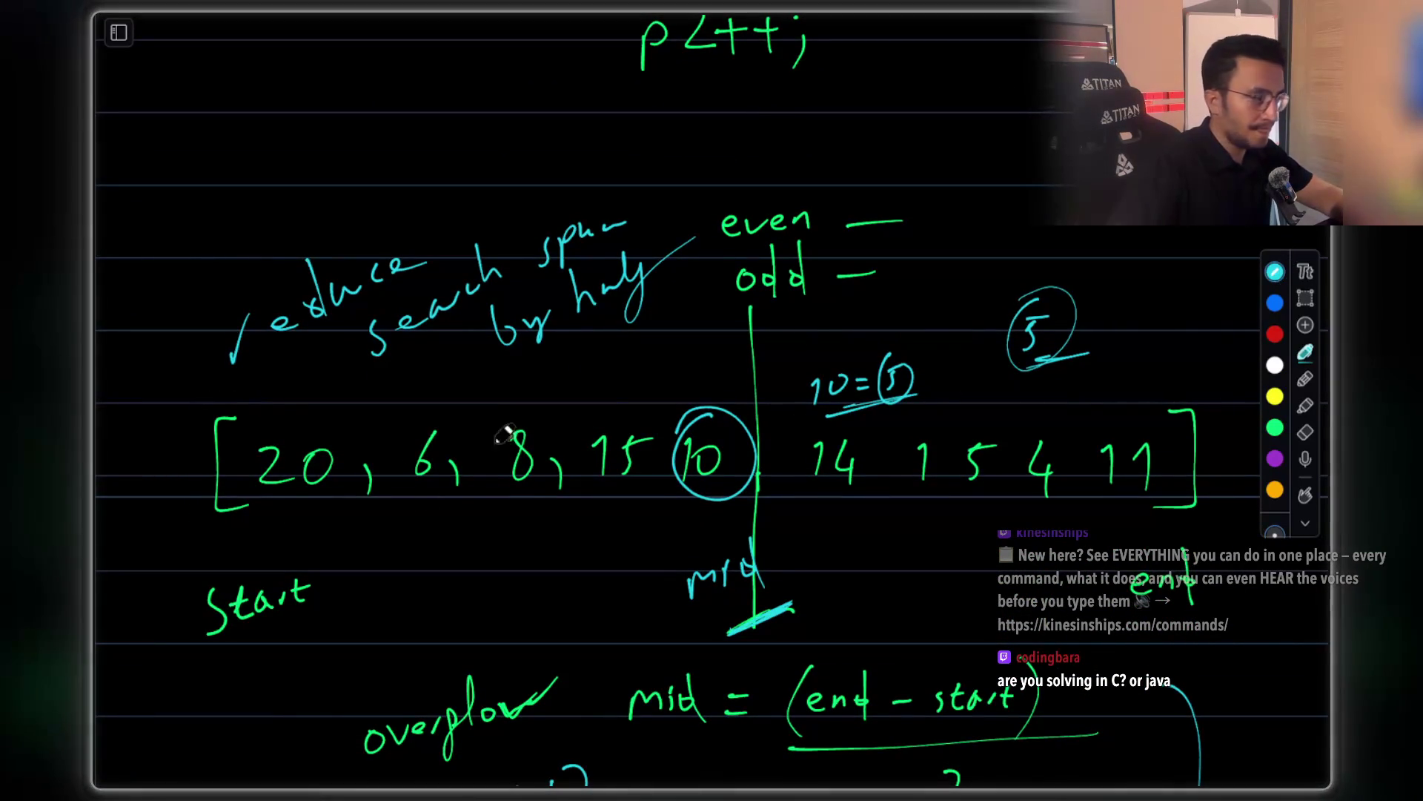
mouse_move(234, 397)
mouse_down()
mouse_move(280, 531)
mouse_move(651, 530)
mouse_move(746, 393)
mouse_move(400, 374)
mouse_move(224, 407)
mouse_up()
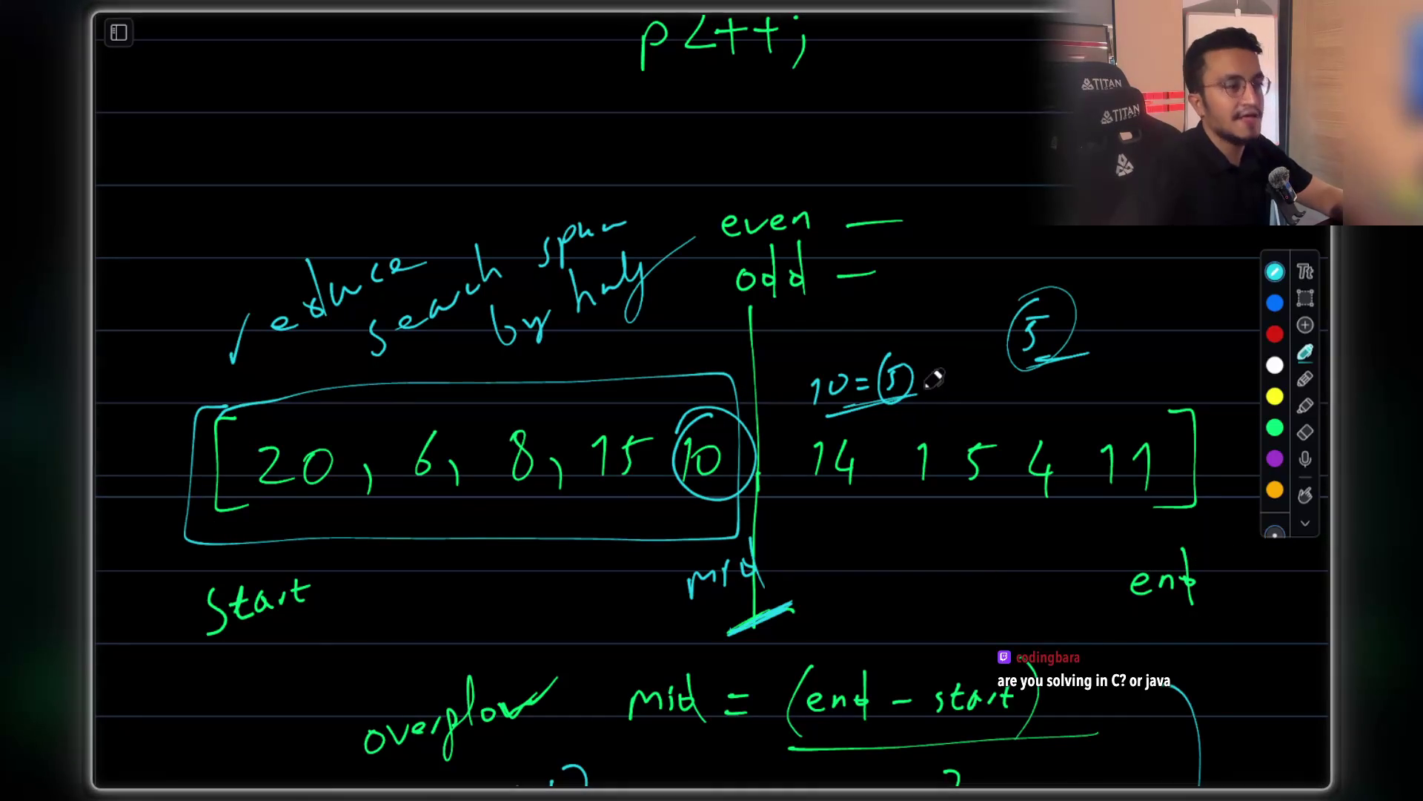
mouse_move(804, 563)
mouse_down()
mouse_move(836, 552)
mouse_move(847, 522)
mouse_up()
mouse_move(822, 404)
mouse_down()
mouse_move(820, 511)
mouse_move(1201, 512)
mouse_move(947, 404)
mouse_move(824, 407)
mouse_up()
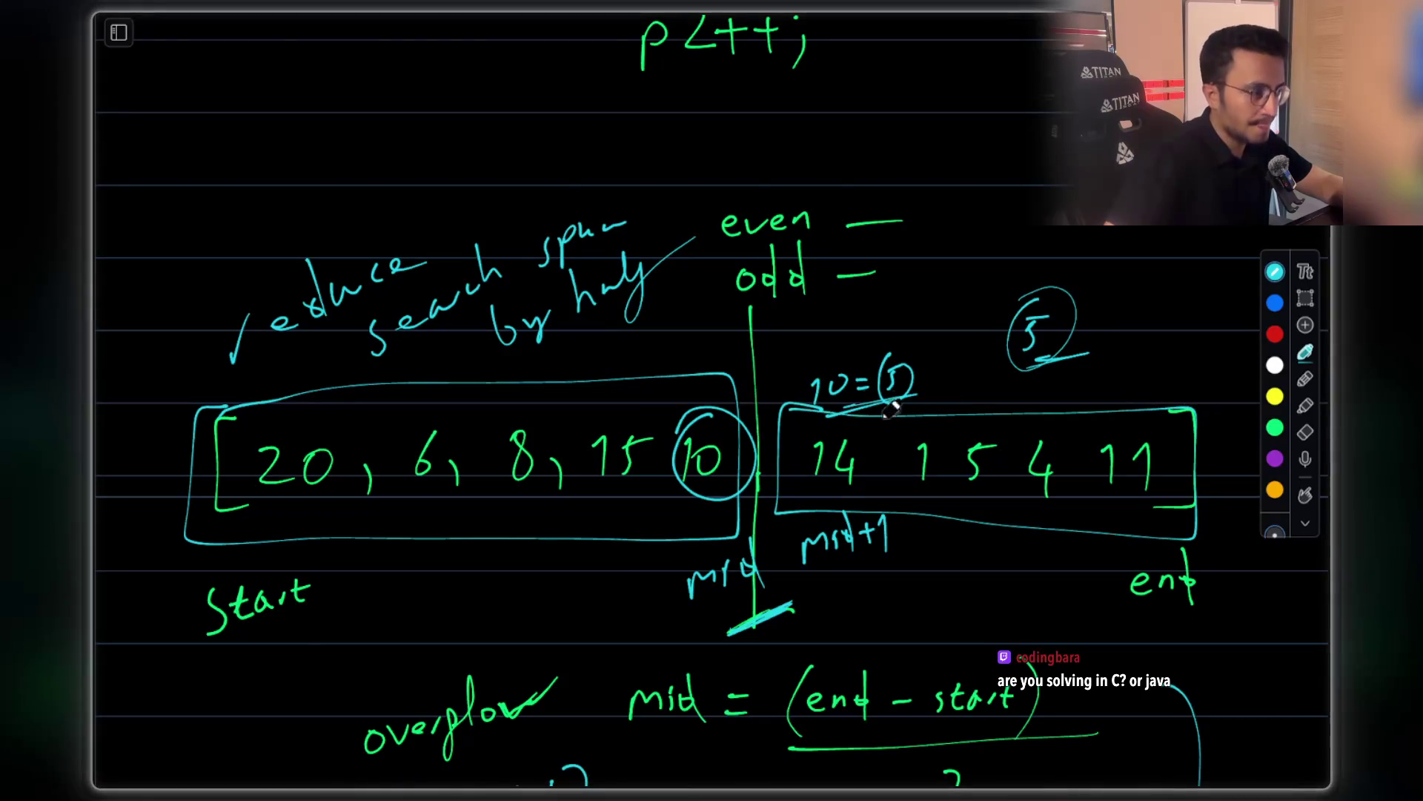
Finish the second call in green as func(mid+1, end)
scroll(1072, 289, down, 15)
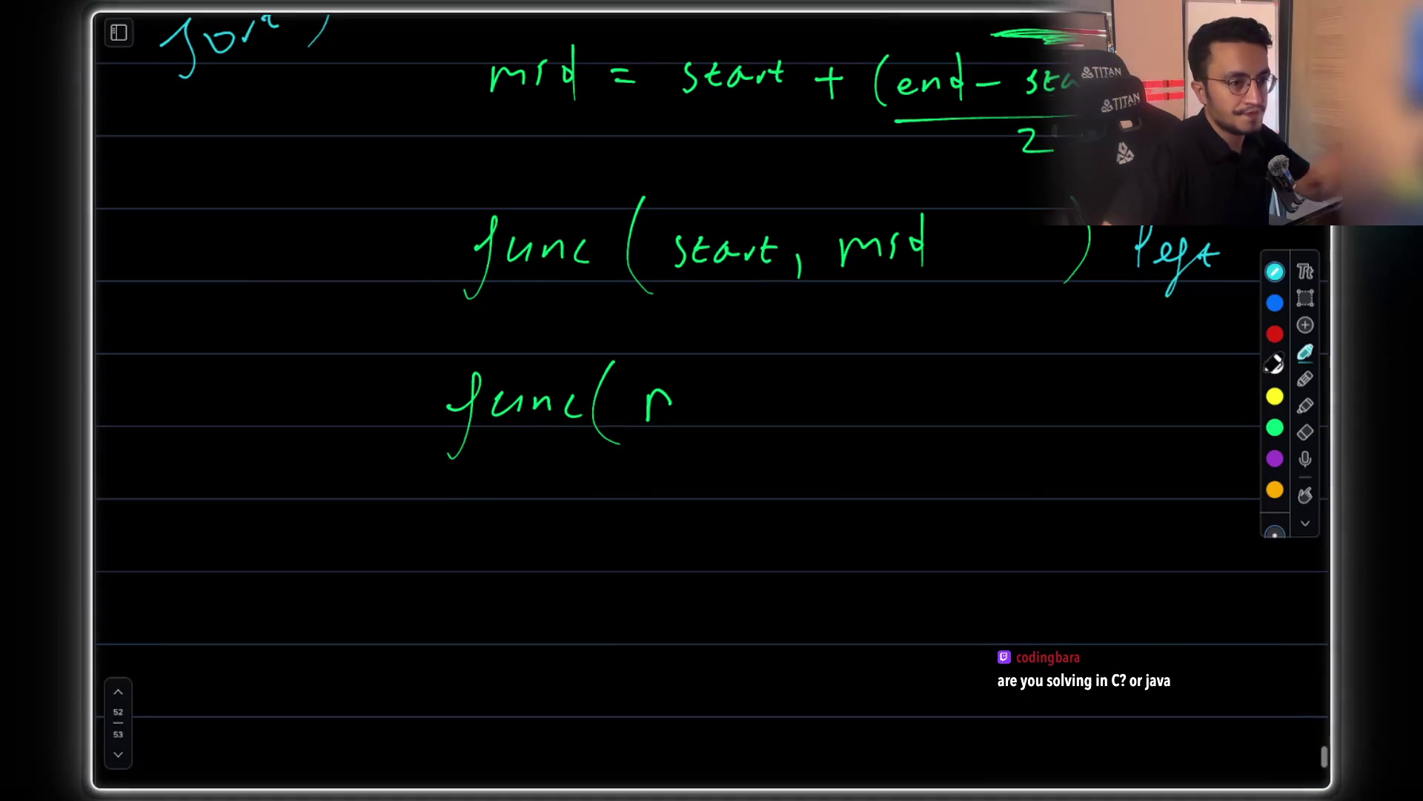
click(1275, 427)
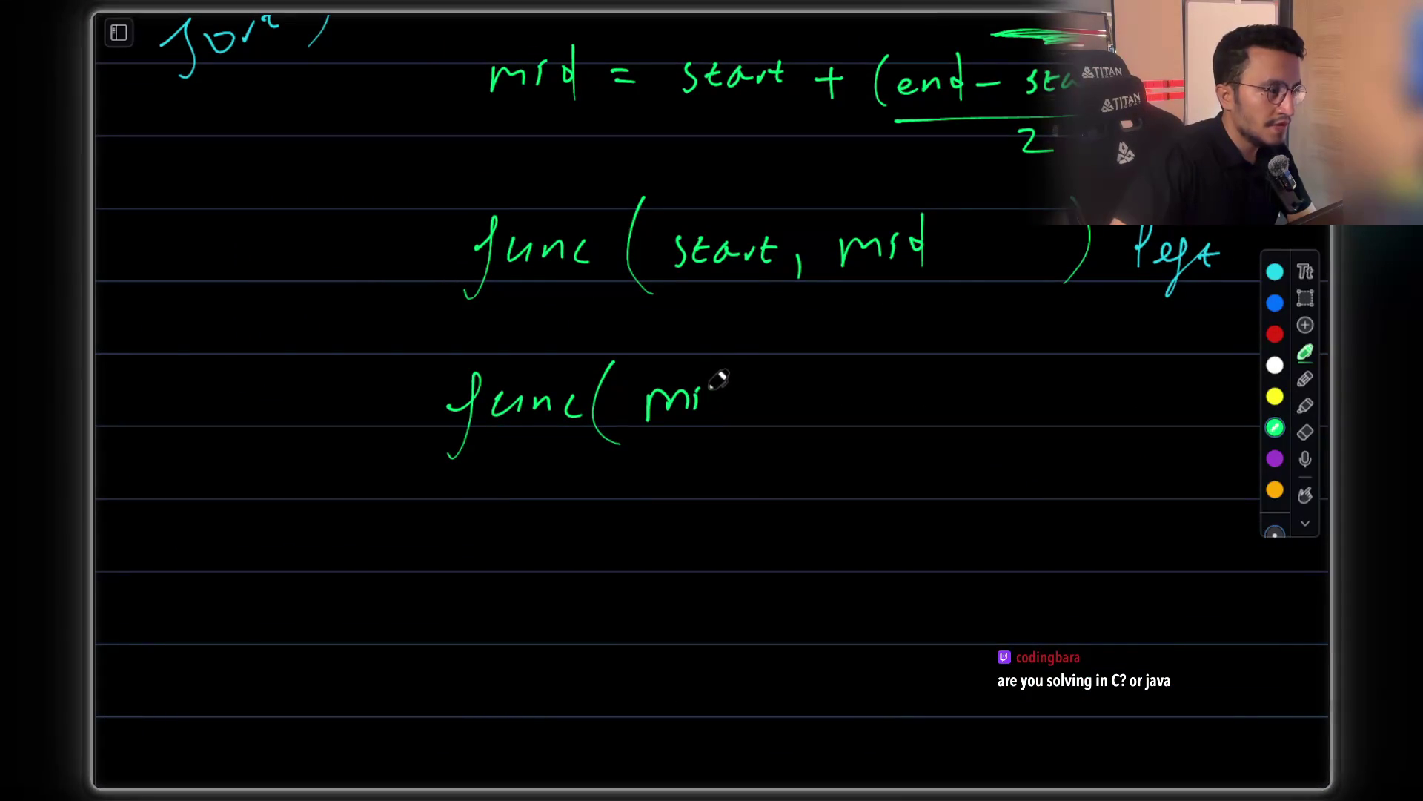
mouse_move(759, 384)
mouse_down()
mouse_move(769, 418)
mouse_move(798, 432)
mouse_move(886, 417)
mouse_up()
drag(906, 365, 910, 440)
drag(978, 335, 960, 487)
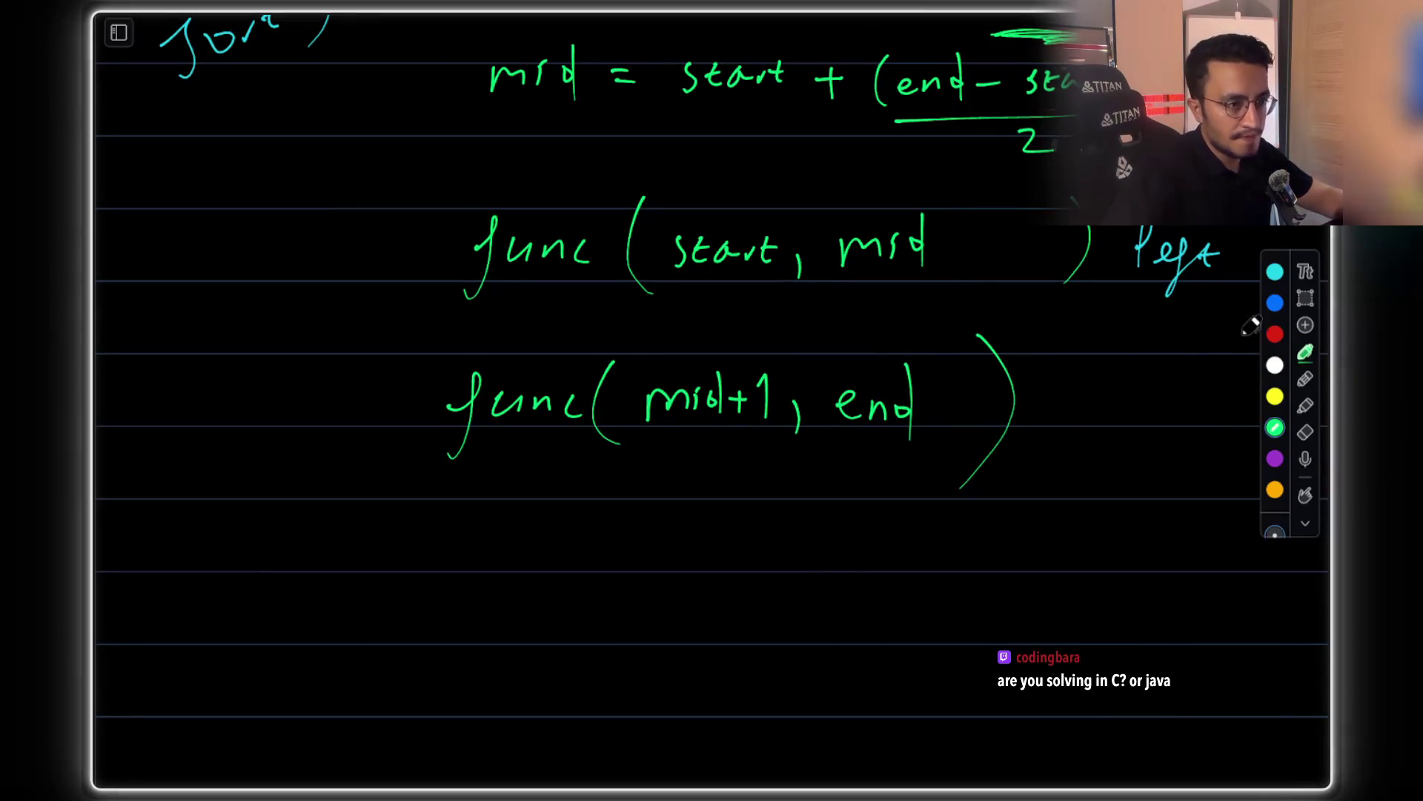
Label the second call 'right' in cyan
click(1275, 270)
mouse_move(1056, 407)
mouse_down()
mouse_move(1078, 401)
mouse_move(1126, 452)
mouse_up()
drag(1161, 370, 1166, 413)
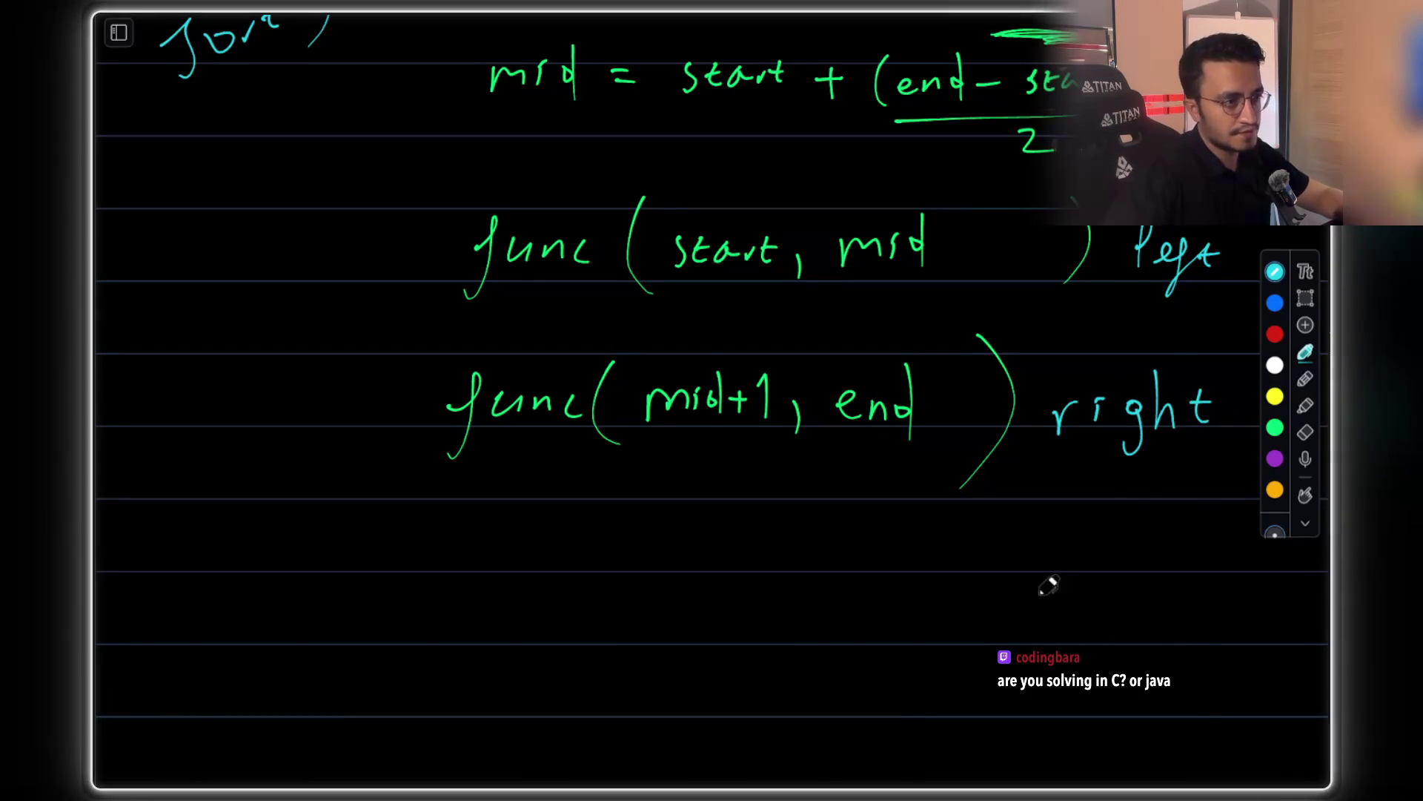
scroll(1008, 583, up, 5)
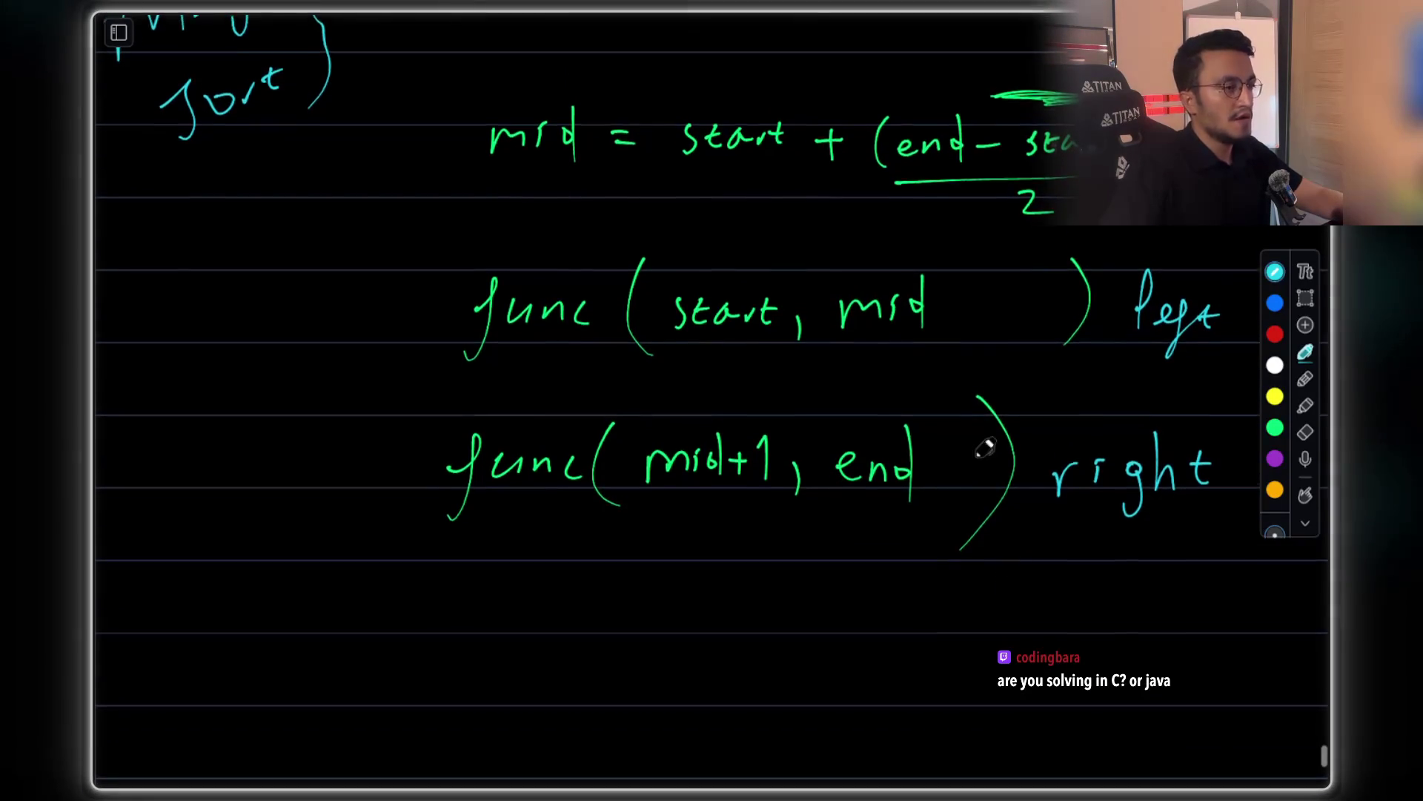
Return to the merge example and lasso-copy the row with 6, 8, 10, 15, 20 and 1, 4, 5, 11, 14
scroll(810, 284, up, 15)
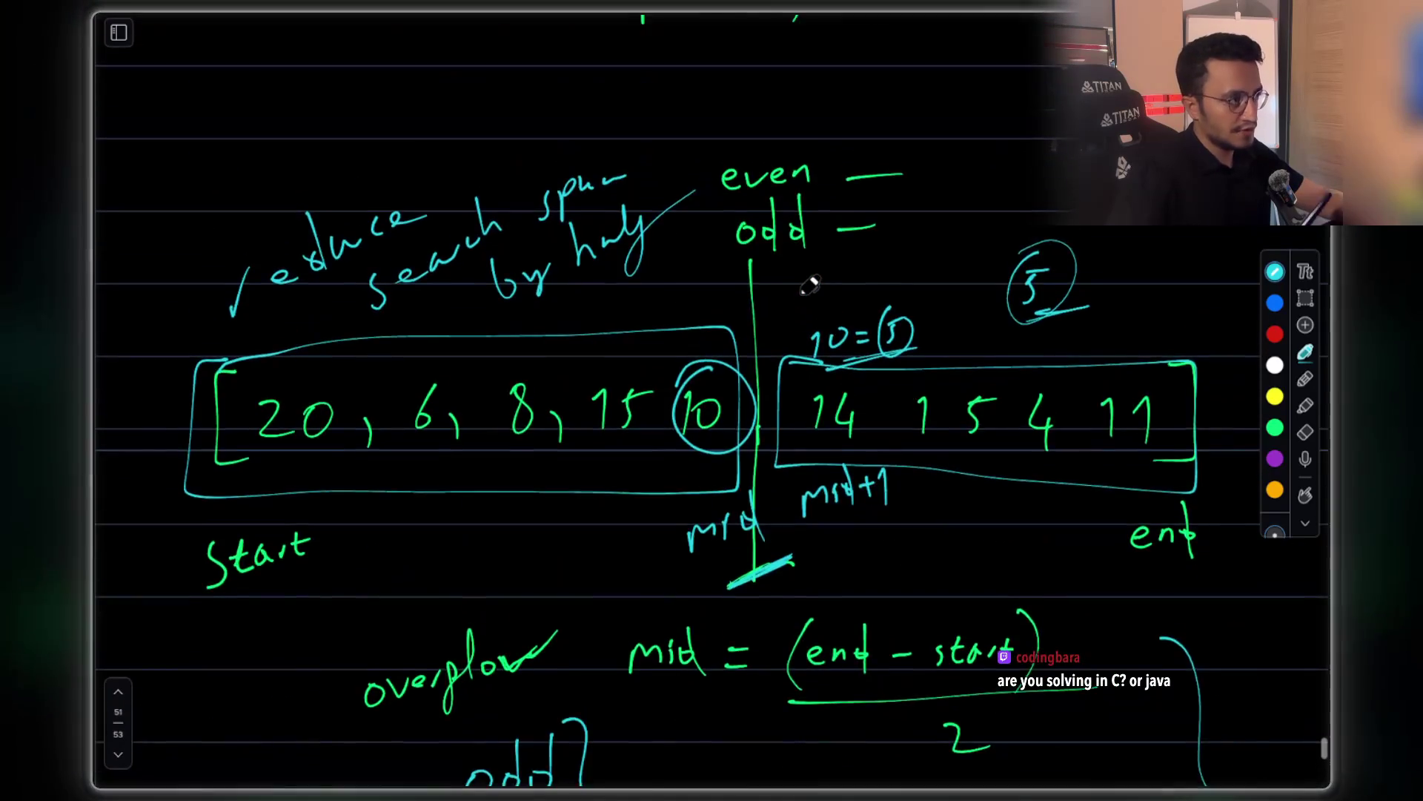
scroll(810, 283, up, 4)
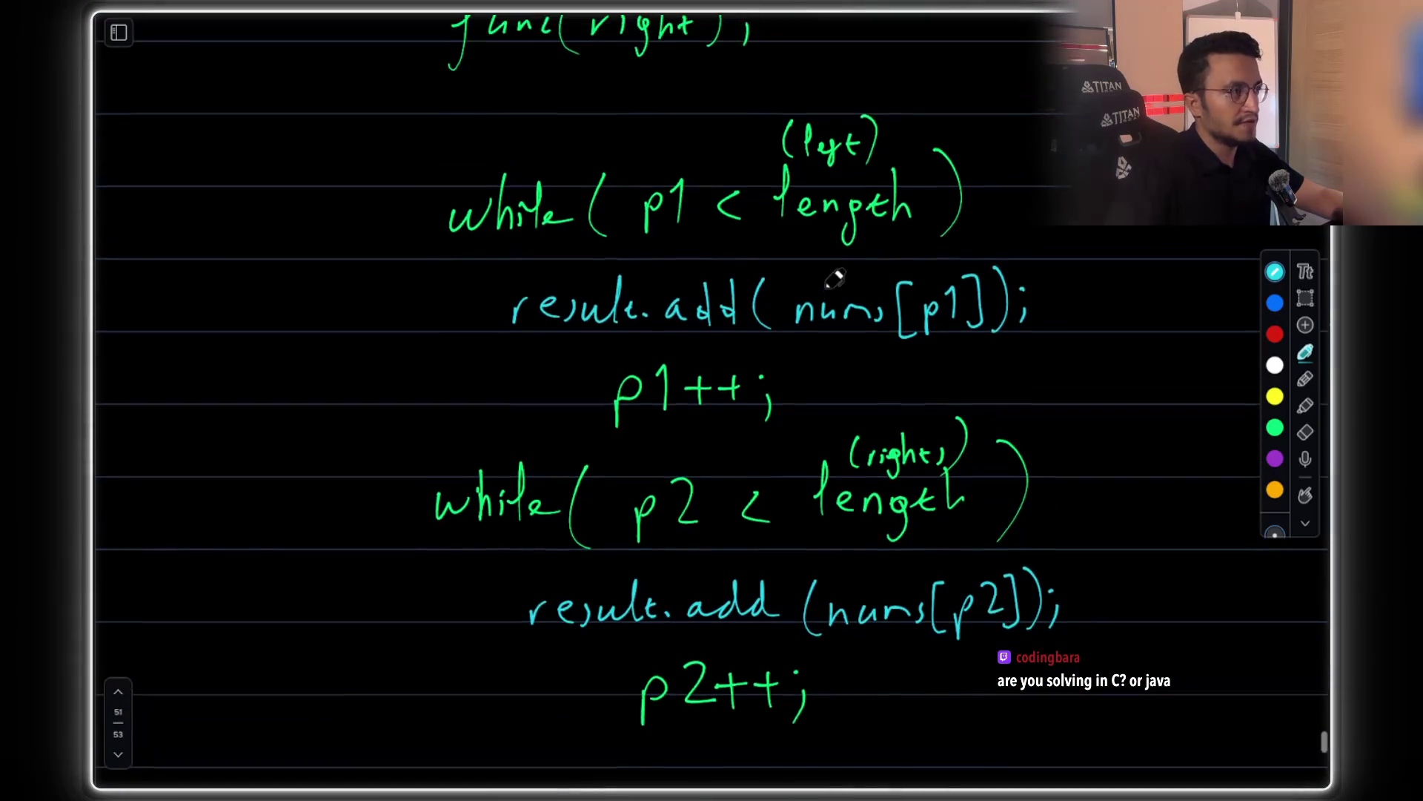
scroll(832, 321, down, 1)
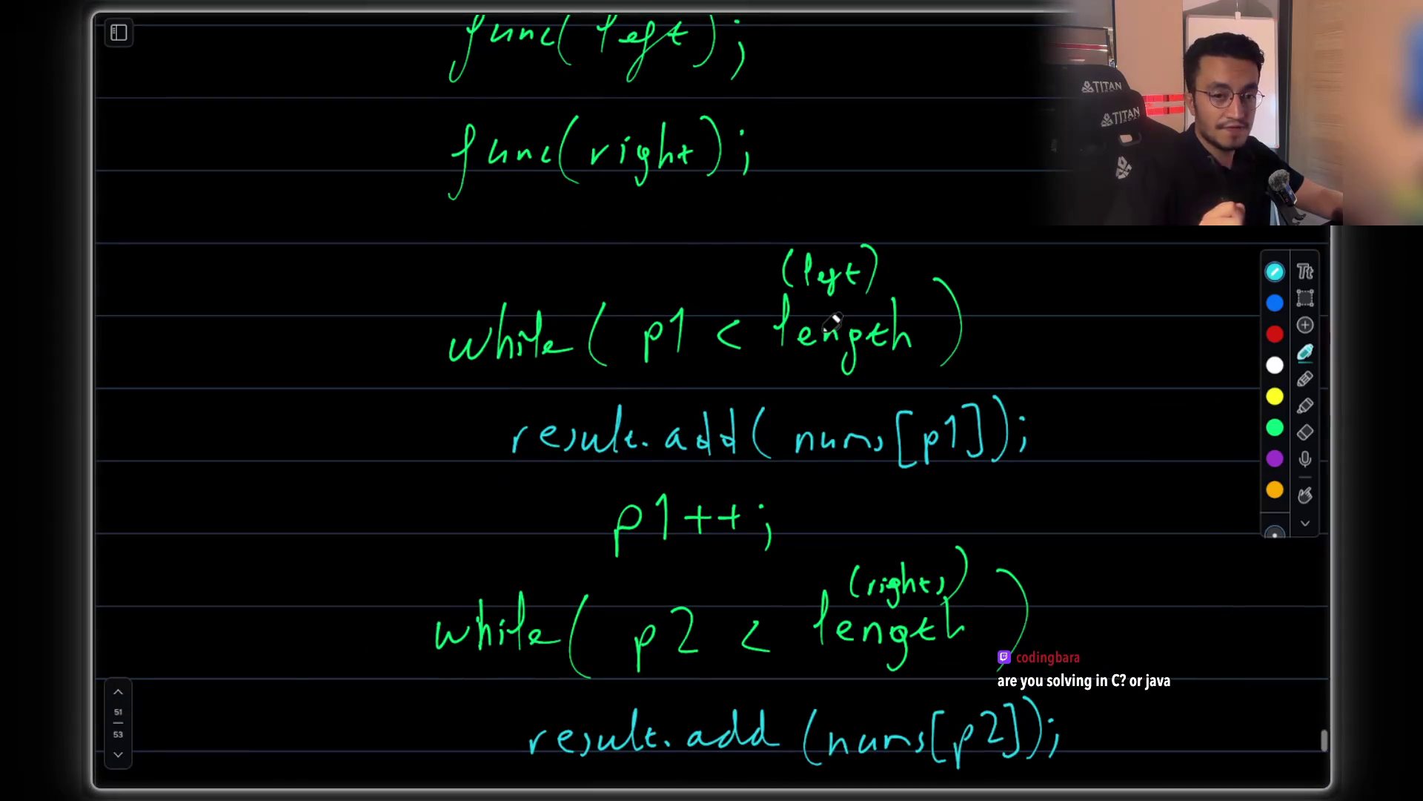
scroll(832, 321, down, 2)
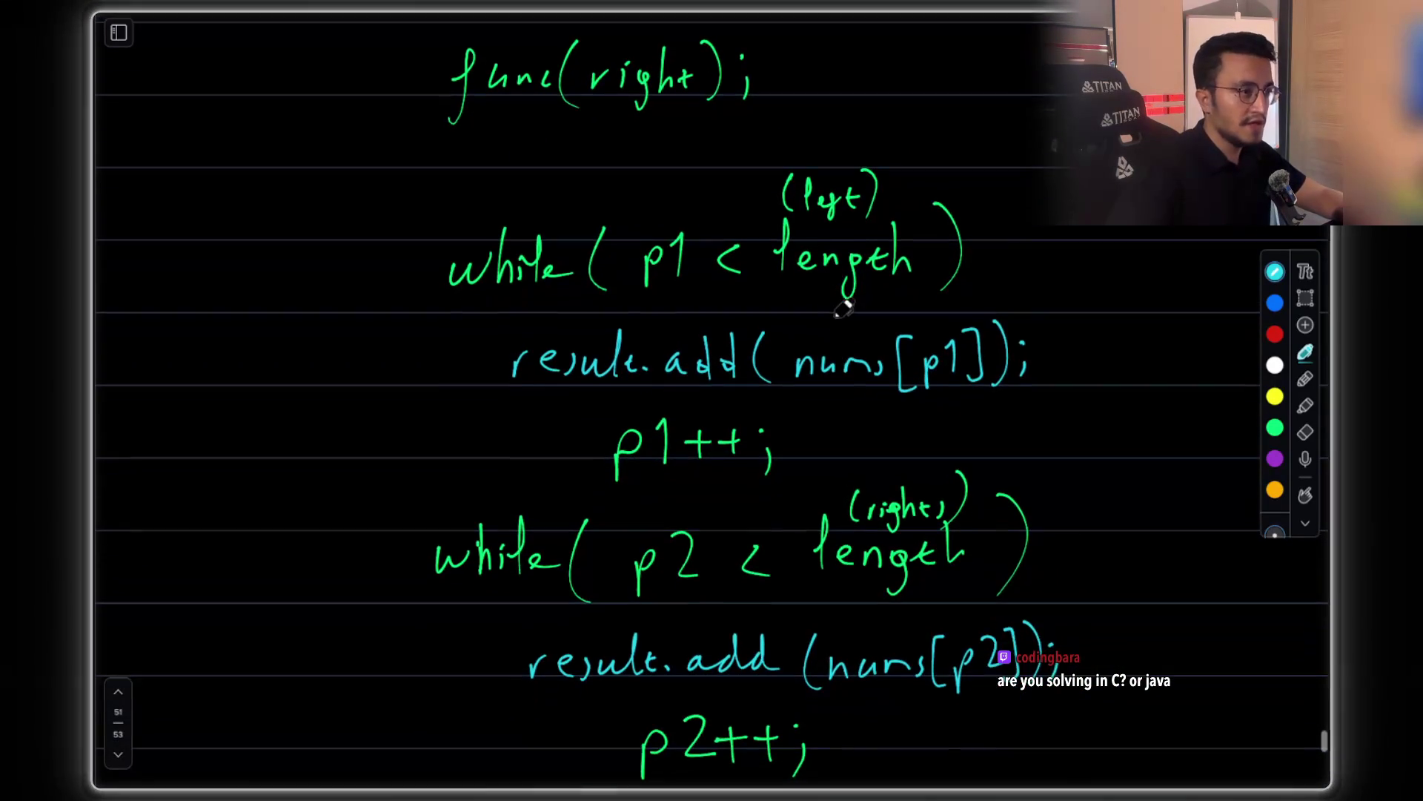
scroll(723, 269, up, 6)
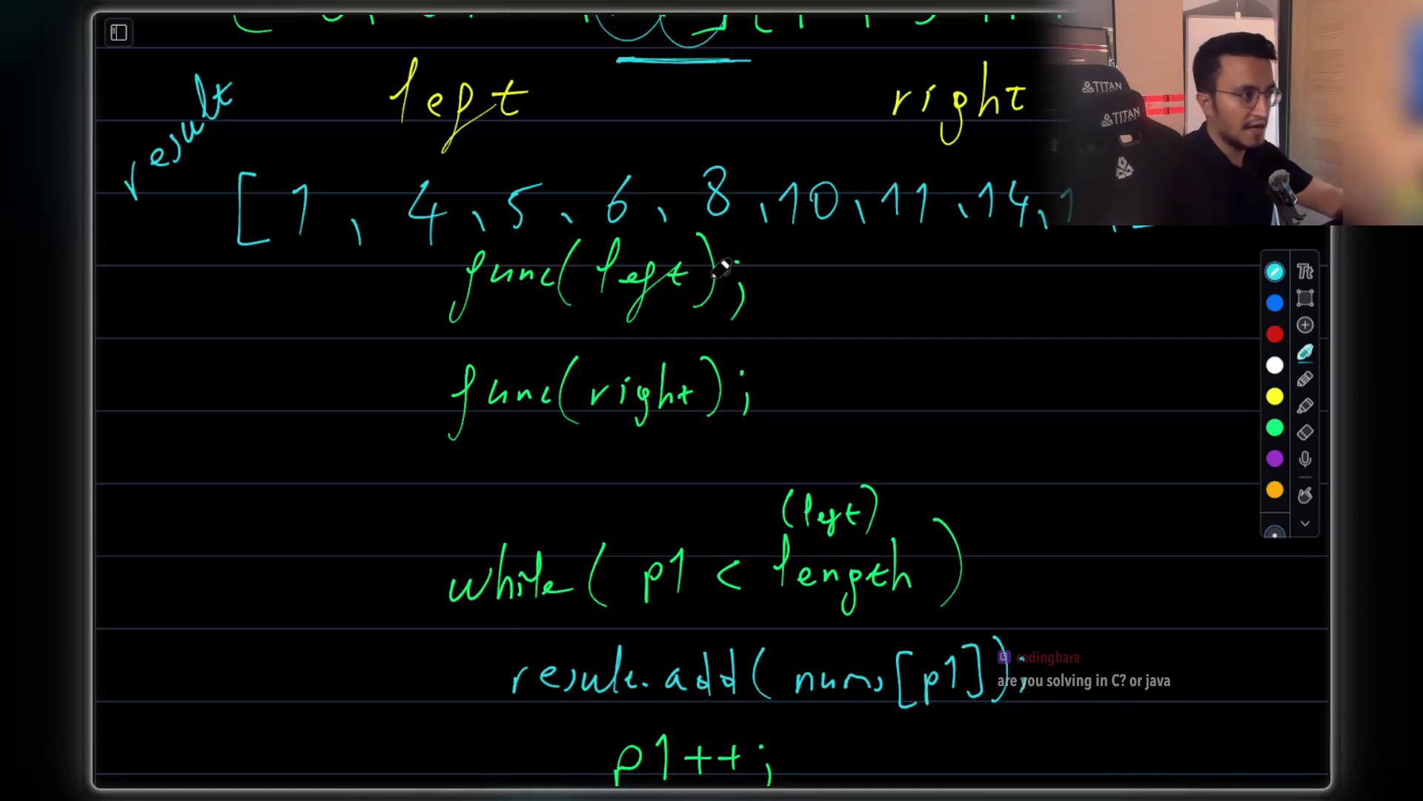
scroll(723, 268, up, 4)
scroll(756, 297, down, 4)
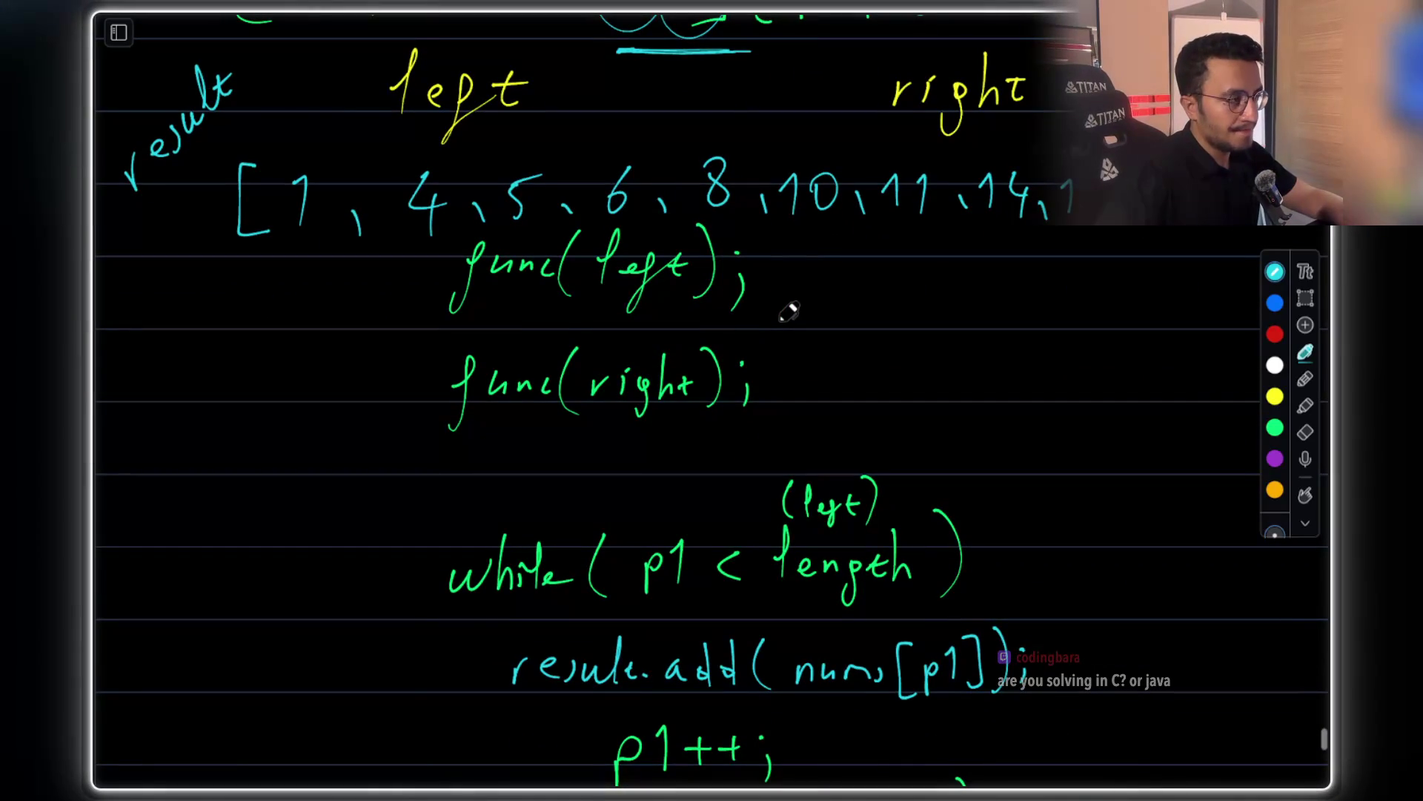
scroll(786, 310, down, 4)
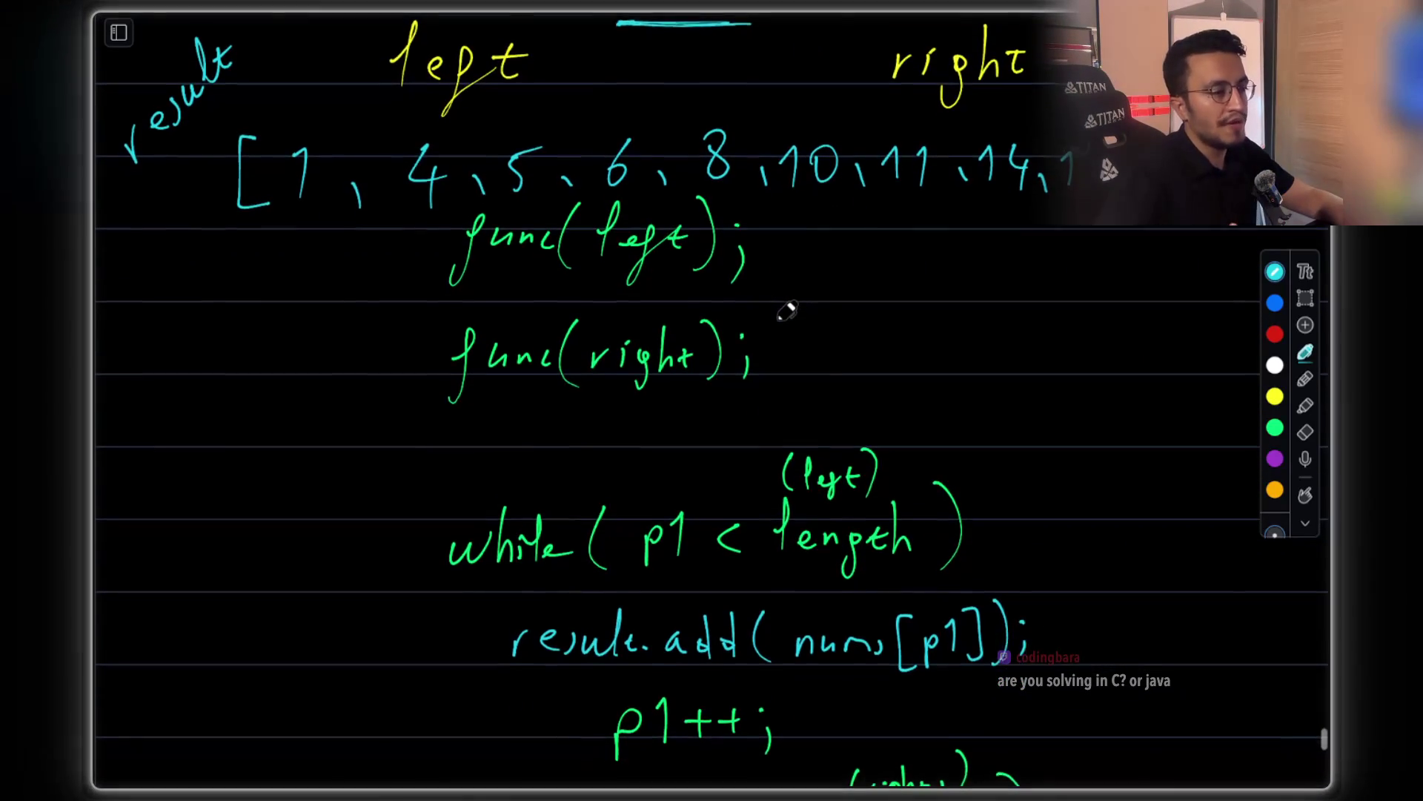
scroll(677, 435, up, 10)
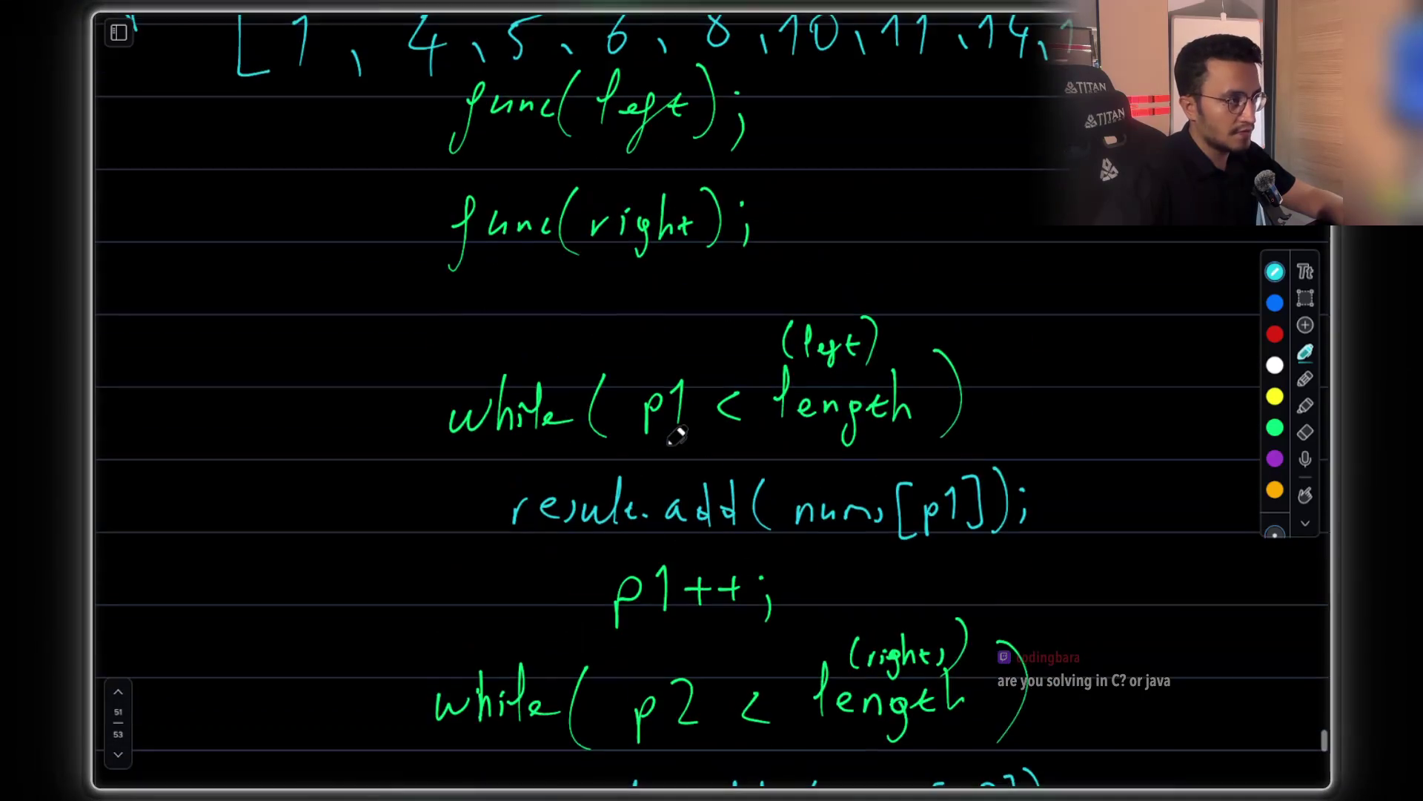
scroll(677, 436, up, 2)
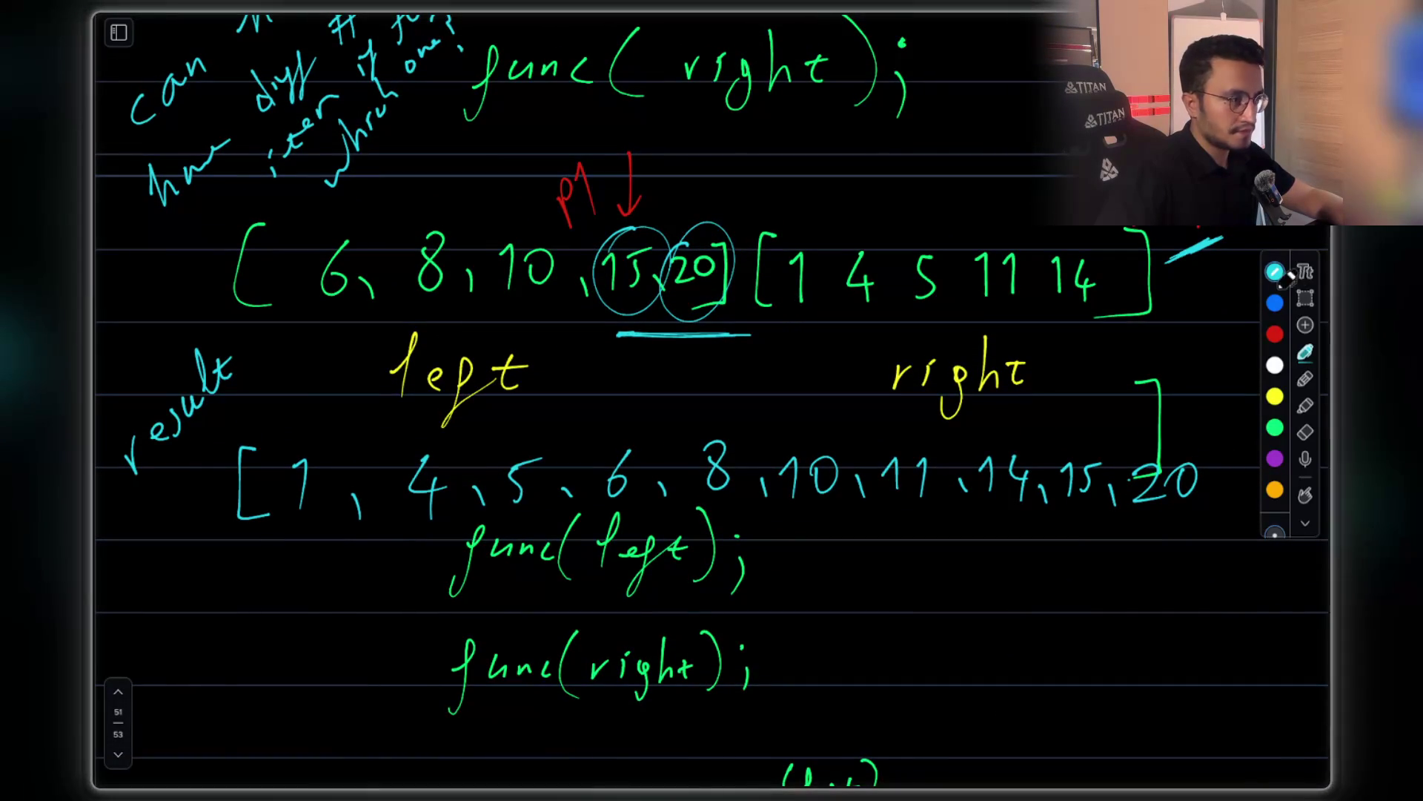
click(1305, 298)
drag(266, 205, 1146, 326)
click(983, 360)
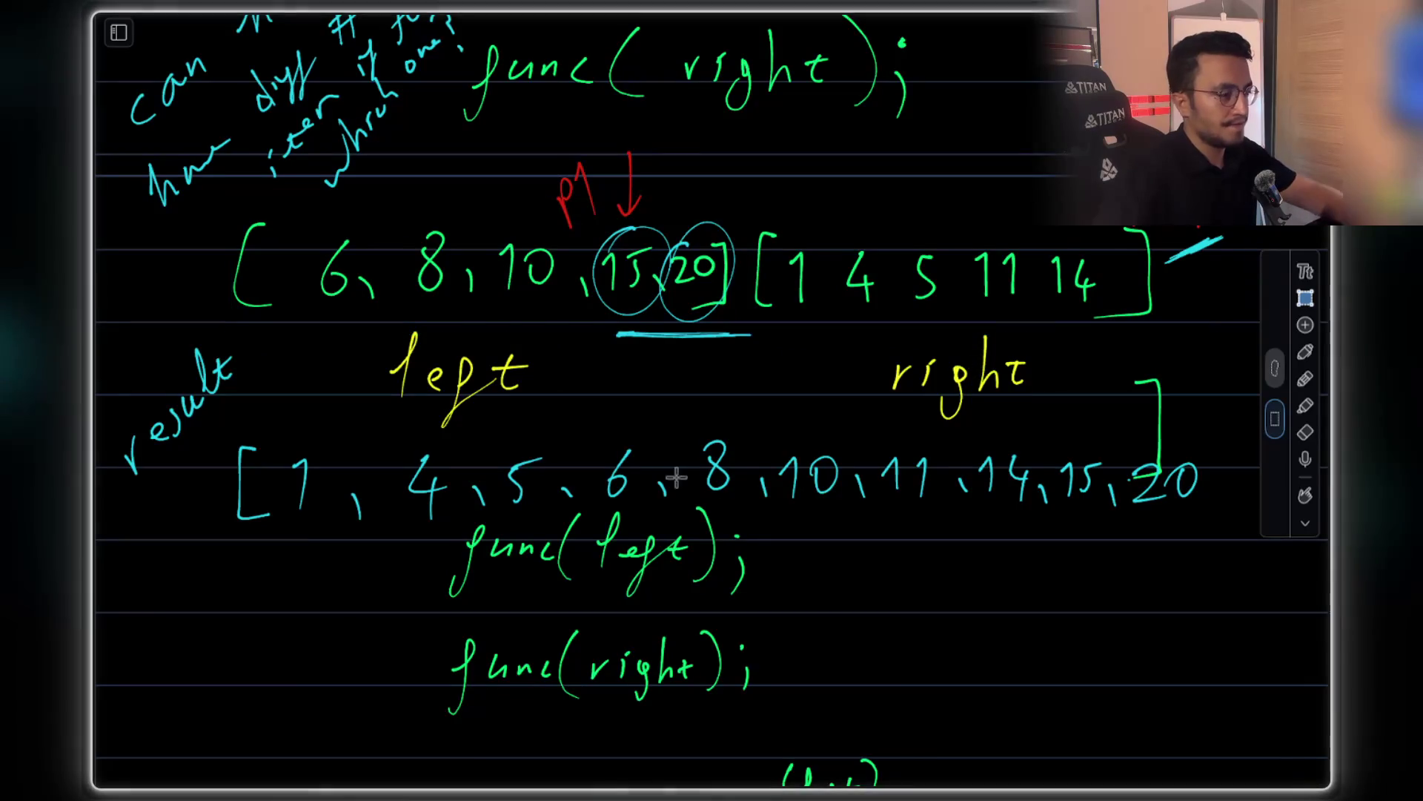
Paste the copied sorted halves onto the last page and nudge them up and left
scroll(706, 464, down, 20)
scroll(706, 464, down, 5)
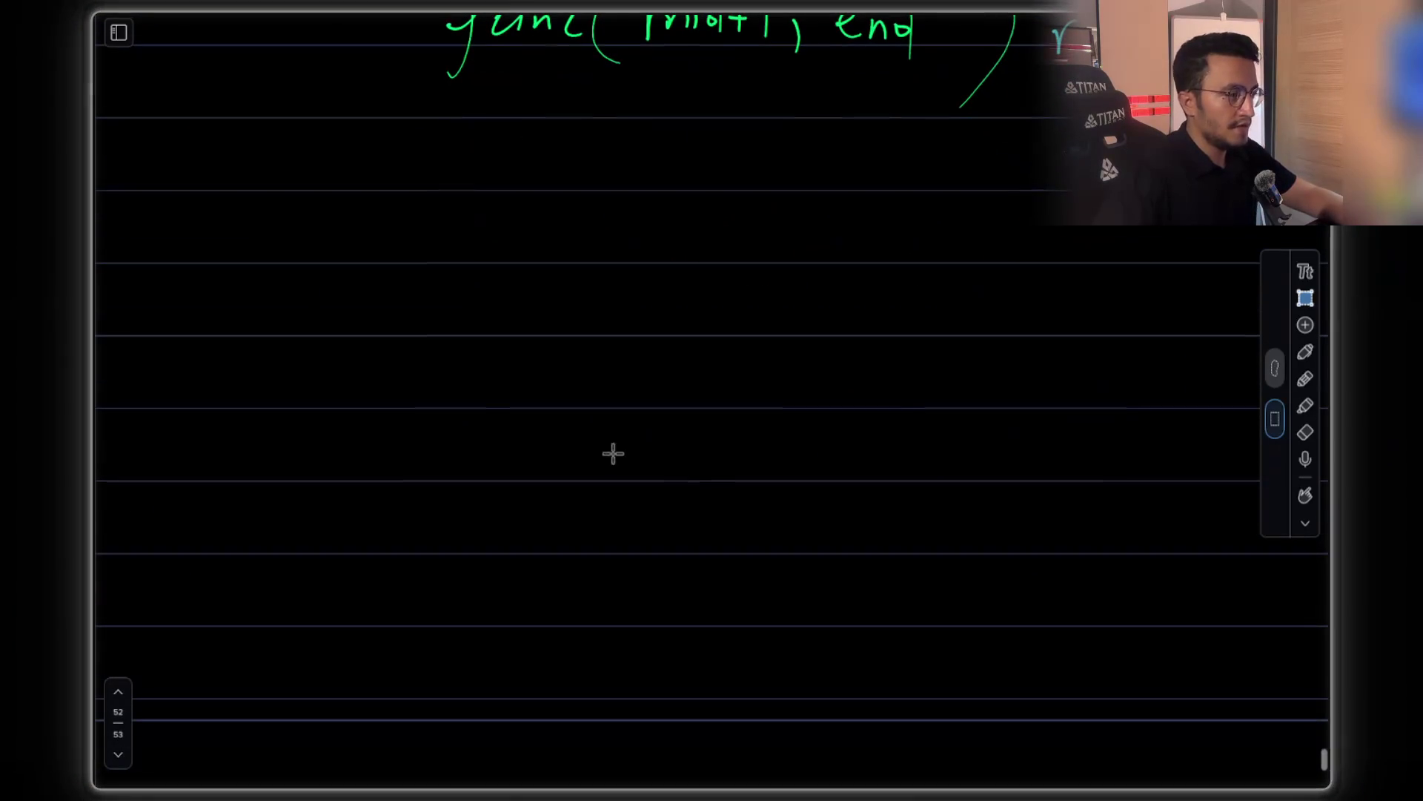
key(ctrl+v)
drag(779, 401, 733, 379)
click(778, 482)
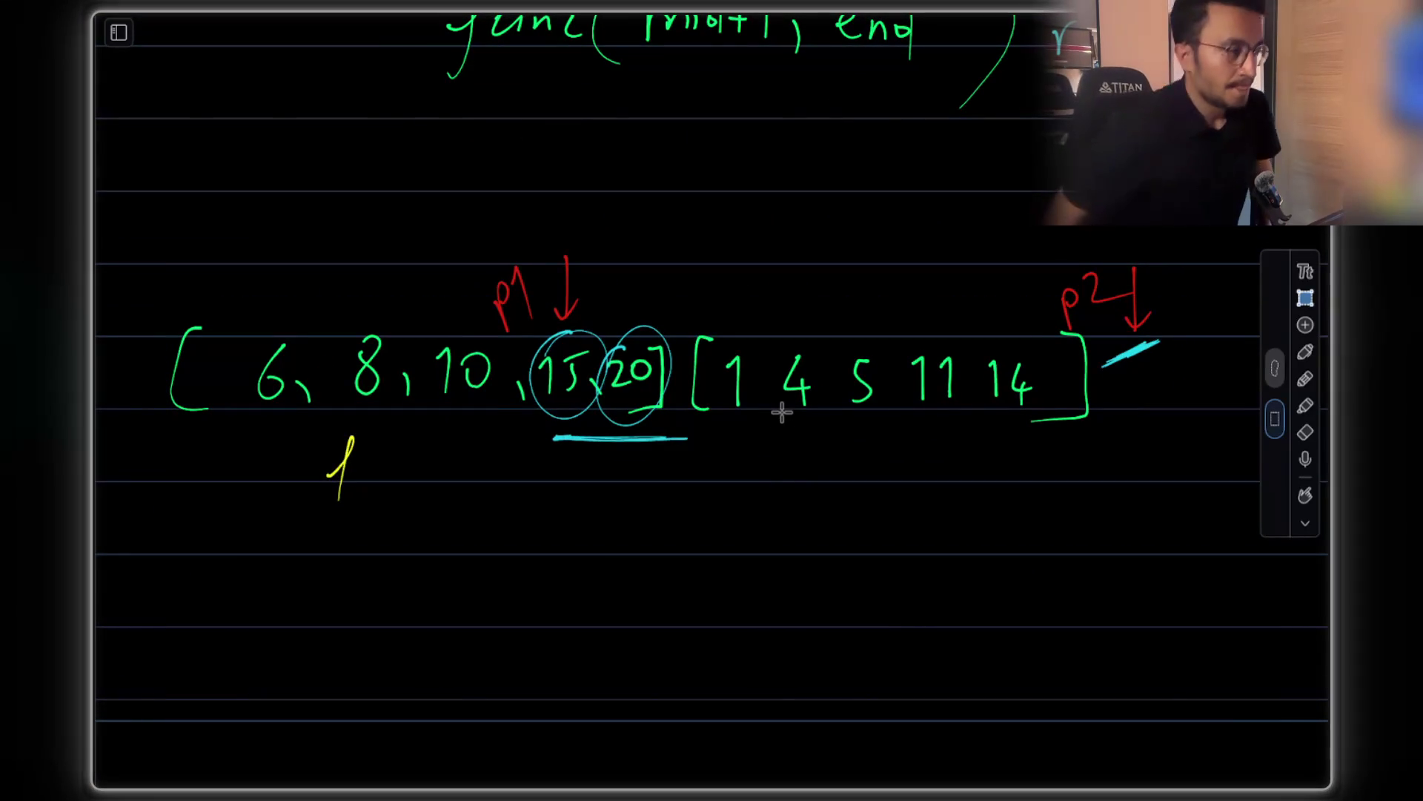
With the pen, handwrite 'if( num[p1]' below the pasted arrays
click(1306, 351)
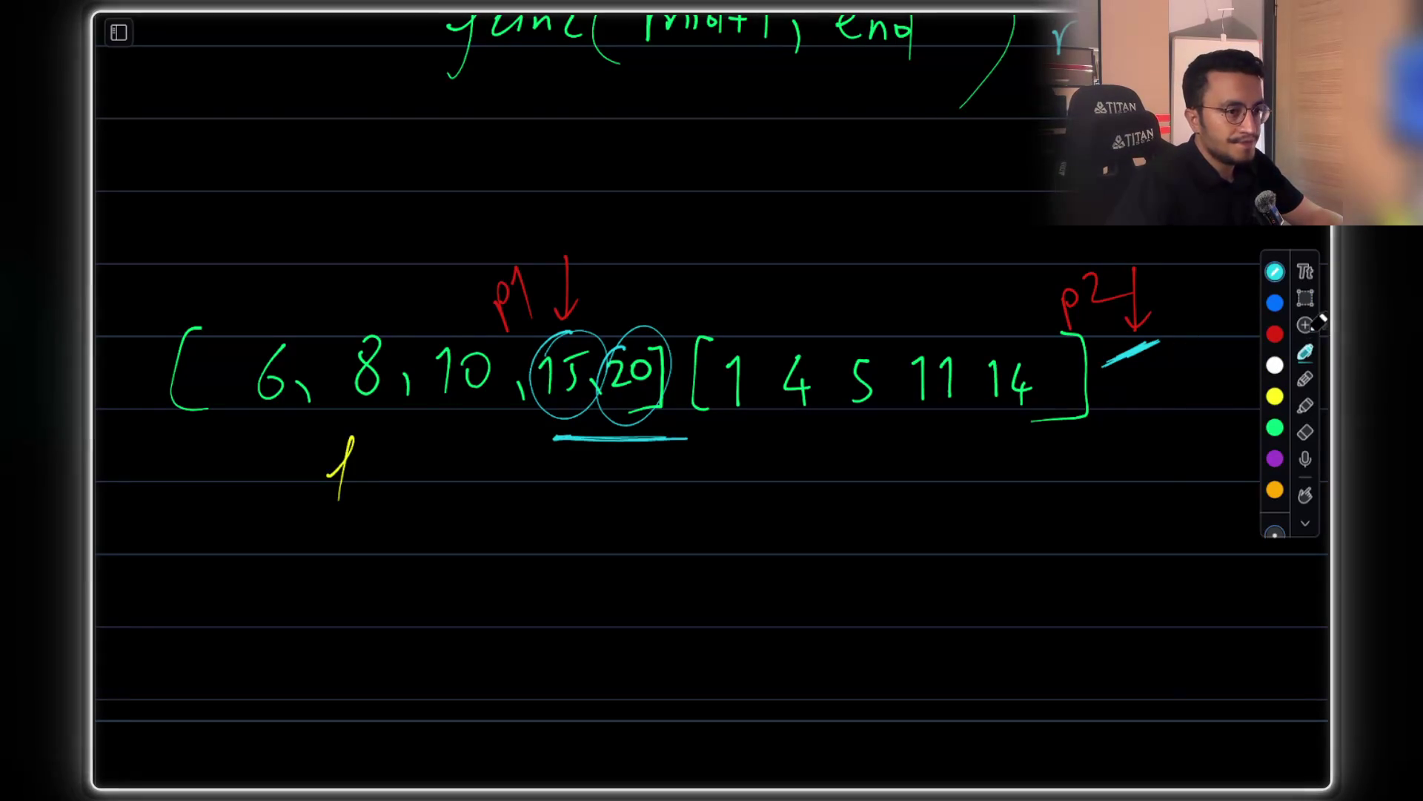
scroll(805, 387, down, 2)
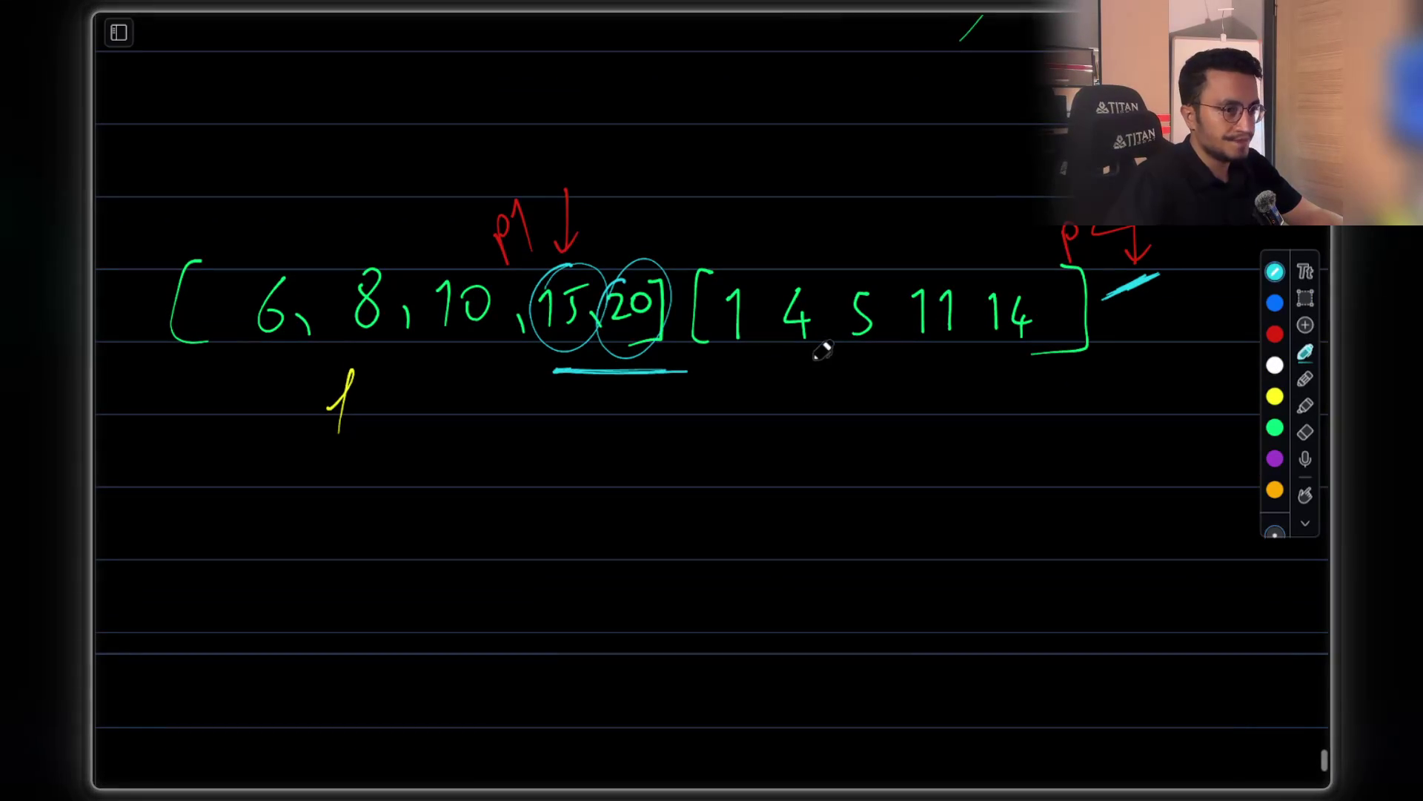
scroll(603, 397, down, 3)
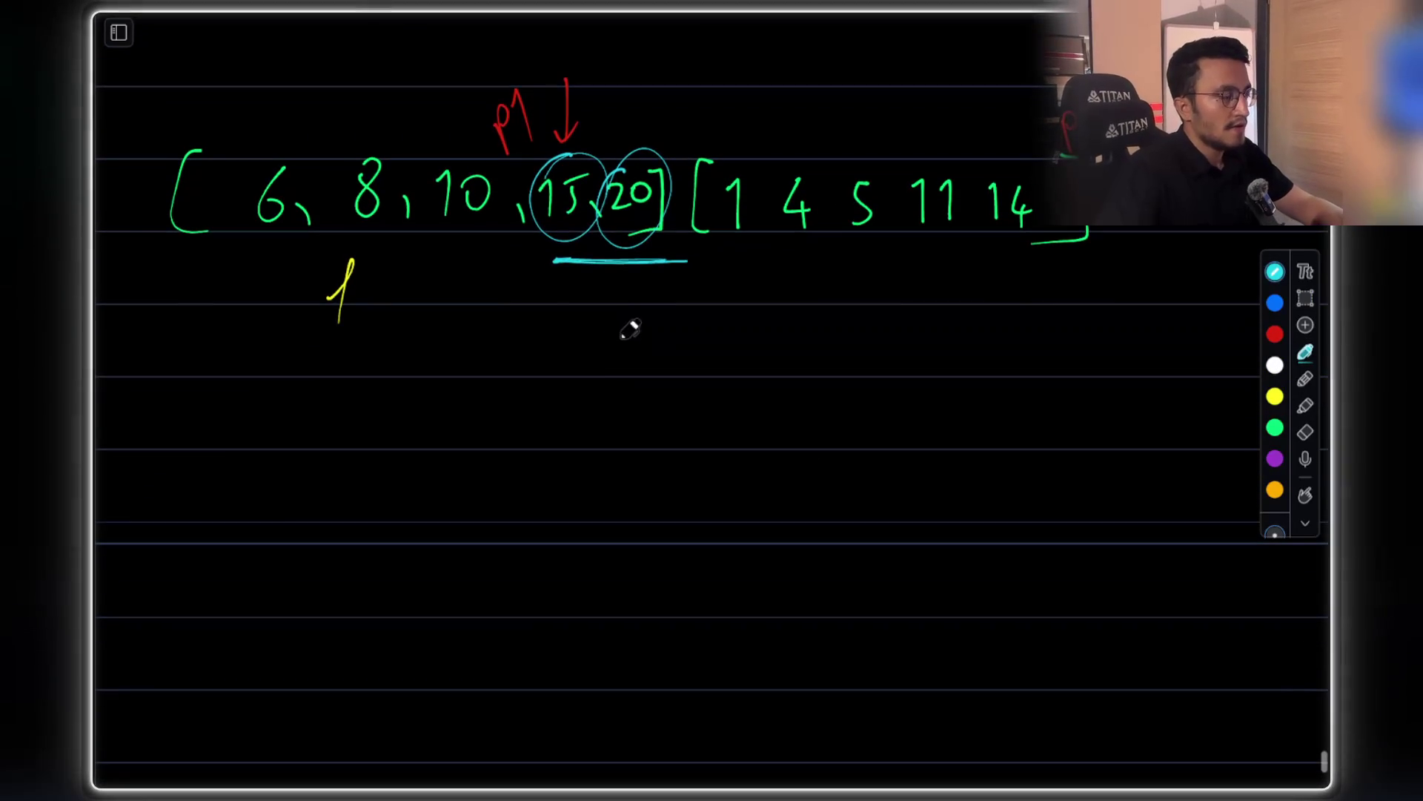
click(417, 439)
drag(422, 448, 424, 478)
mouse_move(460, 430)
mouse_down()
mouse_move(445, 489)
mouse_move(463, 478)
mouse_up()
mouse_move(517, 406)
mouse_down()
mouse_move(508, 522)
mouse_move(589, 468)
mouse_move(658, 488)
mouse_up()
drag(696, 435, 677, 509)
mouse_move(706, 452)
mouse_down()
mouse_move(709, 507)
mouse_move(741, 474)
mouse_move(731, 507)
mouse_up()
drag(755, 439, 756, 509)
Finish the condition as 'nums[p1] < nums[p2] )', removing an early parenthesis and fixing num to nums
drag(835, 453, 820, 502)
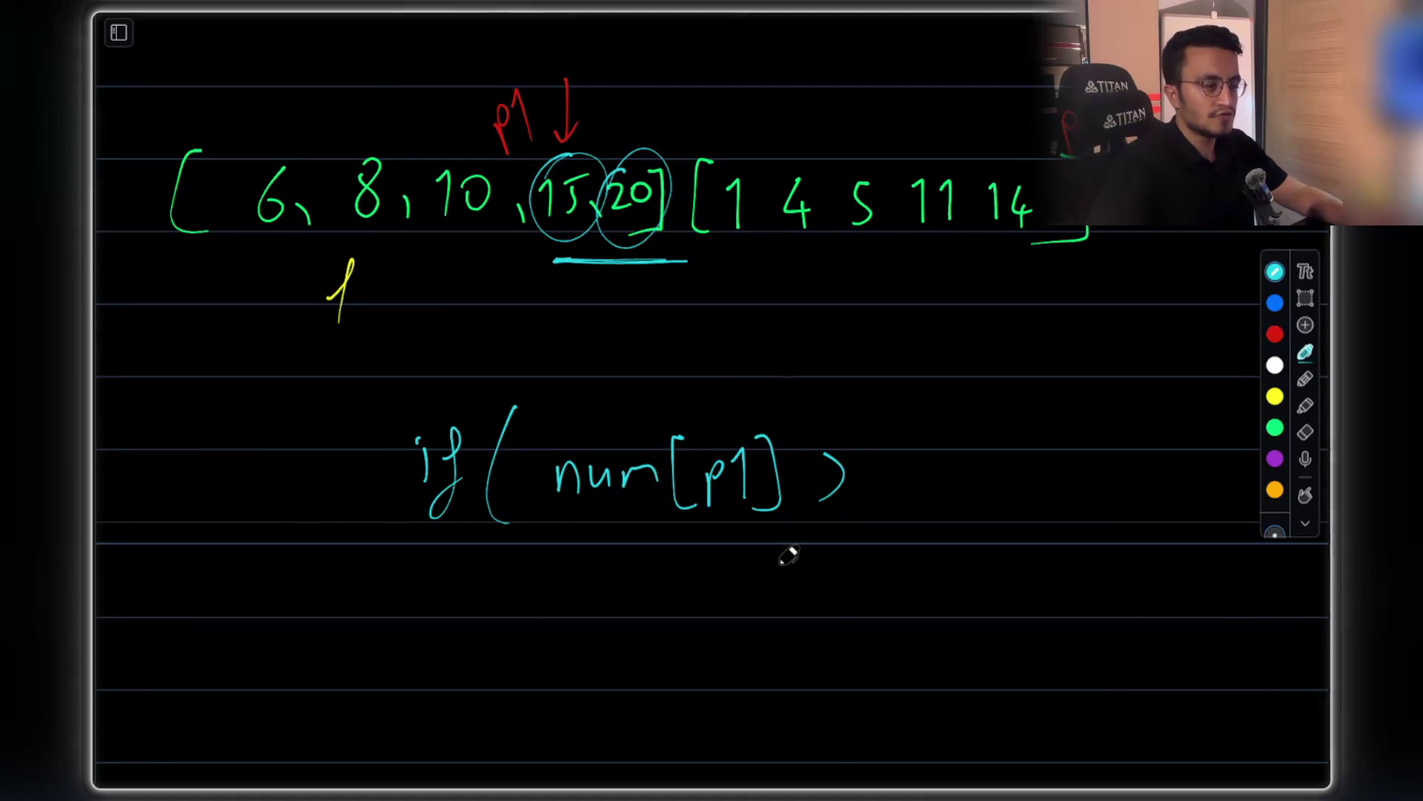
key(ctrl+z)
mouse_move(852, 460)
mouse_down()
mouse_move(858, 491)
mouse_move(1006, 454)
mouse_up()
drag(676, 454, 680, 486)
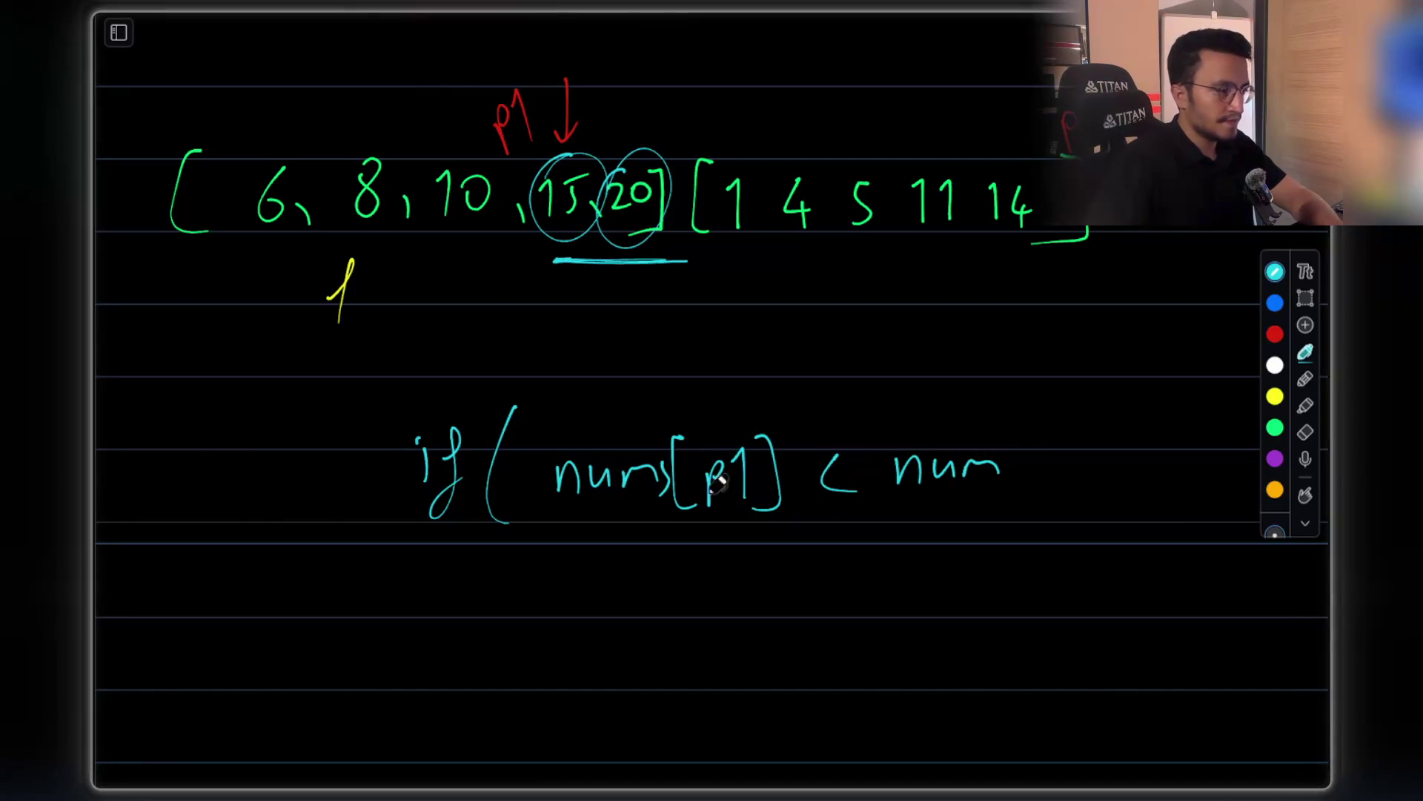
mouse_move(1027, 454)
mouse_down()
mouse_move(1014, 480)
mouse_move(1045, 491)
mouse_move(1119, 457)
mouse_move(1135, 485)
mouse_up()
drag(1165, 404, 1138, 530)
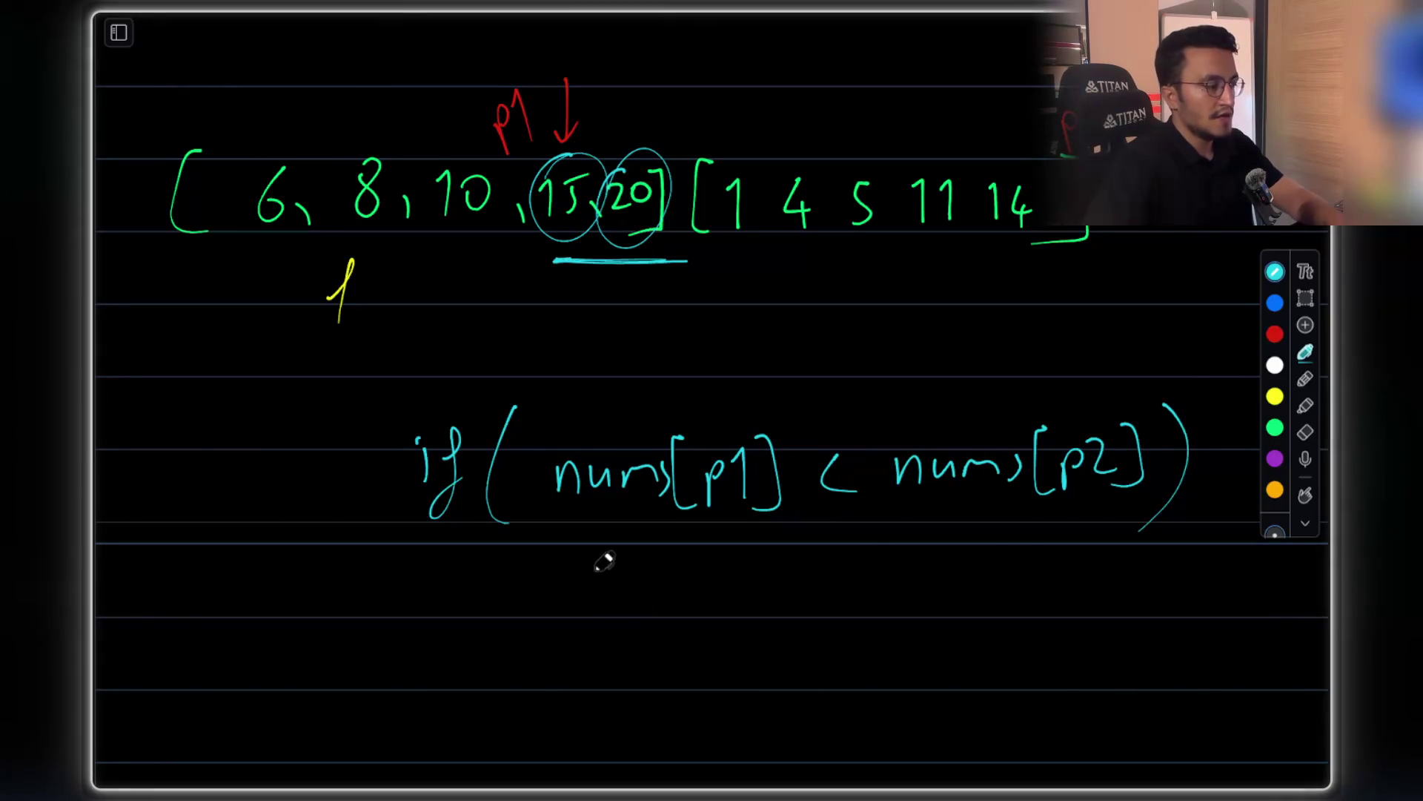
Write 'result.add(' under the if line and underline nums[p1] as the value to add
scroll(623, 589, down, 1)
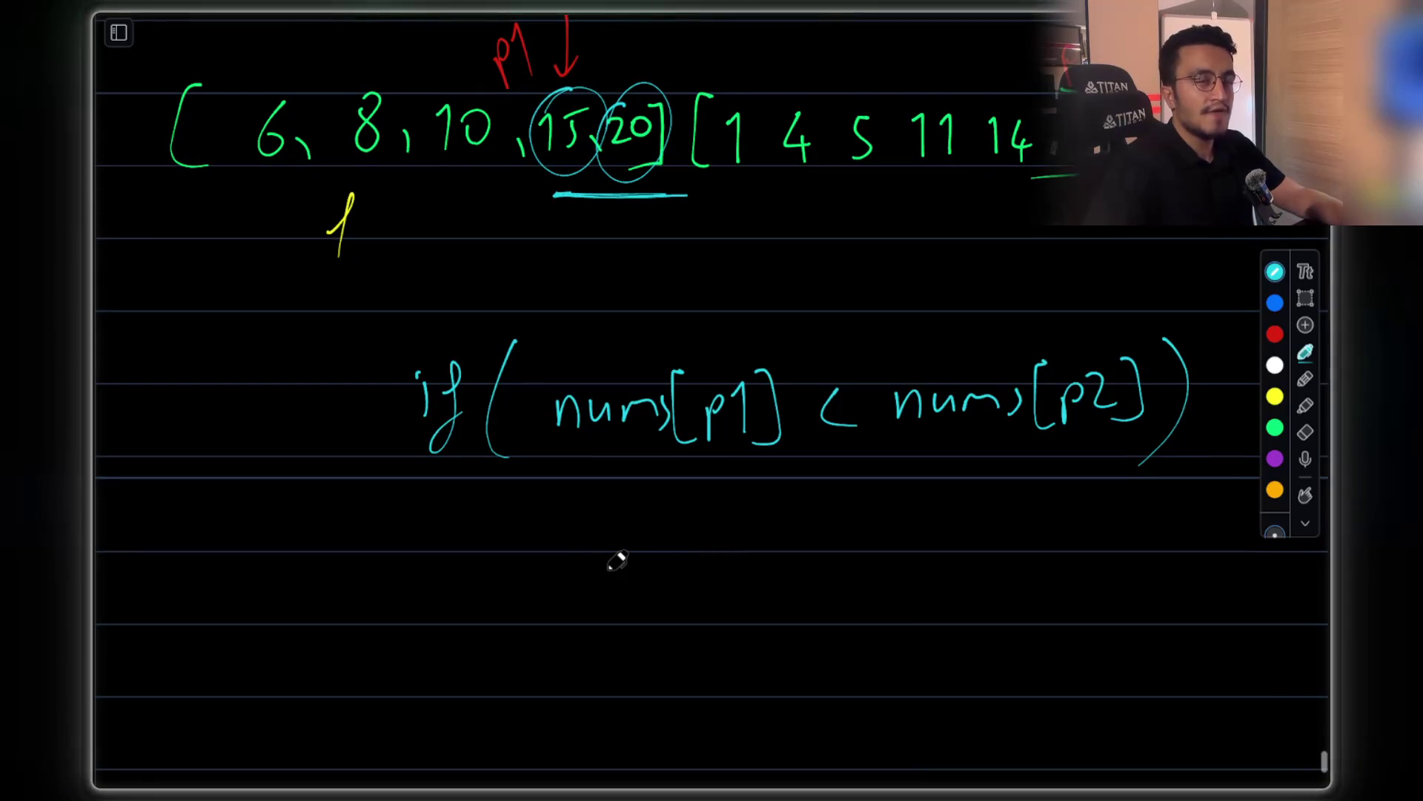
drag(561, 545, 584, 540)
mouse_move(621, 540)
mouse_down()
mouse_move(605, 548)
mouse_move(626, 563)
mouse_up()
mouse_move(631, 540)
mouse_down()
mouse_move(634, 565)
mouse_move(690, 531)
mouse_move(713, 545)
mouse_up()
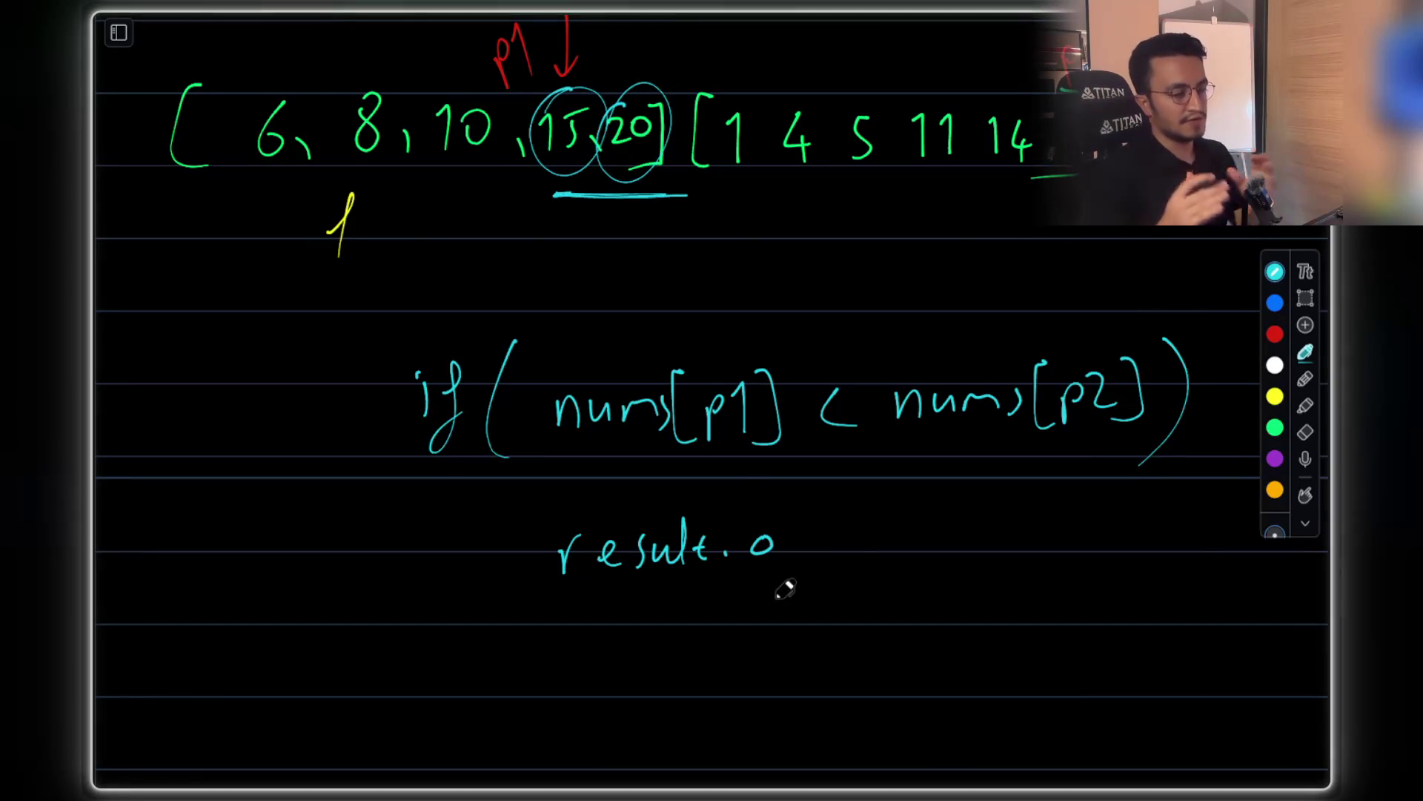
mouse_move(801, 528)
mouse_down()
mouse_move(819, 503)
mouse_move(856, 547)
mouse_move(861, 582)
mouse_up()
drag(824, 460, 593, 479)
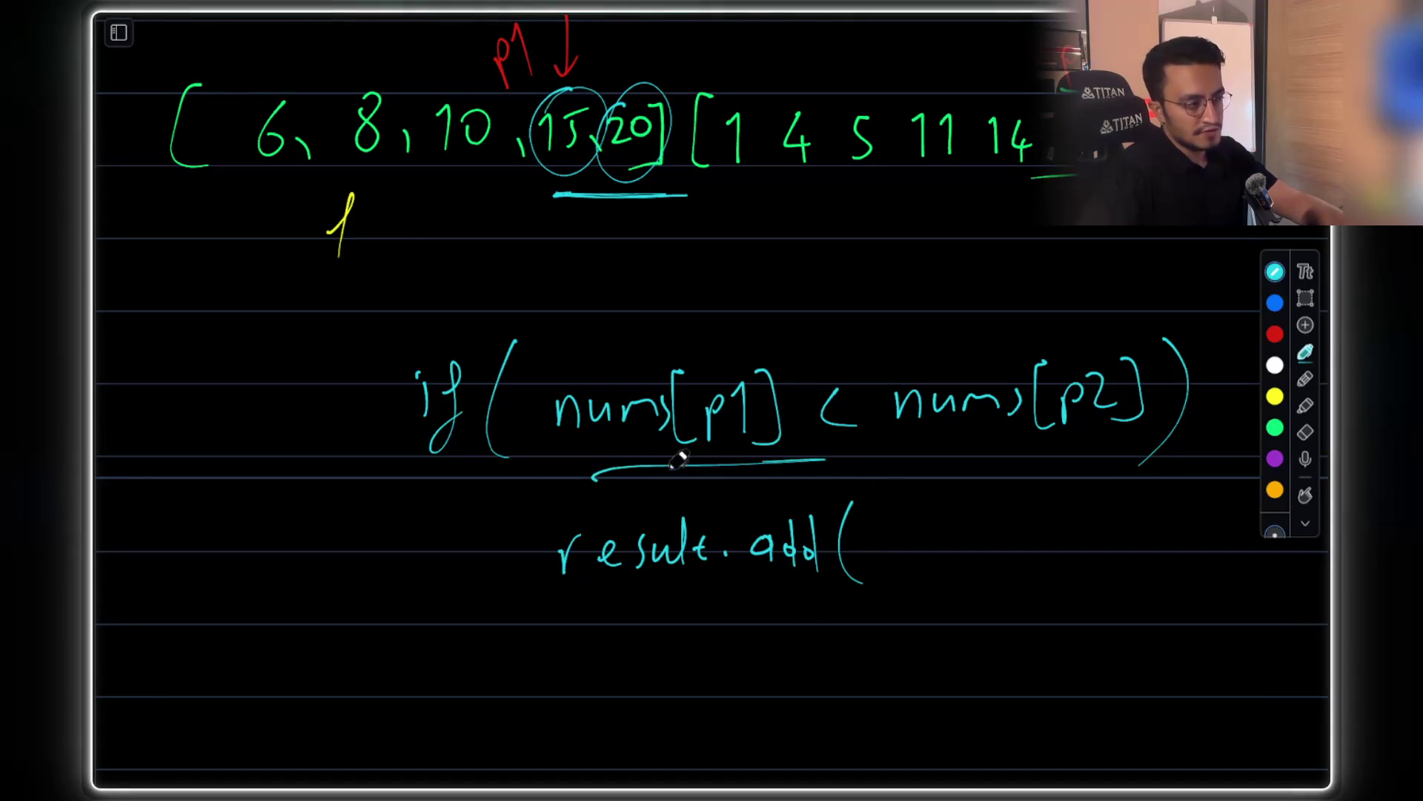